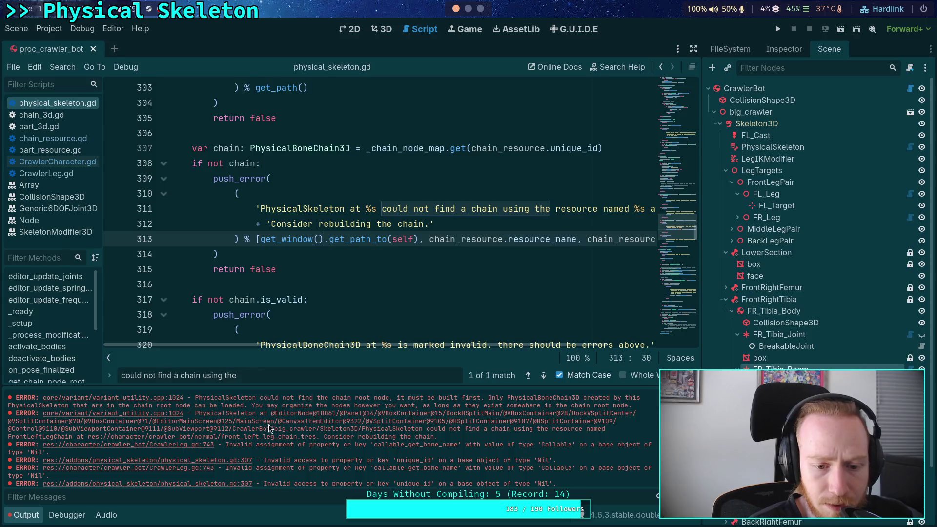
Step: On line 313 of physical_skeleton.gd, replace get_window() with get_viewport() and save
mouse_move(271, 413)
mouse_down()
mouse_move(336, 415)
mouse_move(313, 422)
mouse_up()
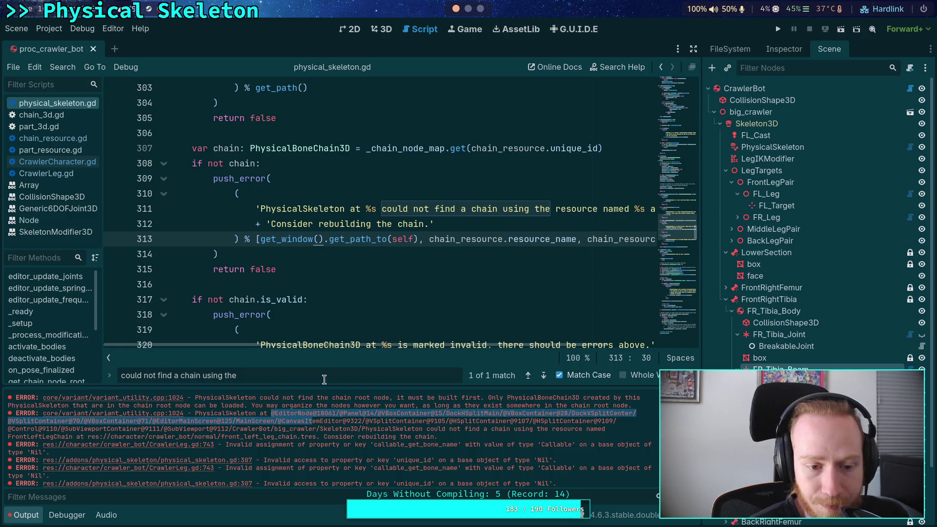
drag(313, 239, 280, 237)
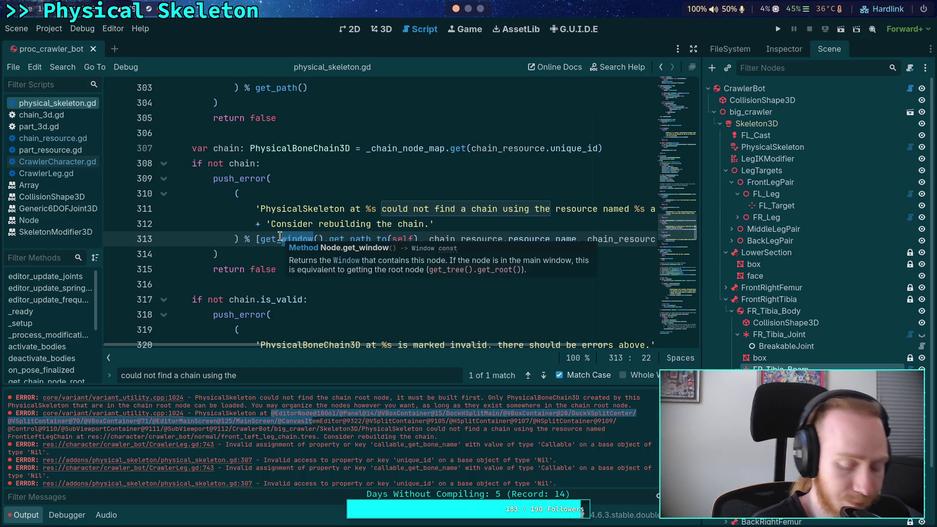
text(vie)
key(Return)
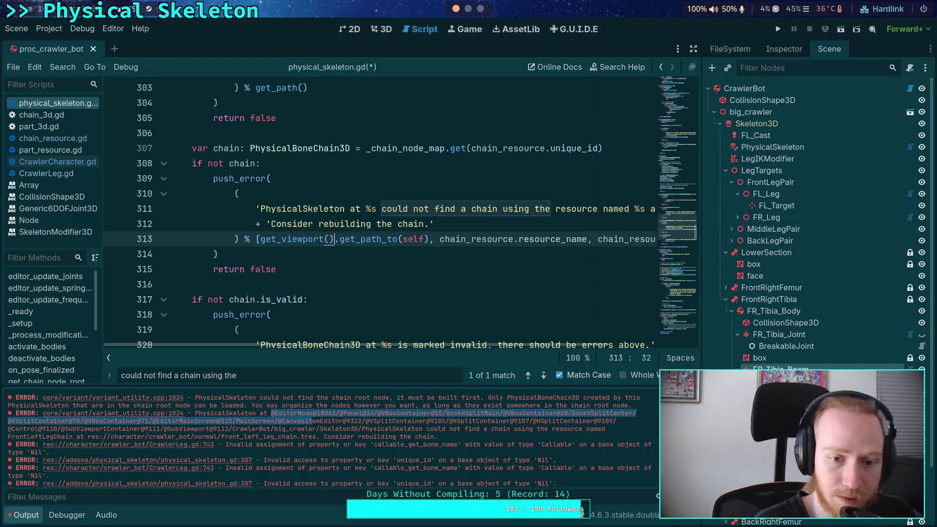
key(ctrl+s)
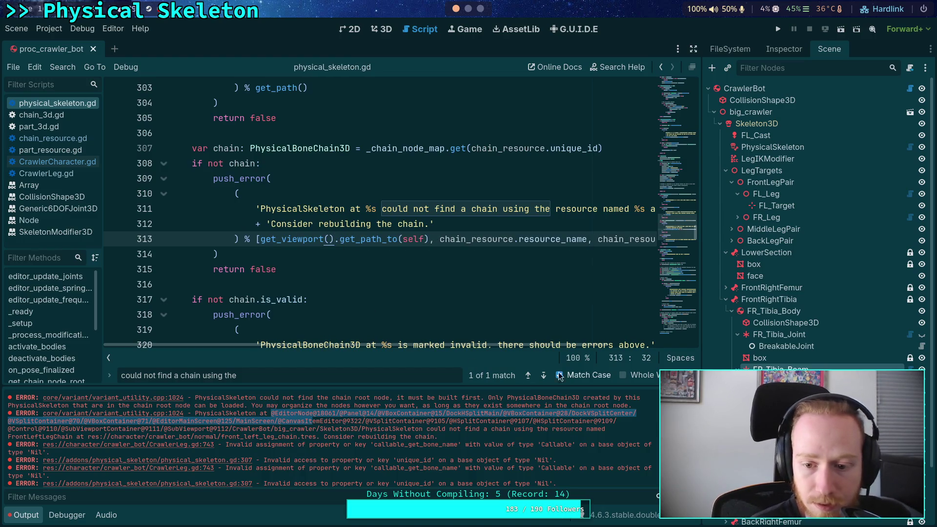
Step: Clear the Output, reload the saved scene, and open CrawlerLeg.gd at the line 743 error
key(ctrl+alt+k)
click(16, 28)
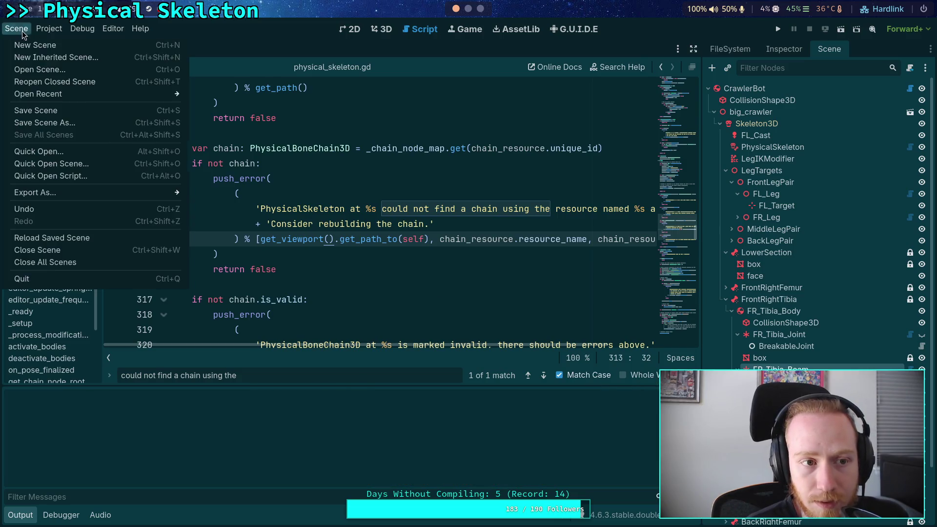
click(70, 241)
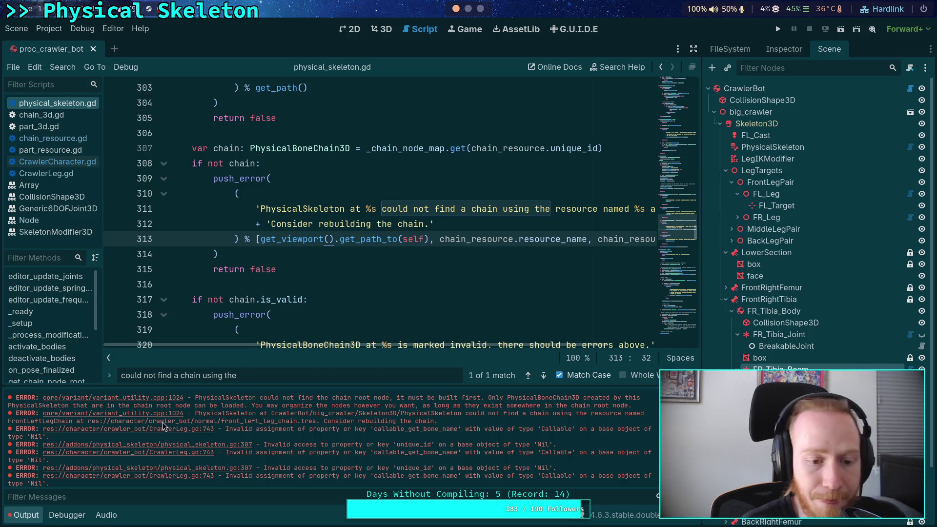
click(172, 431)
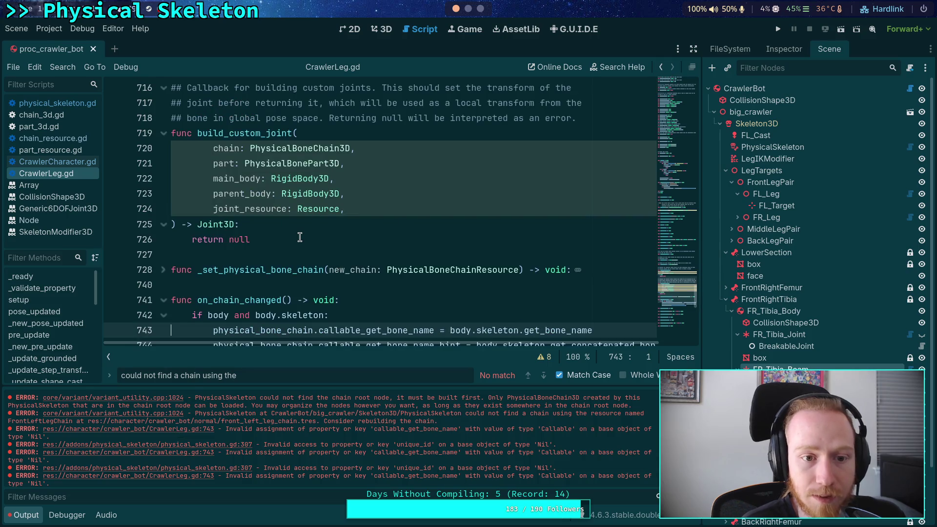
Step: Add an 'if not physical_bone_chain: return' guard at the top of on_chain_changed and save
scroll(301, 236, down, 3)
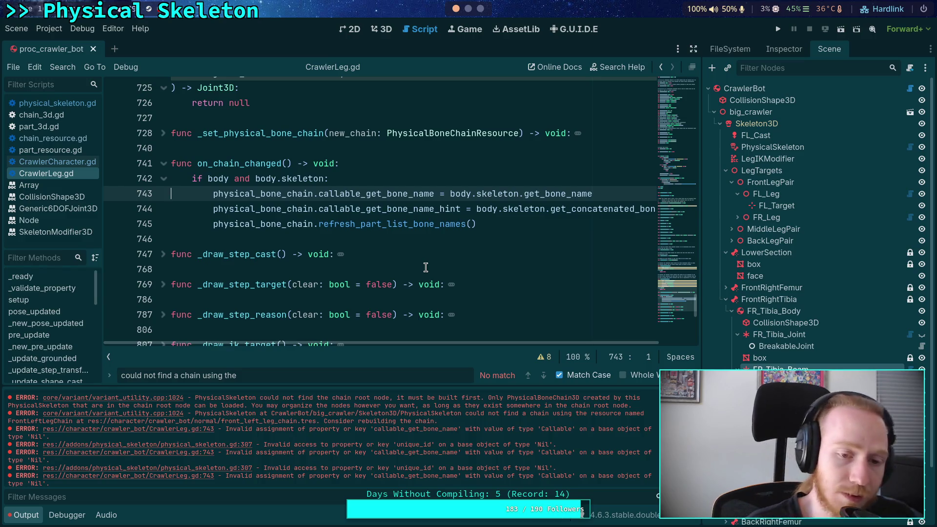
click(207, 180)
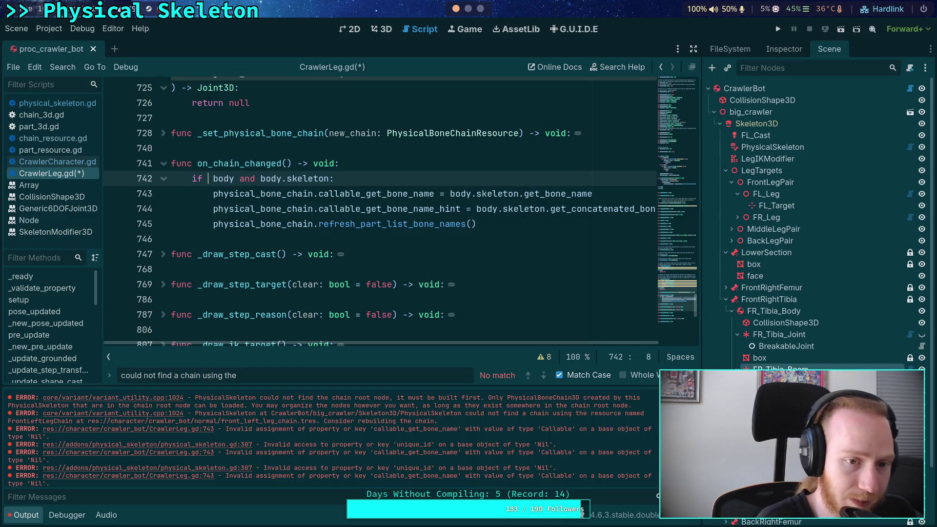
key(BackSpace)
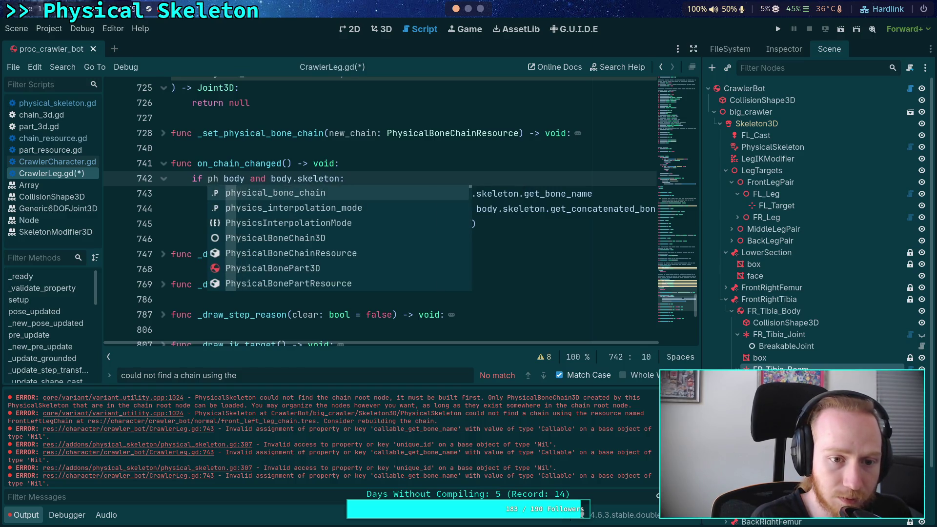
key(Up)
key(Up)
key(Escape)
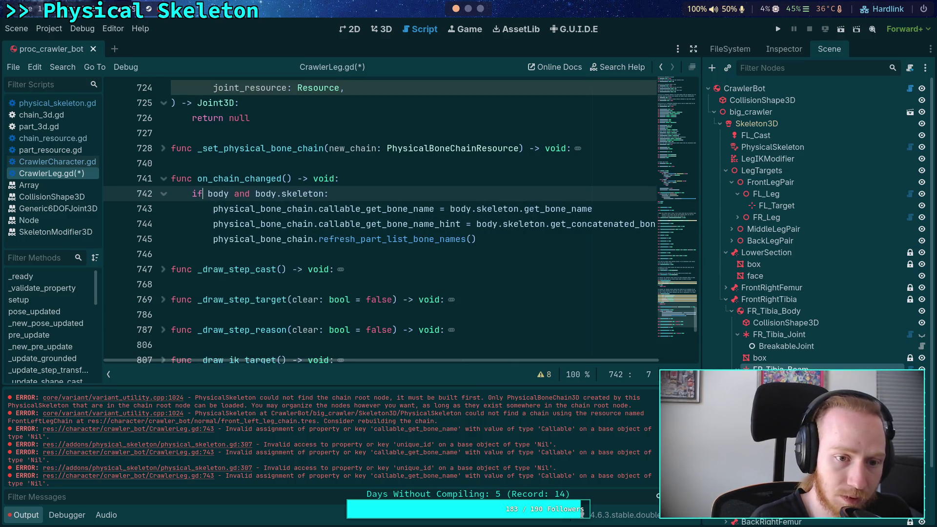
key(Up)
key(End)
key(Return)
text(if not h)
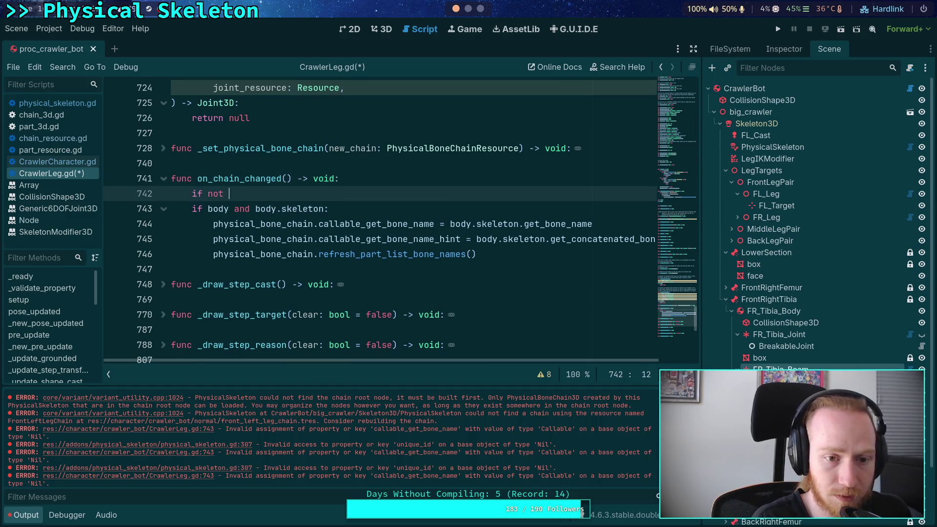
key(Return)
text(:)
key(Return)
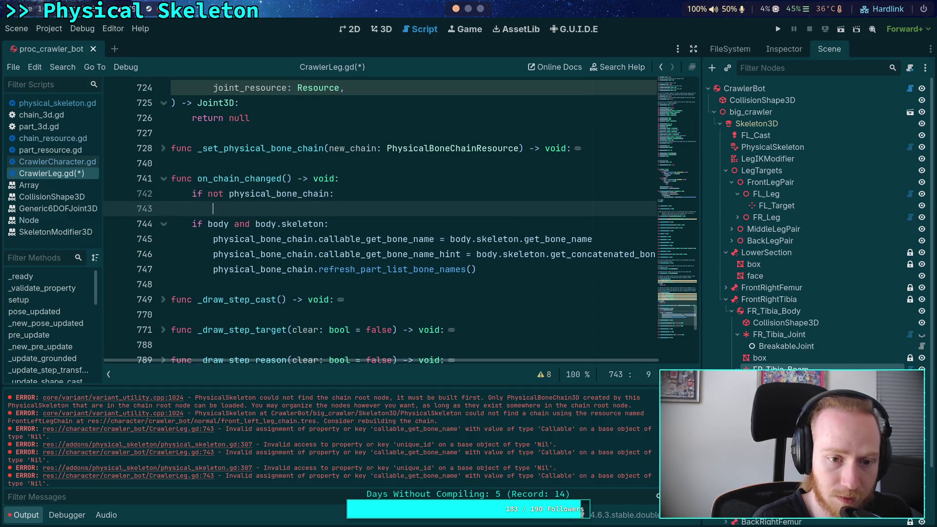
text(return)
key(Return)
key(Return)
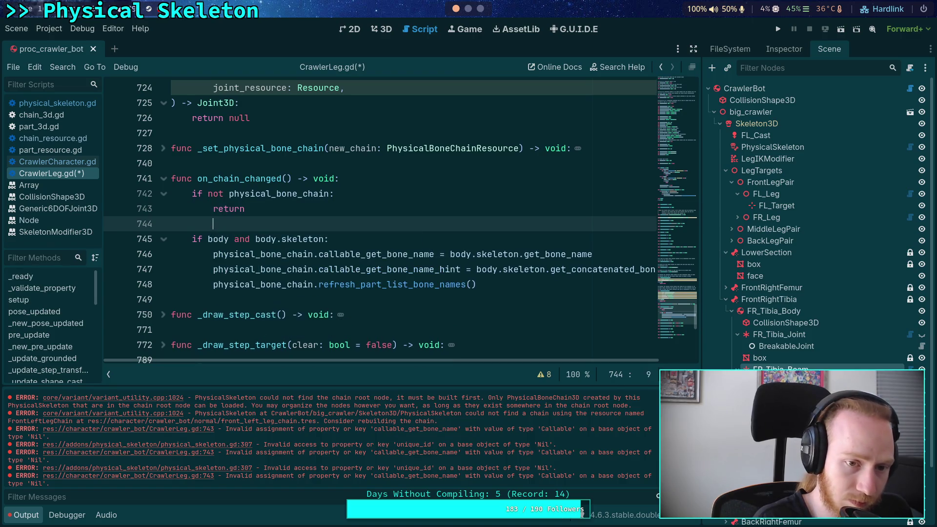
key(ctrl+s)
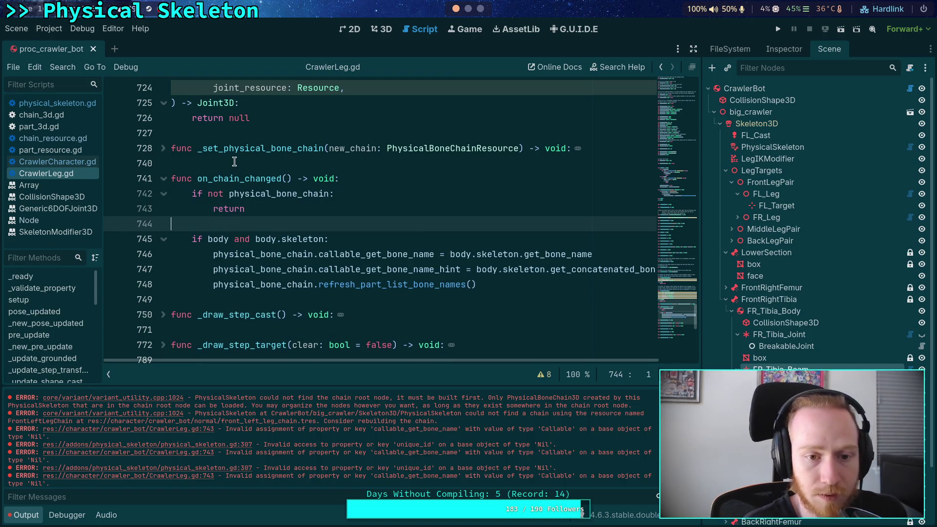
Step: Extend the guard condition with 'or (not body) or (not body.skeleton)'
drag(208, 194, 330, 194)
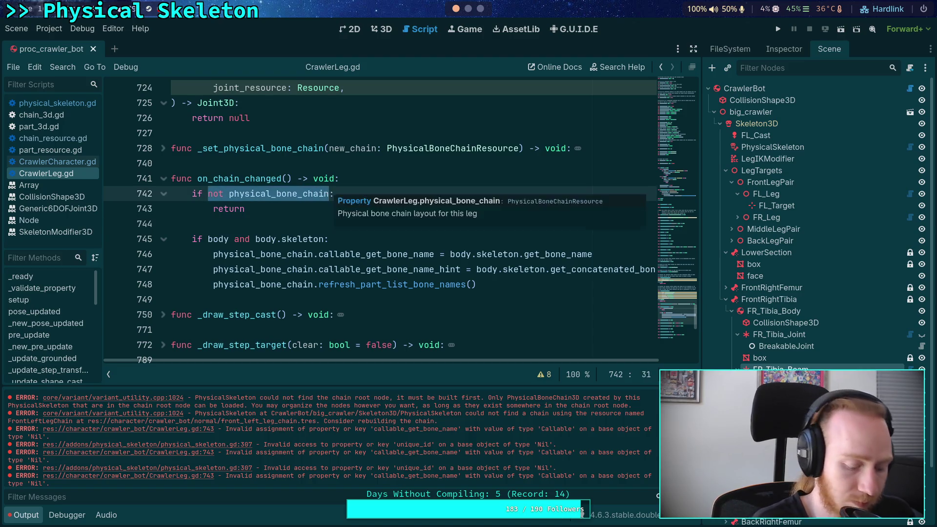
text(( or (na)
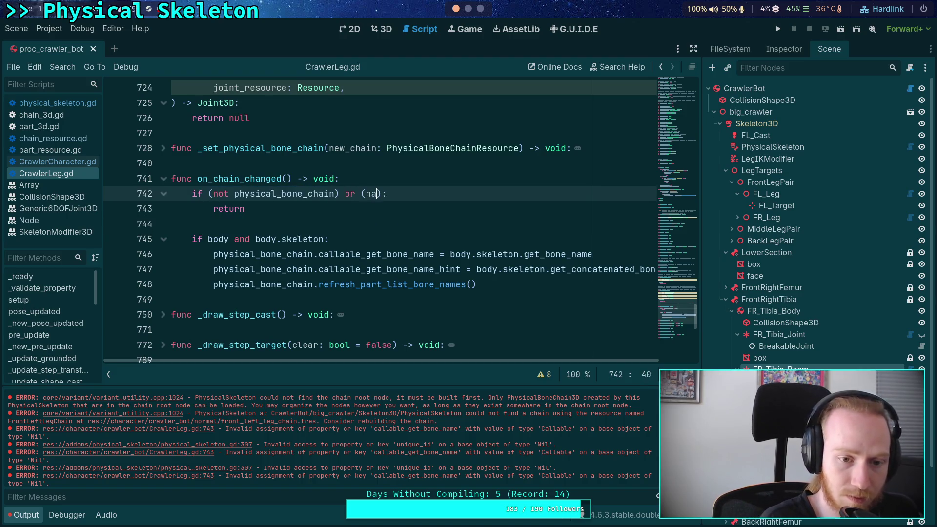
key(BackSpace)
text(ot body){)
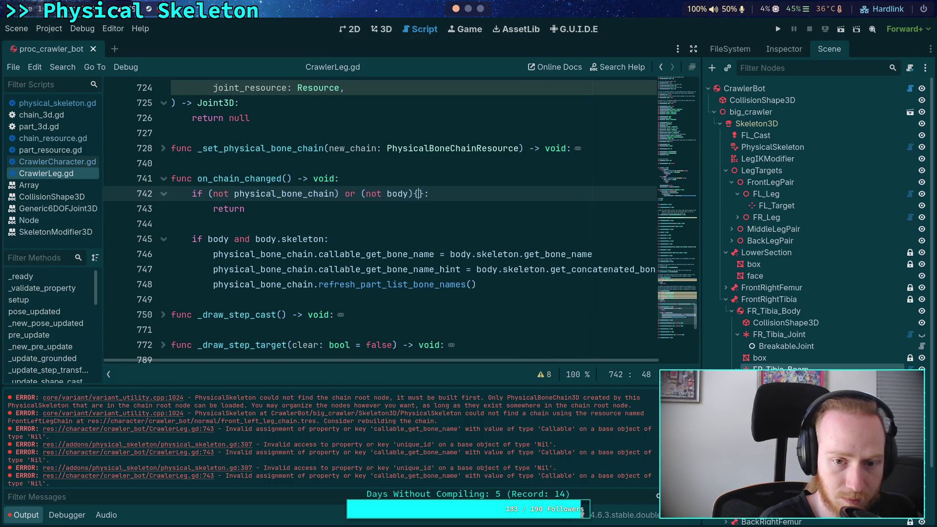
key(BackSpace)
text(or (not bo)
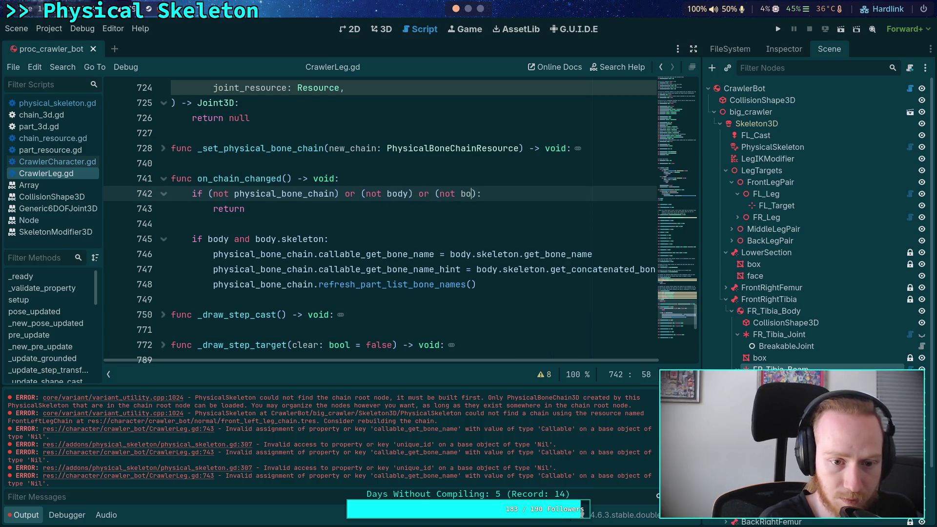
text(dy.skeleton)
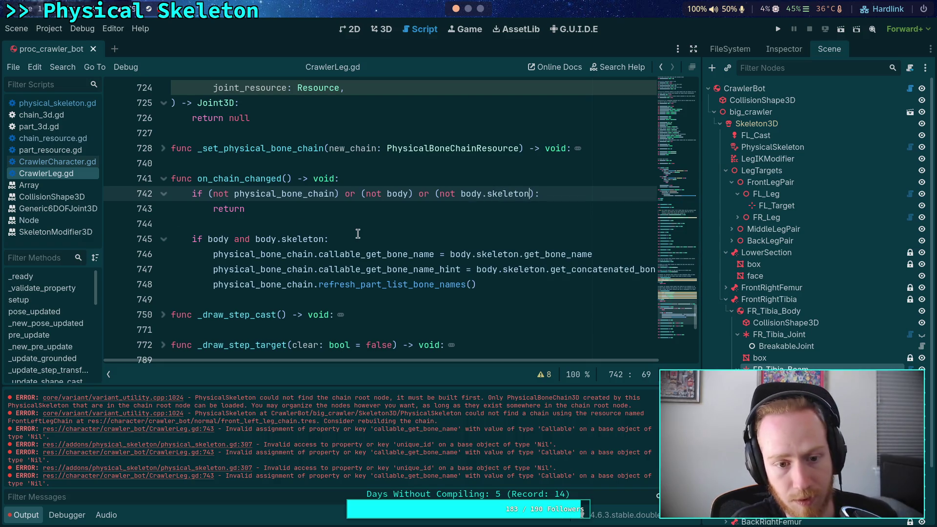
Step: Delete the old 'if body and body.skeleton' line, dedent its three bone-name lines, and reload the saved scene
drag(357, 234, 347, 227)
key(BackSpace)
drag(290, 229, 298, 276)
key(shift+Tab)
click(297, 224)
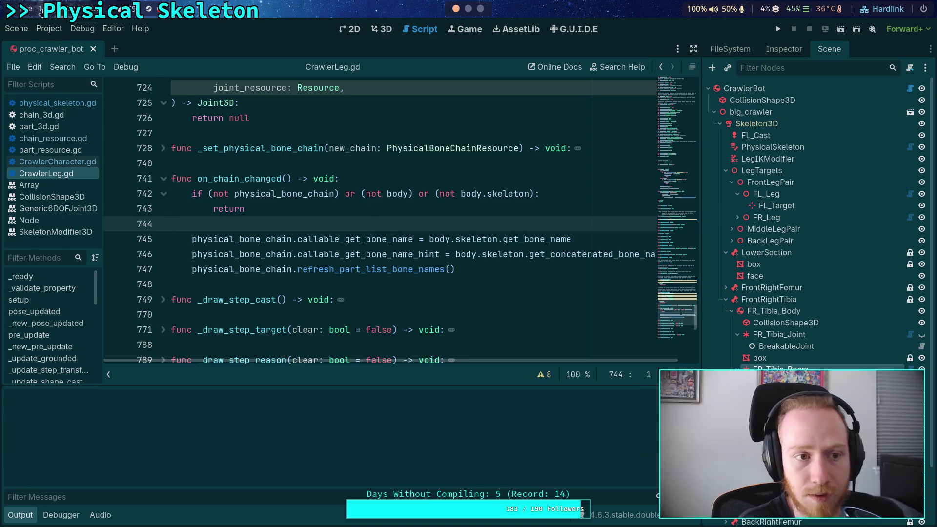
click(20, 28)
click(93, 240)
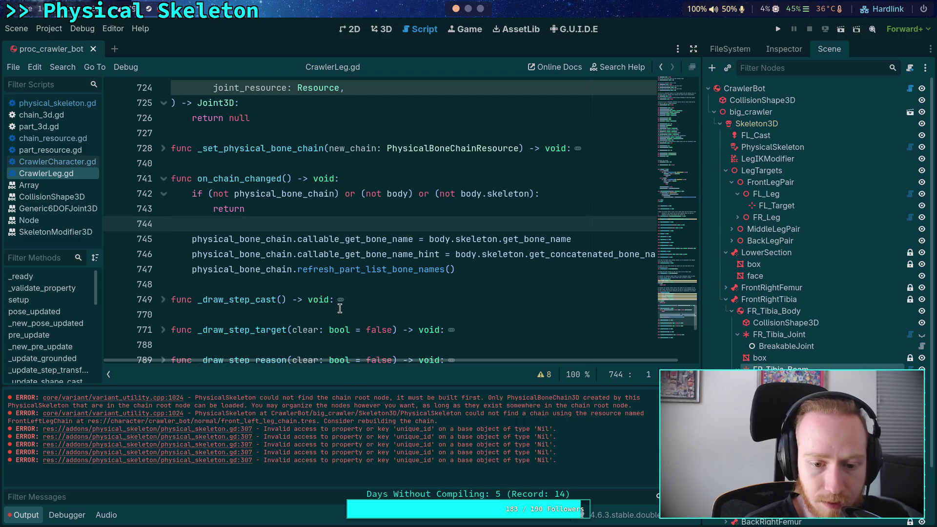
Step: Open physical_skeleton.gd at the reported error line and inspect chain_resource on line 307
click(222, 428)
double_click(495, 239)
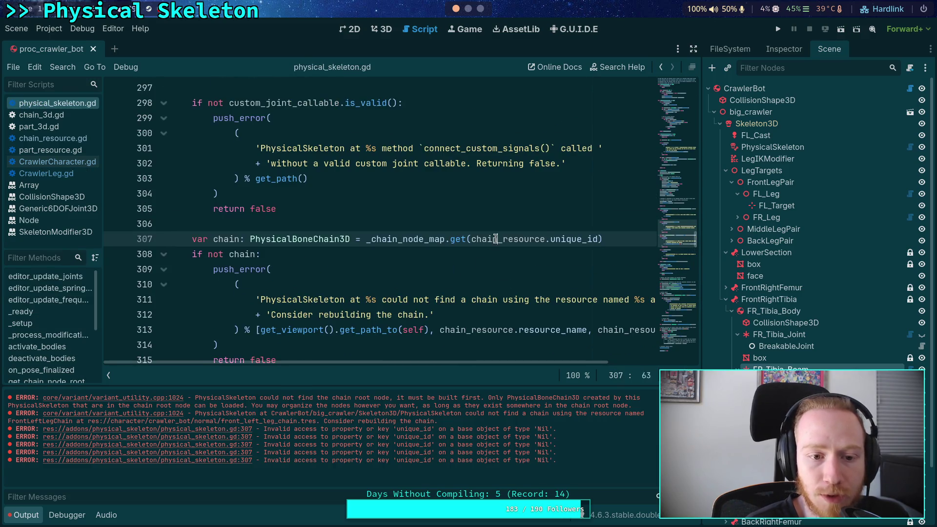
scroll(419, 285, up, 3)
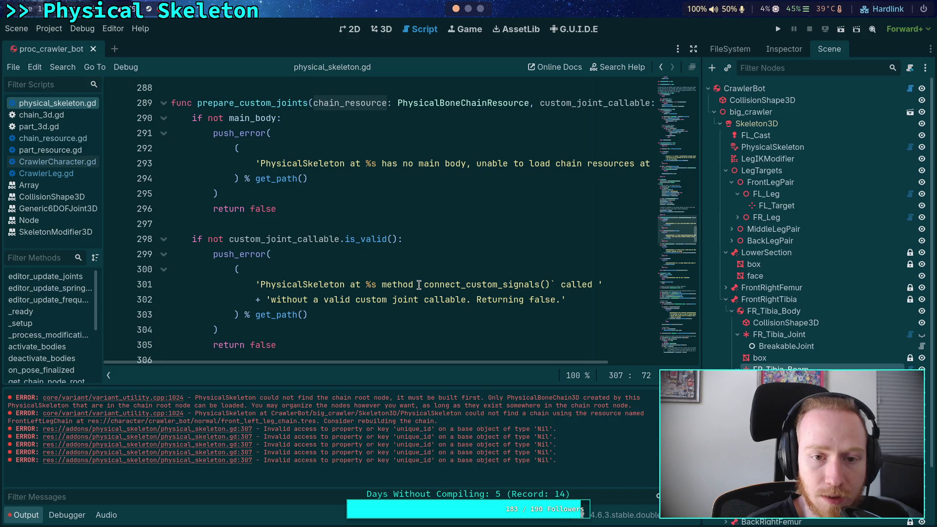
scroll(419, 284, down, 3)
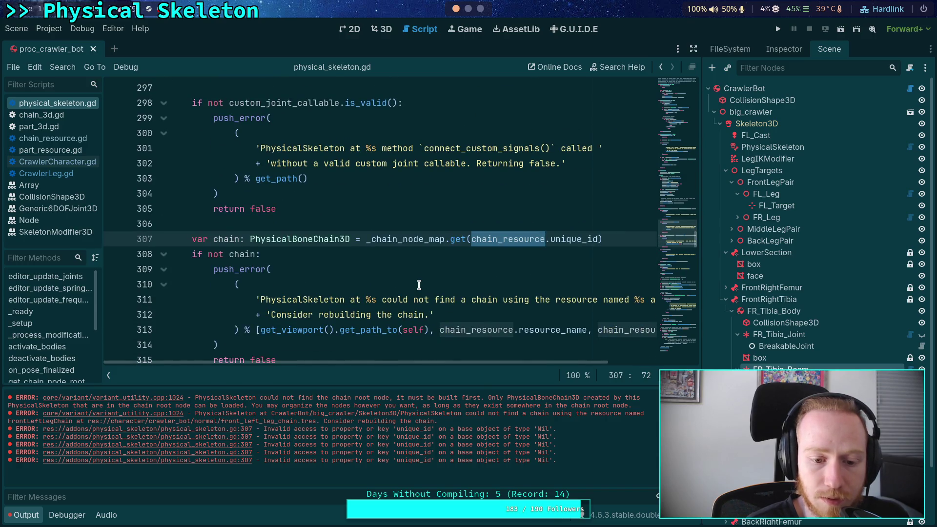
scroll(419, 285, up, 5)
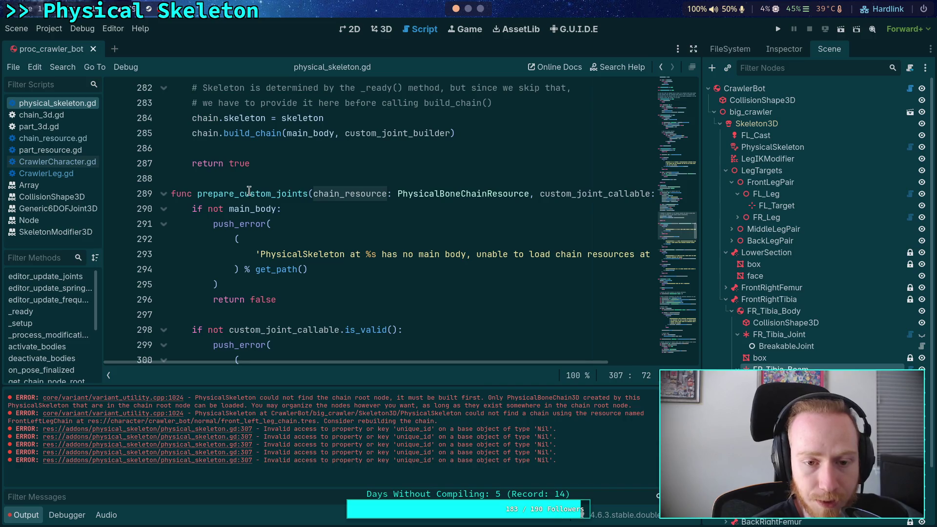
Step: Search physical_skeleton.gd for prepare_custom_joints and jump to its second use
double_click(249, 190)
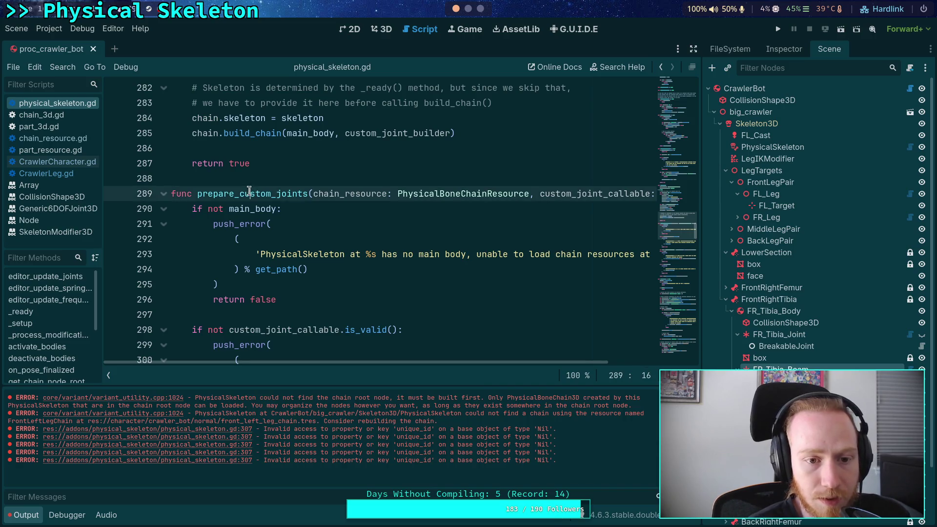
key(ctrl+f)
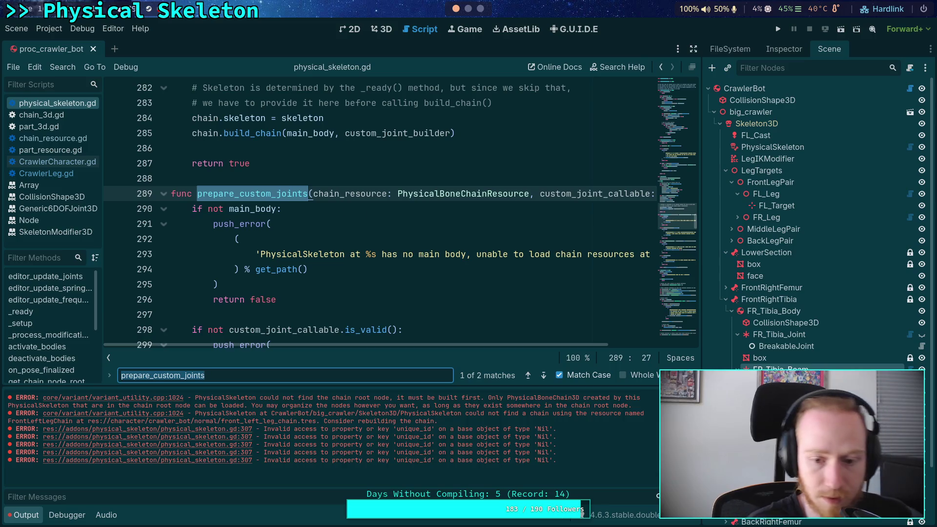
click(543, 375)
scroll(424, 301, up, 10)
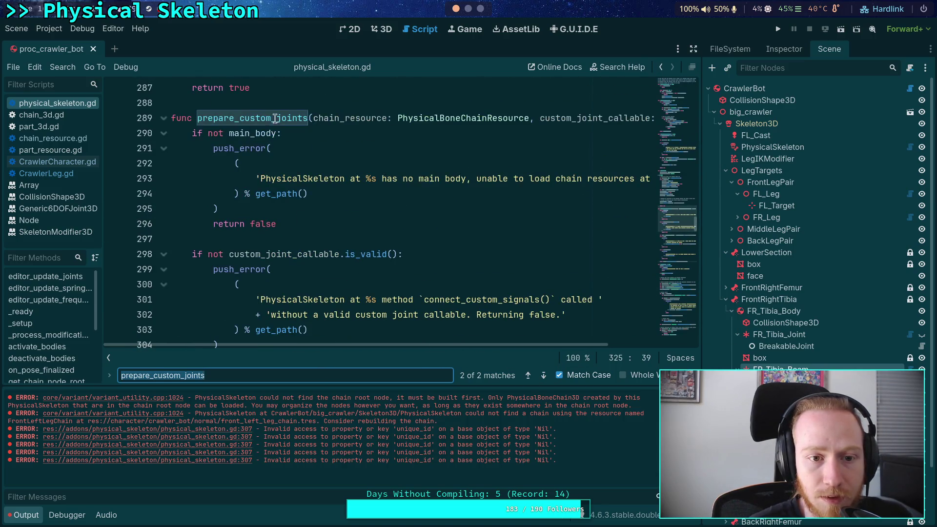
scroll(428, 232, down, 8)
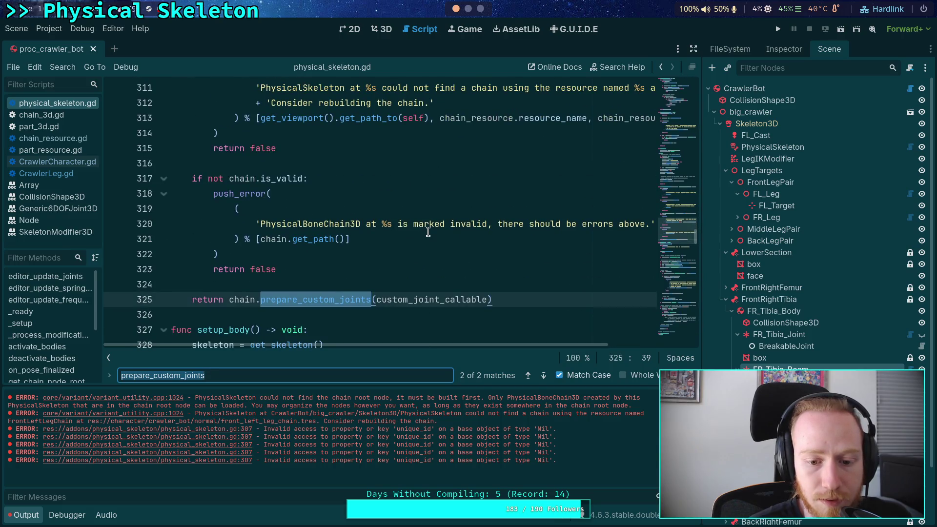
scroll(428, 231, up, 10)
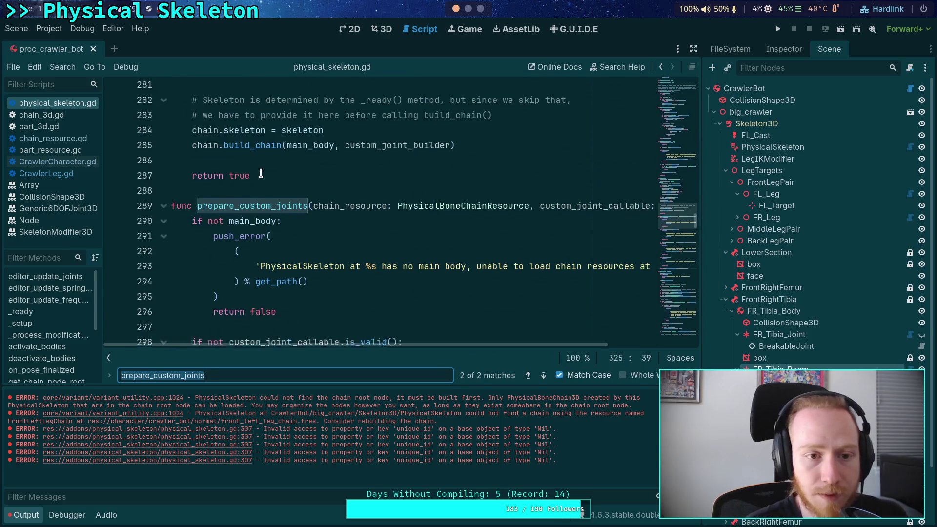
Step: Locate the prepare_custom_joints call at line 310 of CrawlerCharacter.gd
click(248, 211)
double_click(248, 210)
key(ctrl+f)
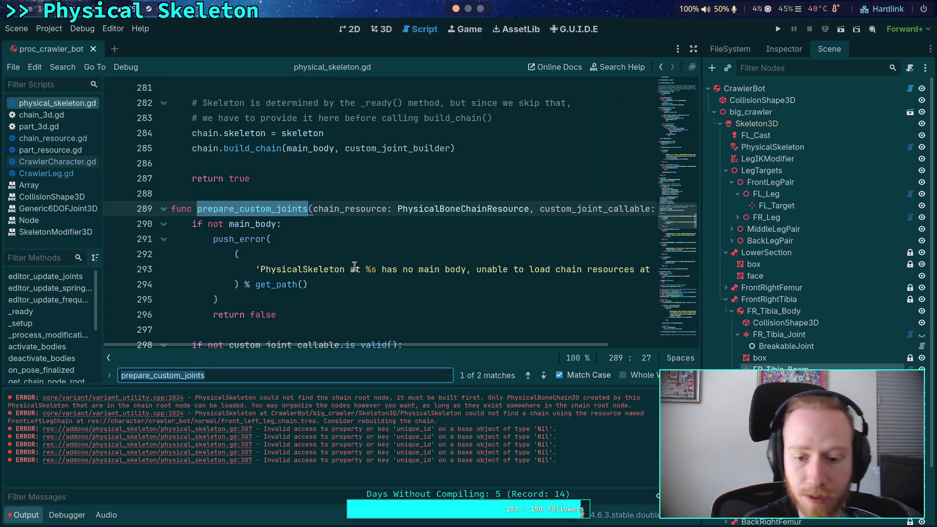
click(544, 377)
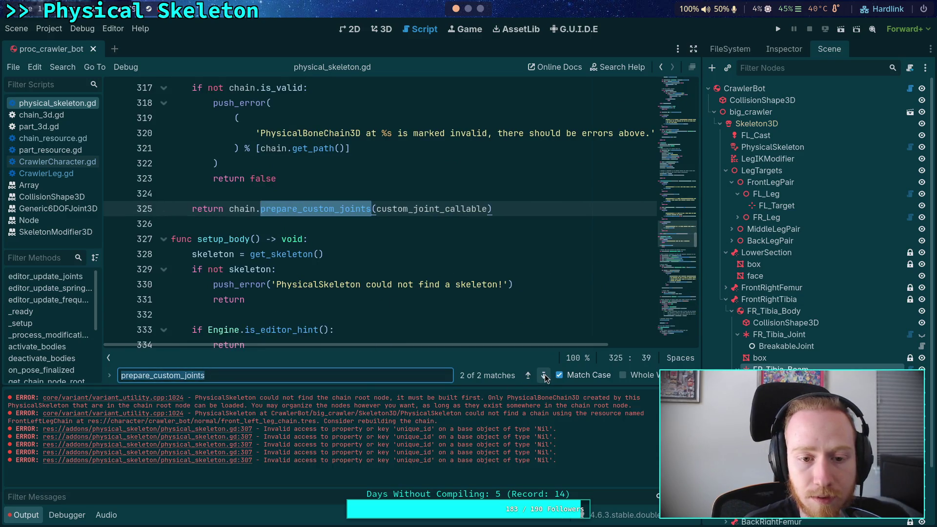
click(544, 376)
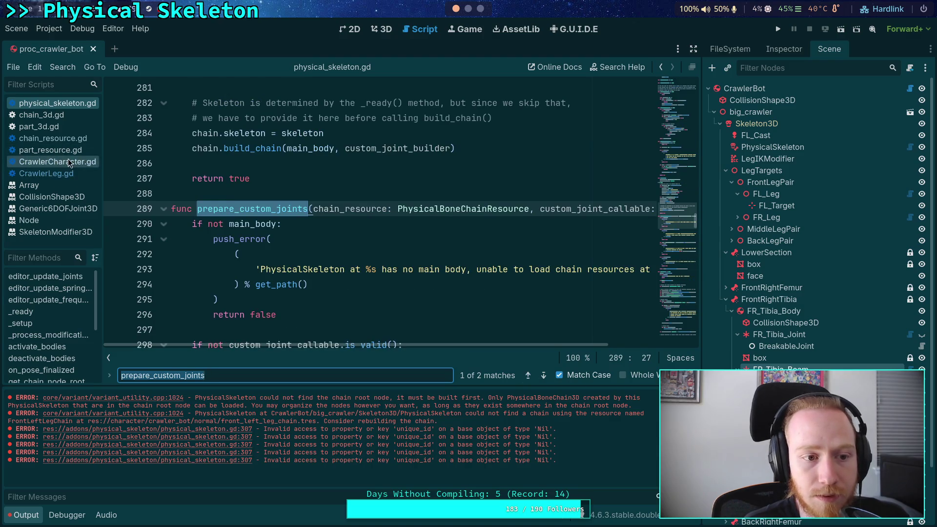
click(69, 163)
click(544, 376)
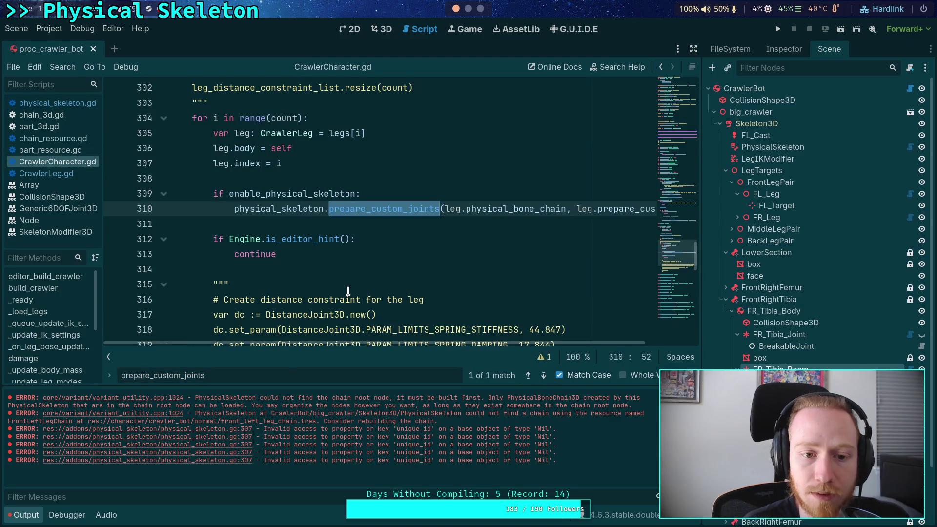
Step: Above the call, insert 'if not leg.physical_bone_chain:' with an empty push_error() beneath it
scroll(348, 291, up, 1)
click(434, 239)
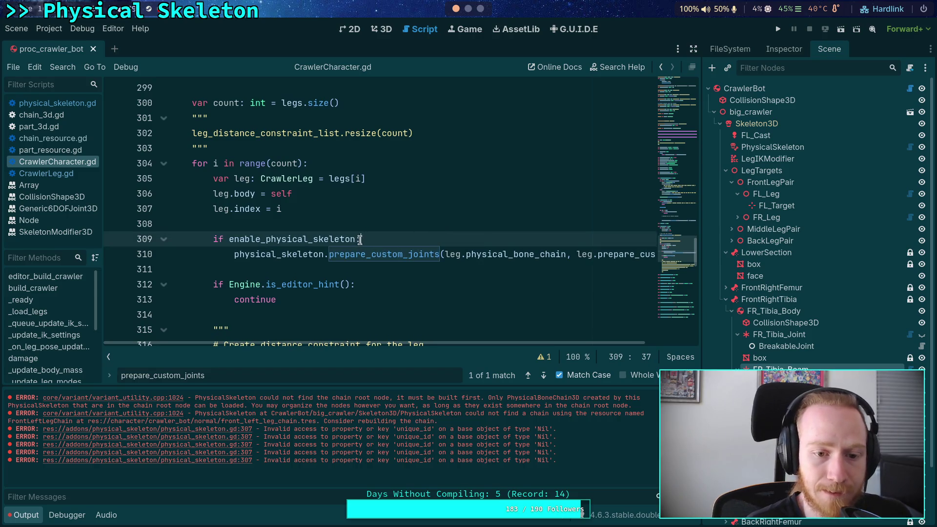
key(Return)
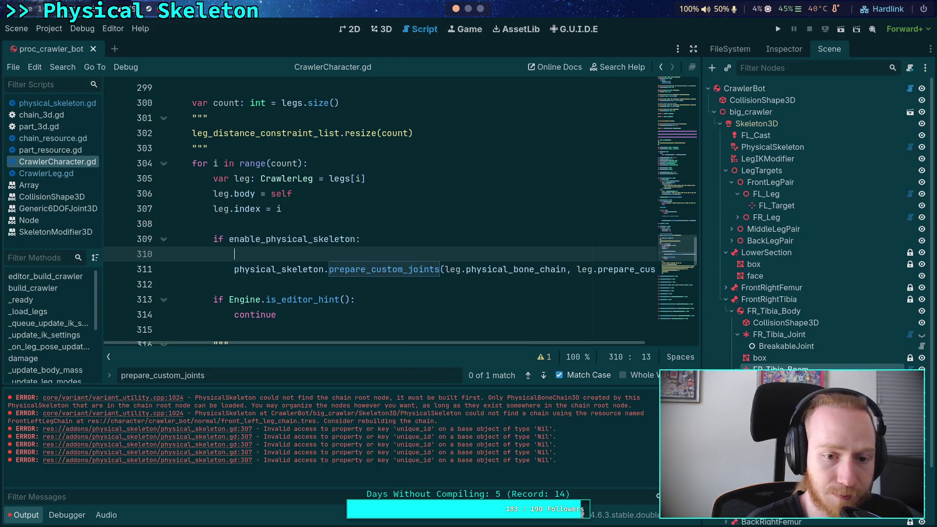
text(if not *)
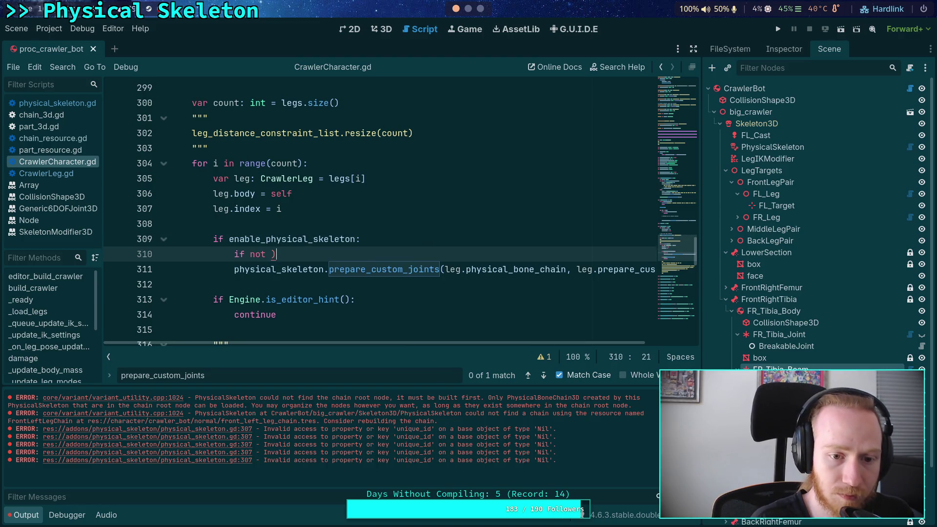
text(leg.phy)
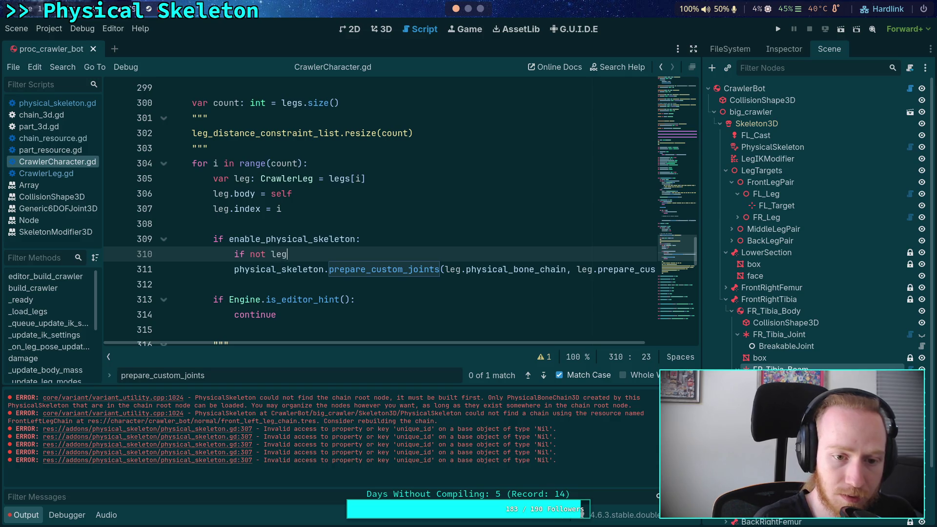
key(Return)
text(:)
key(Return)
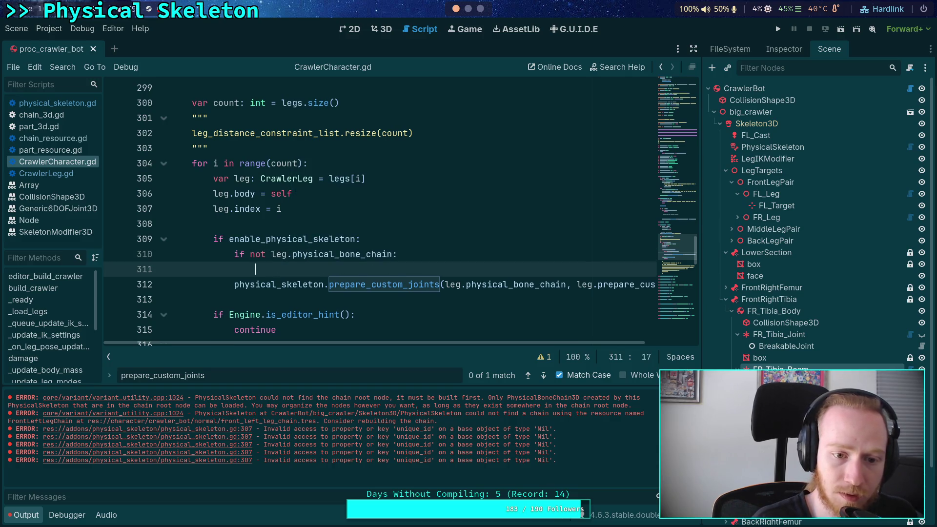
text(push_error()
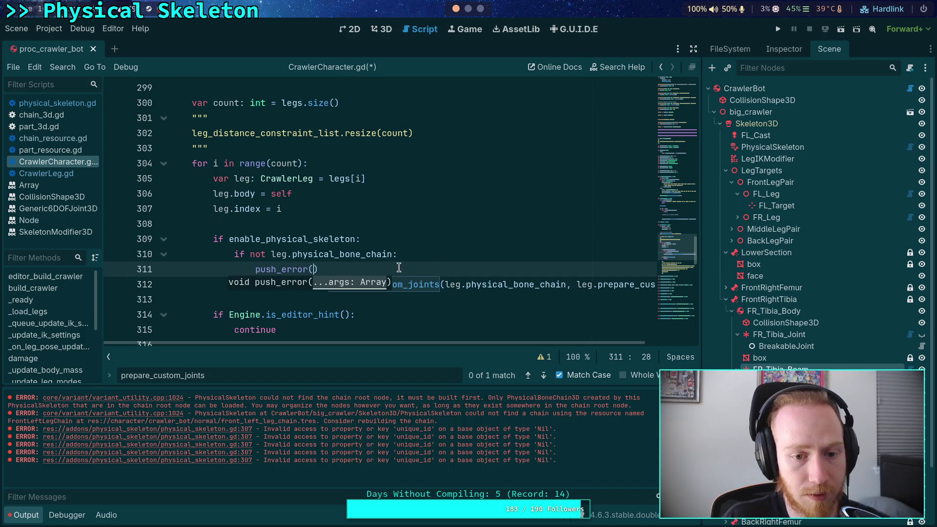
key(Right)
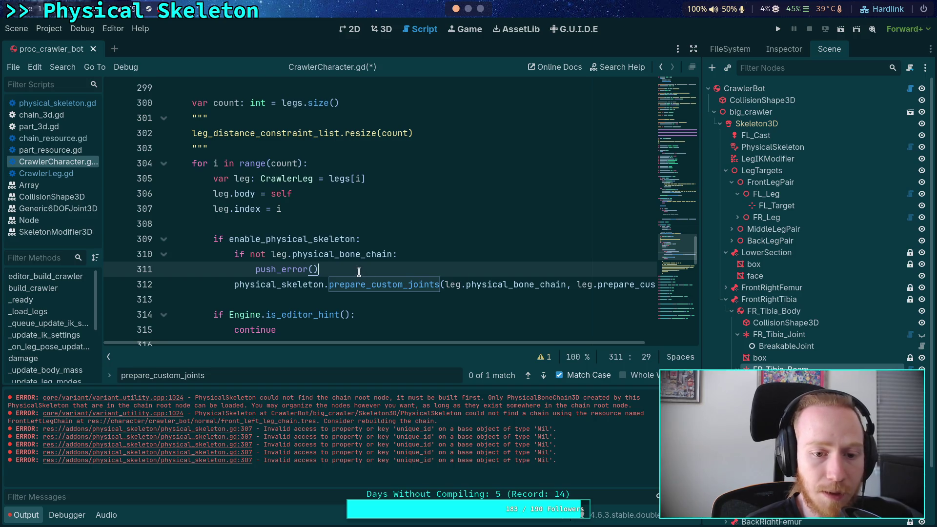
key(Left)
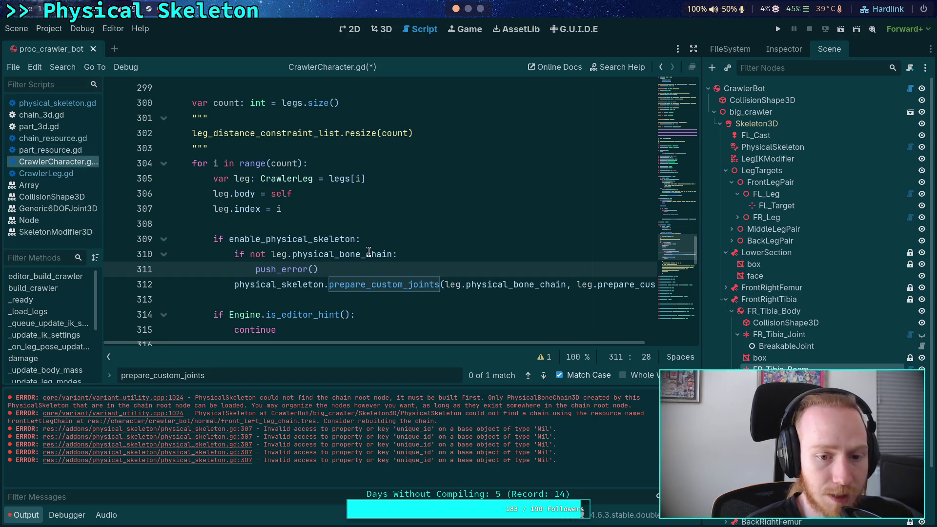
click(693, 49)
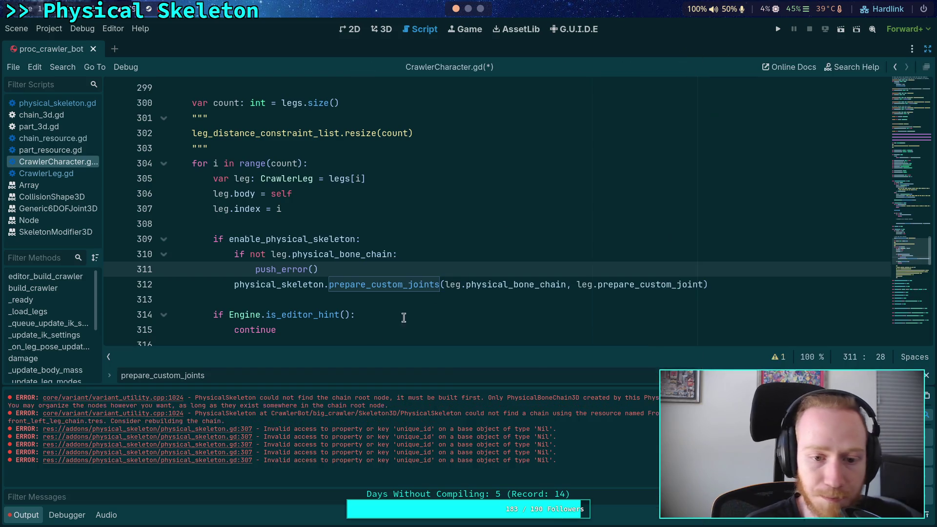
Step: Switch to distraction-free mode, then go through CrawlerLeg.gd back to physical_skeleton.gd
click(24, 515)
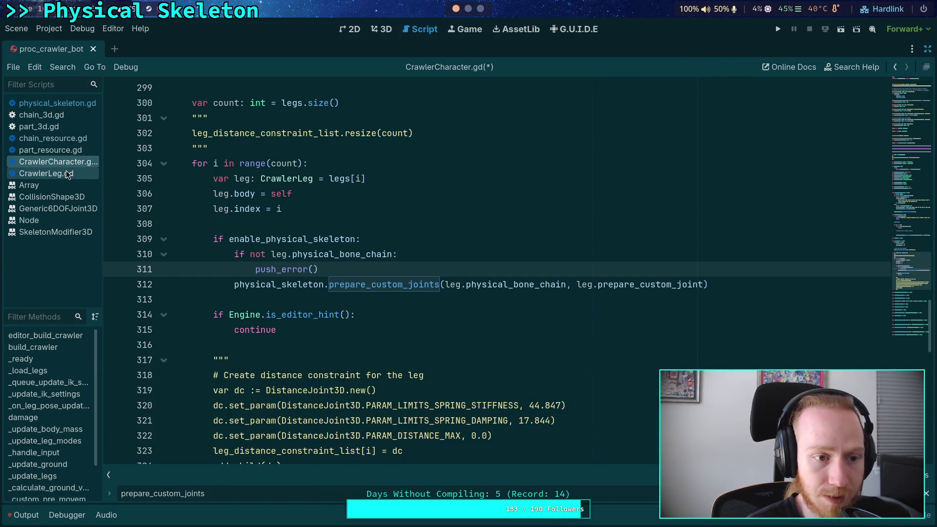
click(46, 173)
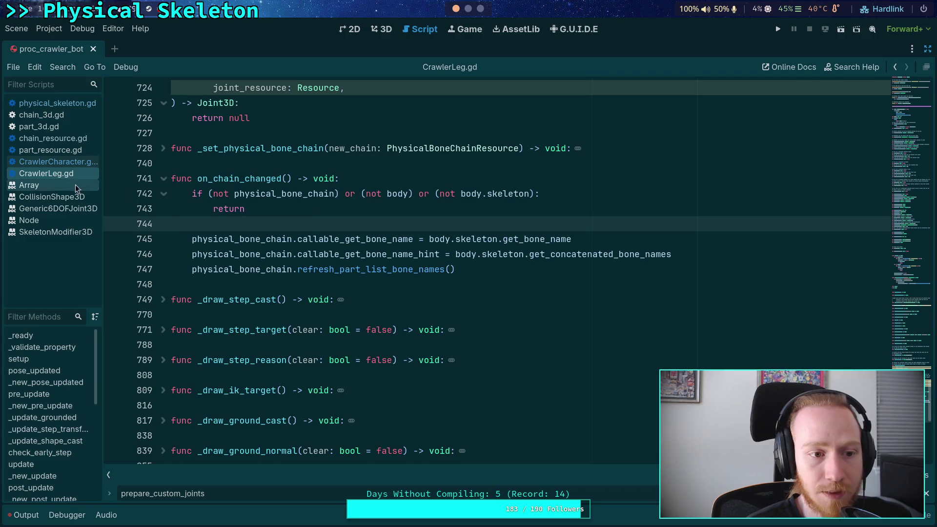
click(86, 104)
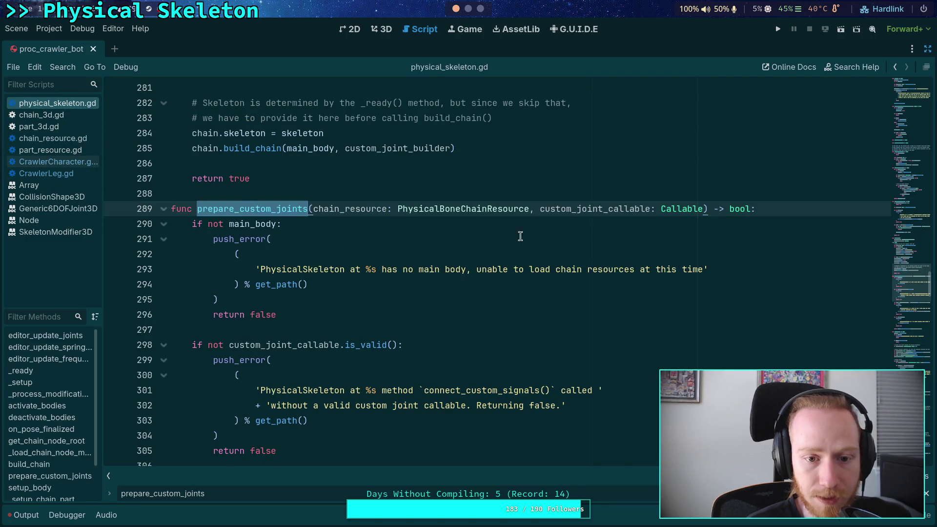
Step: Add an 'if not chain_resource:' check after the main_body check in prepare_custom_joints
click(774, 211)
scroll(665, 259, down, 3)
scroll(495, 229, up, 2)
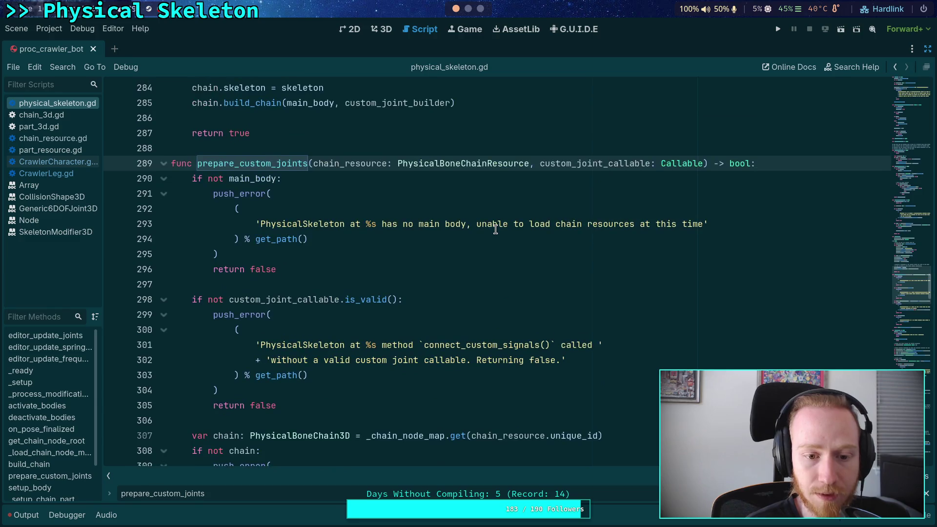
key(Return)
key(Return)
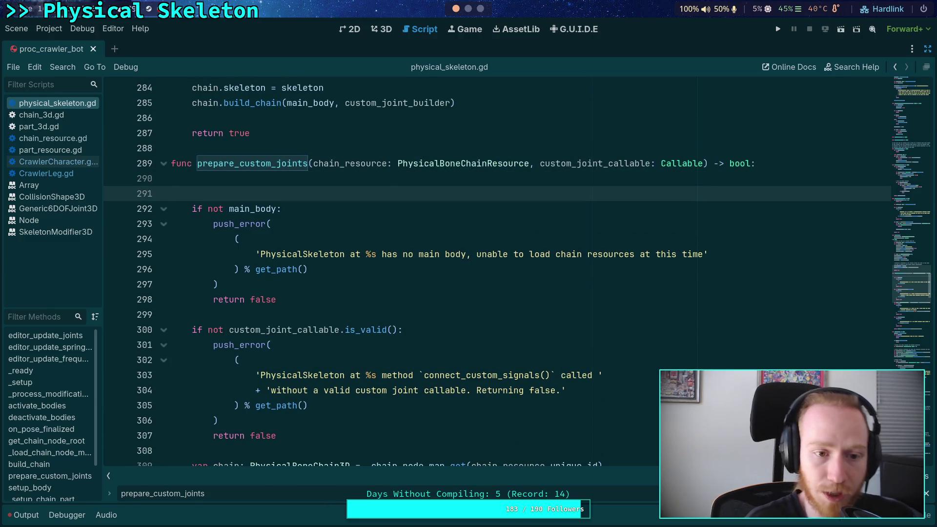
key(BackSpace)
key(BackSpace)
key(BackSpace)
click(287, 283)
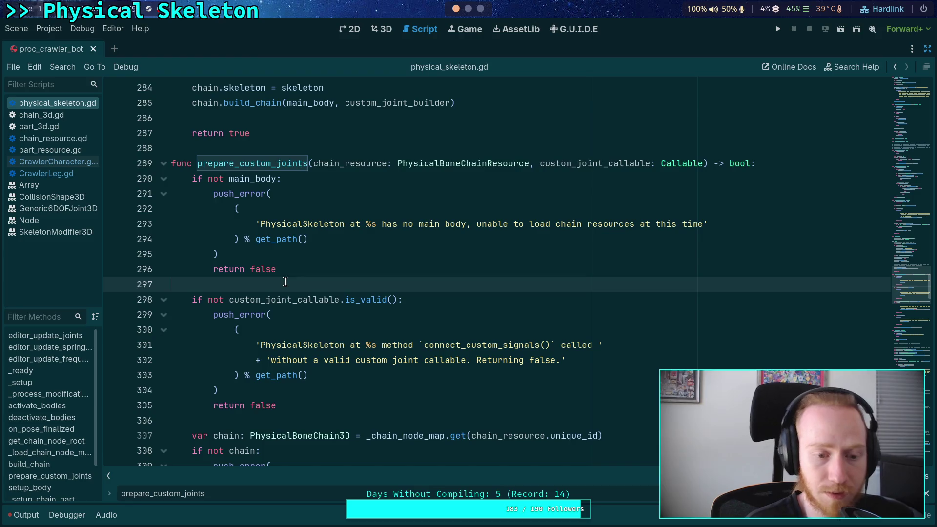
key(Return)
key(Return)
key(Up)
text(ot chain_resource)
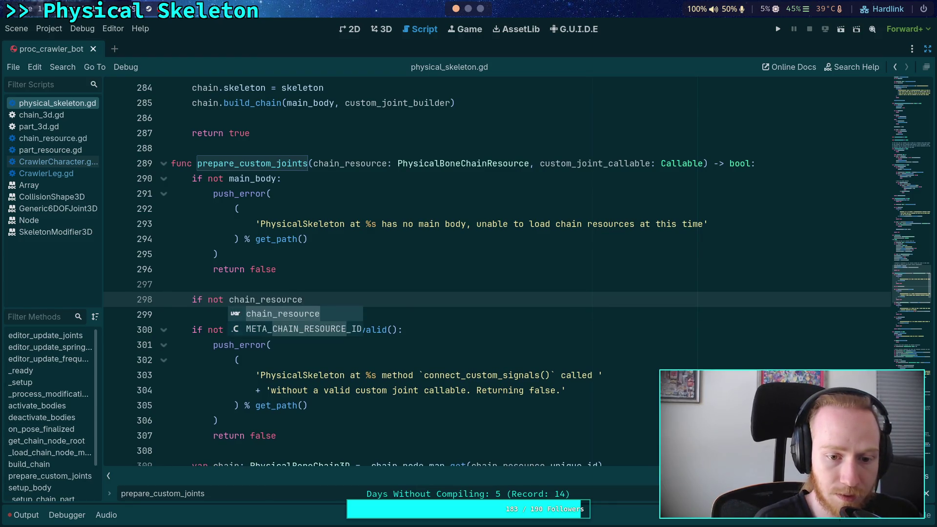
text(:)
key(Return)
Step: Copy the existing push_error / return false block and paste it under the chain_resource check
scroll(276, 405, down, 1)
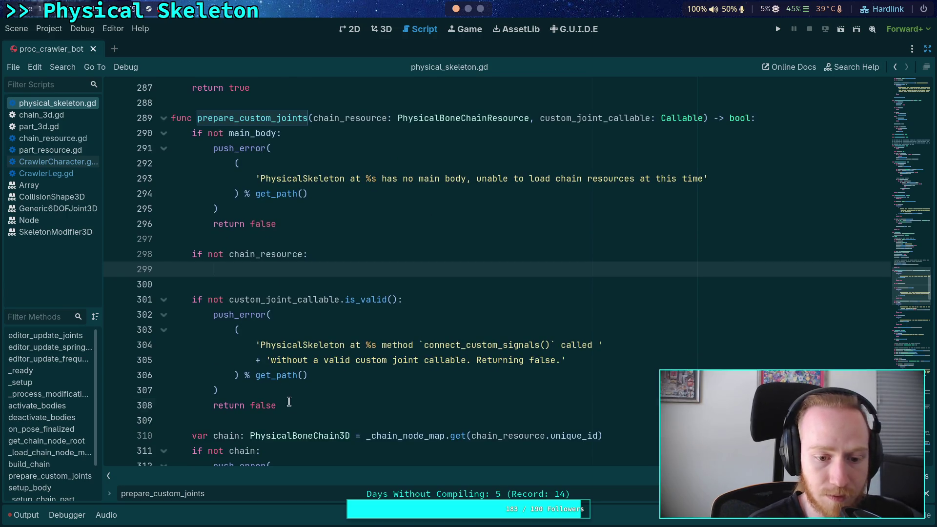
drag(276, 405, 215, 321)
right_click(218, 321)
click(258, 353)
click(261, 269)
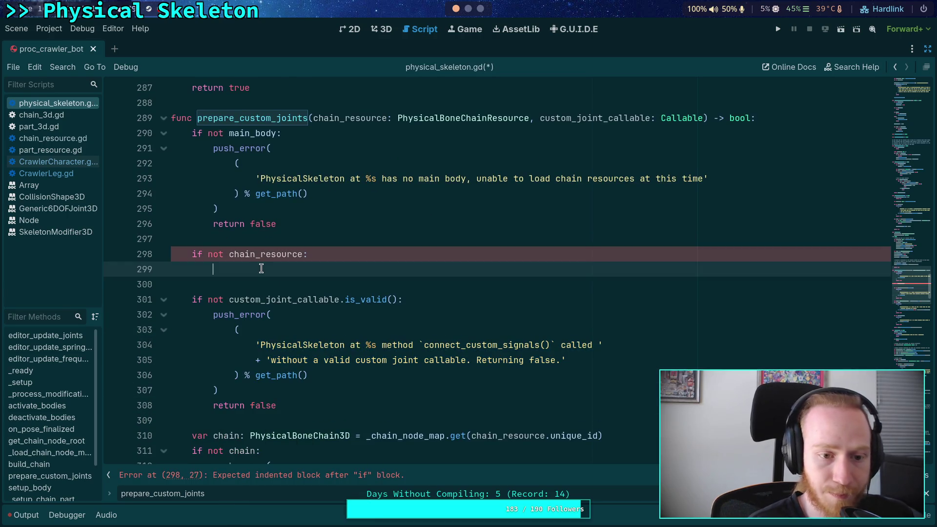
key(ctrl+v)
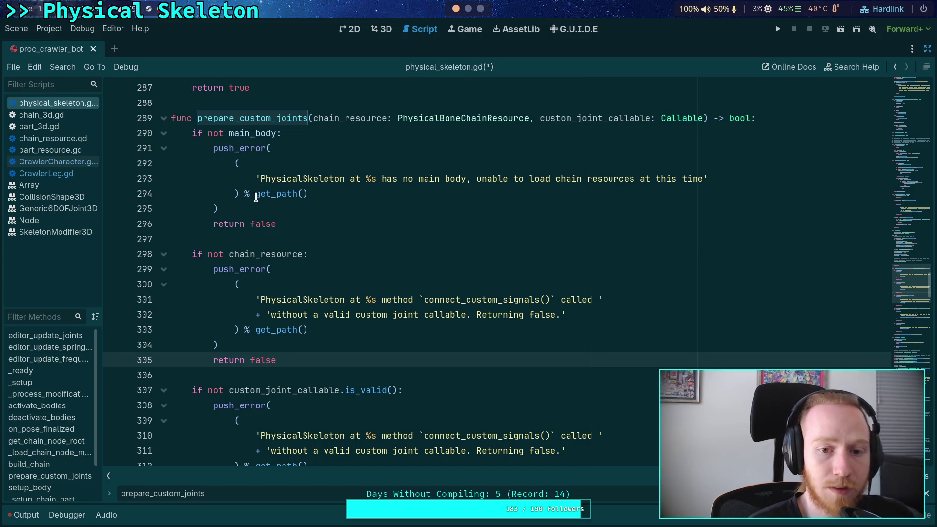
click(385, 219)
Step: Copy get_viewport().get_path_to(self) and use it with chain in place of chain.get_path() on line 330
key(ctrl+f)
text(get_path)
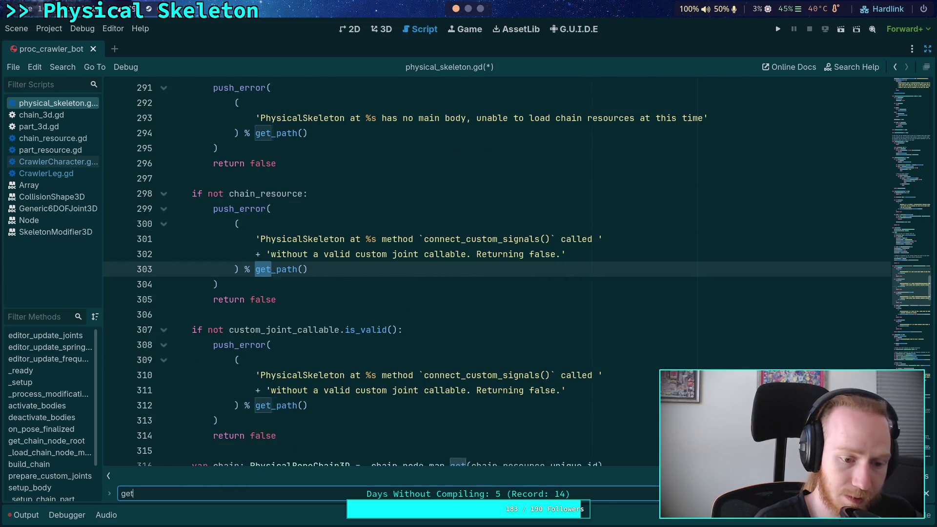
scroll(498, 274, up, 3)
scroll(498, 273, down, 4)
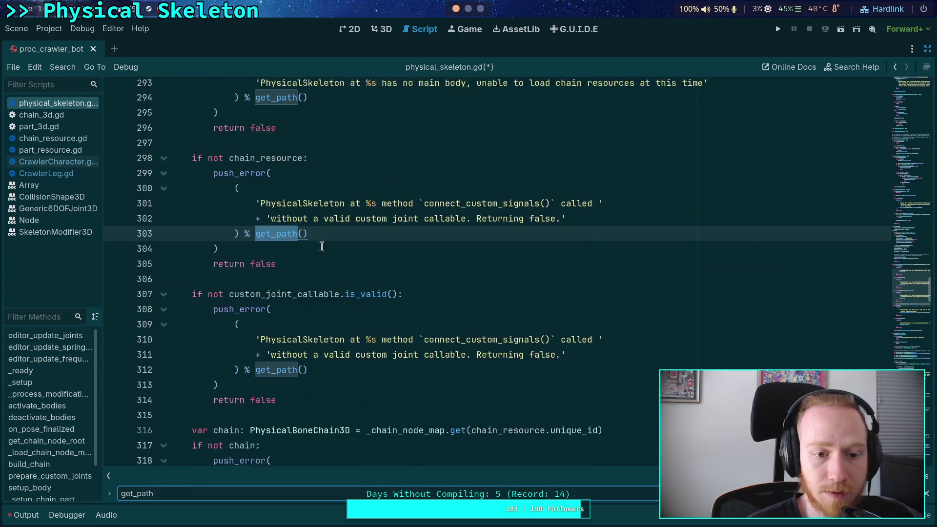
key(Return)
key(Return)
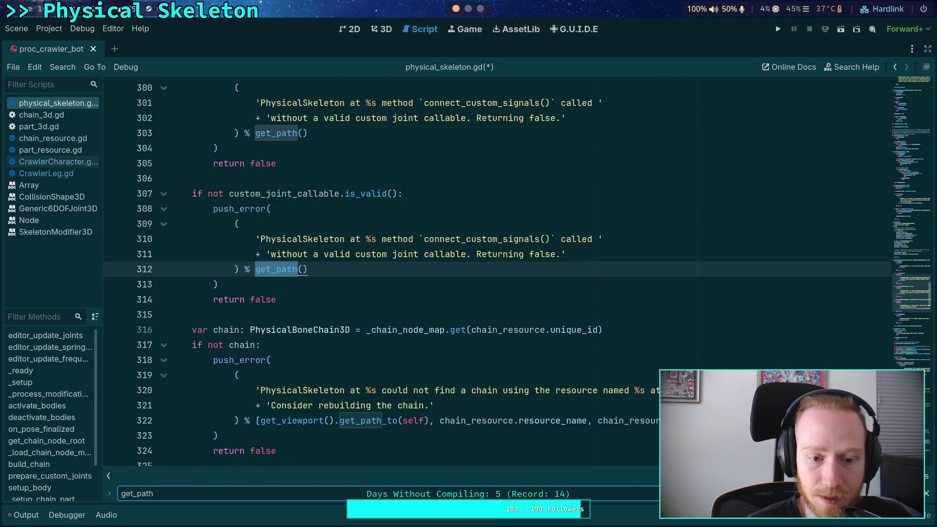
drag(260, 269, 430, 269)
right_click(372, 270)
click(405, 323)
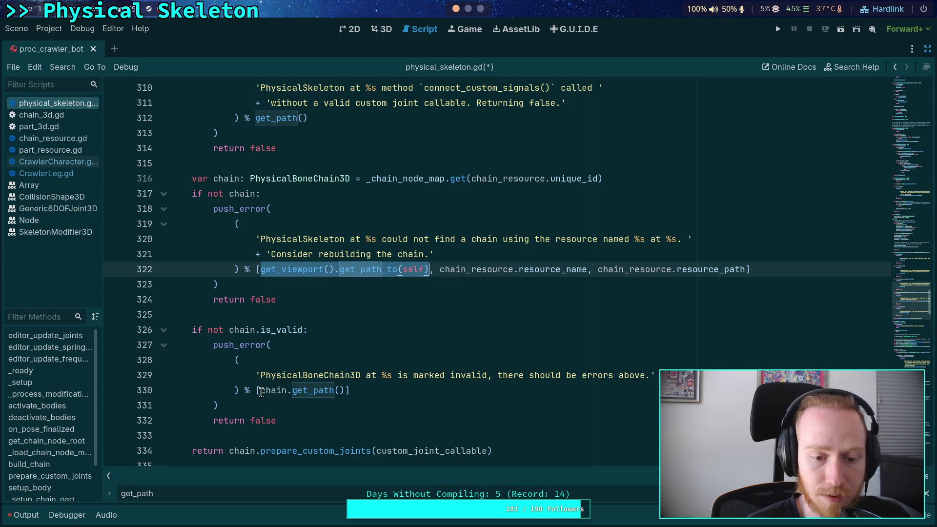
drag(260, 390, 348, 390)
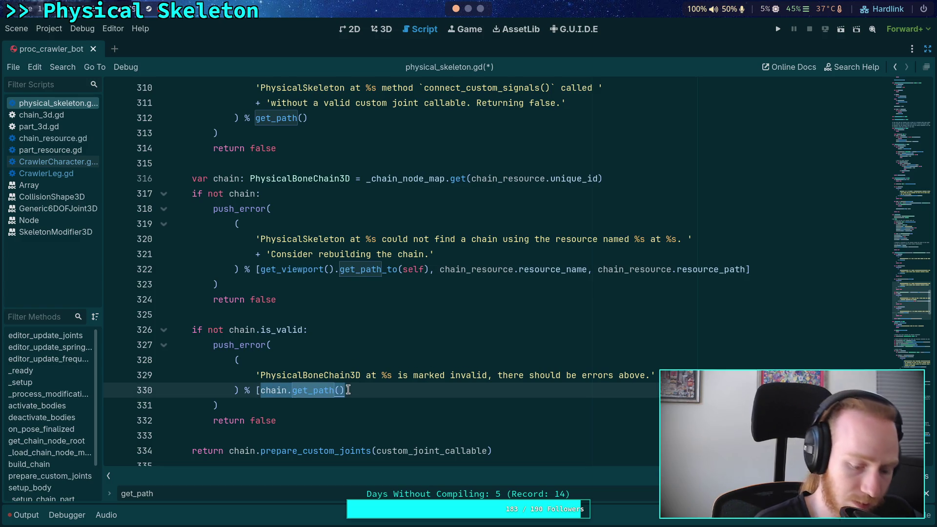
key(ctrl+v)
key(Left)
key(Left)
key(Left)
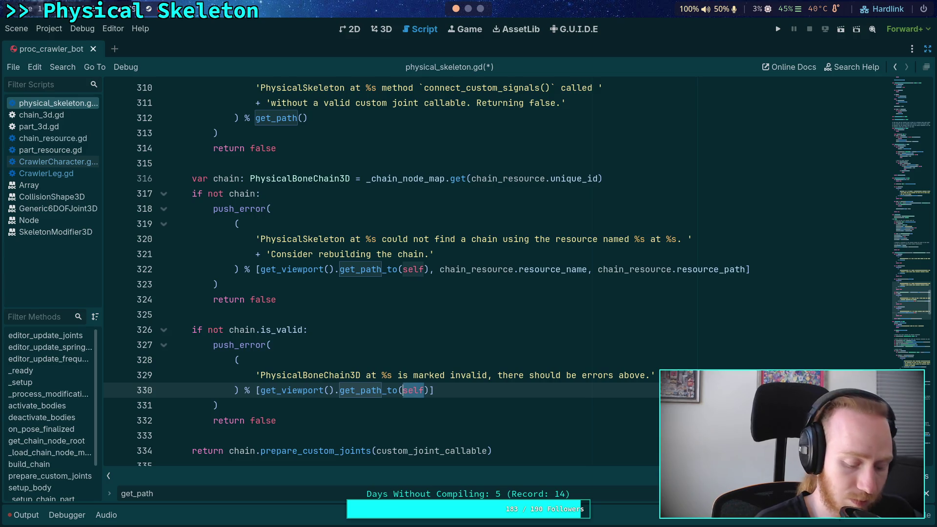
text(chain)
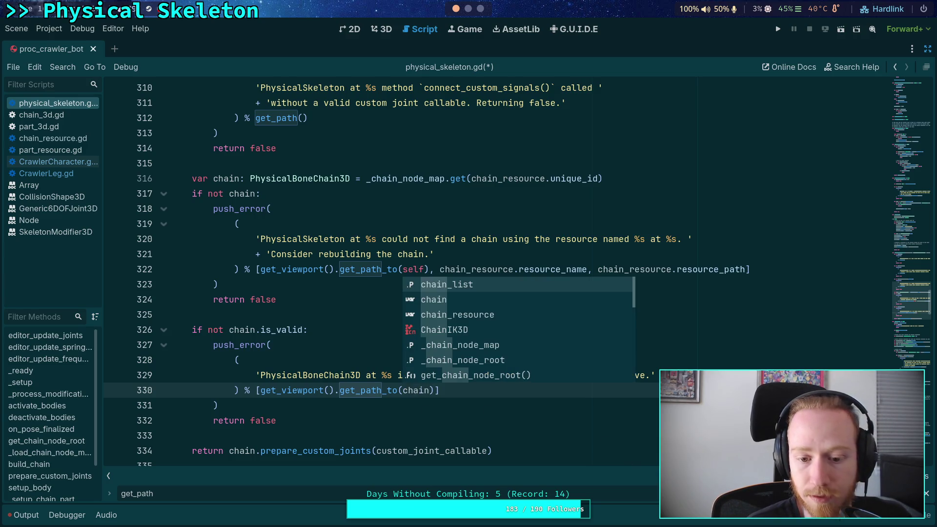
Step: Replace the get_path() calls on lines 294, 303 and 312 with get_viewport().get_path_to(self)
key(shift+F3)
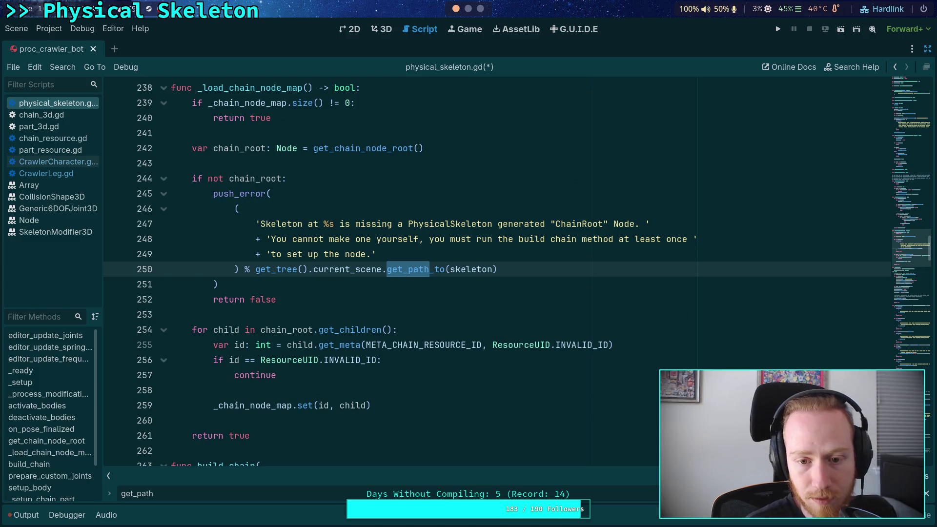
key(F3)
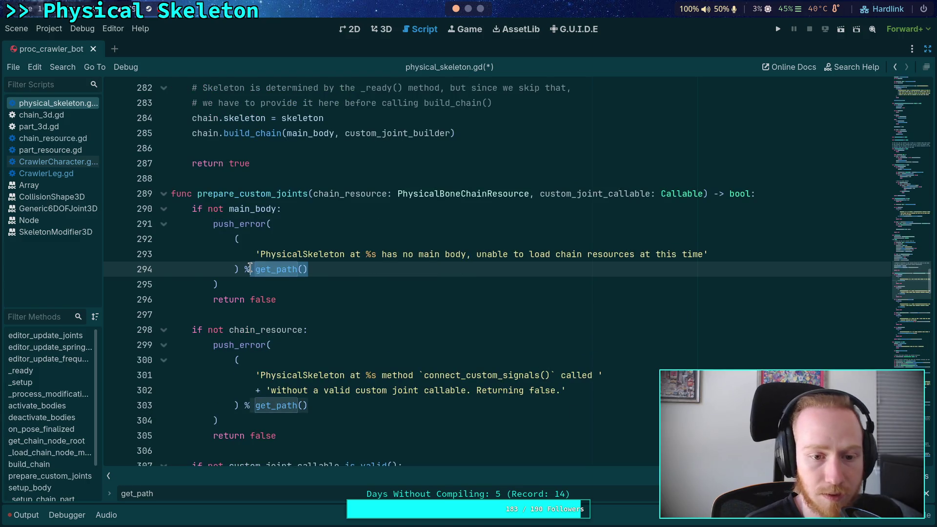
key(ctrl+v)
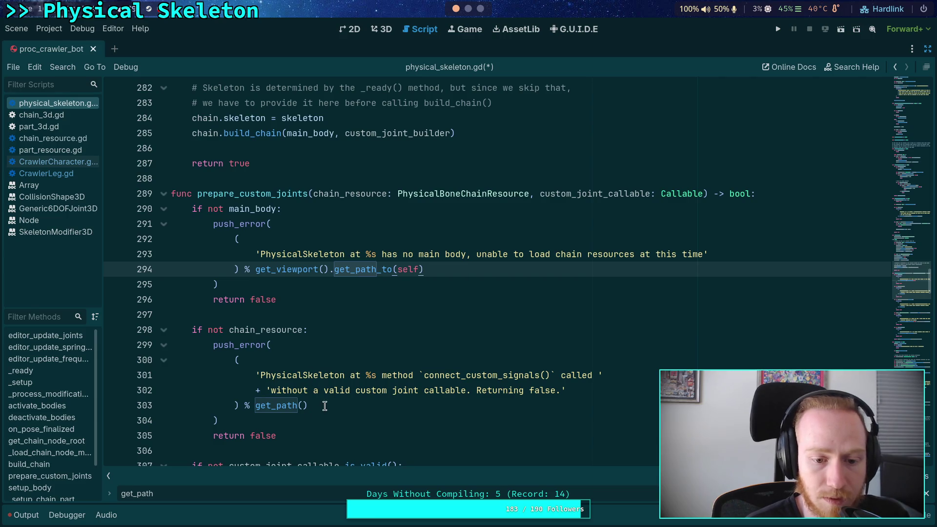
key(F3)
key(ctrl+v)
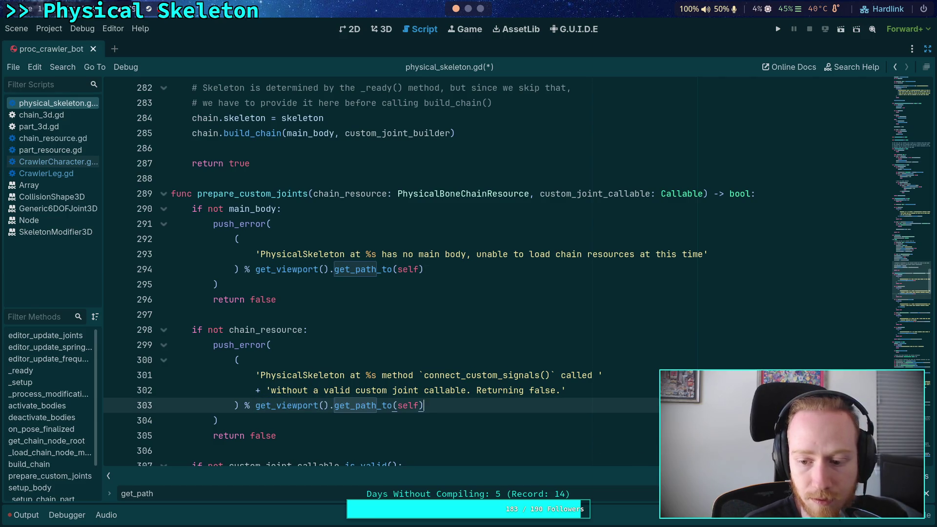
key(F3)
key(ctrl+v)
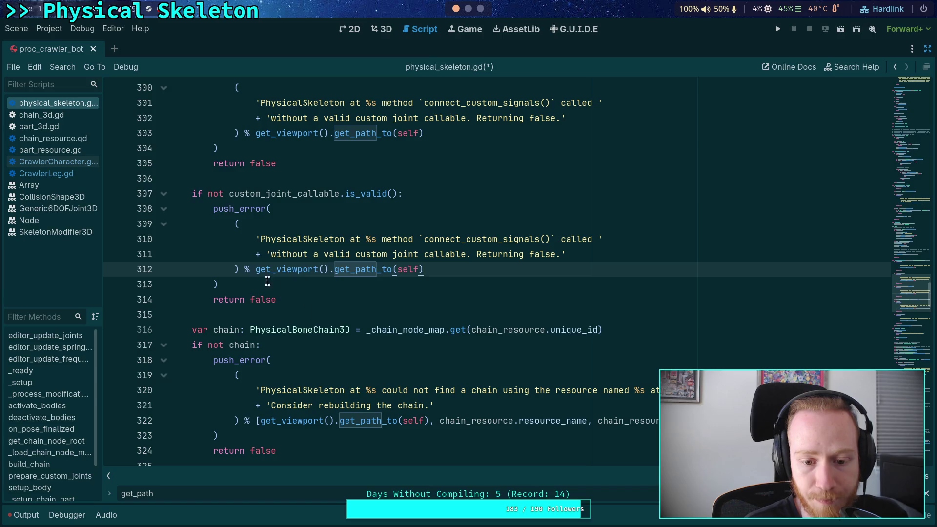
key(F3)
key(F3)
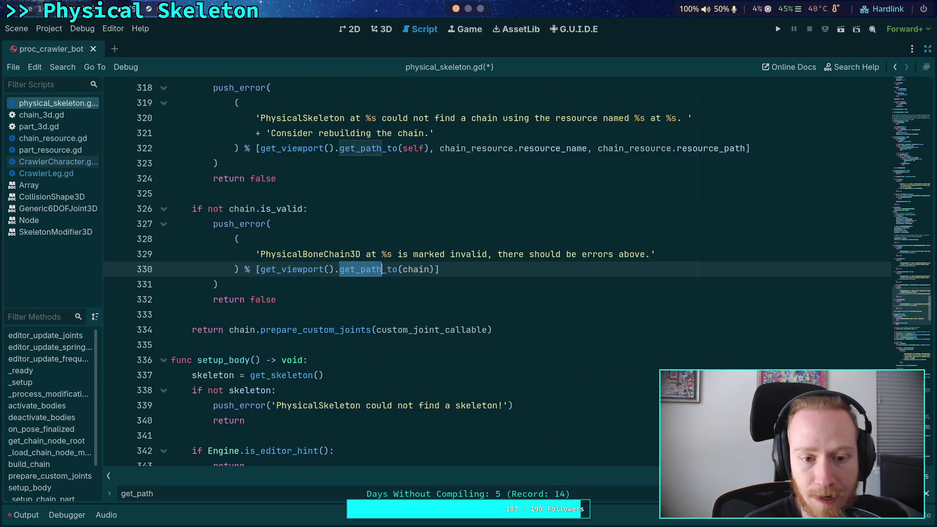
Step: In chain_3d.gd, replace line 84's get_path calls with get_path_to(self) and get_path_to(part)
click(49, 115)
click(567, 409)
key(F3)
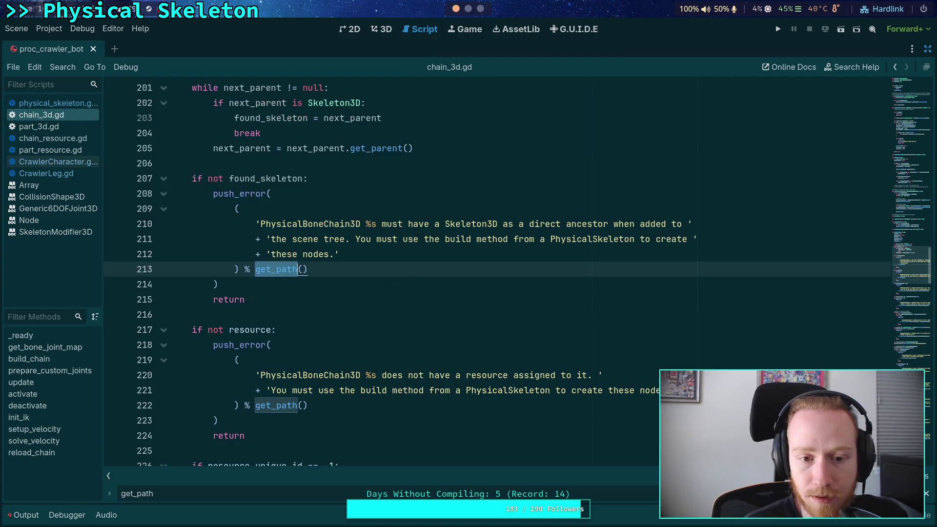
key(shift+F3)
drag(281, 269, 335, 269)
key(ctrl+v)
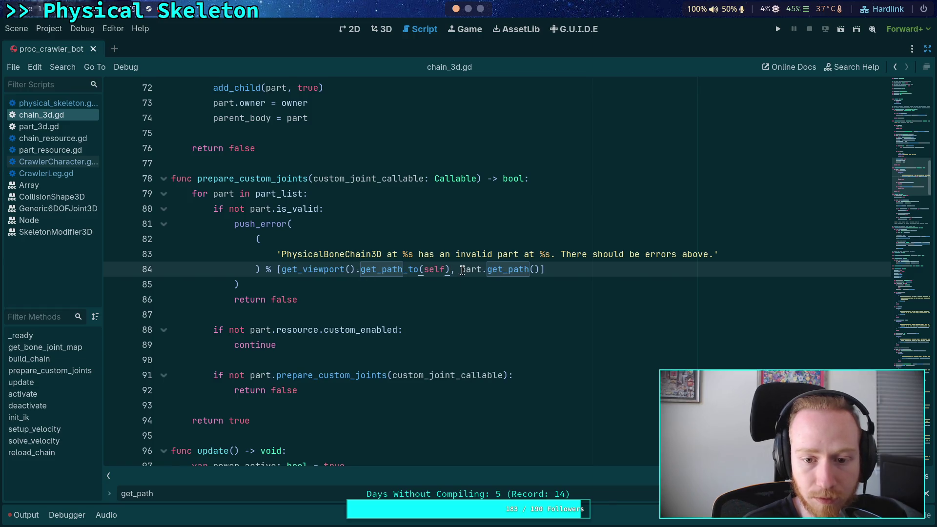
drag(461, 269, 540, 269)
key(ctrl+v)
double_click(613, 270)
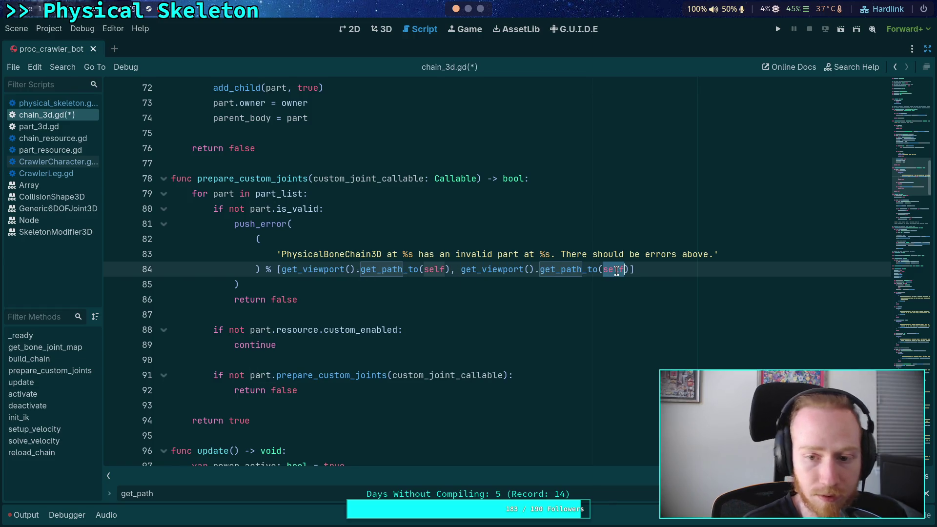
text(part)
click(485, 270)
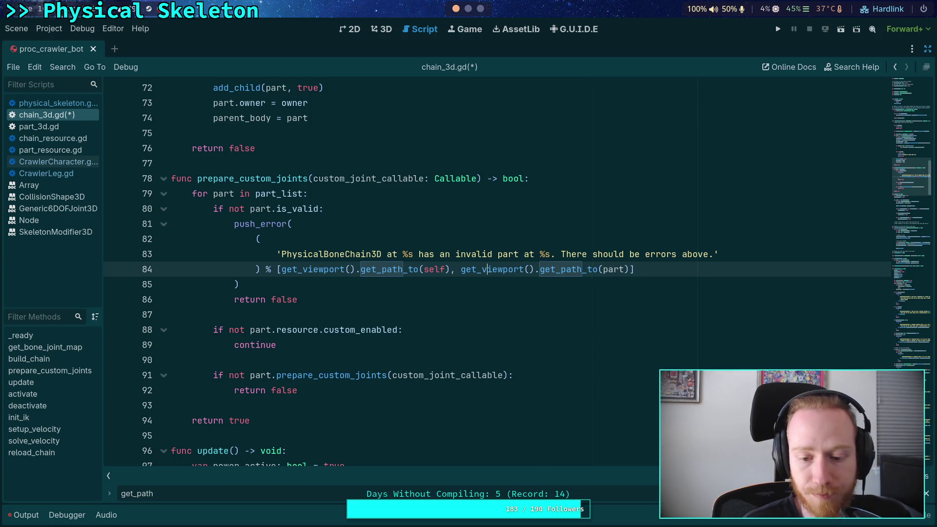
Step: Replace the get_path() calls on lines 213, 222, 231 and 241 with the viewport path call
key(F3)
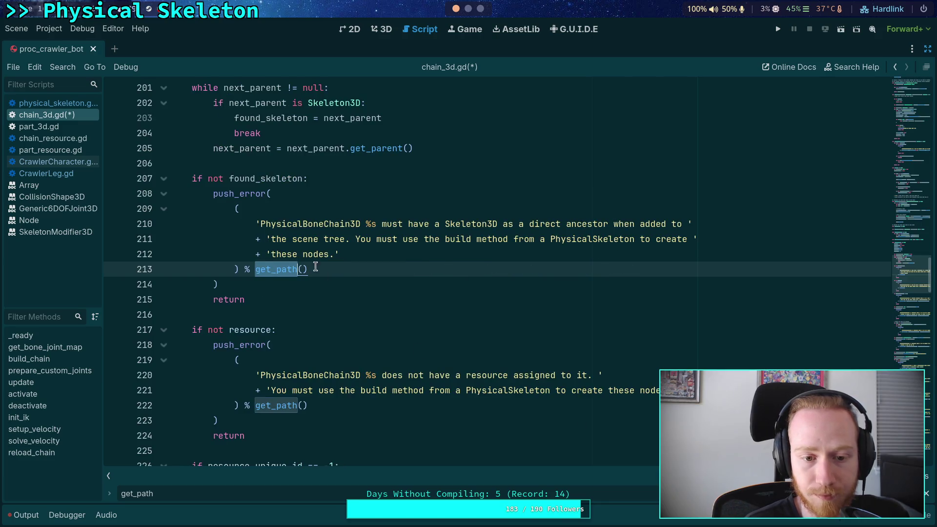
drag(314, 269, 252, 268)
key(ctrl+v)
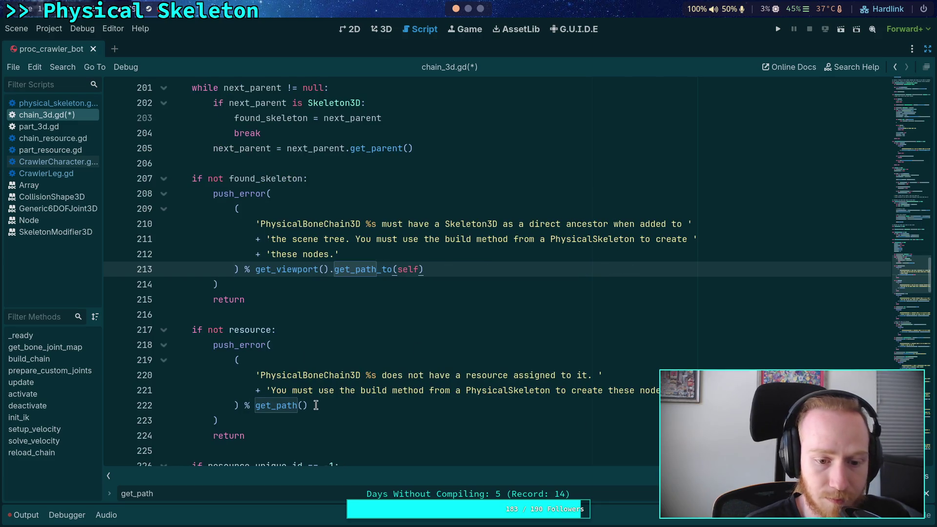
drag(309, 405, 259, 405)
key(ctrl+v)
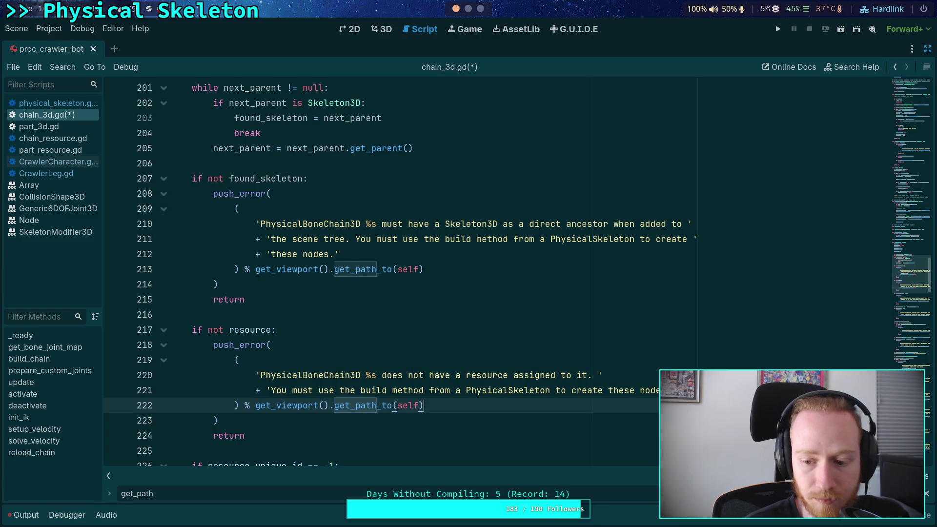
key(F3)
click(259, 270)
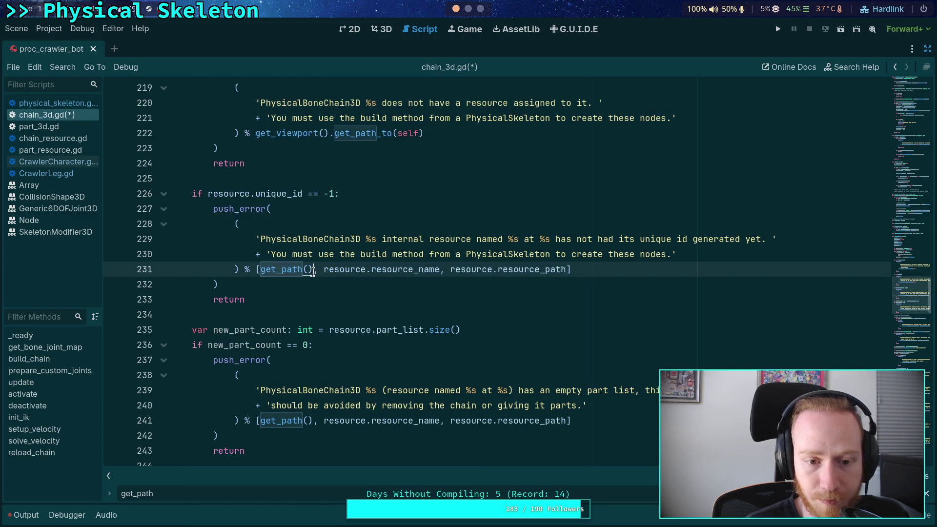
drag(314, 269, 259, 269)
key(ctrl+v)
drag(262, 421, 313, 420)
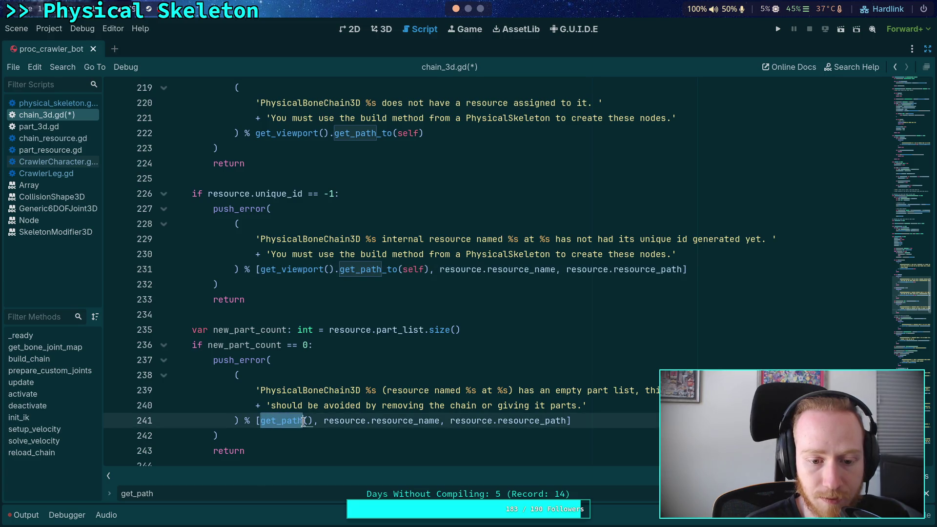
key(ctrl+v)
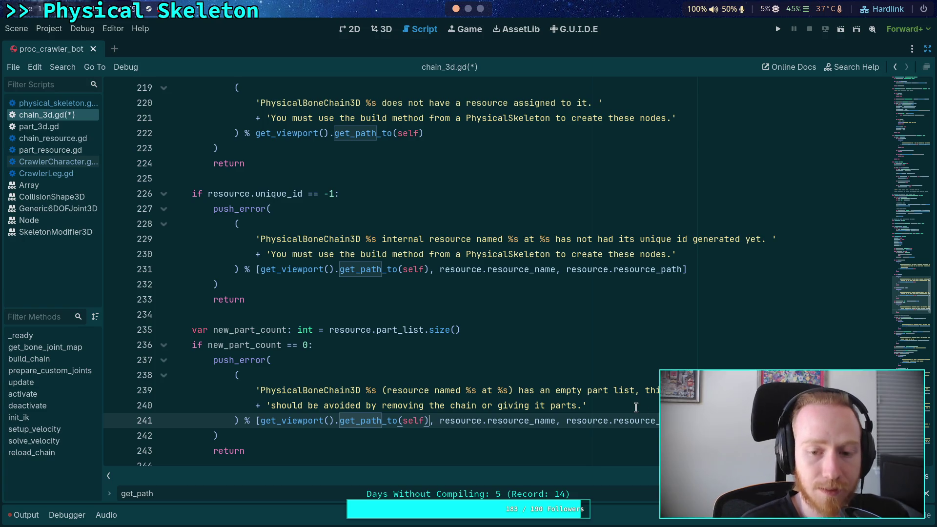
Step: Undo all the path replacements in chain_3d.gd and save it
key(ctrl+z)
key(ctrl+z)
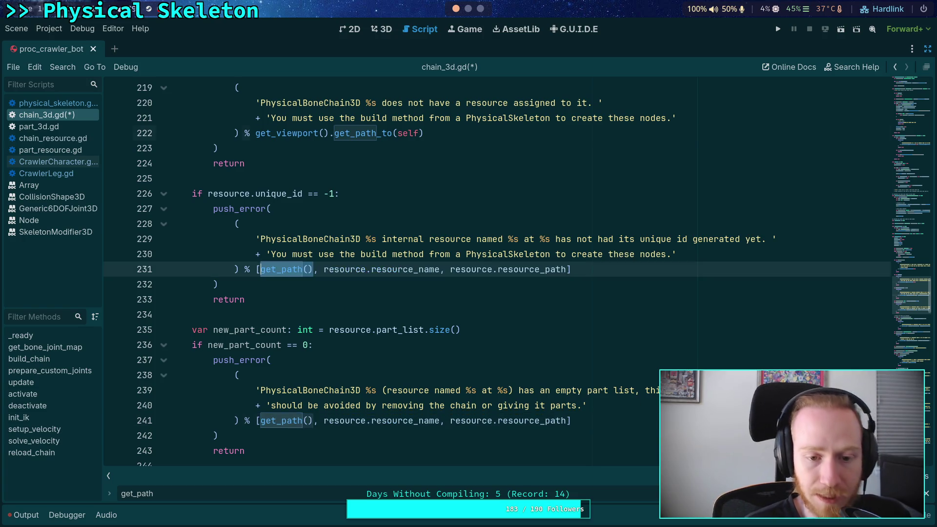
key(ctrl+z)
key(ctrl+z)
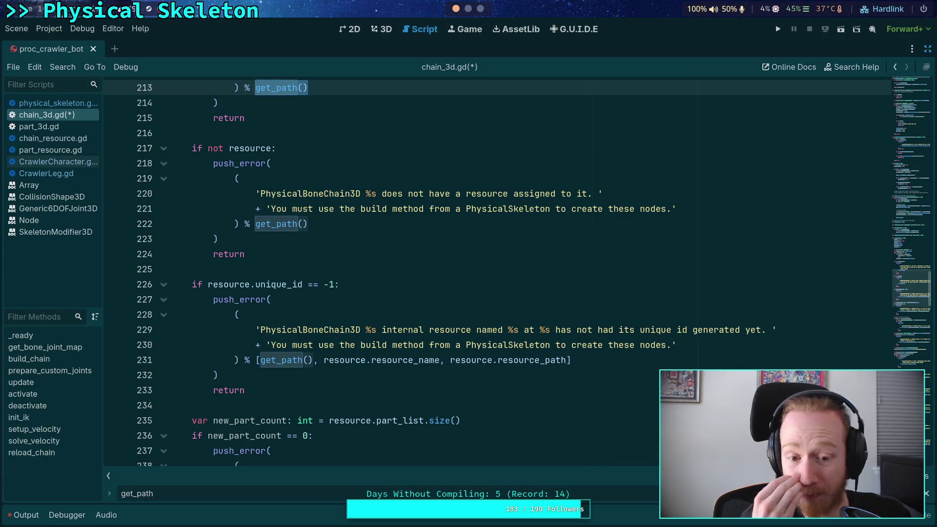
key(ctrl+z)
key(ctrl+z)
key(ctrl+z)
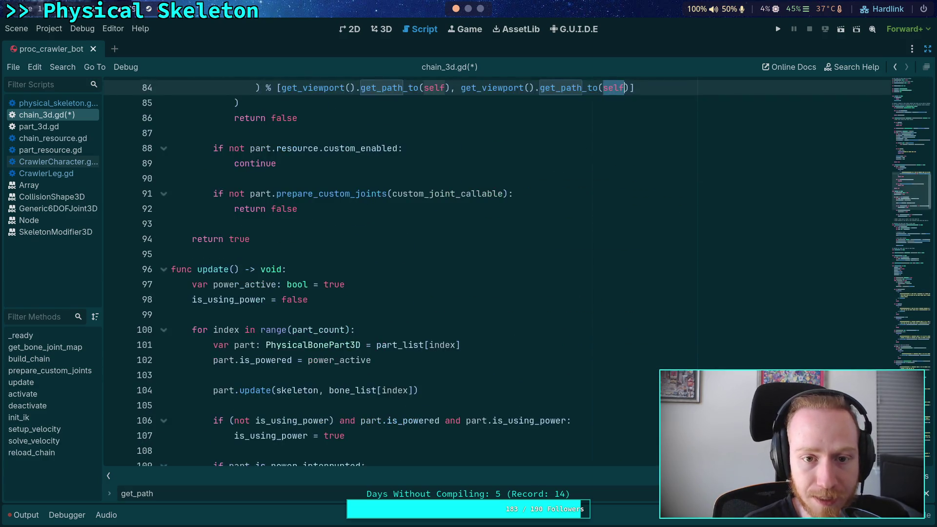
key(ctrl+z)
key(ctrl+z)
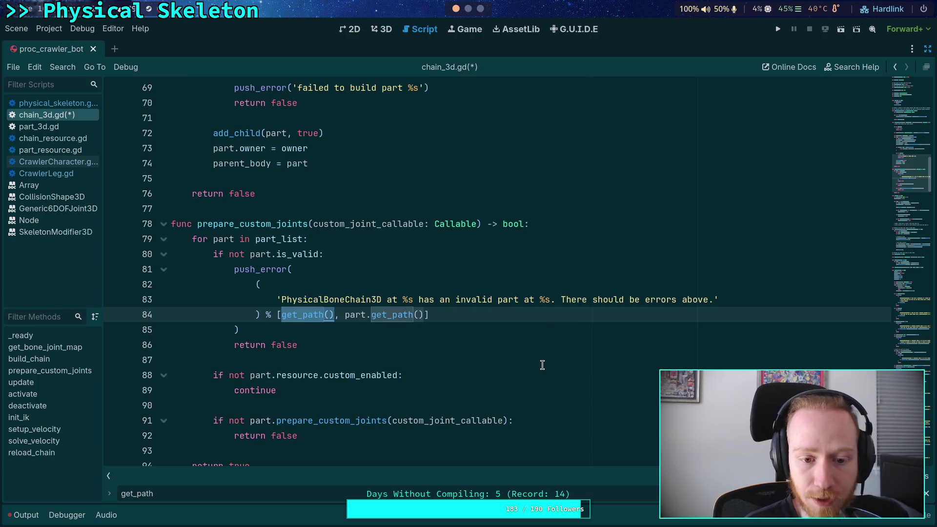
click(542, 364)
key(ctrl+s)
Step: Below _ready, start a new function 'func get_nice_path() -> NodePath:'
scroll(905, 177, up, 1)
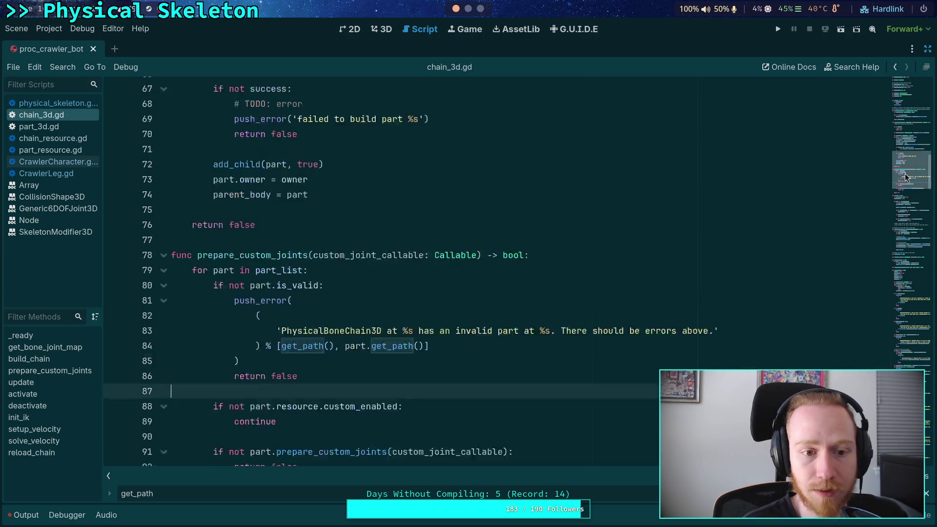
scroll(905, 176, up, 15)
click(319, 246)
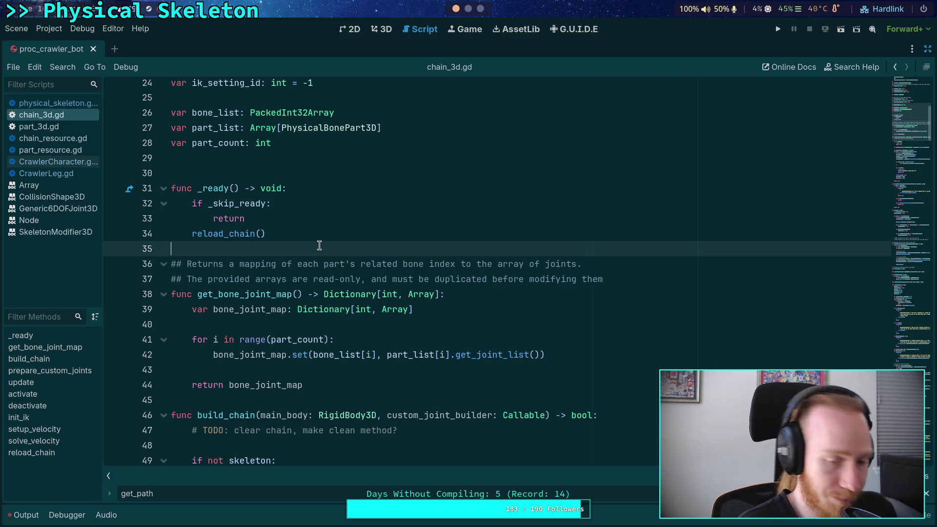
key(Return)
key(Return)
key(Up)
text(func )
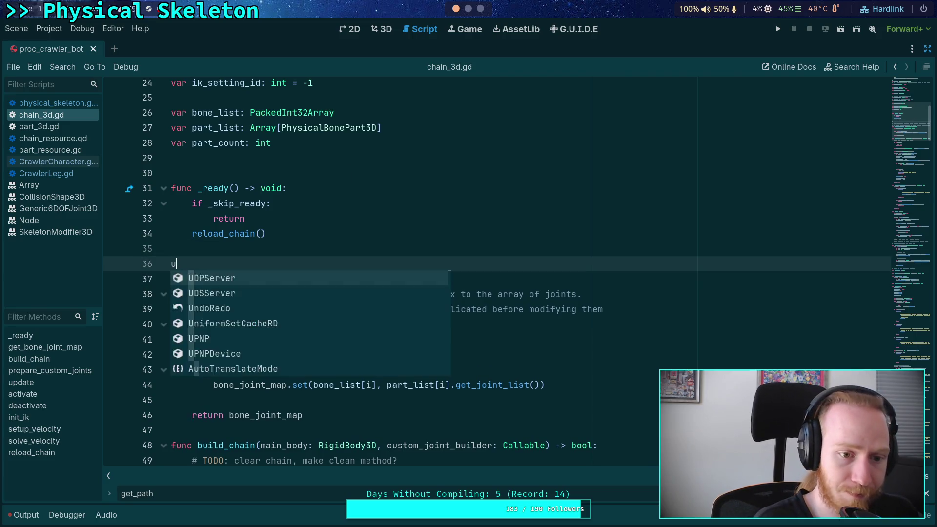
text(get_nice)
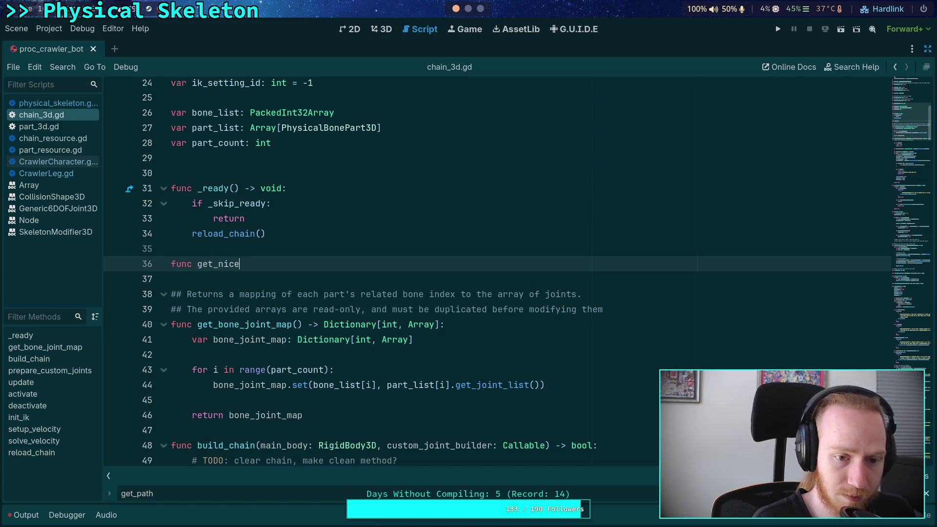
text(_path() -> N)
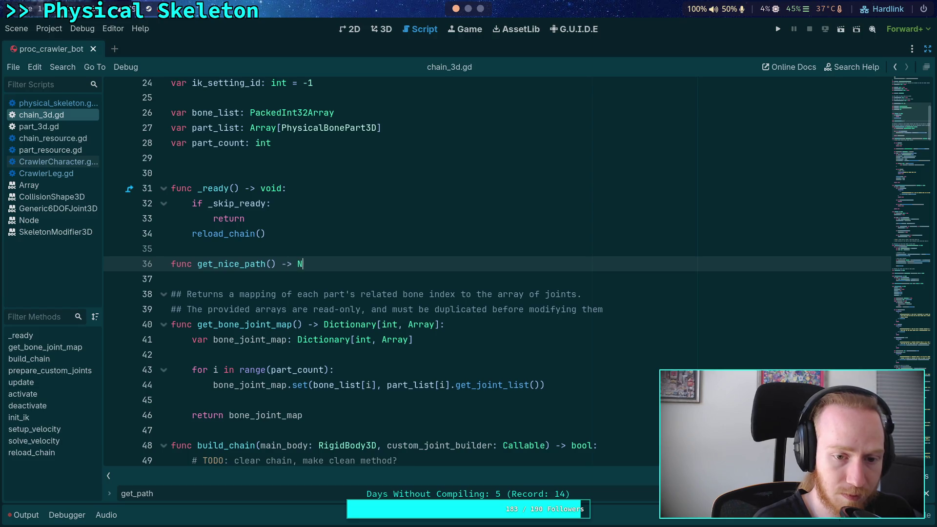
text(odePath:)
Step: Start the get_nice_path body with a draft 'if get_tree().edited_scene_root' check
key(Return)
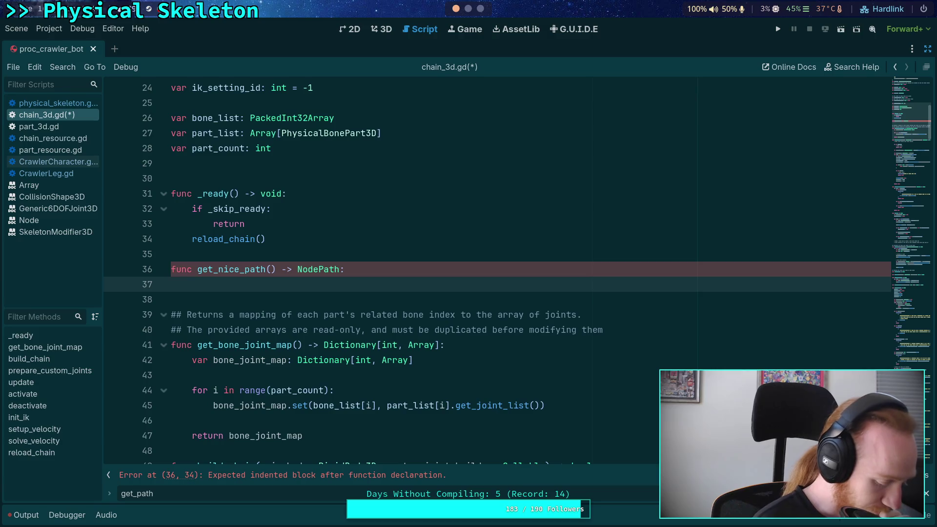
text(if)
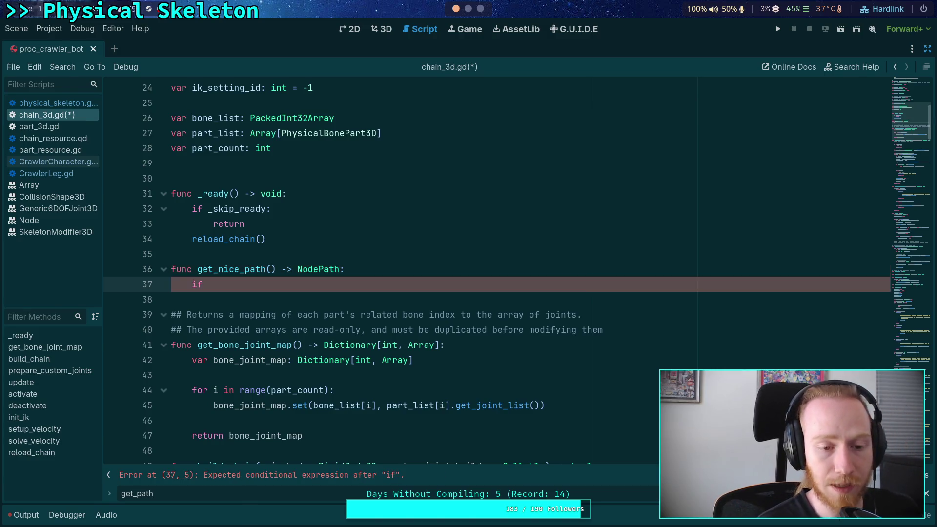
text( get_tr)
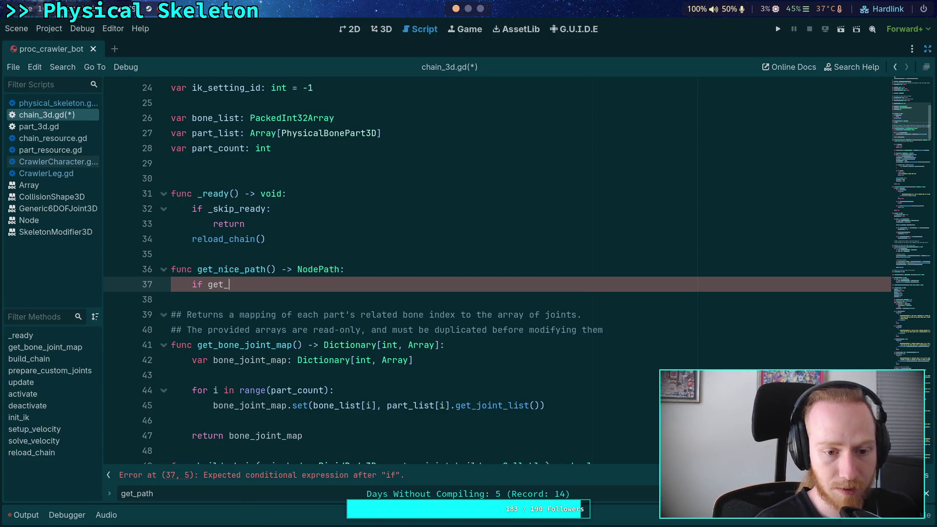
key(Return)
text(.edi)
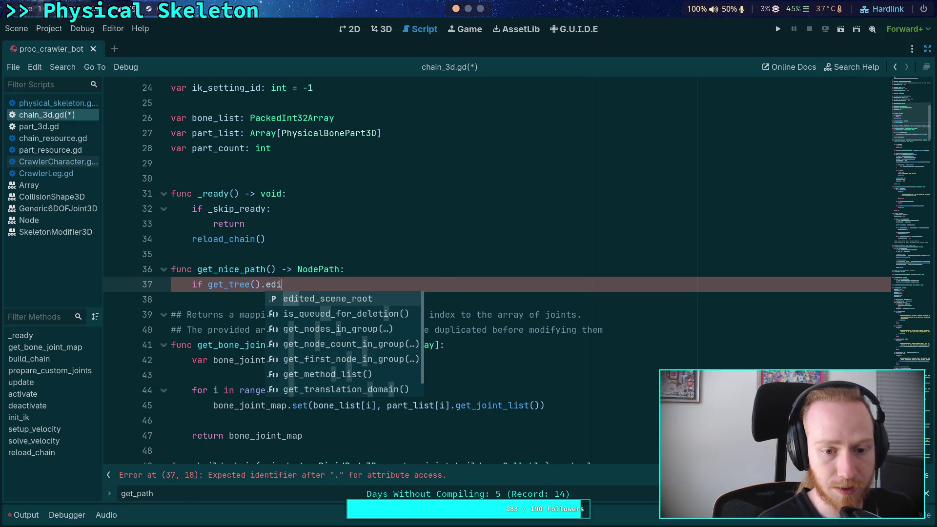
key(Return)
key(Return)
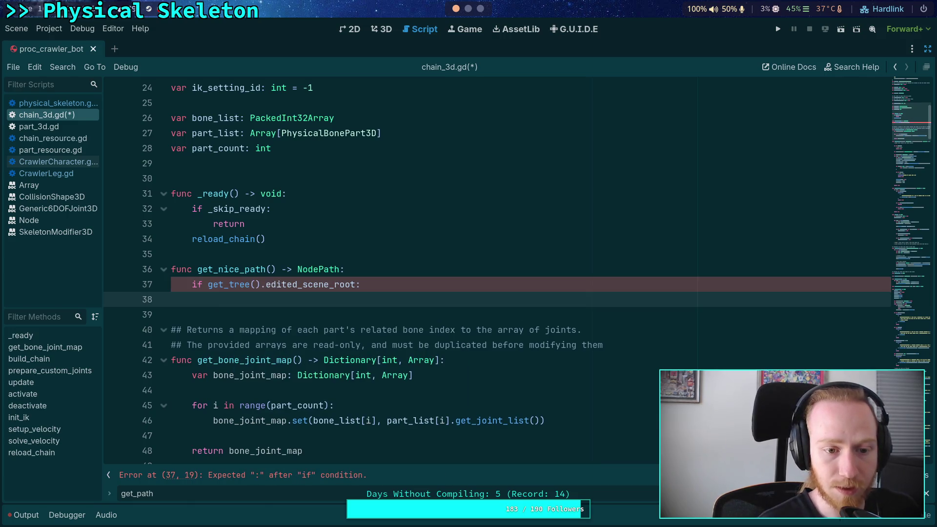
text(get_)
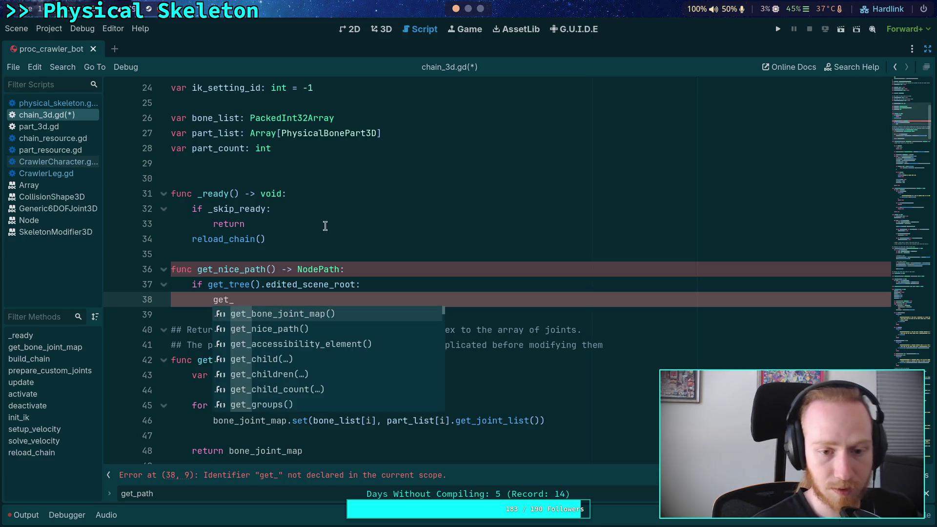
Step: Declare 'var root_node: Node' under the function header and delete the draft if check lines
click(383, 270)
key(Return)
text(va)
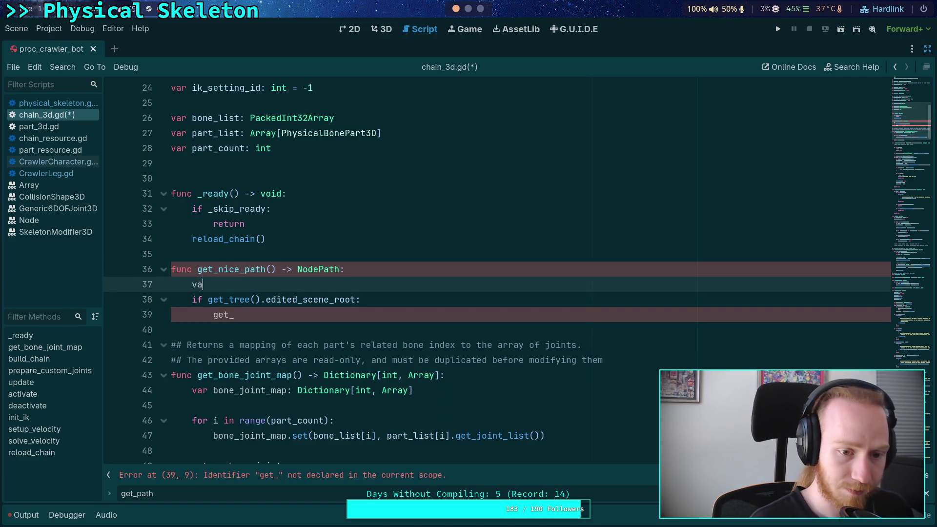
text(r root)
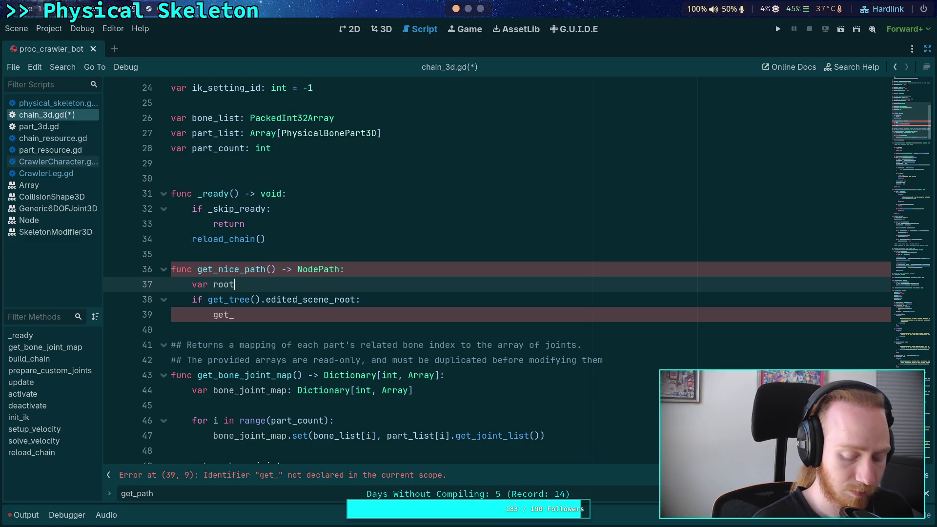
text(_node: N)
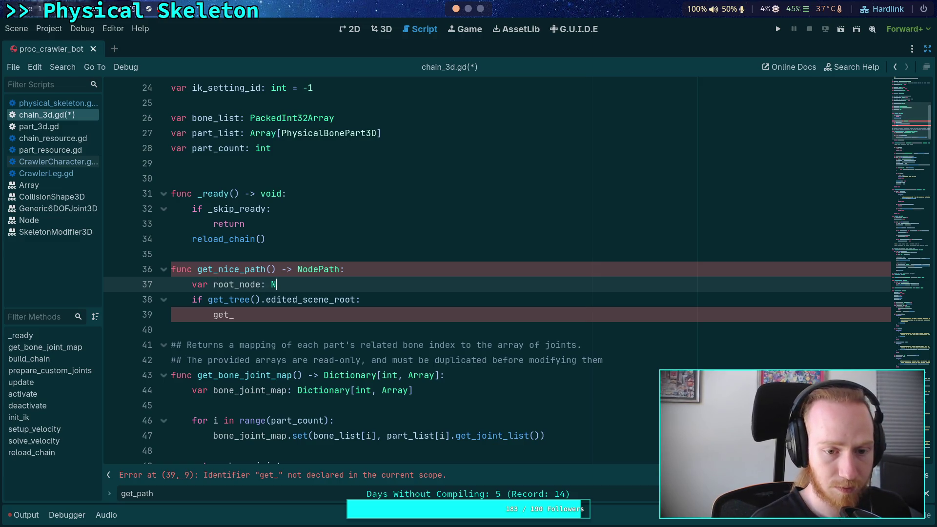
text(ode)
click(229, 284)
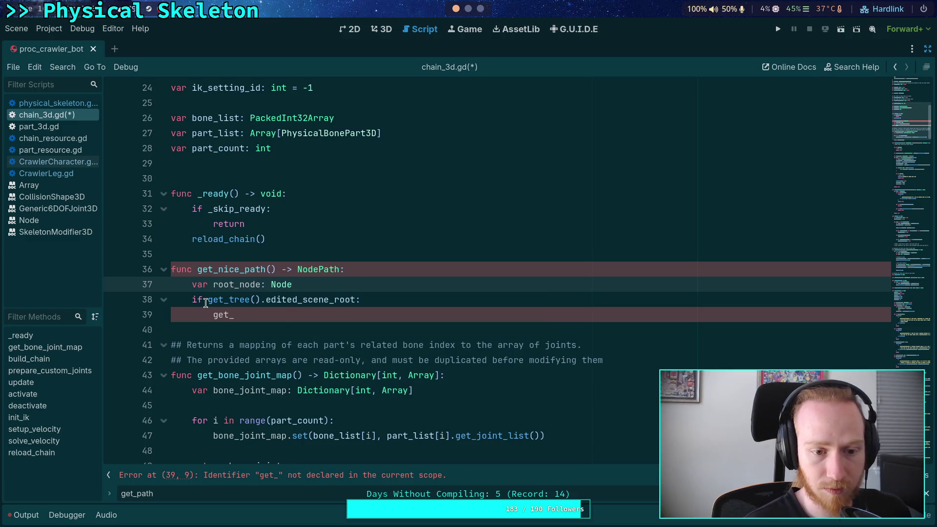
drag(249, 314, 328, 286)
key(BackSpace)
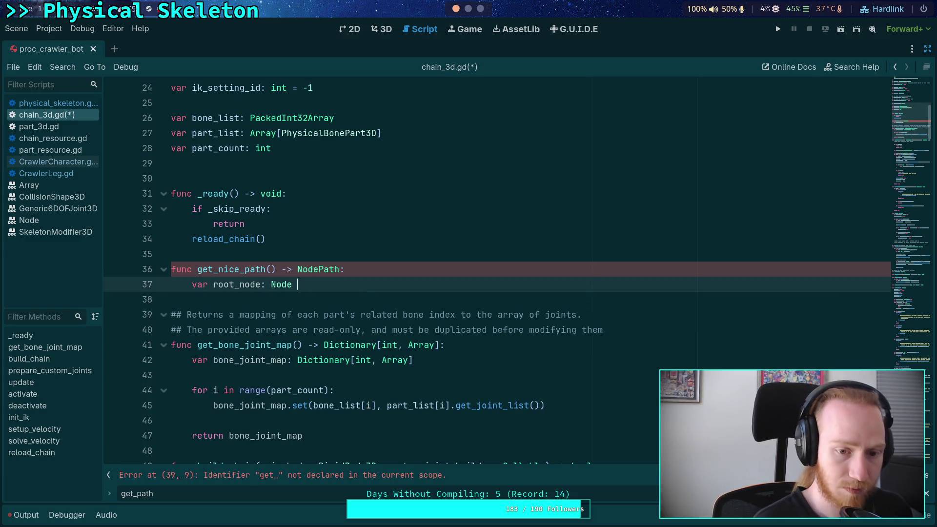
click(328, 284)
Step: Initialize root_node to get_tree().edited_scene_root
text(=get_tr)
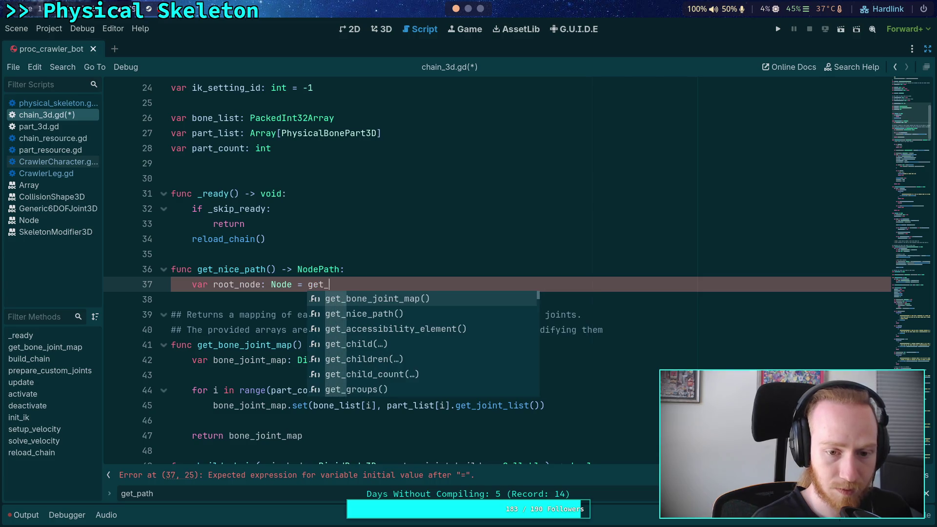
key(Return)
text(.e)
key(Return)
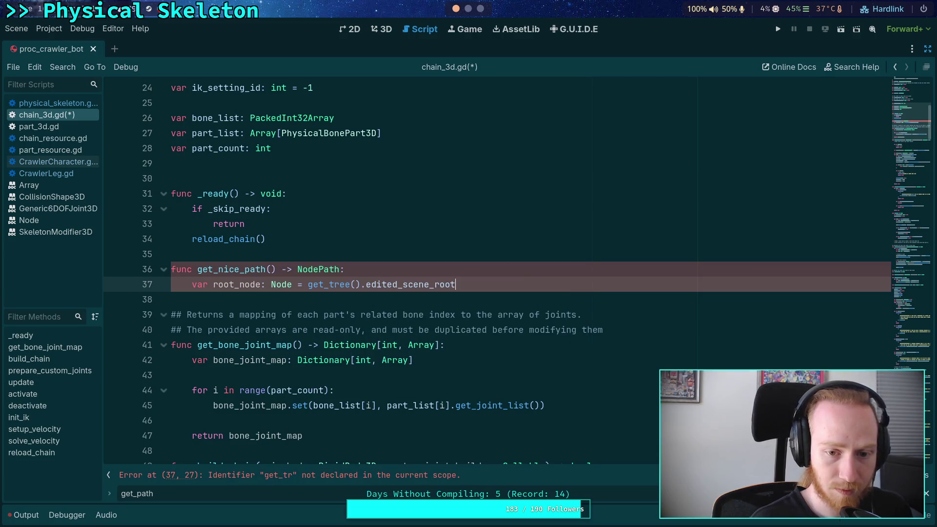
key(Return)
Step: Add 'if not root_node: root_node = get_tree().current_scene' as the first fallback
text(if not ro)
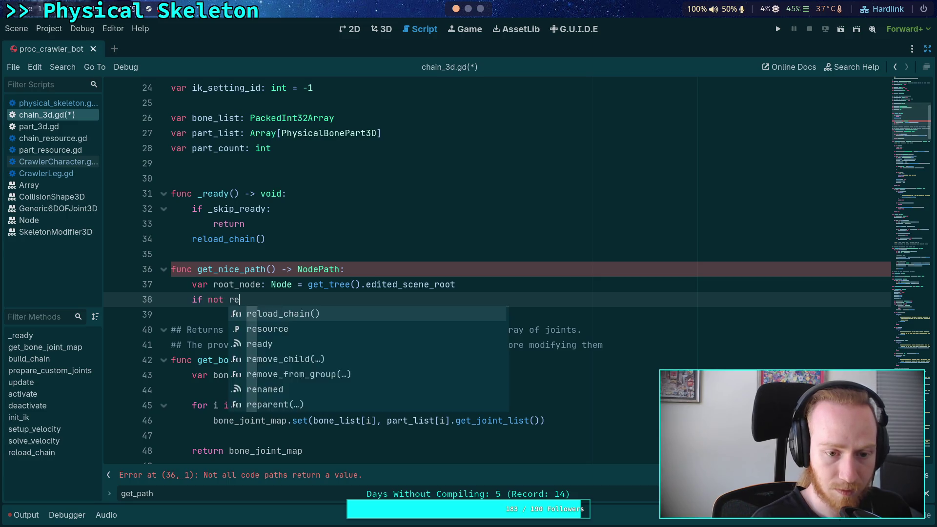
key(Return)
text(:)
key(Return)
text(root)
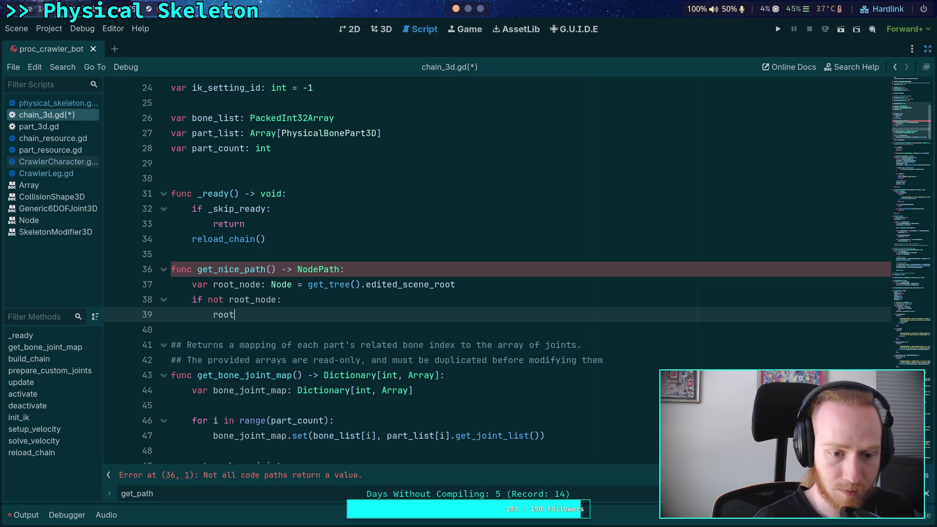
key(Return)
text(ge)
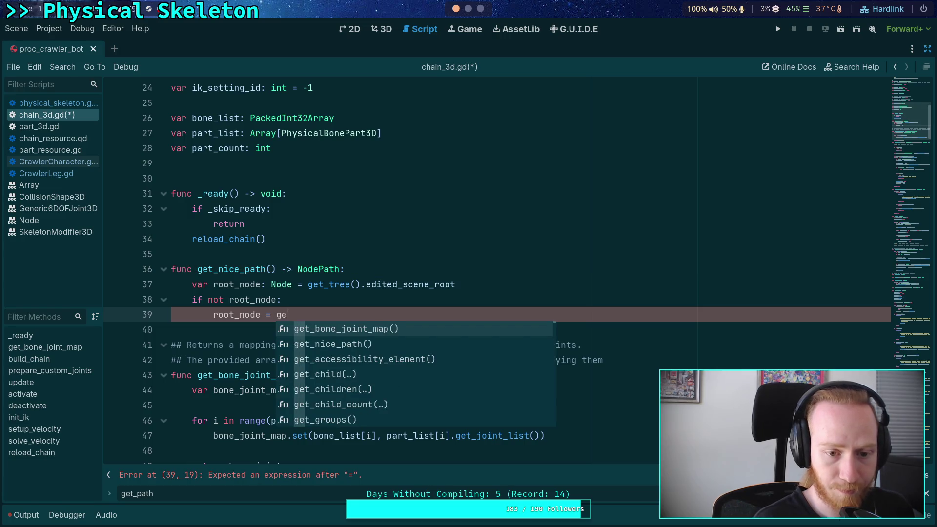
text(t_tre)
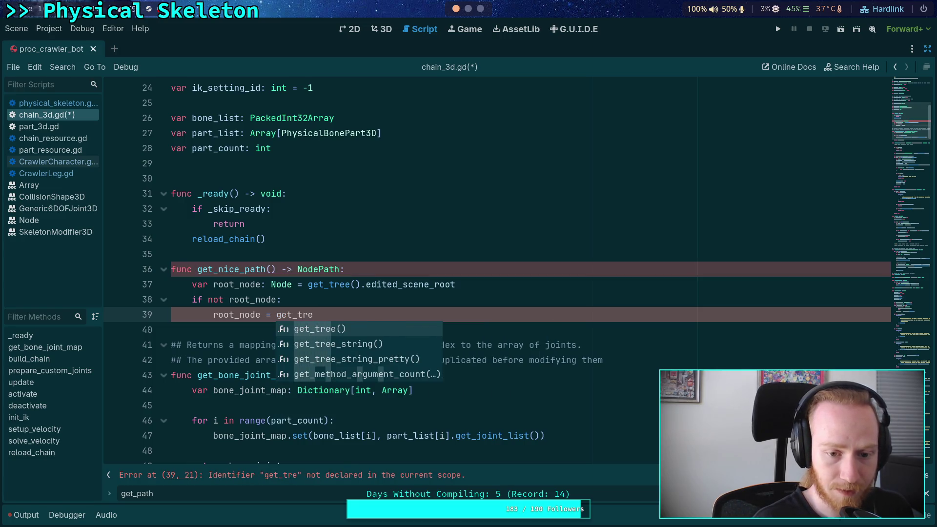
key(BackSpace)
key(BackSpace)
key(BackSpace)
text(v)
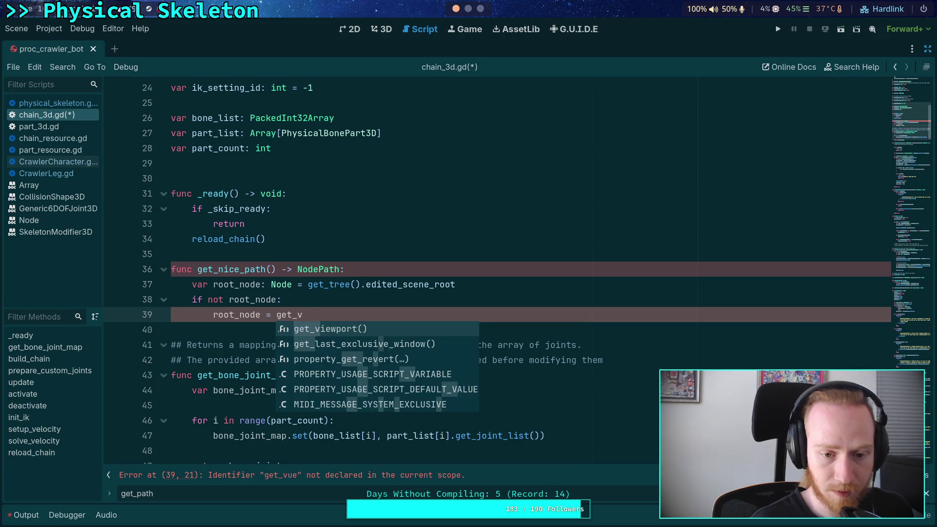
key(BackSpace)
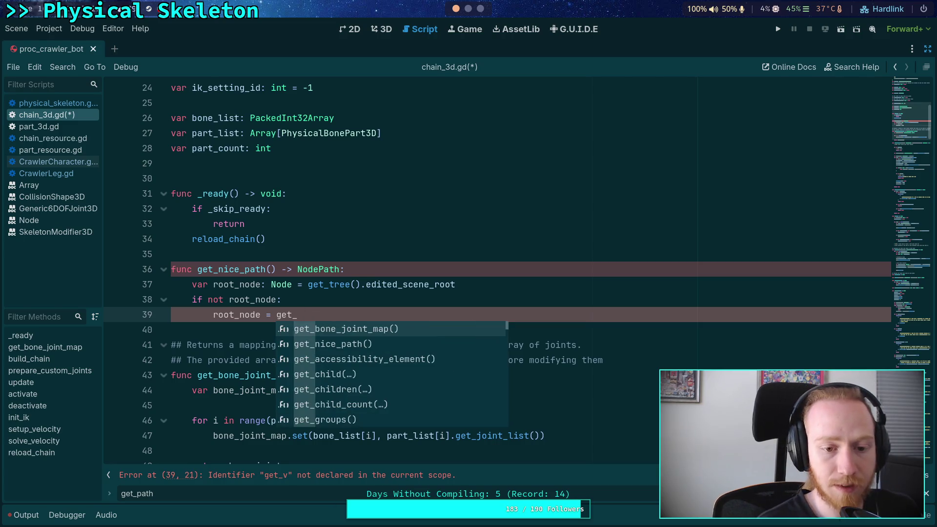
text(tr)
key(Return)
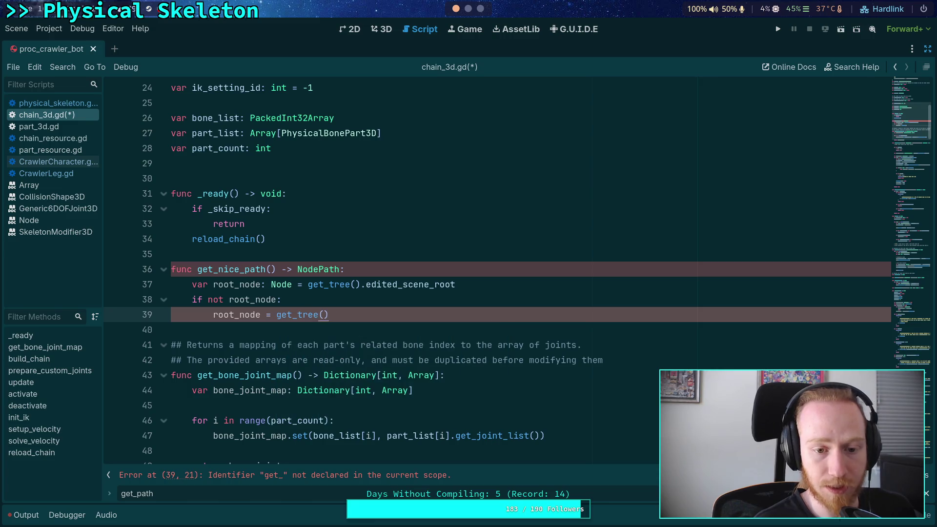
text(.cur)
key(Return)
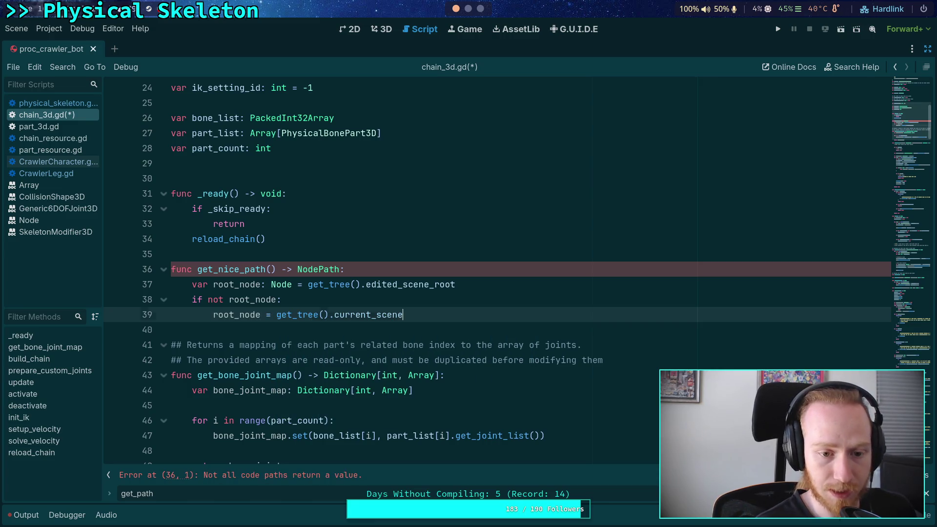
key(Return)
Step: Add a second null check falling back to 'root_node = get_viewport()'
text(eg)
key(BackSpace)
key(BackSpace)
key(BackSpace)
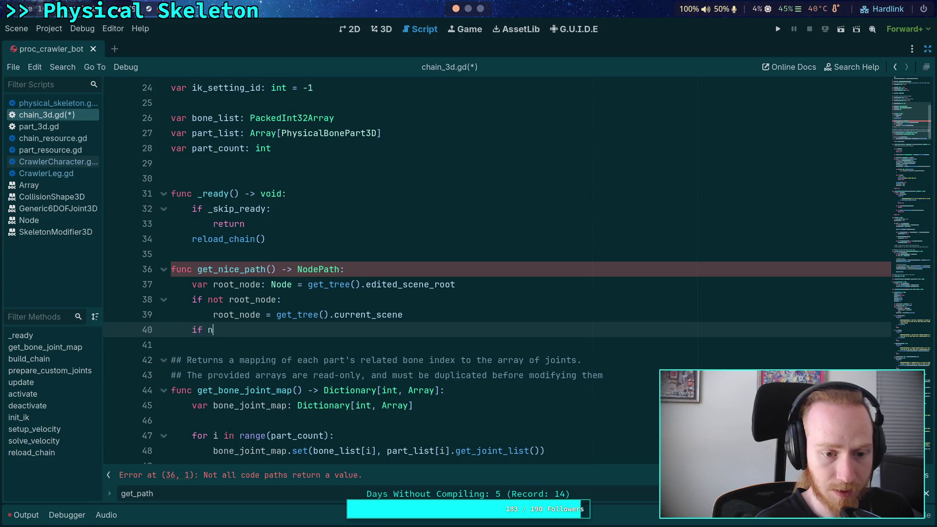
text(ot root)
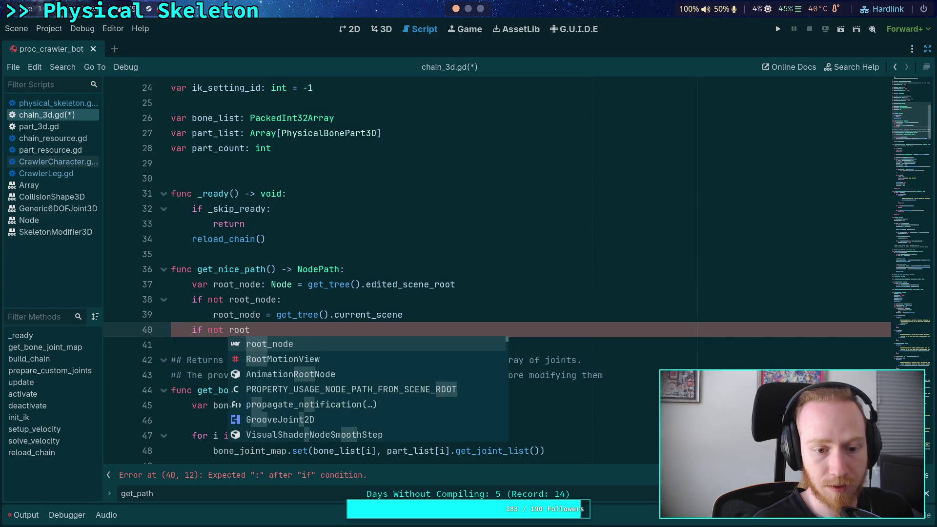
key(Return)
text(:)
key(Return)
text(root_)
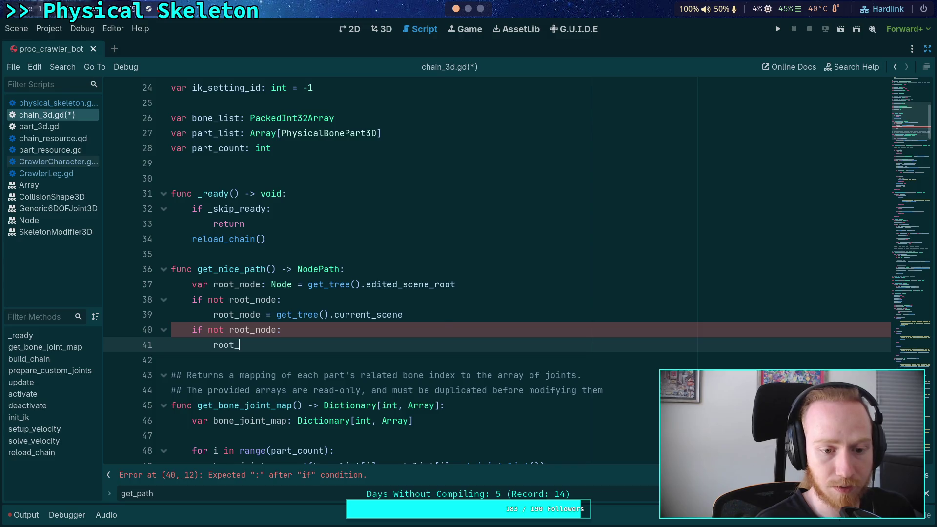
text(no)
key(Return)
text(= )
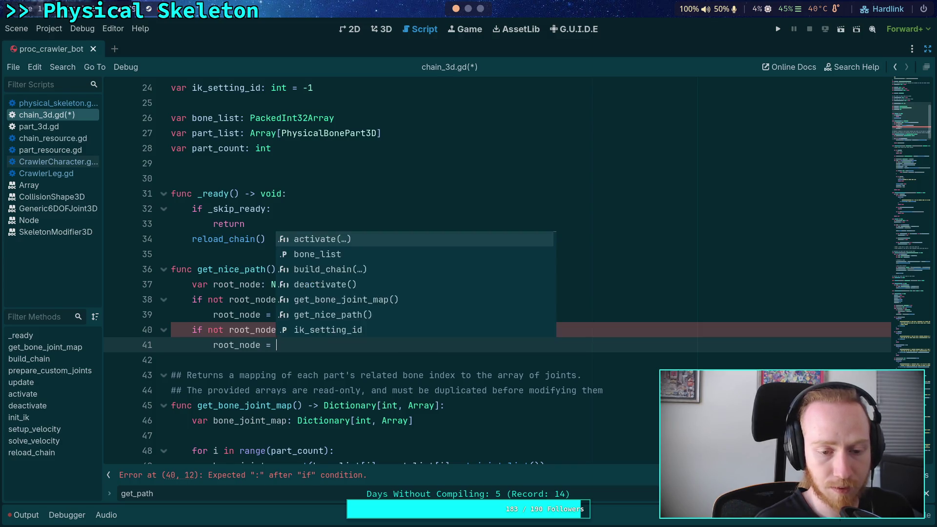
text(get_tr)
key(Return)
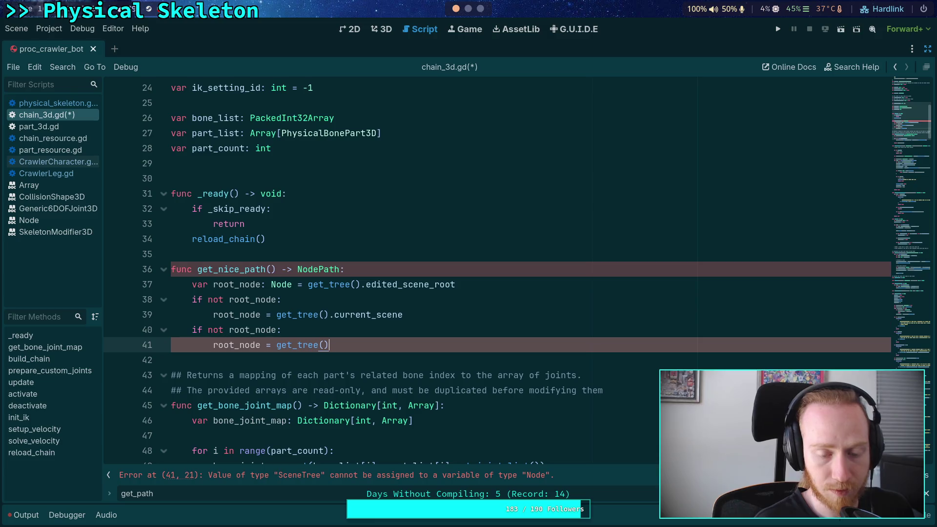
key(BackSpace)
key(BackSpace)
key(BackSpace)
text(veiw)
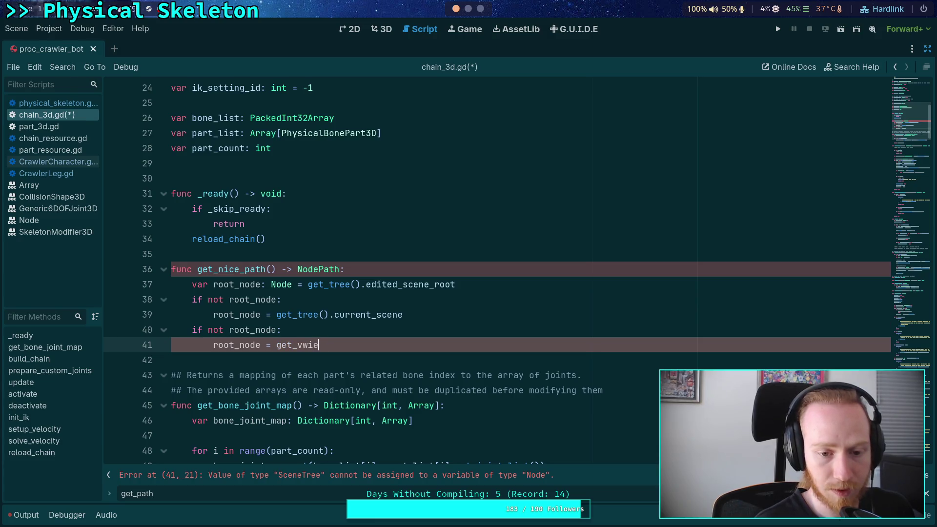
key(BackSpace)
key(BackSpace)
key(BackSpace)
text(ie)
key(Return)
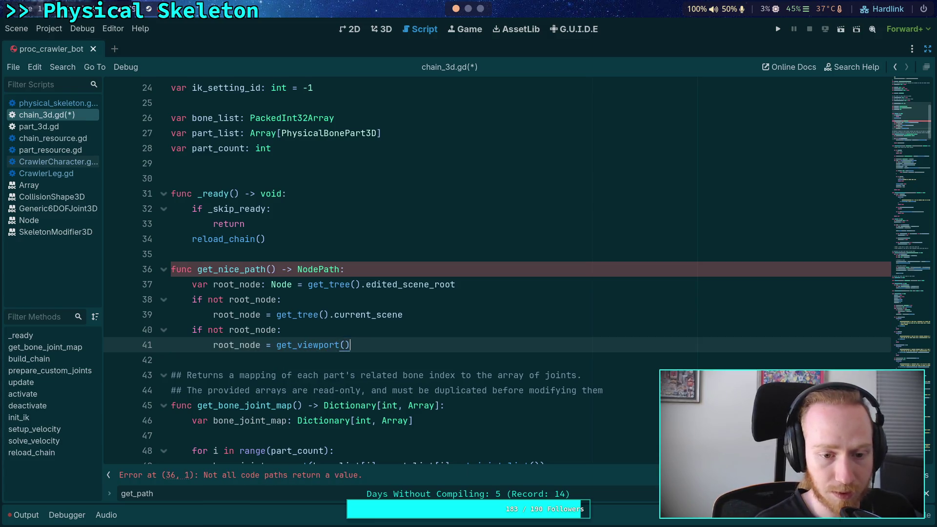
key(Return)
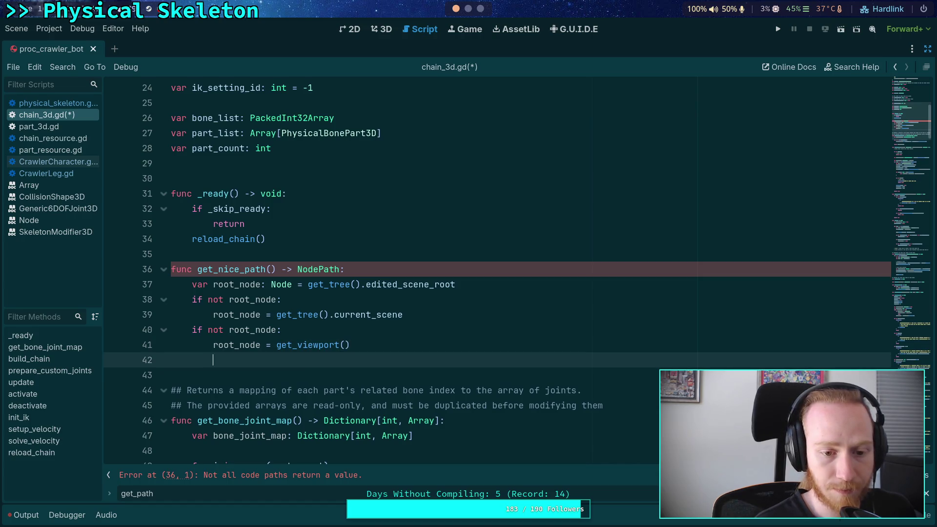
Step: Add the final fallback 'if not root_node: root_node = get_window()'
text(if not ro)
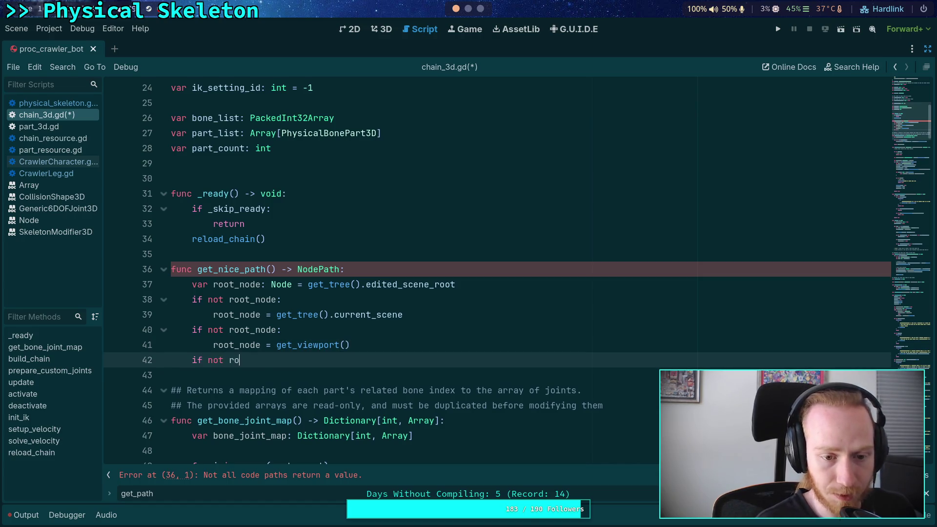
text(ot_node:)
key(Return)
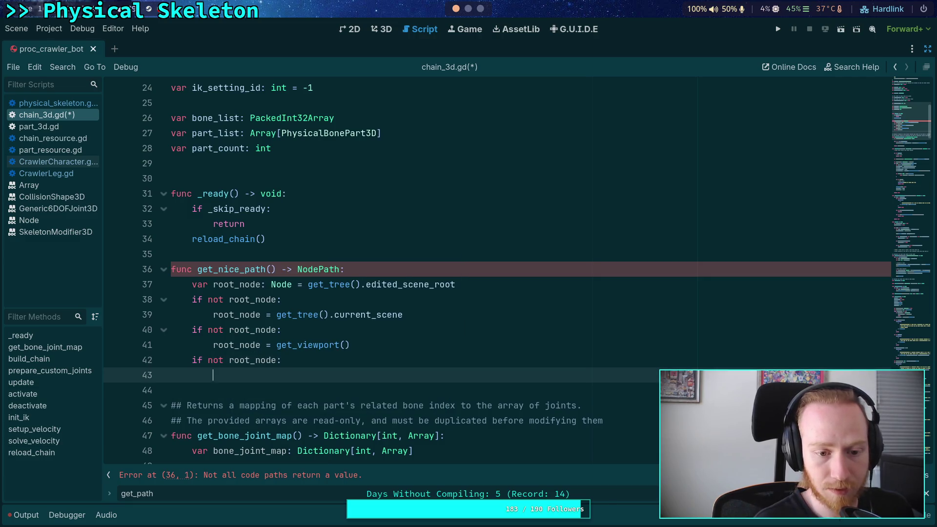
text(root_node = )
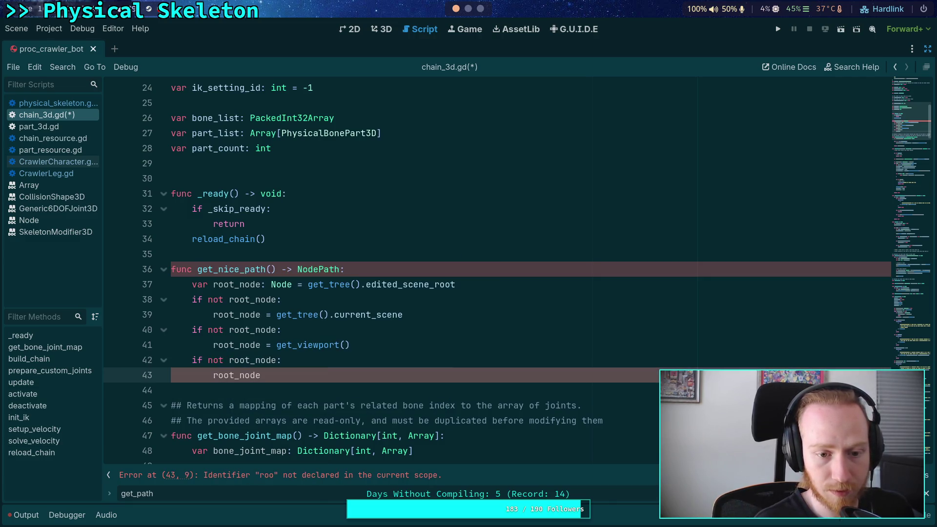
text(get_w)
key(Return)
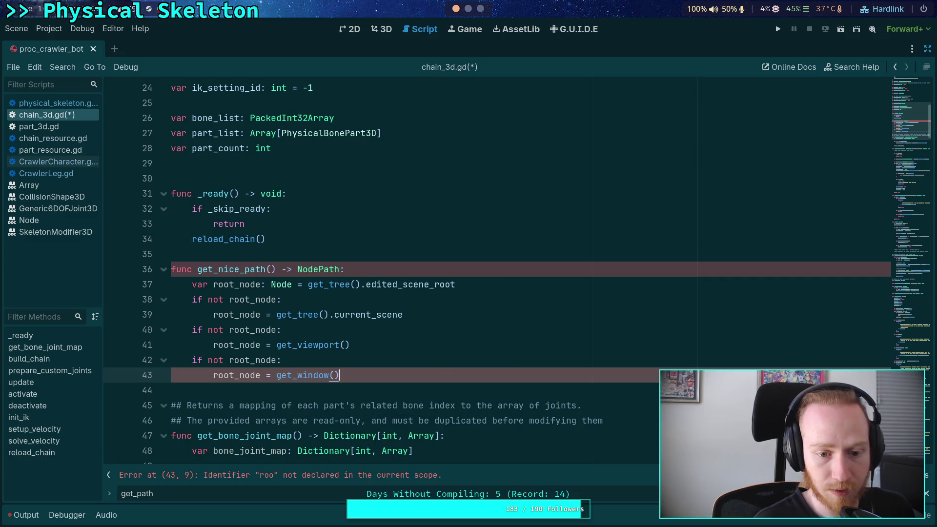
Step: Check what get_viewport returns, then add an 'if root_node:' condition after the window fallback
mouse_move(314, 377)
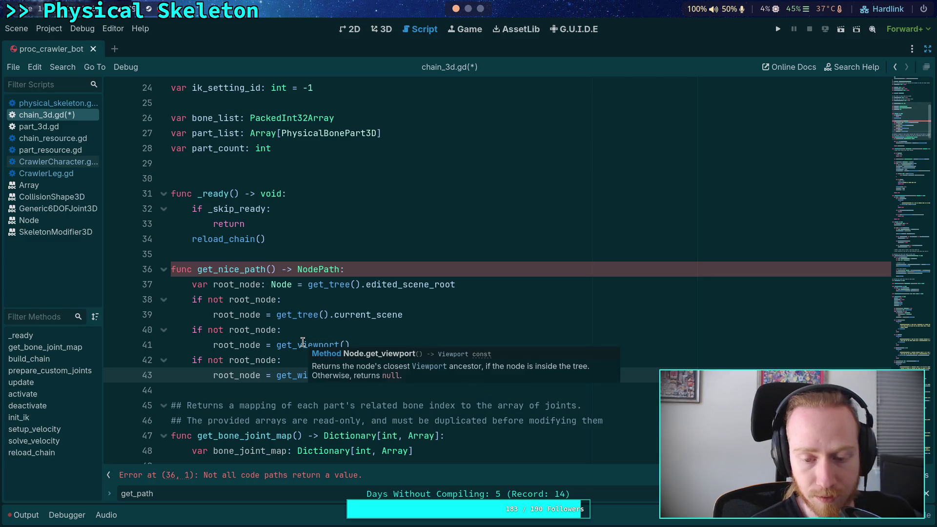
click(277, 338)
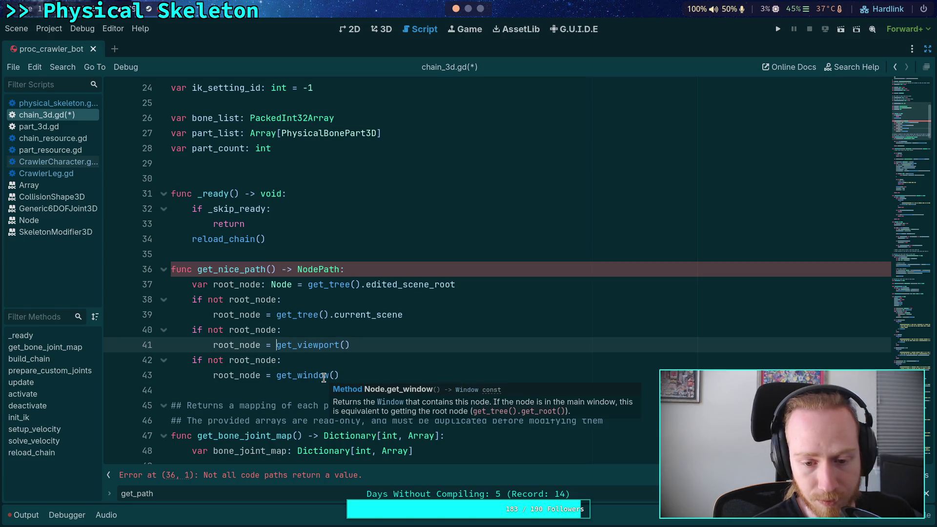
click(387, 371)
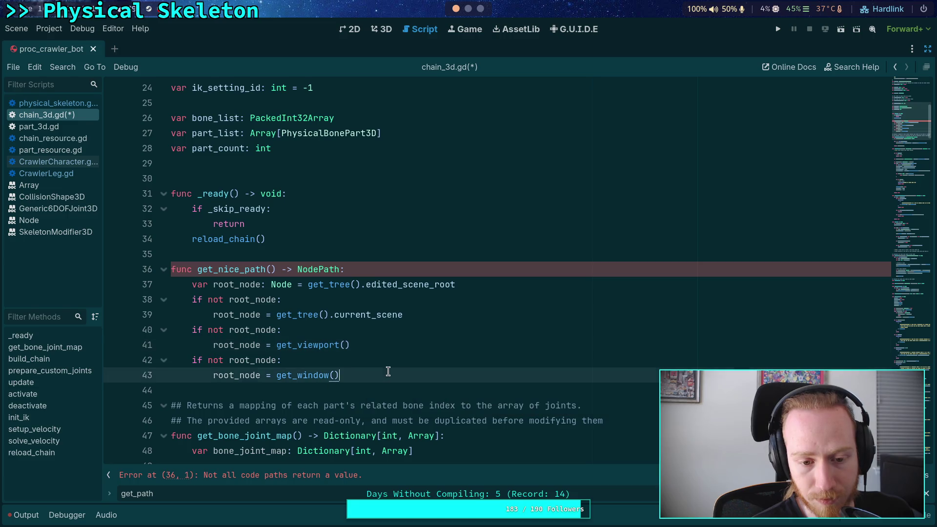
key(Return)
text(if root)
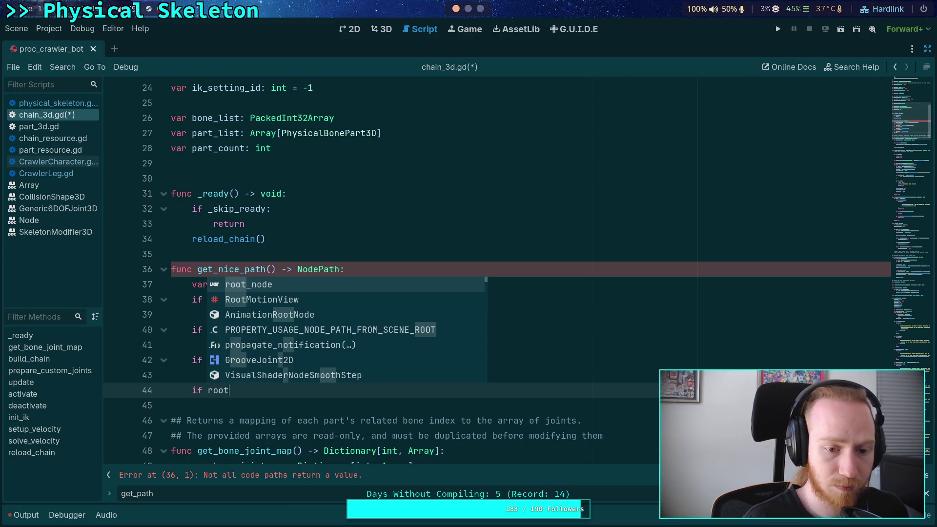
key(Return)
text(:)
key(Return)
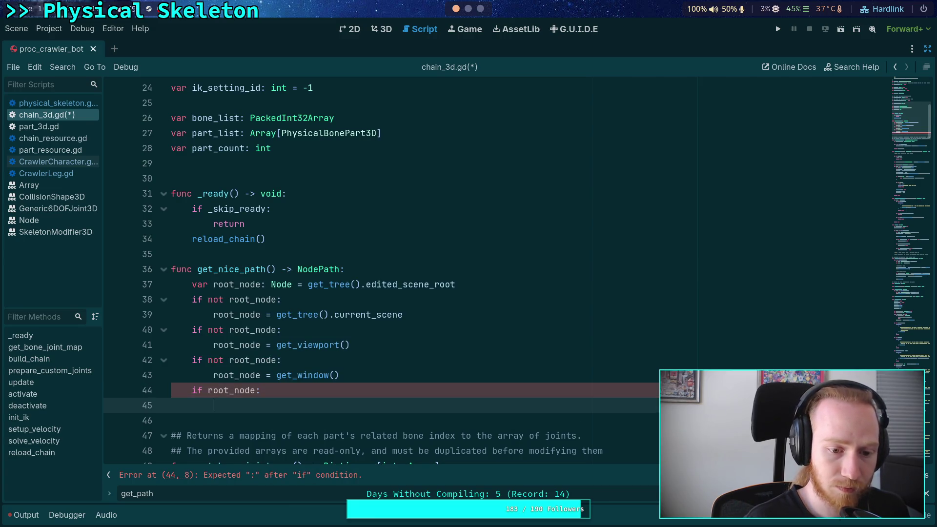
text(ro)
Step: Inside it, return root_node.get_path_to(self)
key(BackSpace)
key(BackSpace)
text(retor)
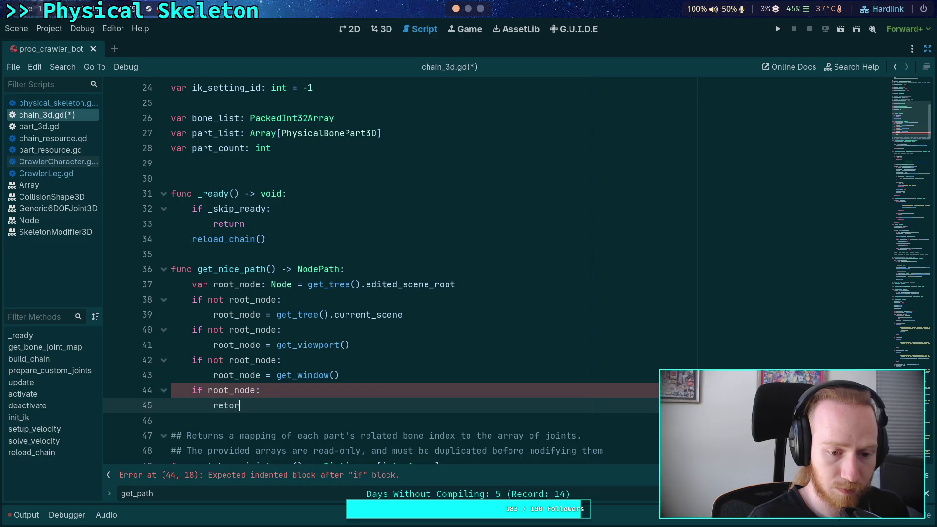
key(BackSpace)
key(BackSpace)
text(urn root)
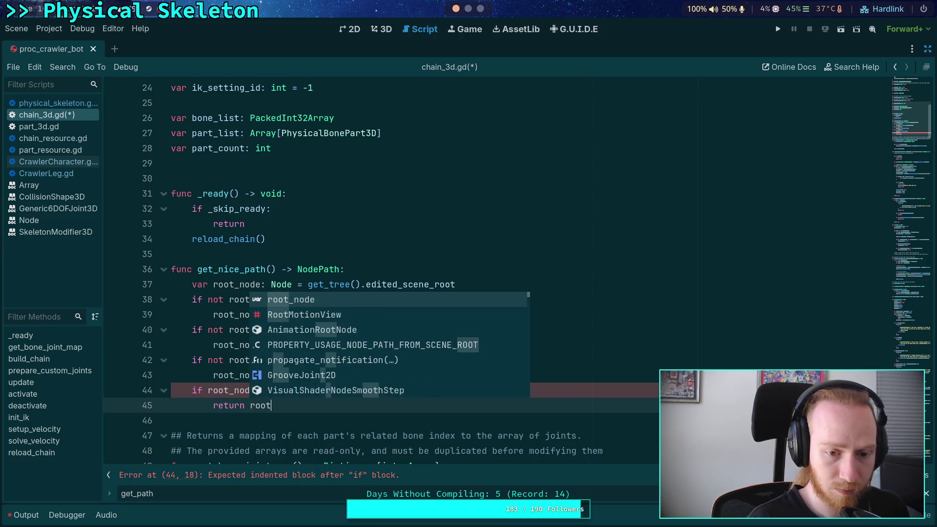
key(Return)
text(.get_path)
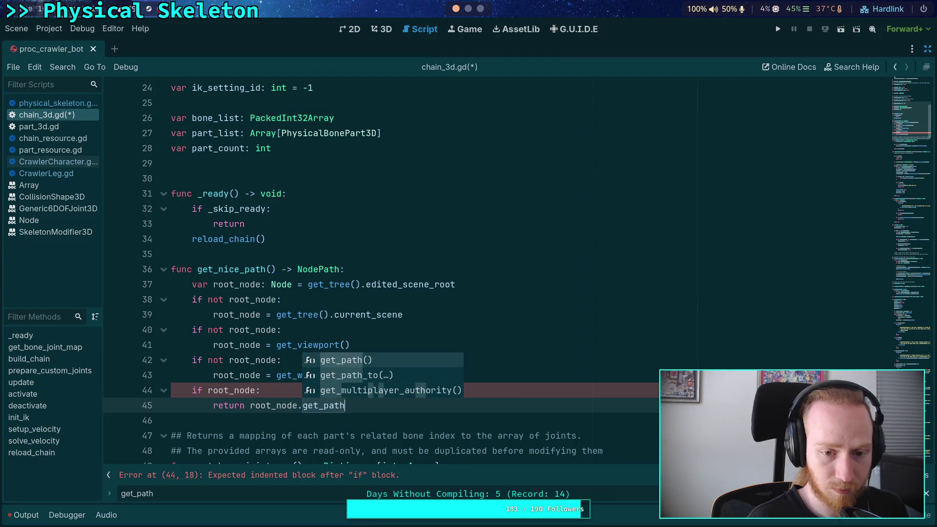
key(Down)
key(Up)
key(Down)
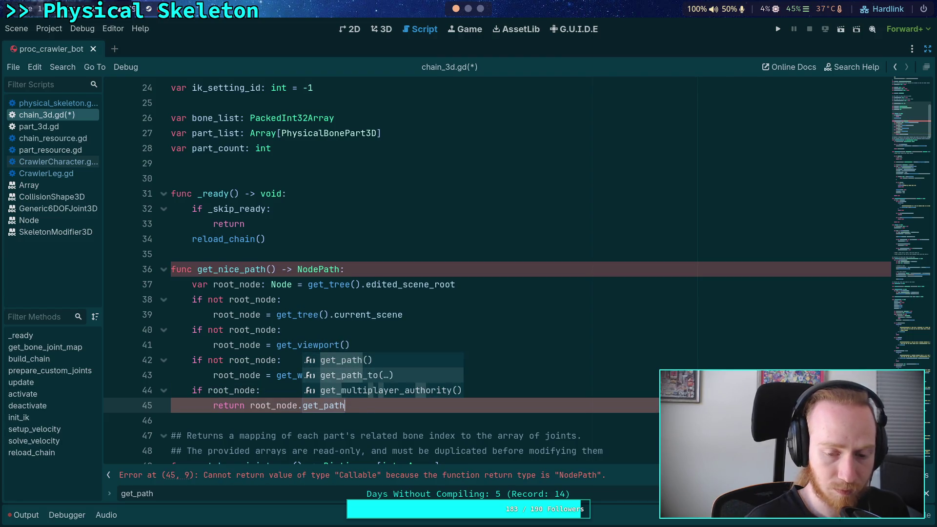
key(Return)
text(self)
Step: Add a dedented fallback 'return get_path()' to end the function
key(End)
key(Return)
key(BackSpace)
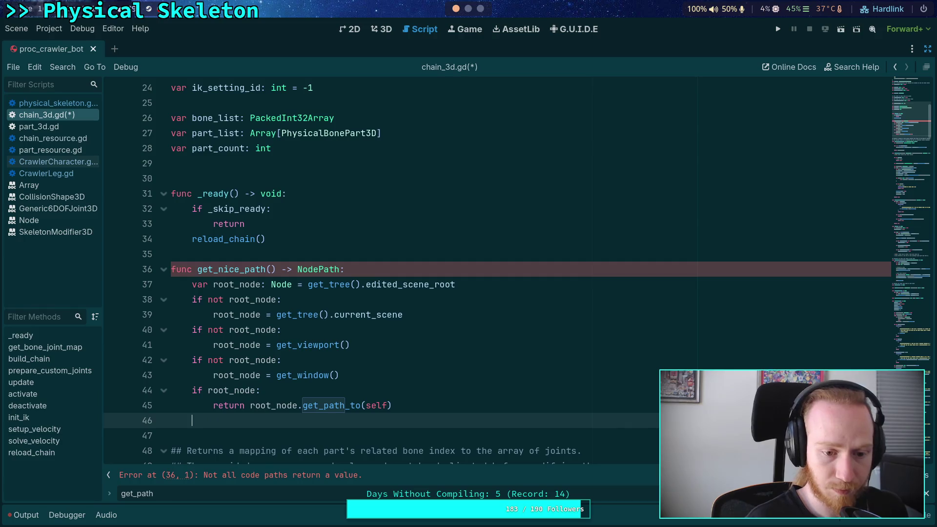
text(return get_path()
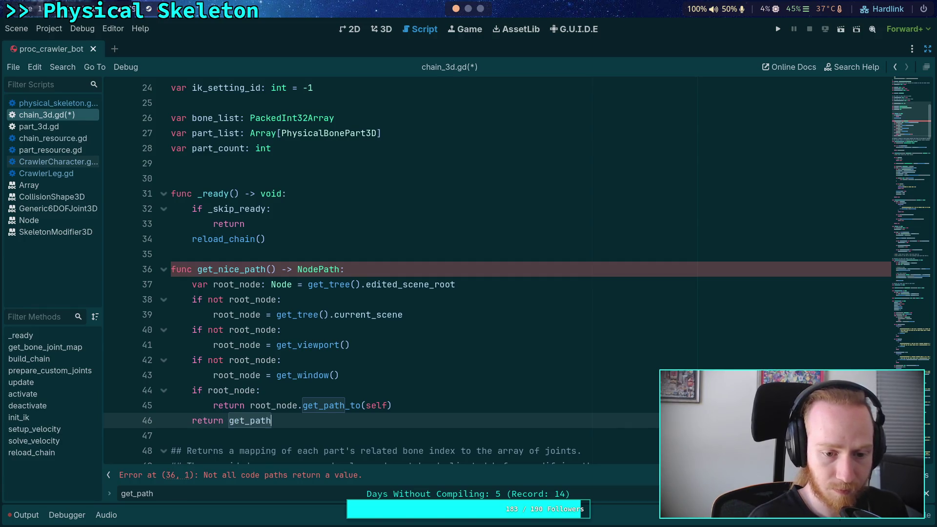
scroll(355, 364, down, 2)
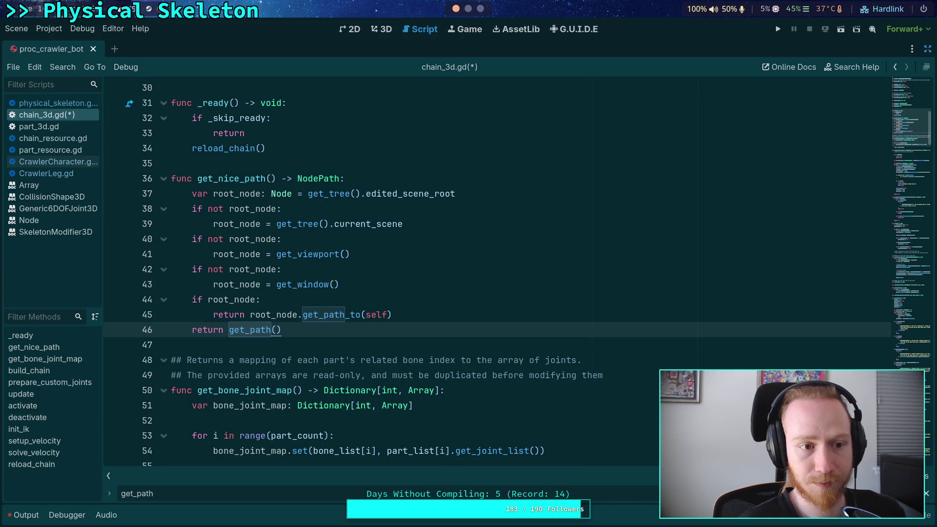
Step: Copy the finished get_nice_path function from chain_3d.gd
drag(282, 329, 161, 180)
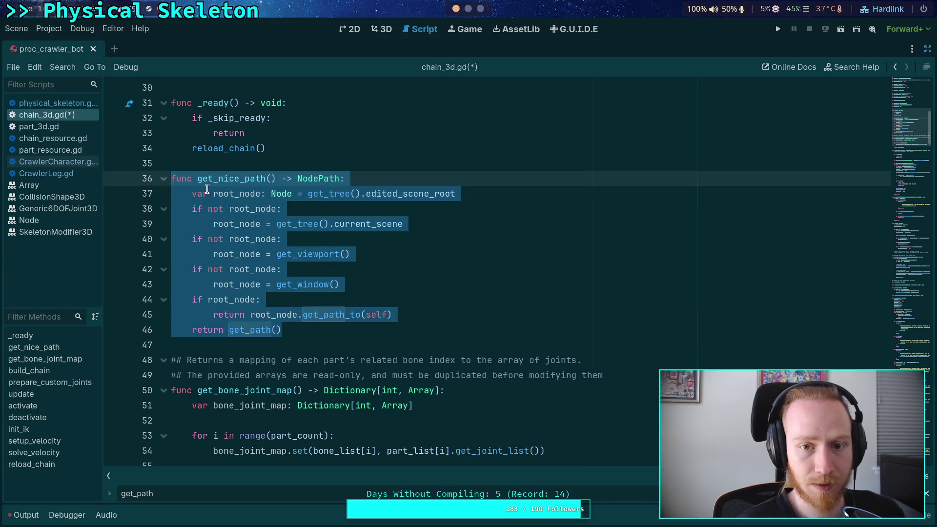
right_click(250, 197)
click(274, 251)
Step: Paste get_nice_path into physical_skeleton.gd below _ready, then switch to part_3d.gd
click(68, 103)
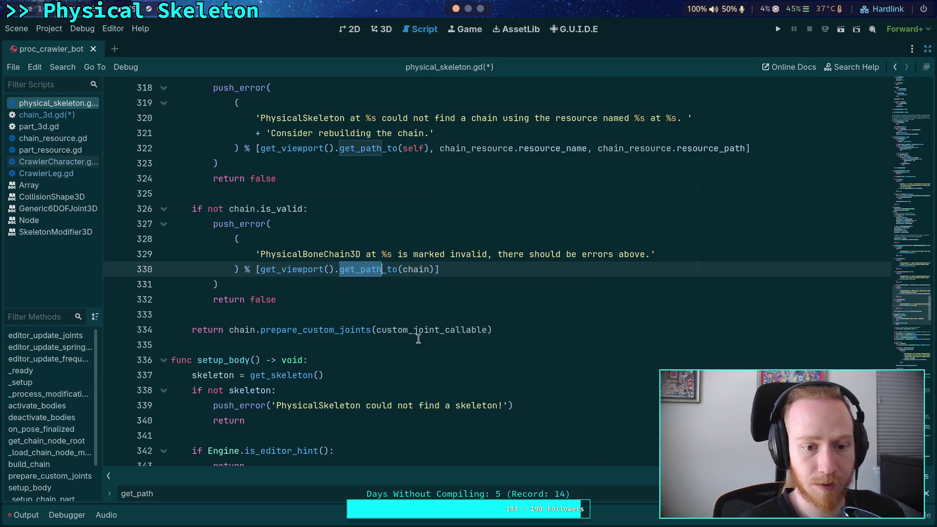
scroll(427, 340, up, 5)
scroll(428, 340, up, 20)
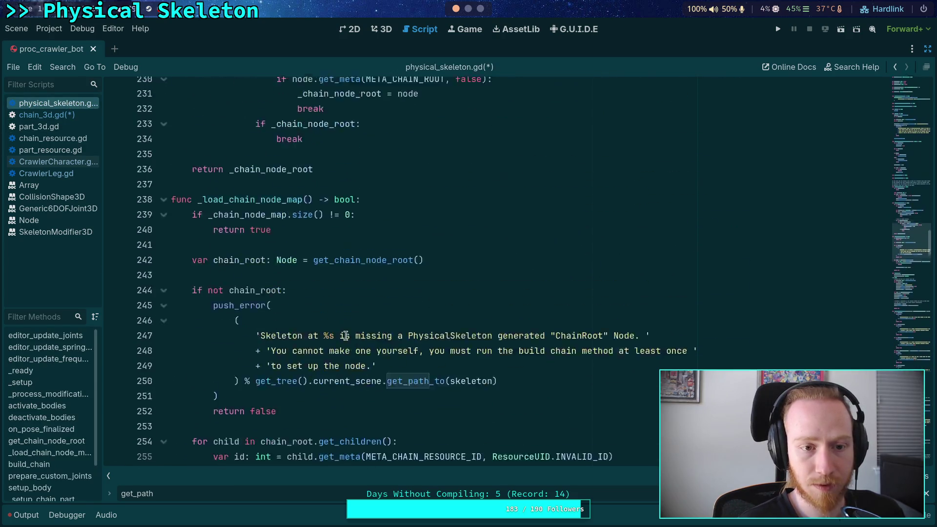
scroll(280, 315, up, 20)
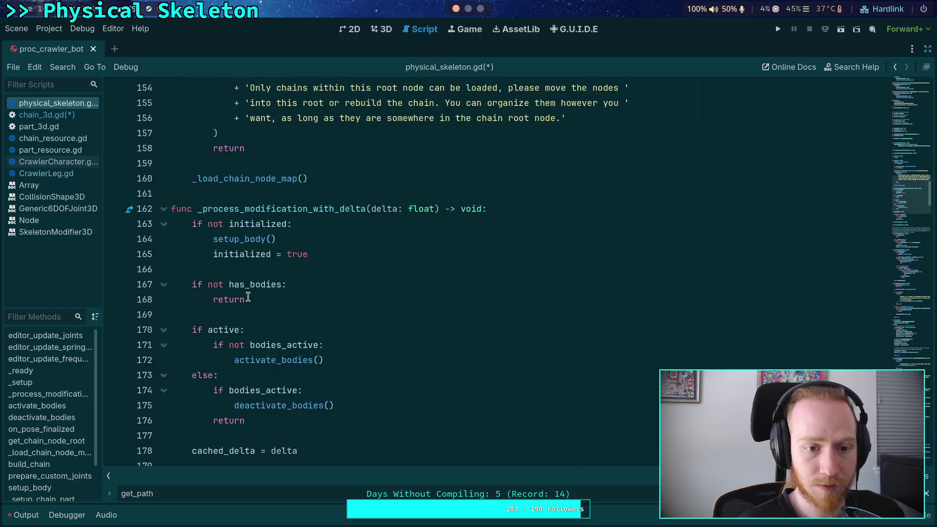
scroll(248, 297, up, 2)
click(229, 310)
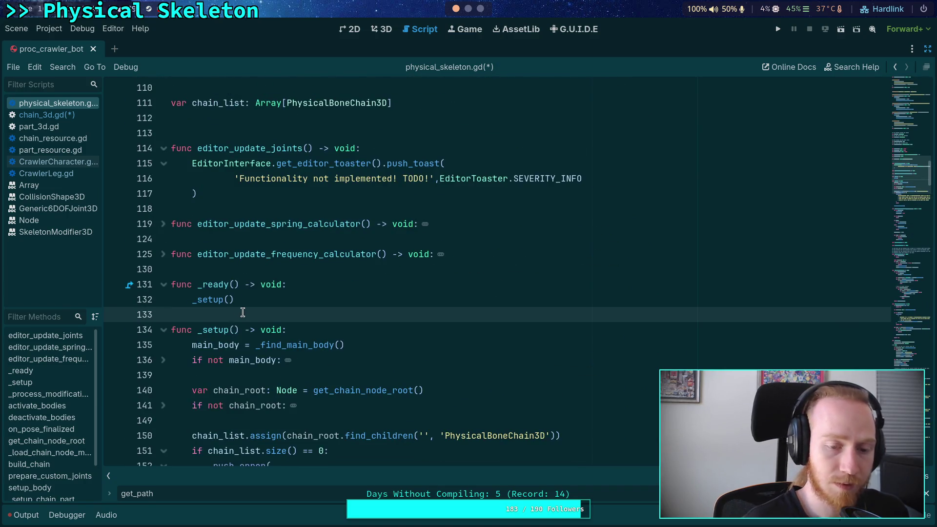
key(Return)
key(ctrl+v)
scroll(215, 311, down, 3)
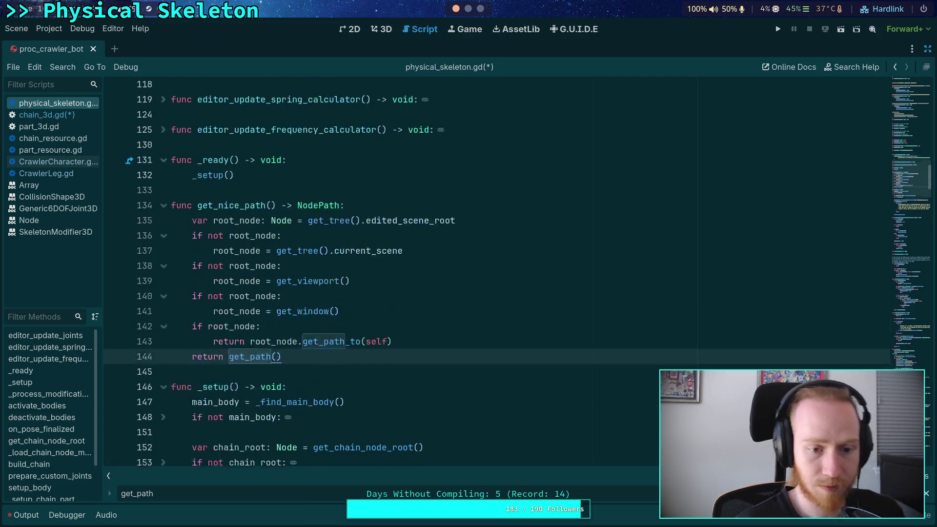
click(210, 335)
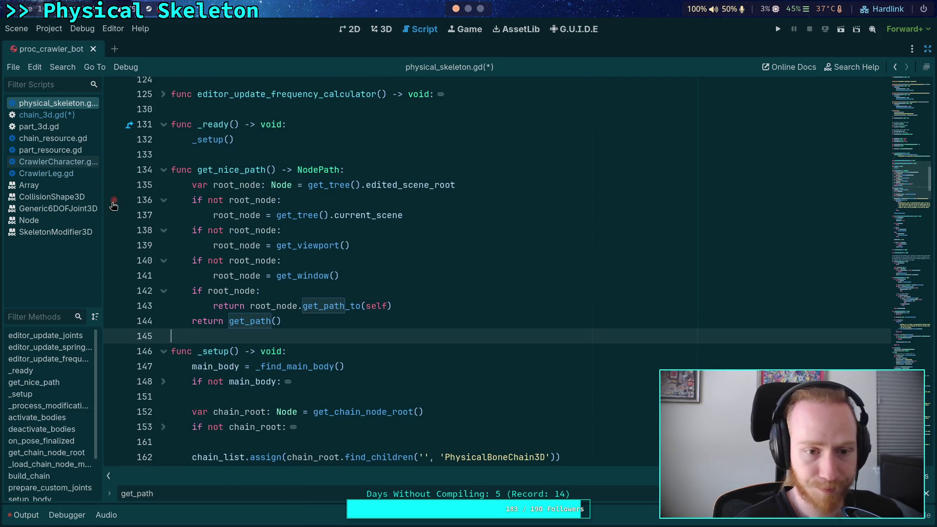
click(39, 127)
scroll(508, 290, up, 10)
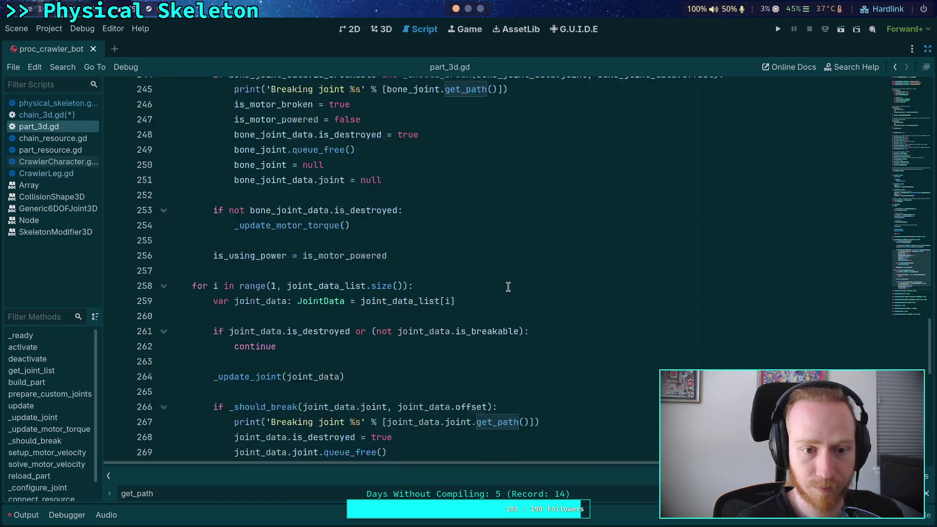
Step: Paste the get_nice_path helper into part_3d.gd below _ready
scroll(507, 287, up, 15)
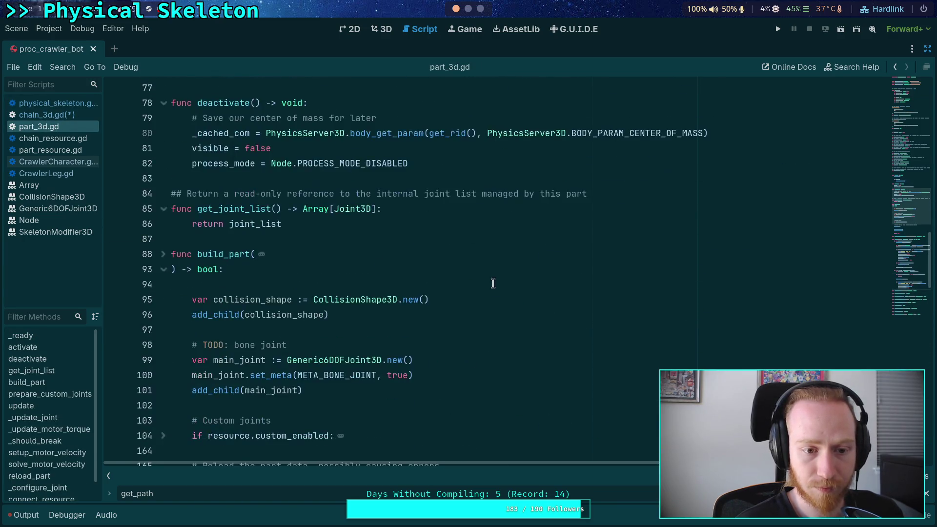
click(262, 345)
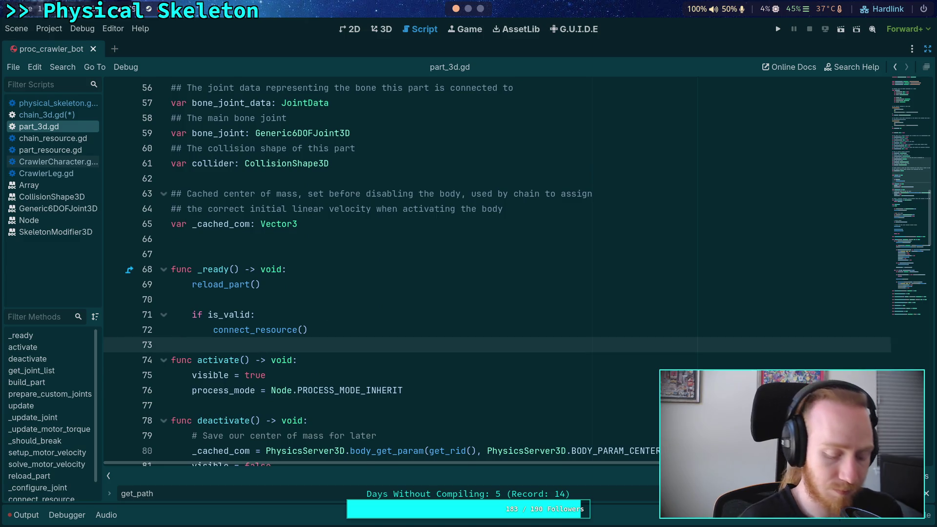
key(Return)
key(ctrl+v)
scroll(280, 269, down, 3)
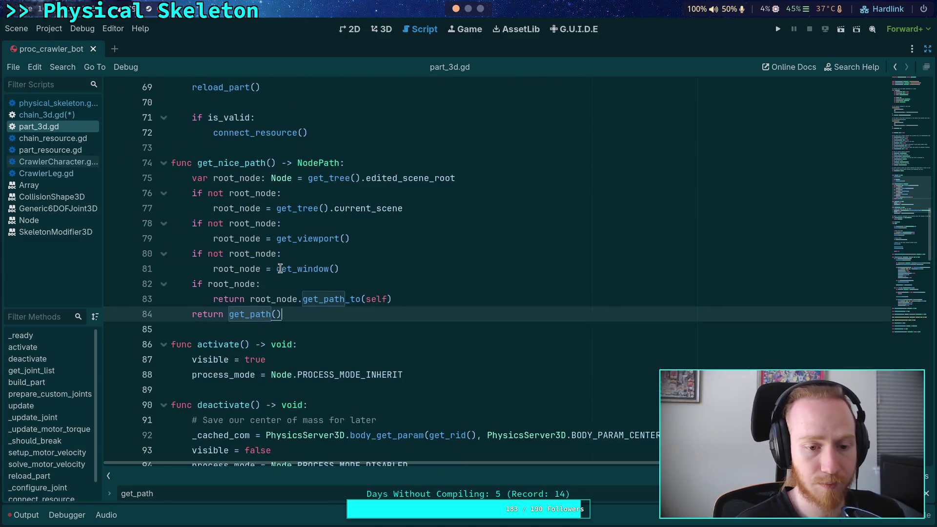
Step: Replace both get_path calls on line 124 with get_nice_path, including chain.get_path()
key(F3)
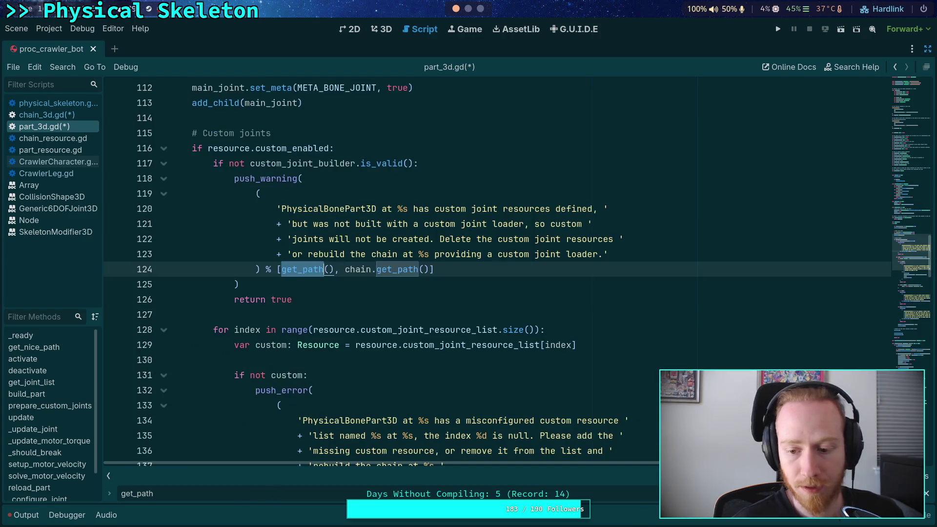
click(316, 266)
drag(298, 268, 333, 262)
text(nice_)
key(Return)
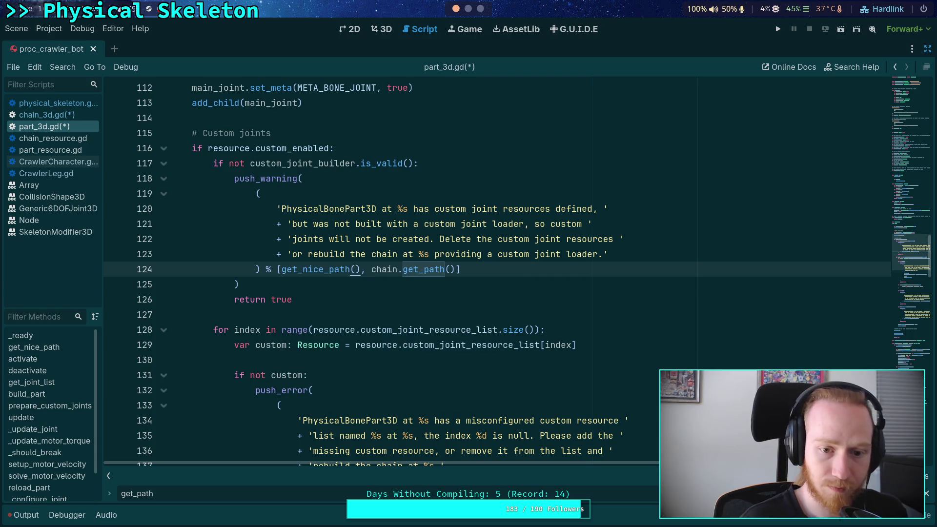
double_click(341, 269)
right_click(342, 267)
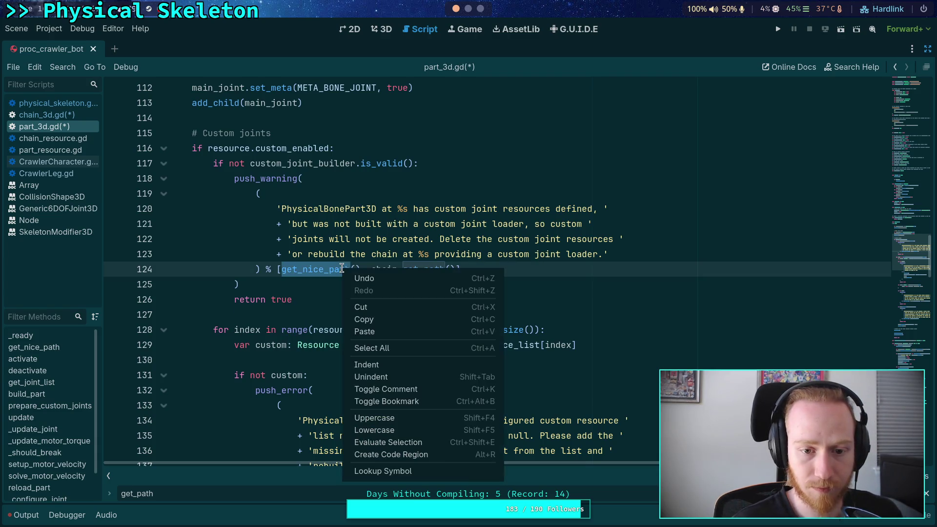
click(363, 319)
double_click(422, 269)
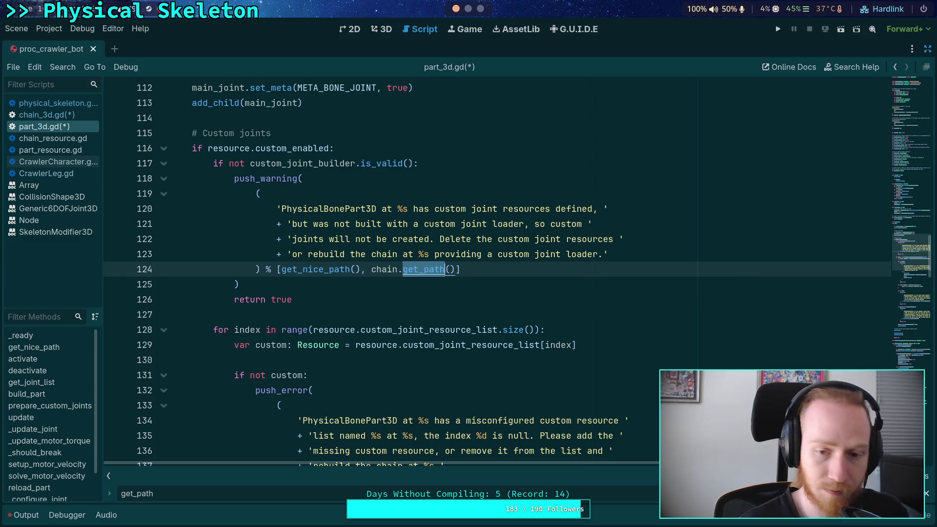
key(ctrl+v)
Step: Replace the get_path calls on lines 158, 170 and 194 with get_nice_path
key(F3)
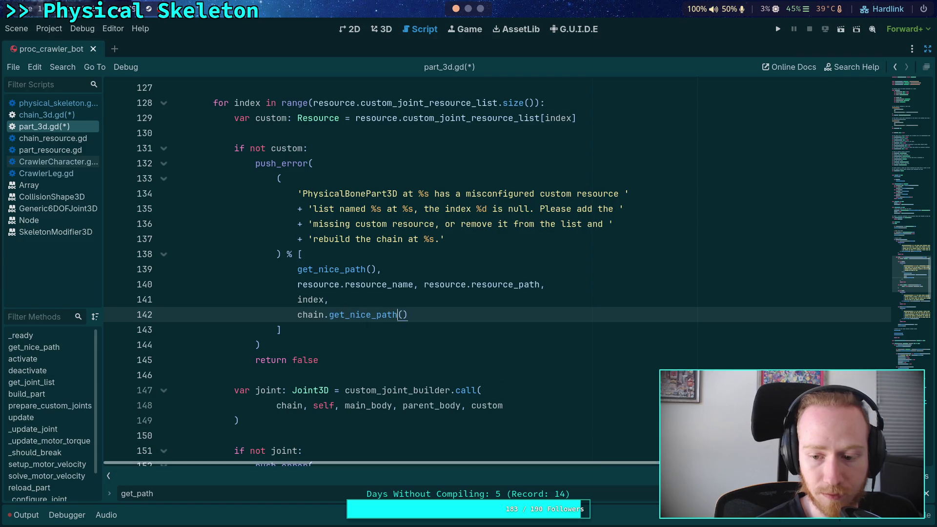
key(F3)
click(312, 270)
double_click(313, 270)
key(ctrl+v)
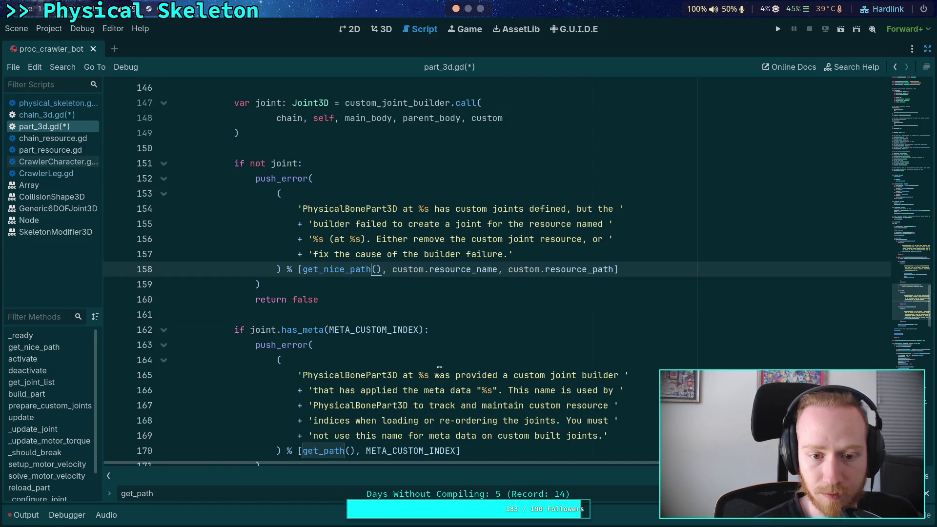
double_click(324, 450)
key(ctrl+v)
key(F3)
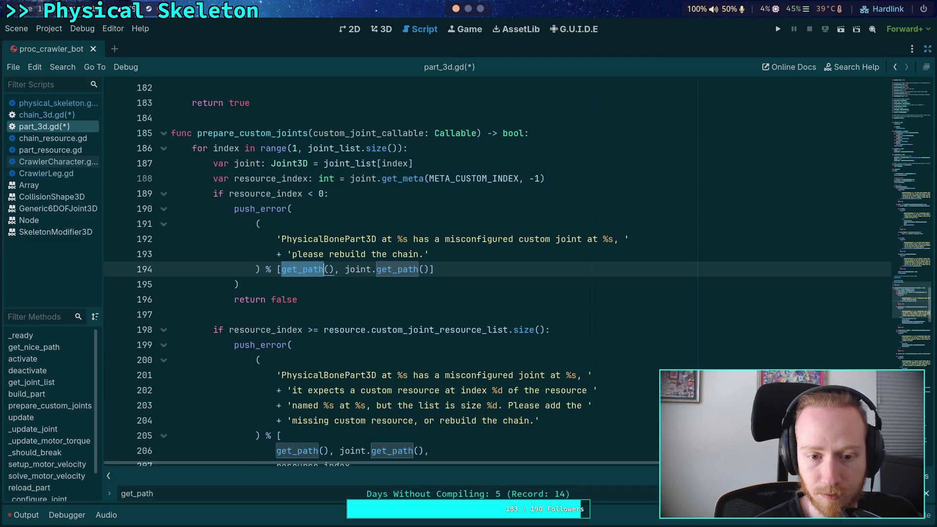
key(ctrl+v)
key(F3)
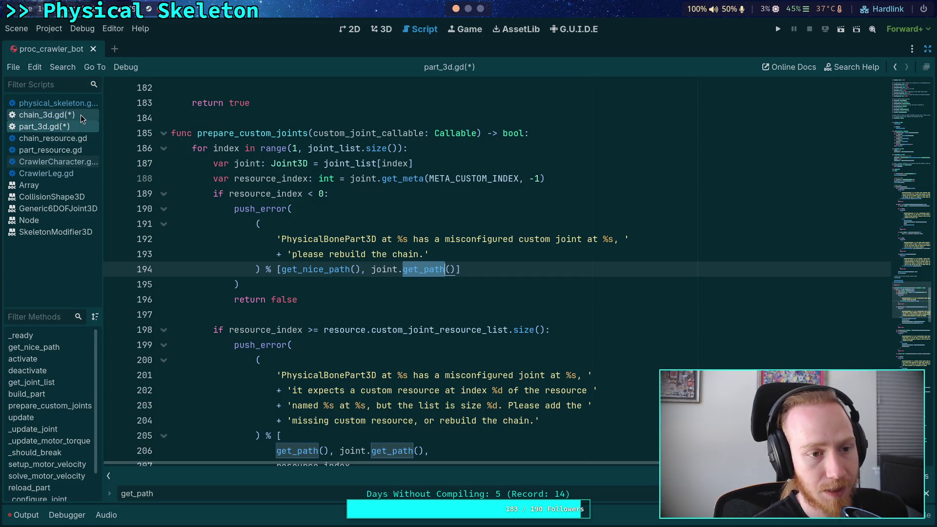
mouse_move(888, 259)
mouse_down()
mouse_move(915, 151)
mouse_move(912, 178)
mouse_up()
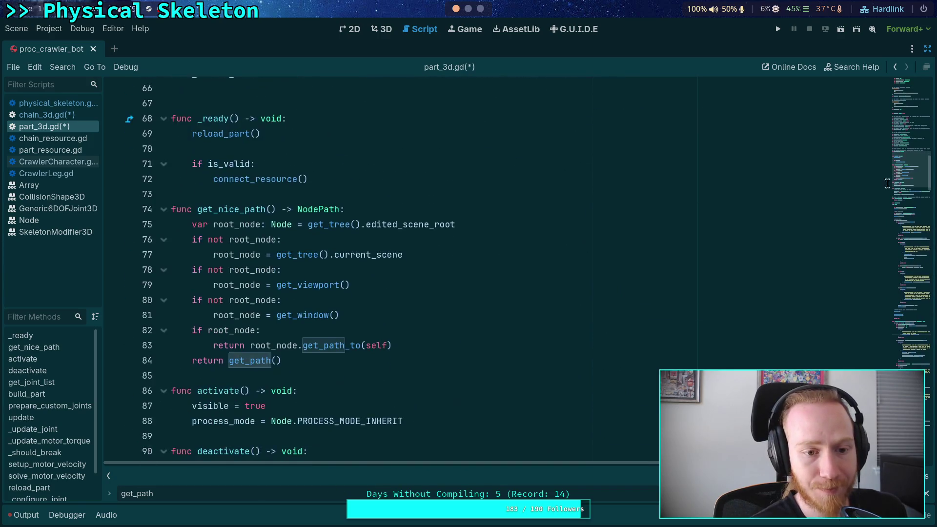
Step: Give get_nice_path a 'to: Node = self' parameter, using get_path_to(to) and to.get_path(), and save
click(270, 209)
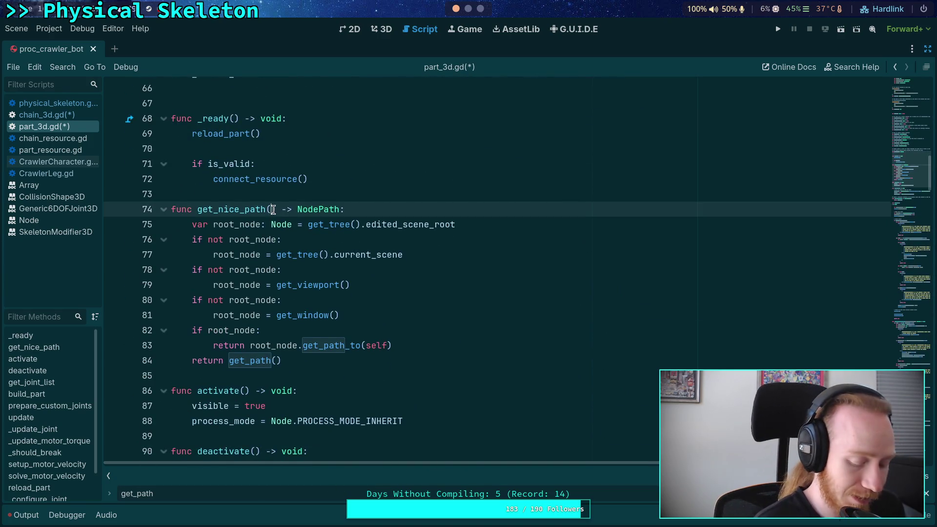
text(to: )
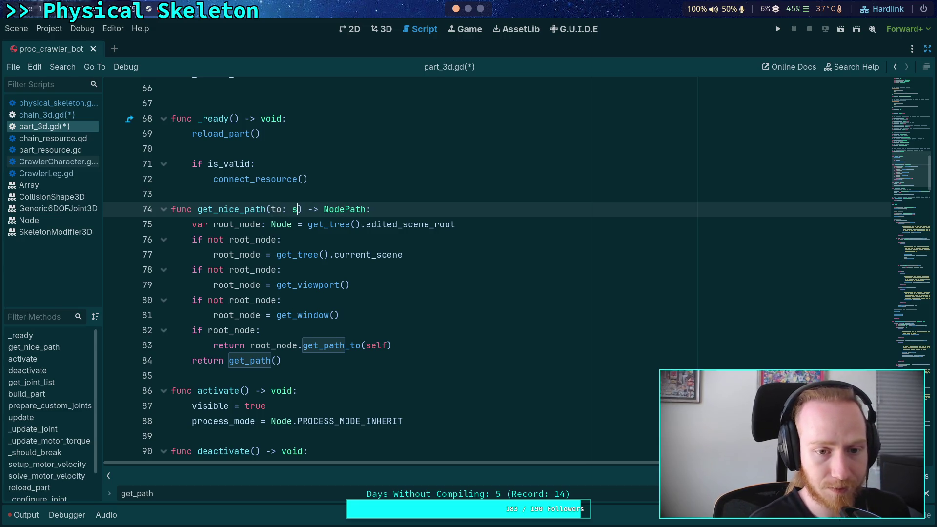
text(Node = self)
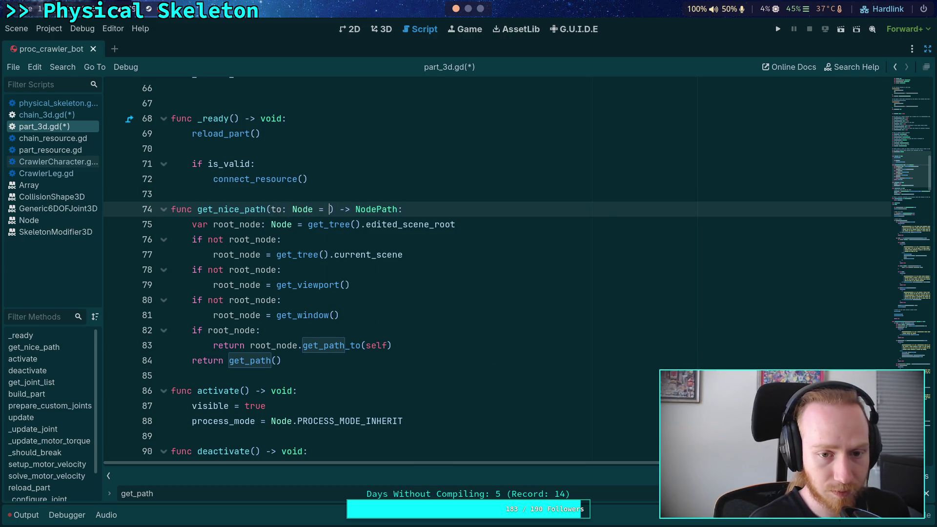
click(287, 331)
double_click(371, 344)
text(to)
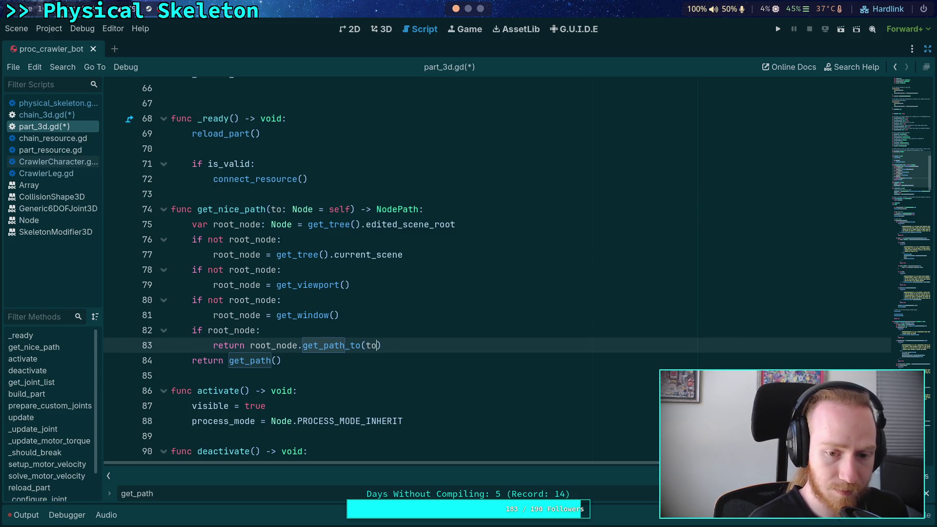
click(233, 361)
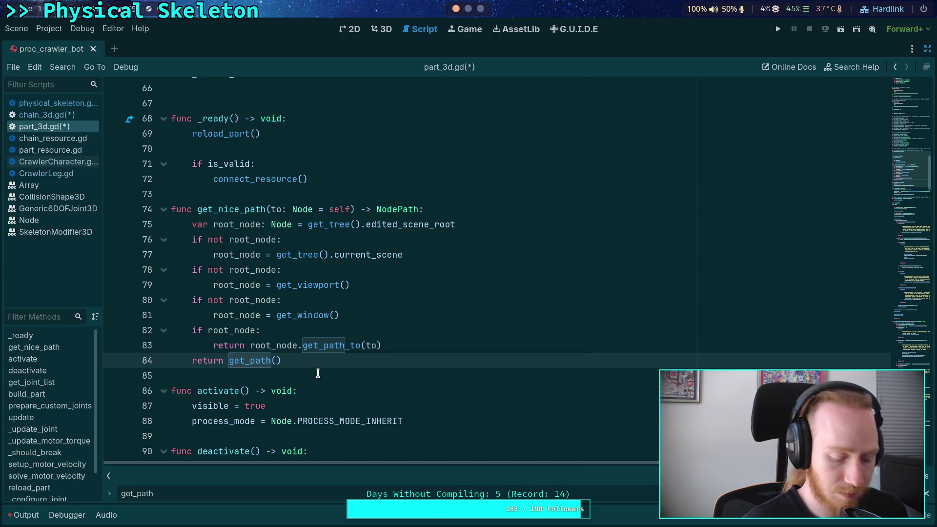
text(to.)
click(343, 372)
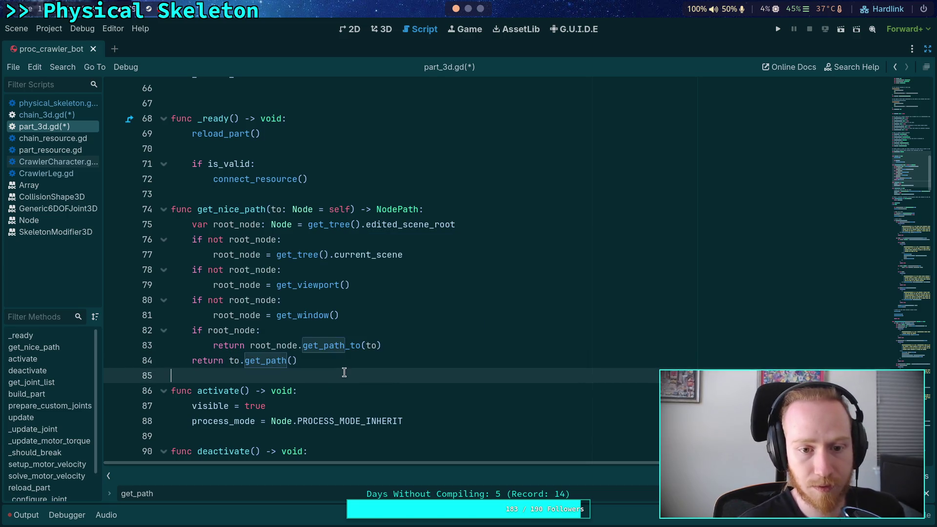
click(352, 359)
key(ctrl+s)
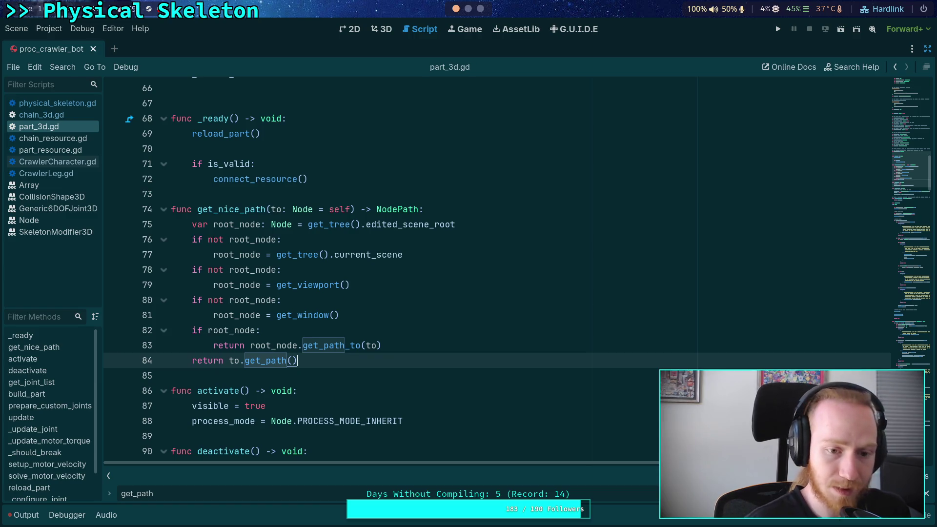
Step: Copy the updated get_nice_path (lines 74–84) into chain_3d.gd
drag(352, 359, 171, 209)
right_click(216, 225)
click(237, 270)
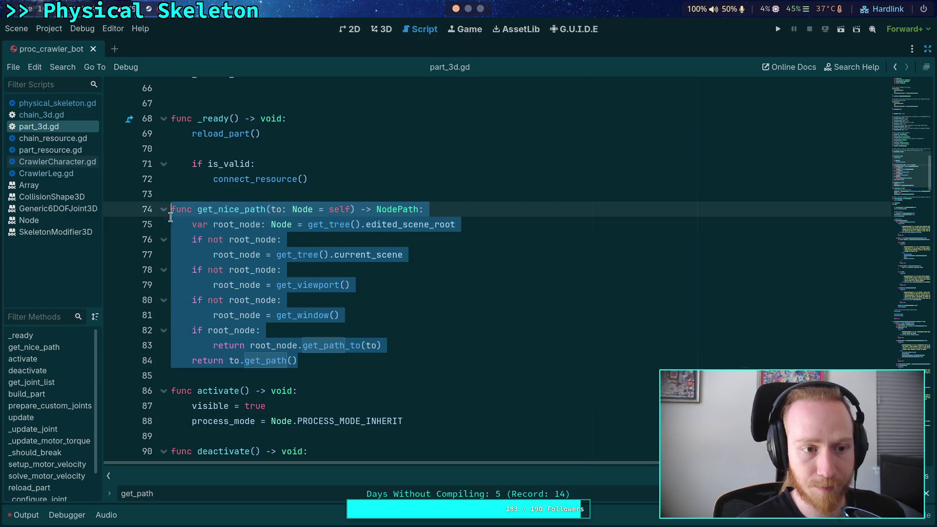
click(60, 114)
key(ctrl+v)
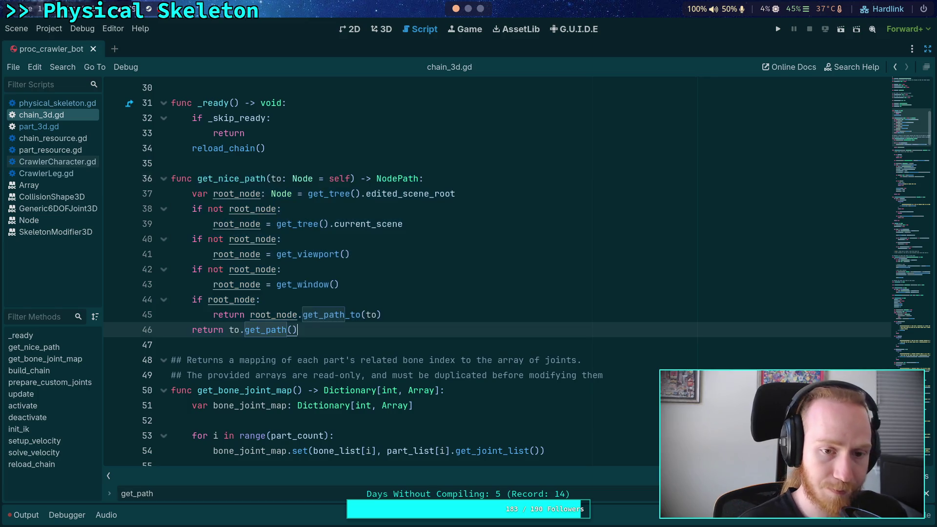
Step: In physical_skeleton.gd, replace the old get_nice_path (lines 134–144) with the pasted target-taking version and save
key(alt+Left)
drag(297, 324, 168, 178)
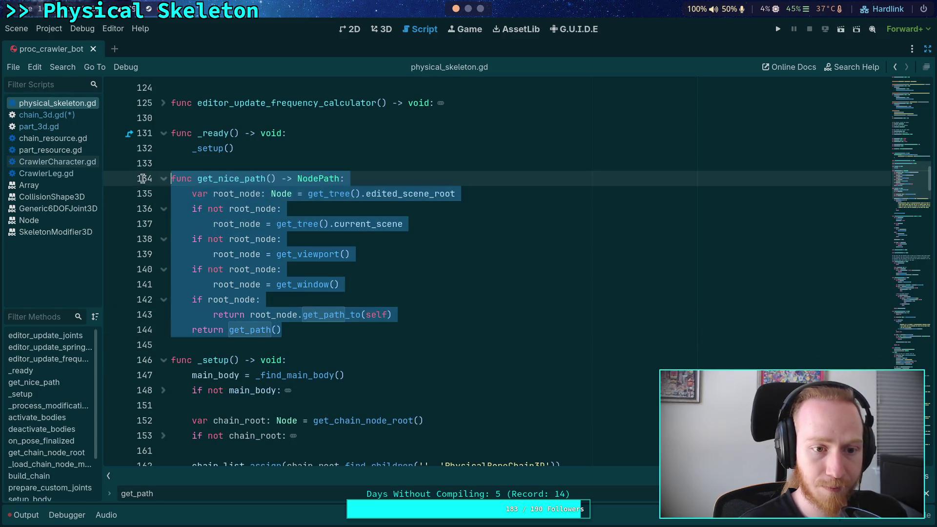
key(ctrl+v)
key(ctrl+s)
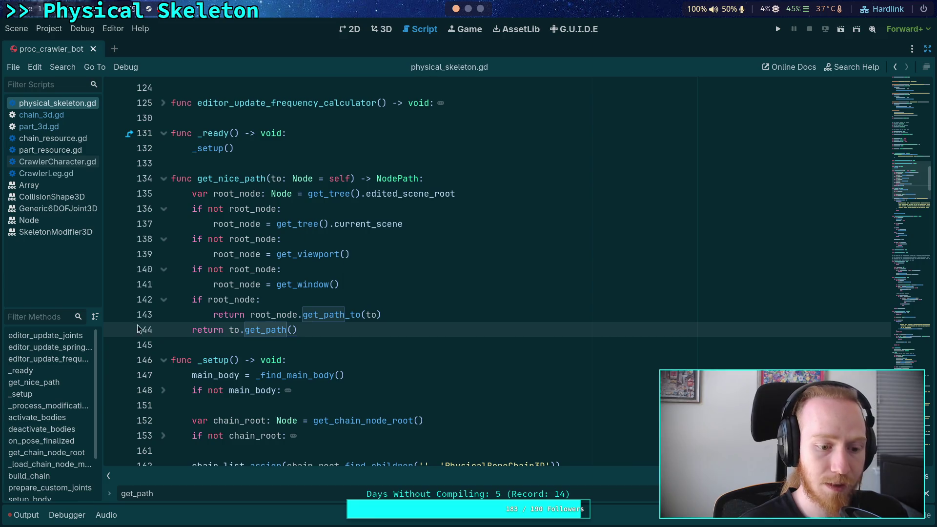
Step: On line 262, change get_tree().current_scene.get_path_to(skeleton) to get_nice_path(skeleton)
key(F3)
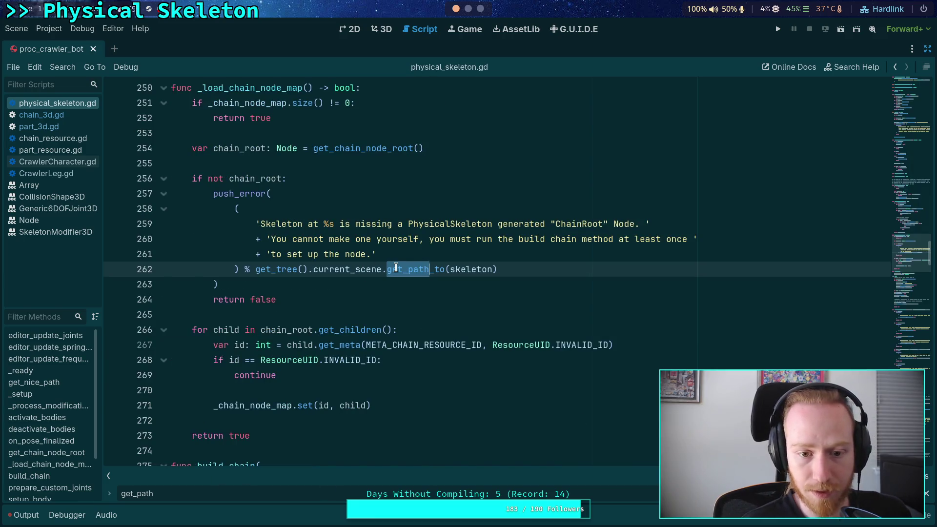
drag(255, 268, 507, 270)
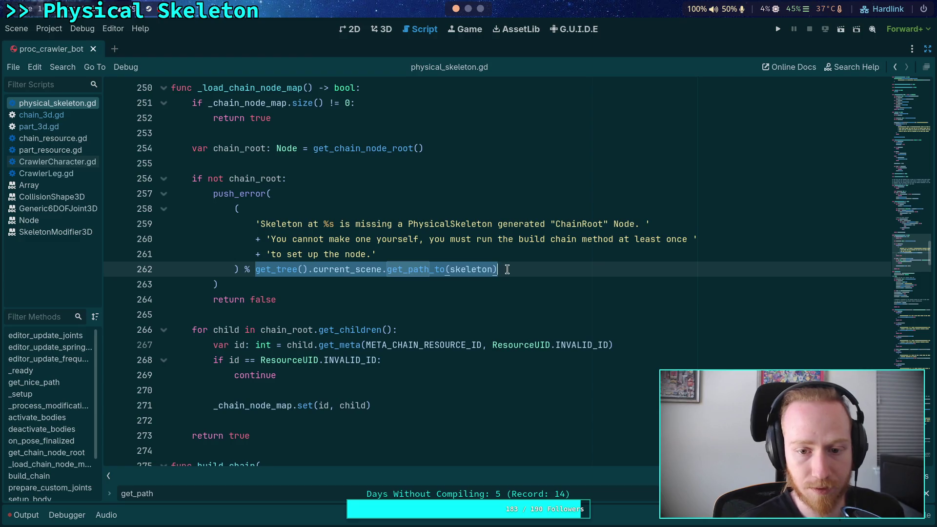
drag(386, 268, 255, 269)
key(BackSpace)
double_click(278, 267)
key(BackSpace)
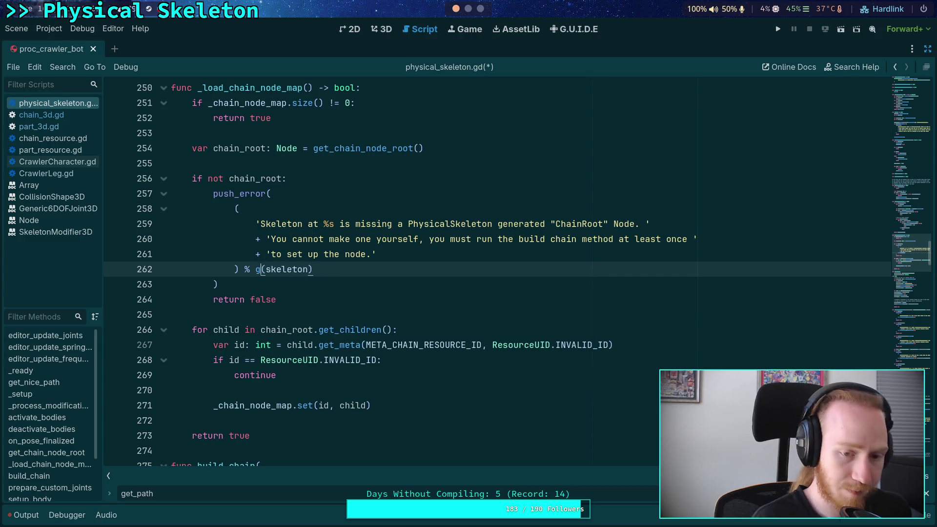
text(get_ni)
key(Return)
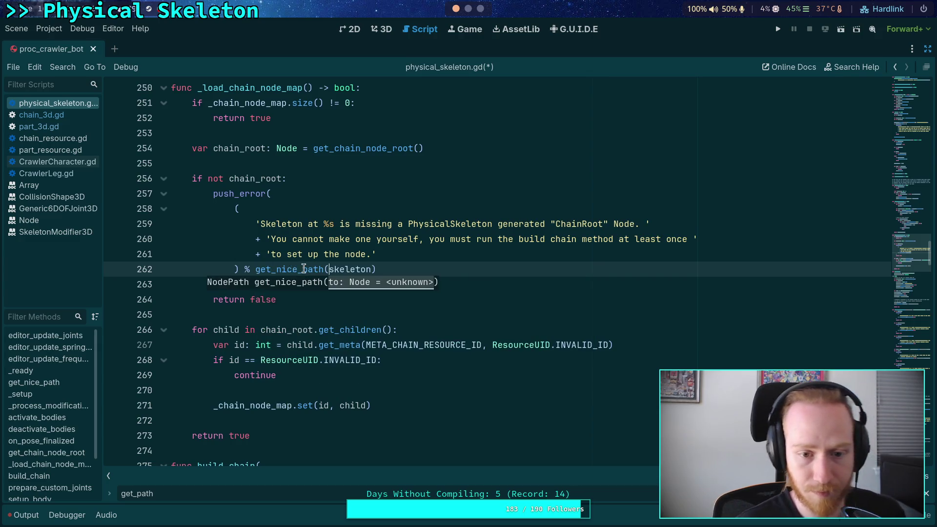
double_click(303, 269)
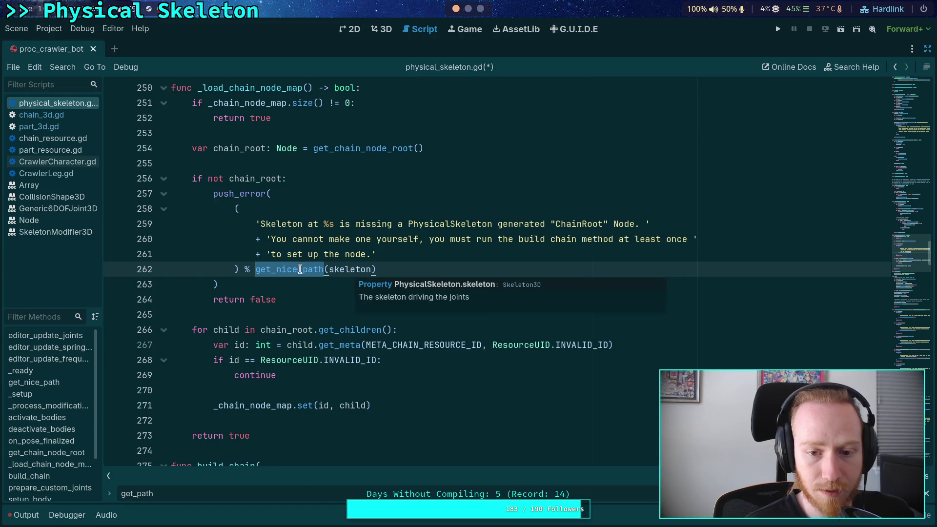
right_click(300, 269)
key(Escape)
click(70, 119)
click(71, 103)
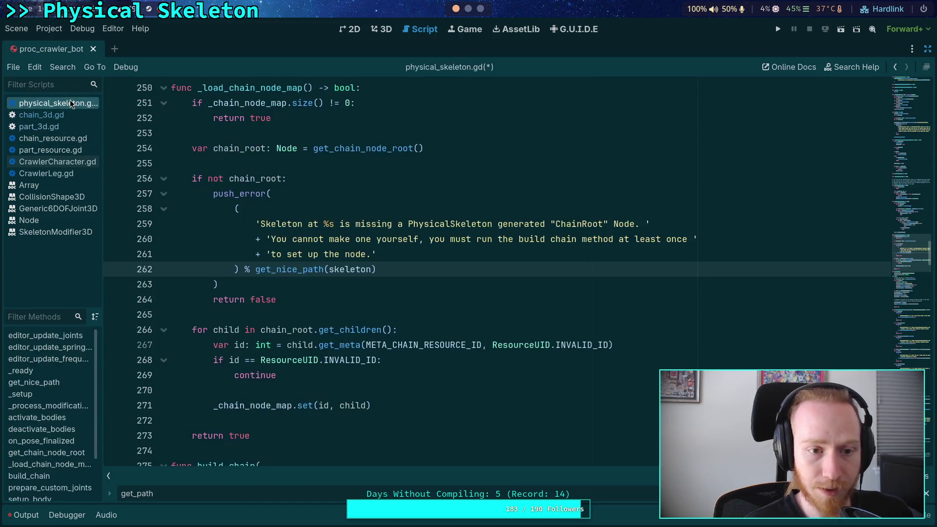
Step: Drop the = self default from get_nice_path's to parameter, add an 'if not to: to = self' fallback, and save
key(shift+F3)
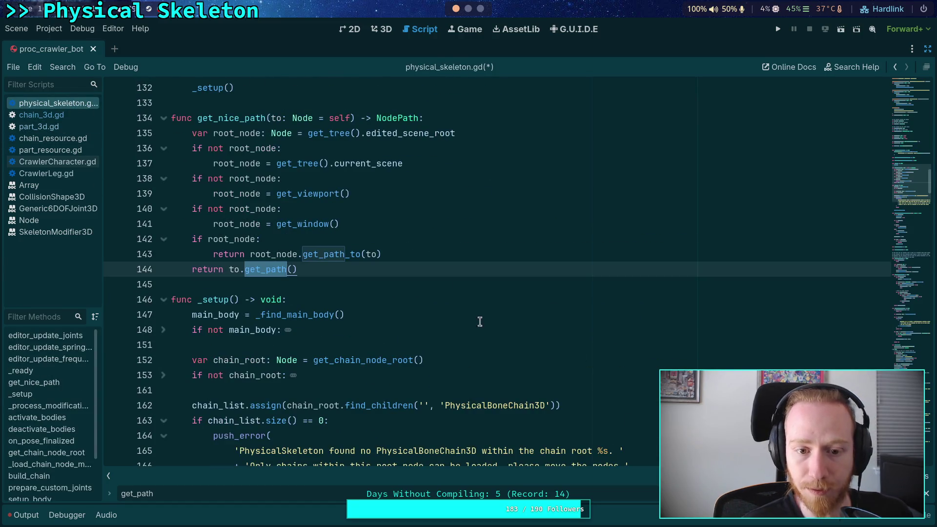
drag(312, 118, 353, 118)
key(BackSpace)
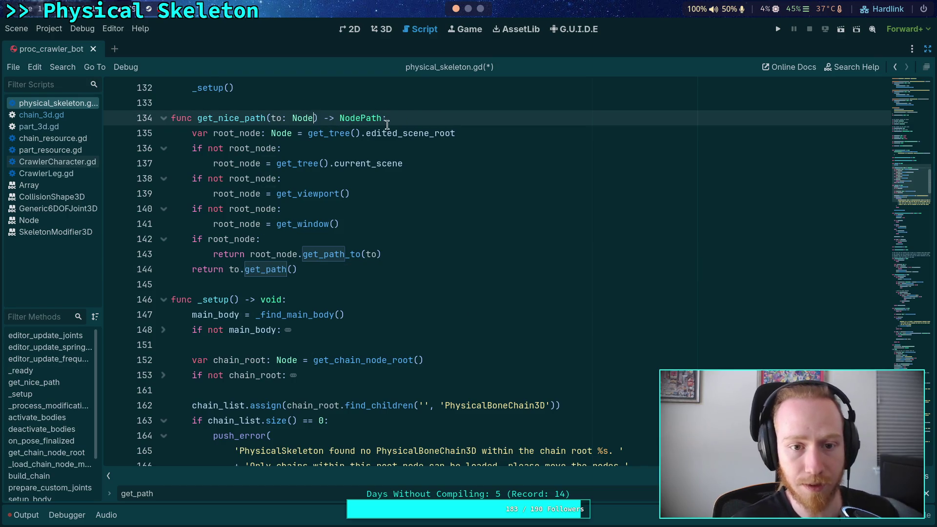
click(390, 122)
key(Return)
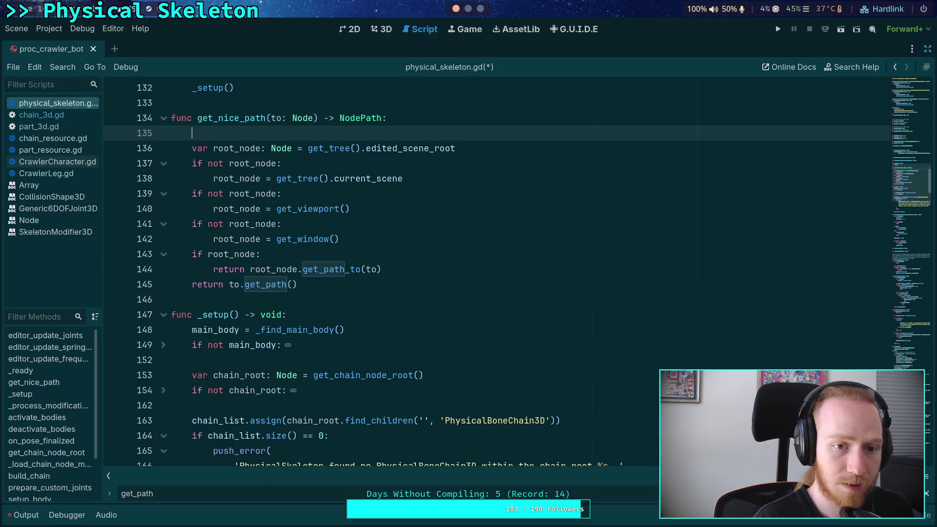
text(if not to:)
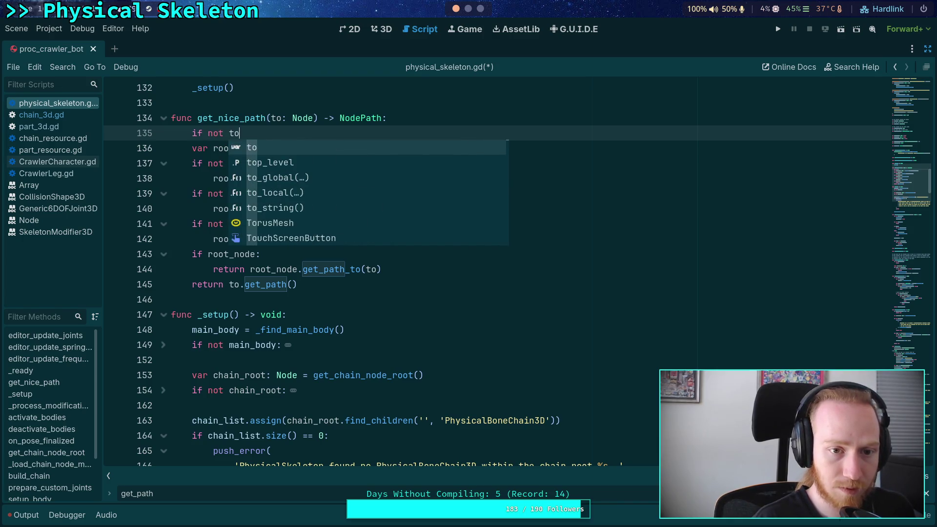
key(Return)
text(to = s)
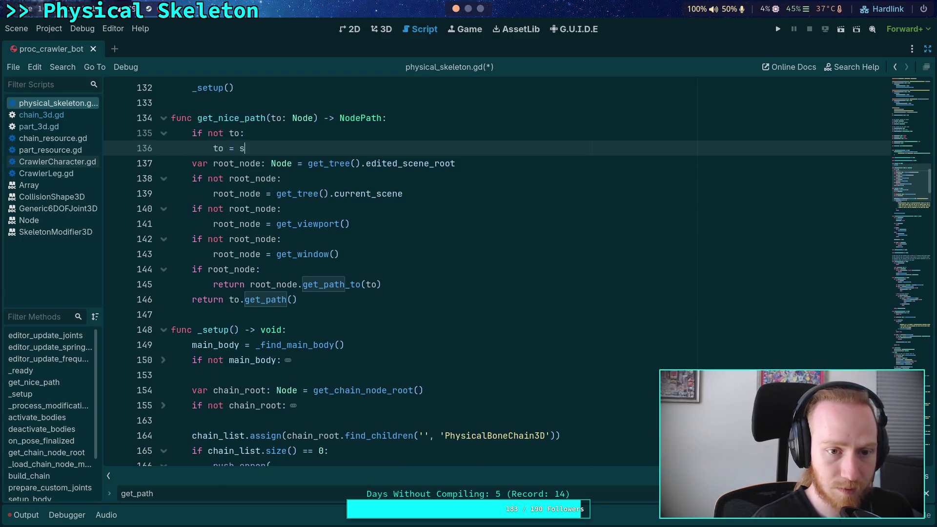
text(elf)
key(ctrl+s)
Step: Copy the updated get_nice_path function and switch to chain_3d.gd
mouse_move(312, 300)
mouse_down()
mouse_move(244, 254)
mouse_move(312, 299)
mouse_move(171, 118)
mouse_up()
right_click(258, 143)
click(257, 190)
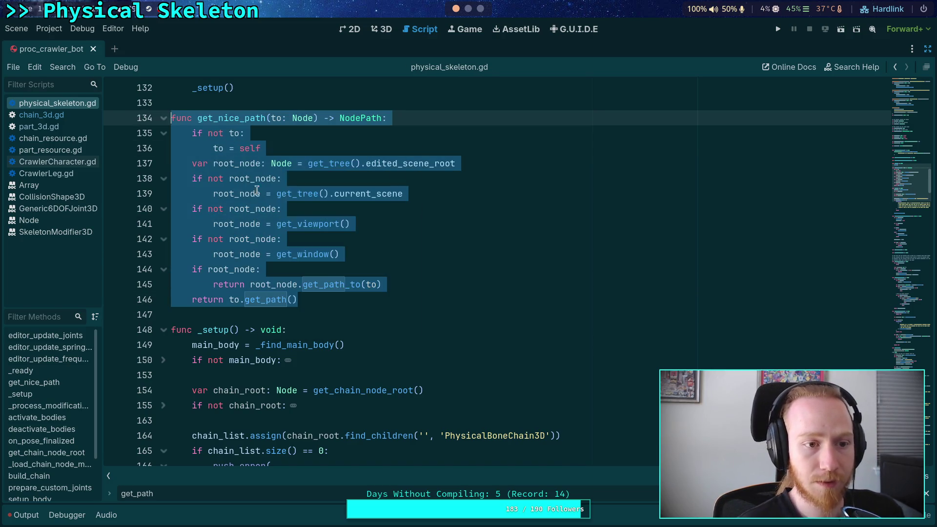
click(71, 119)
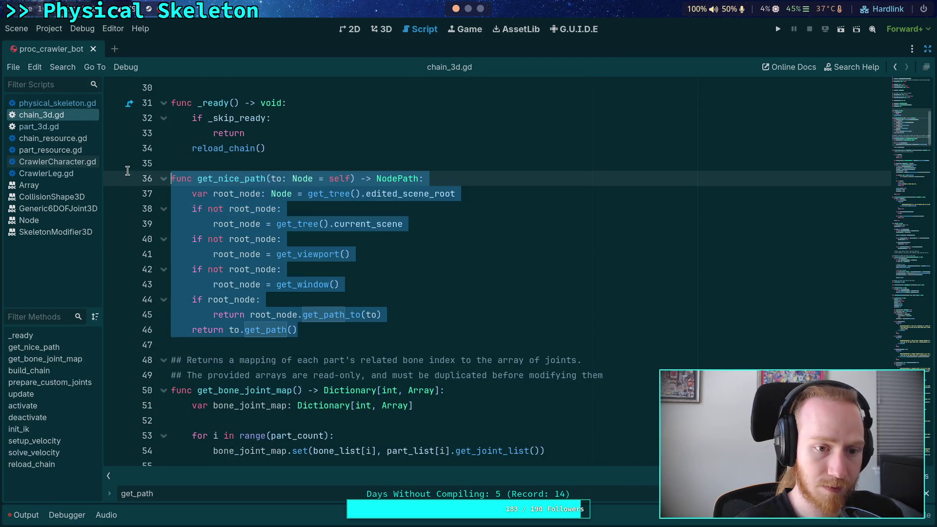
Step: Paste the updated get_nice_path over the old versions in chain_3d.gd and part_3d.gd, then save
key(ctrl+v)
click(73, 126)
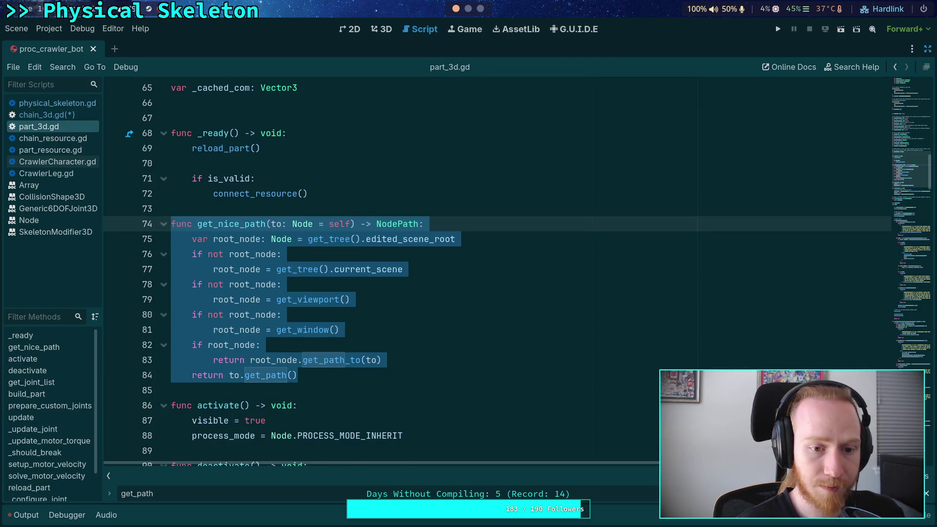
key(ctrl+v)
click(360, 329)
key(ctrl+s)
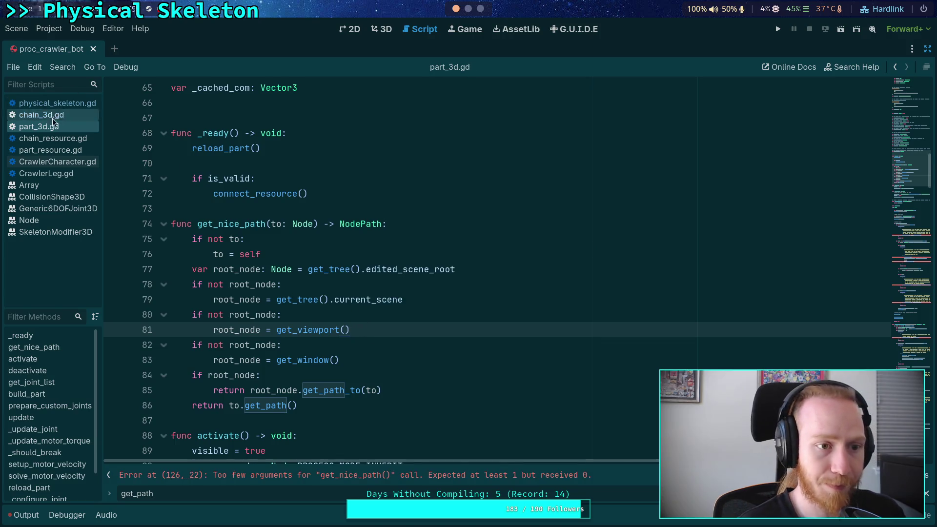
Step: Back in physical_skeleton.gd, search for get_path and step to the next match
click(74, 103)
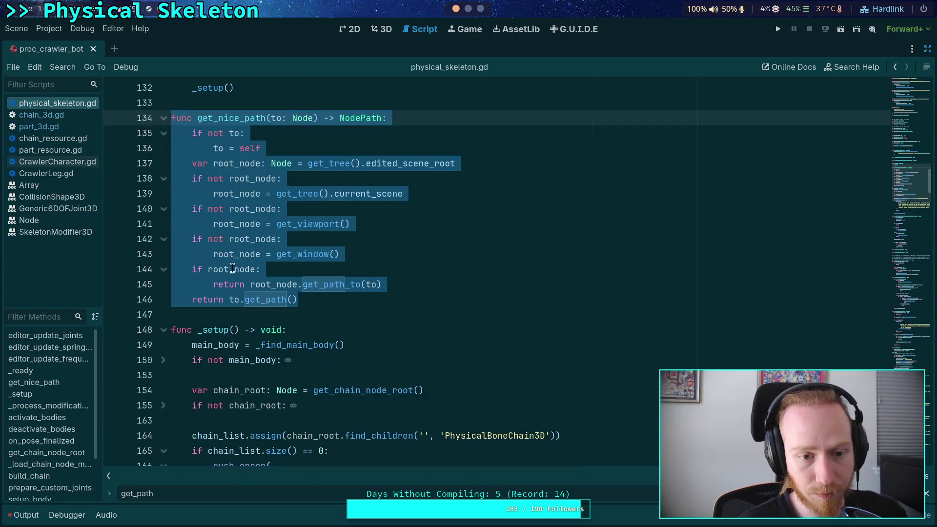
click(296, 284)
key(ctrl+f)
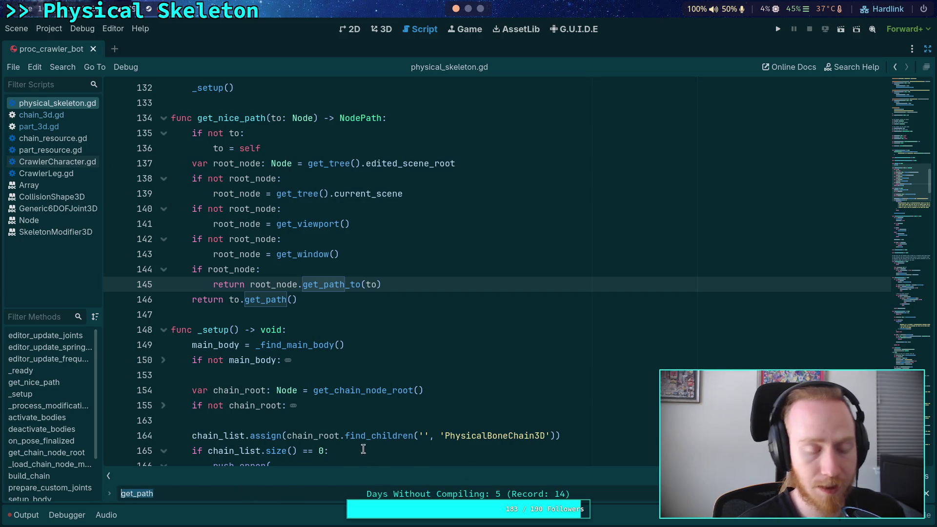
scroll(498, 273, down, 1)
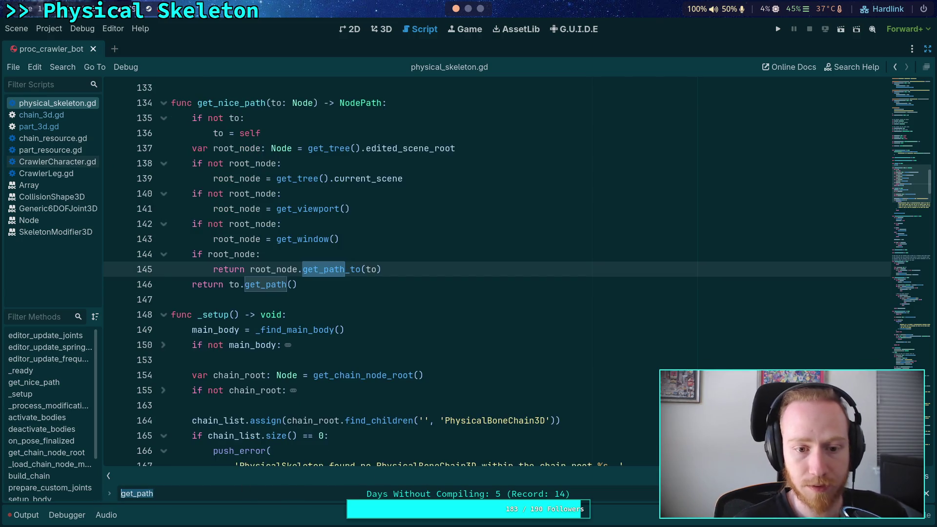
key(Return)
key(Return)
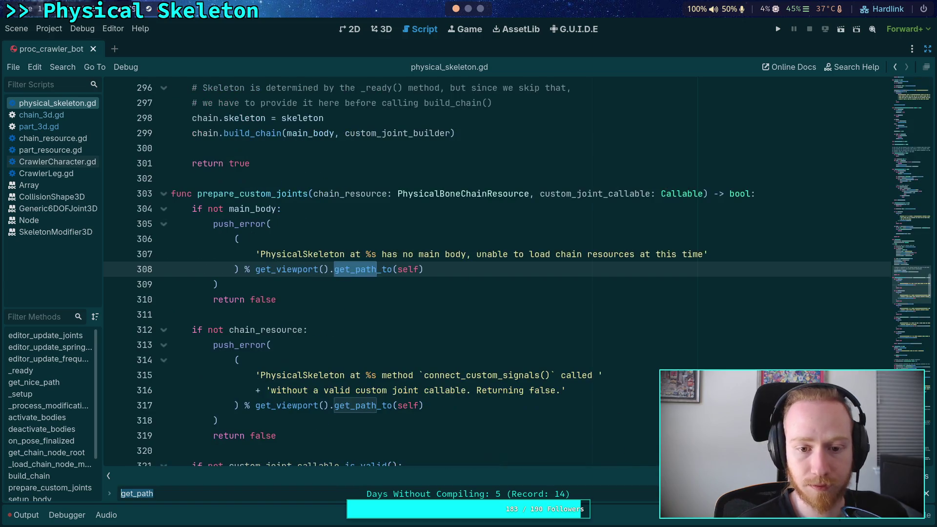
Step: Replace get_viewport().get_path_to(self) on line 308 with get_nice_path(), then scroll back to the helper's definition
click(298, 275)
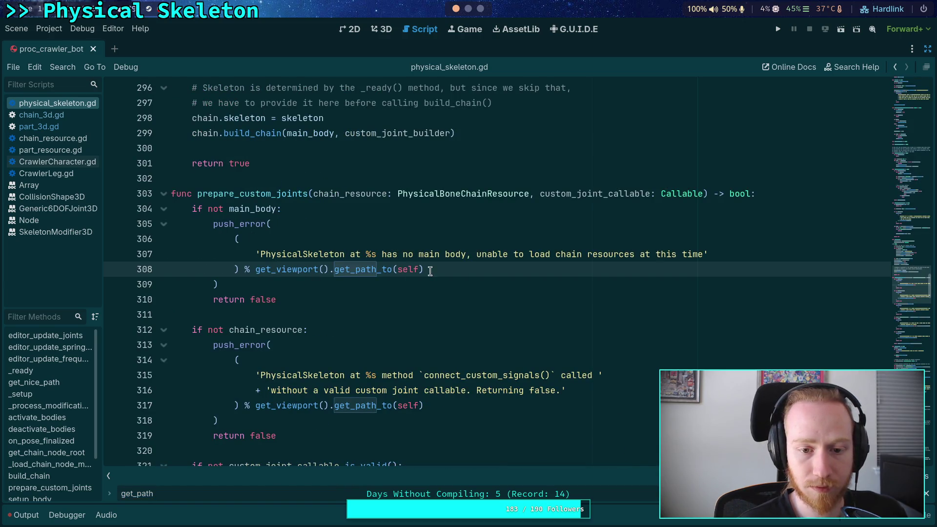
drag(430, 272, 255, 269)
text(get_n)
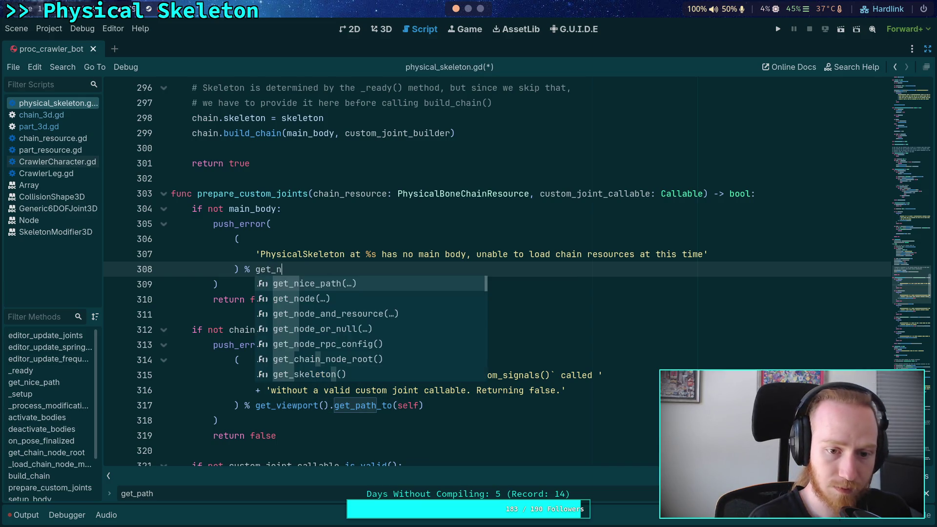
key(Return)
right_click(283, 269)
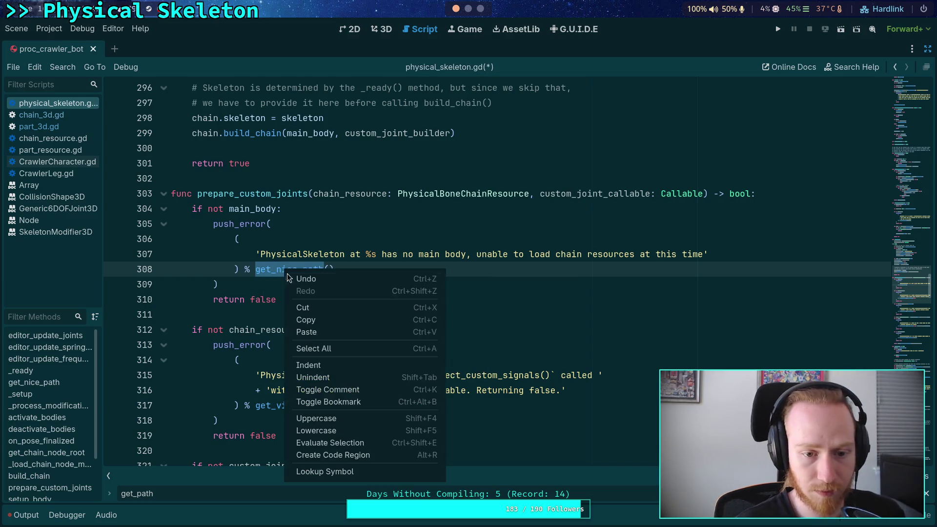
click(324, 320)
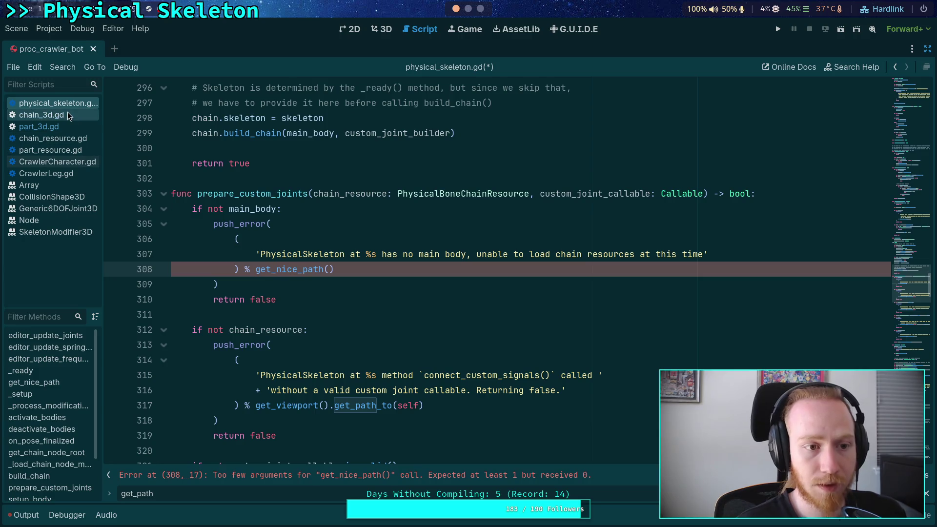
scroll(923, 164, down, 8)
mouse_move(923, 164)
mouse_down()
mouse_move(909, 176)
mouse_move(912, 148)
mouse_move(912, 169)
mouse_up()
click(313, 146)
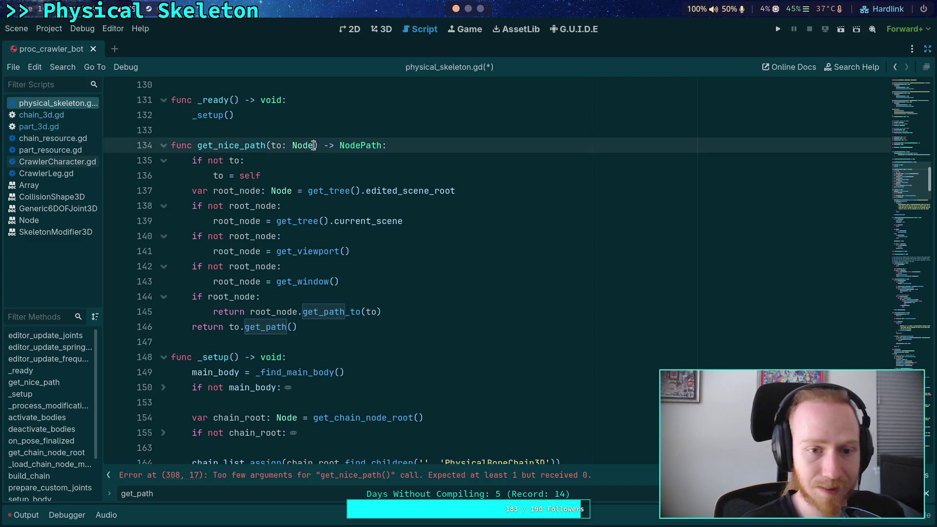
Step: Add '= null' after 'to: Node' in physical_skeleton.gd, chain_3d.gd line 36 and part_3d.gd line 74
text(= null)
key(ctrl+s)
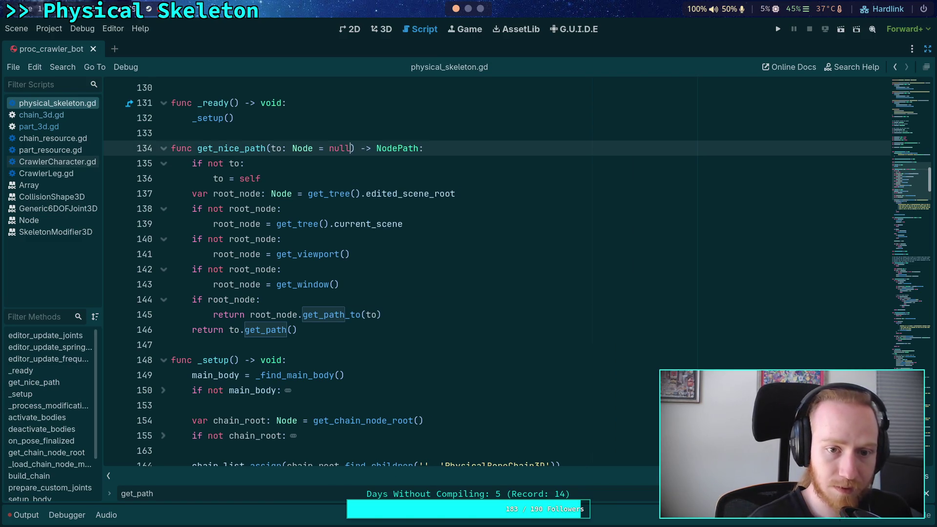
key(ctrl+shift+period)
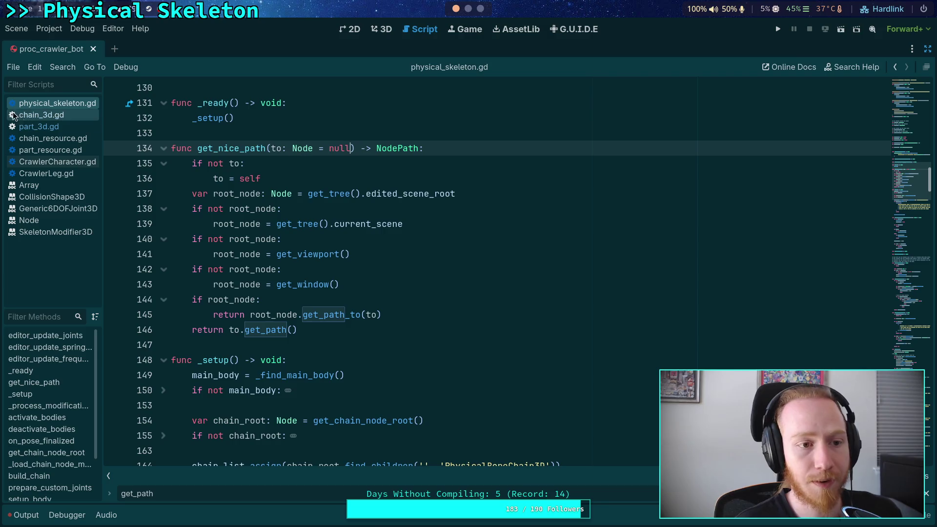
click(313, 178)
text(= null) -> NodePath:)
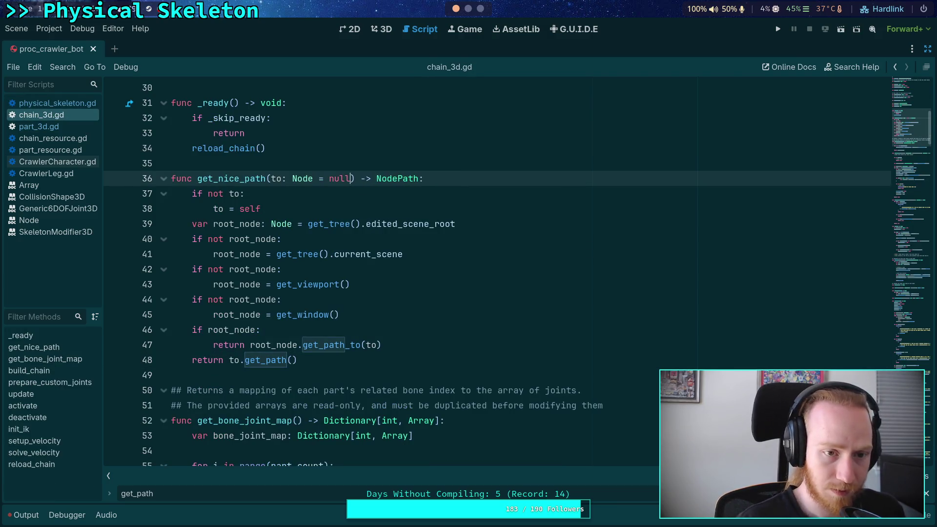
key(ctrl+shift+period)
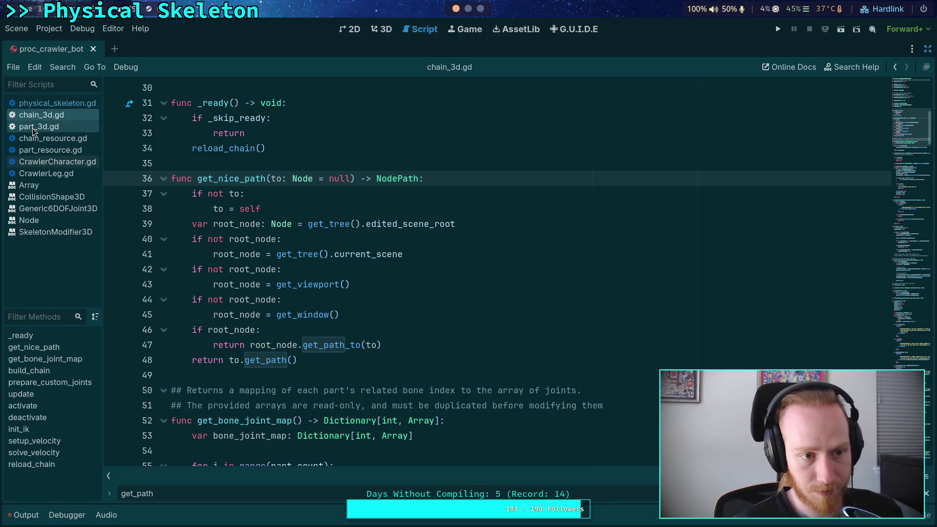
click(314, 224)
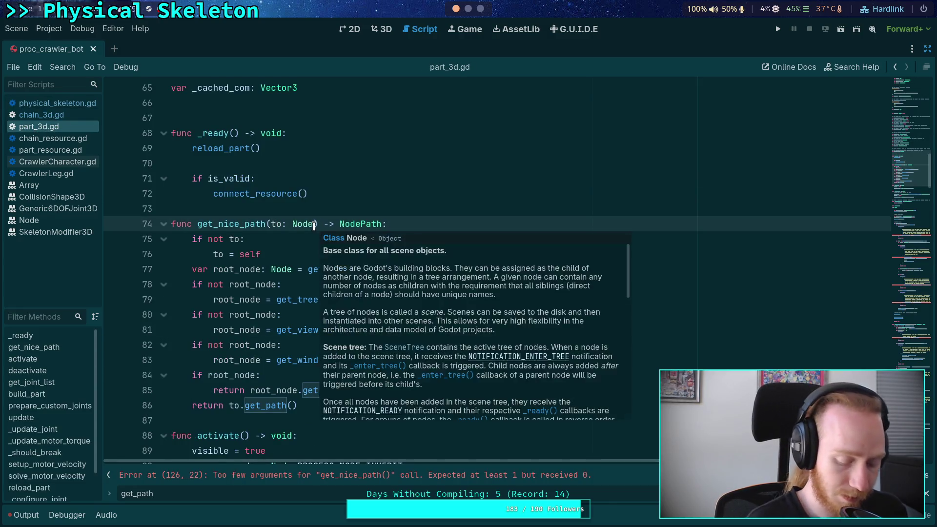
text(= null)
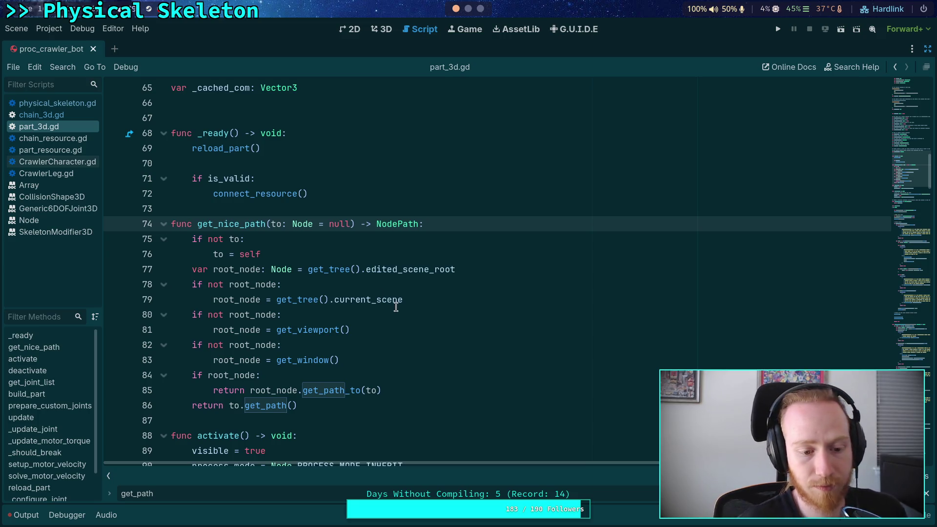
Step: Rewrite the joint path call on line 196 of part_3d.gd as get_nice_path(joint)
key(F3)
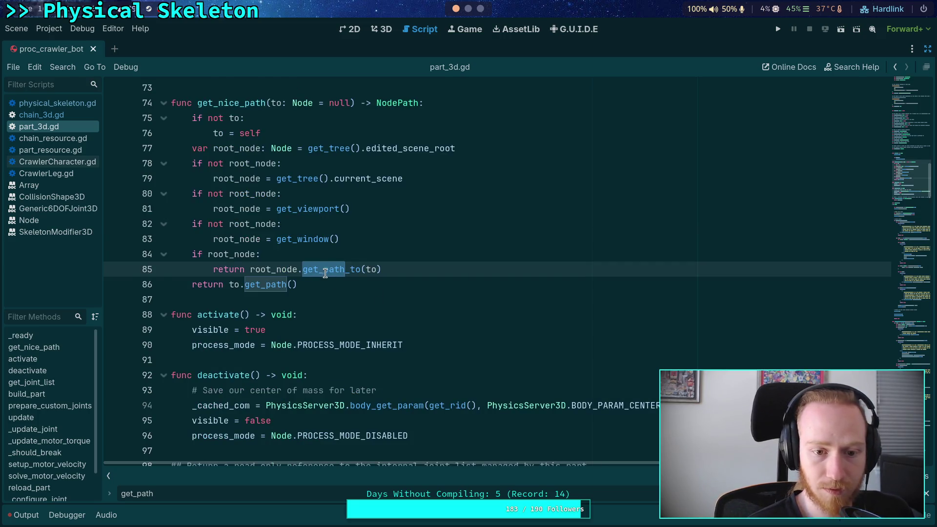
key(F3)
key(F3)
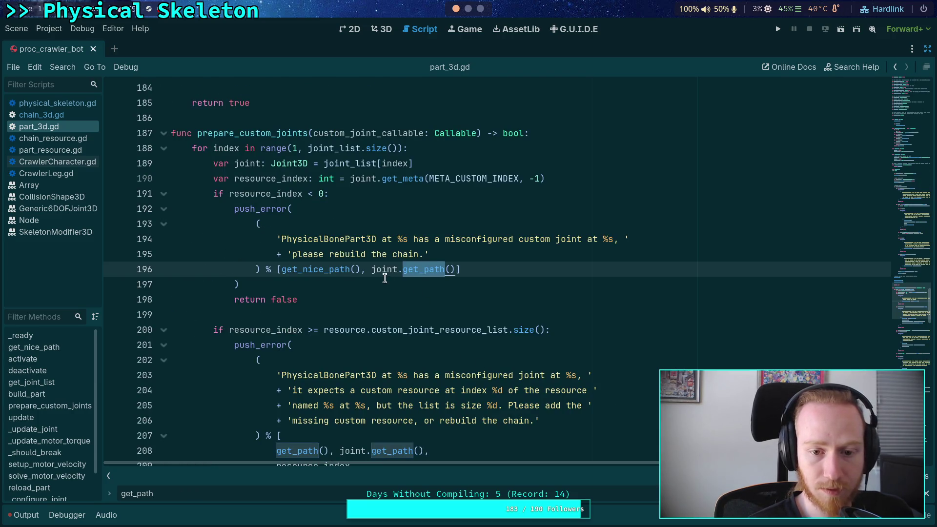
double_click(286, 272)
key(ctrl+c)
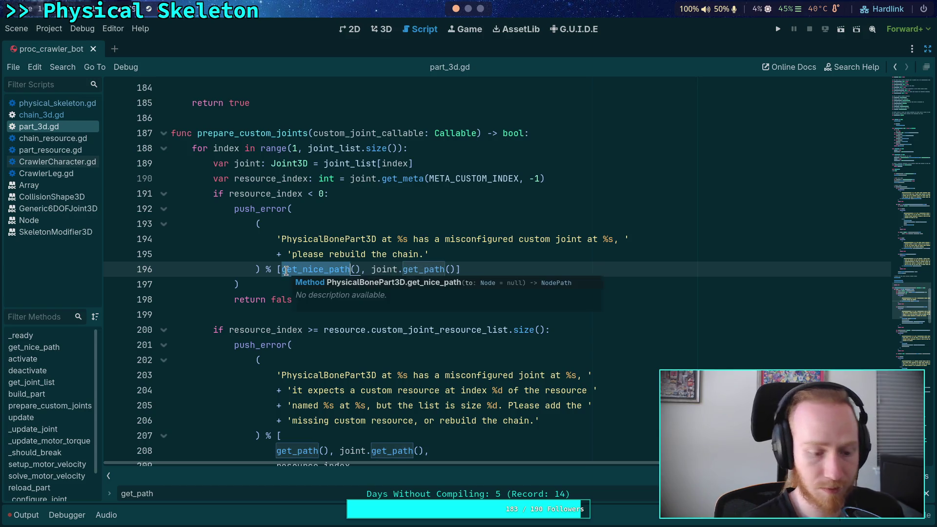
key(ctrl)
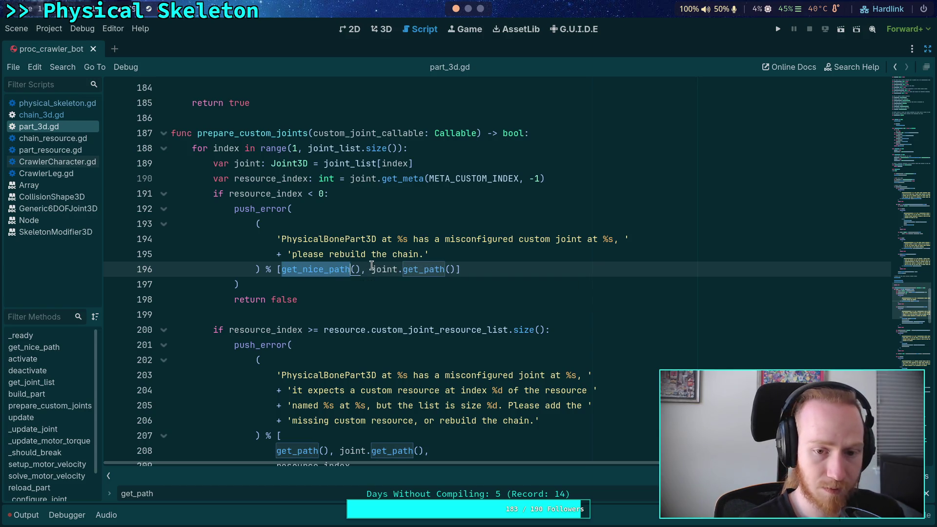
click(371, 269)
key(ctrl+v)
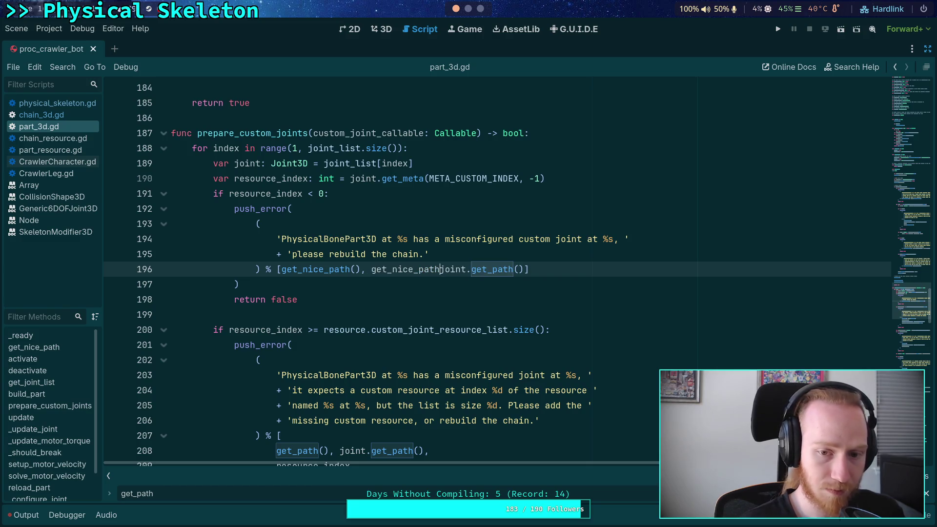
text(()
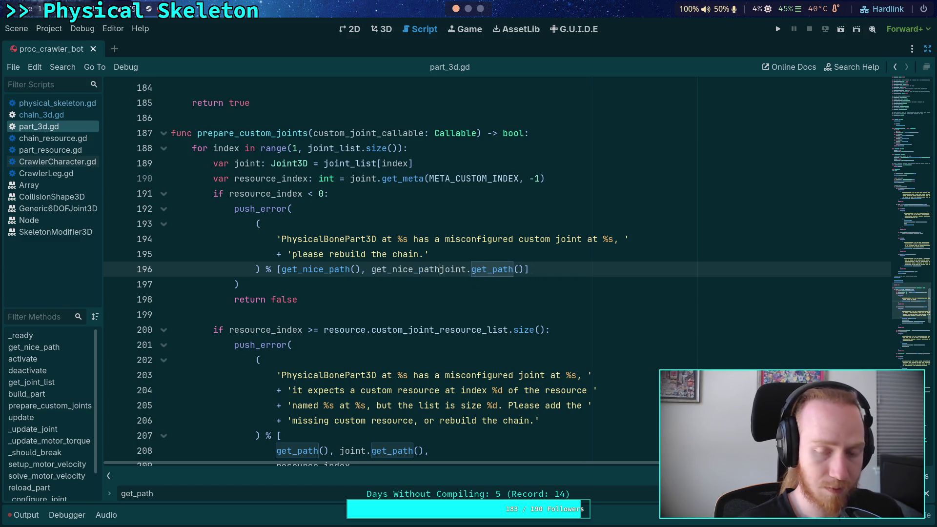
drag(470, 268, 521, 271)
key(BackSpace)
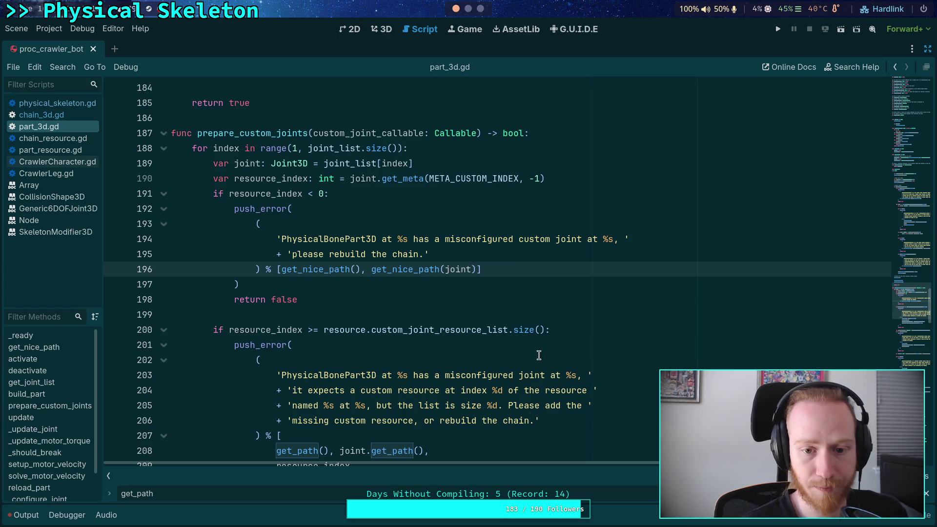
Step: Change line 208's joint get_path call to get_nice_path(joint)
scroll(488, 398, down, 2)
double_click(292, 361)
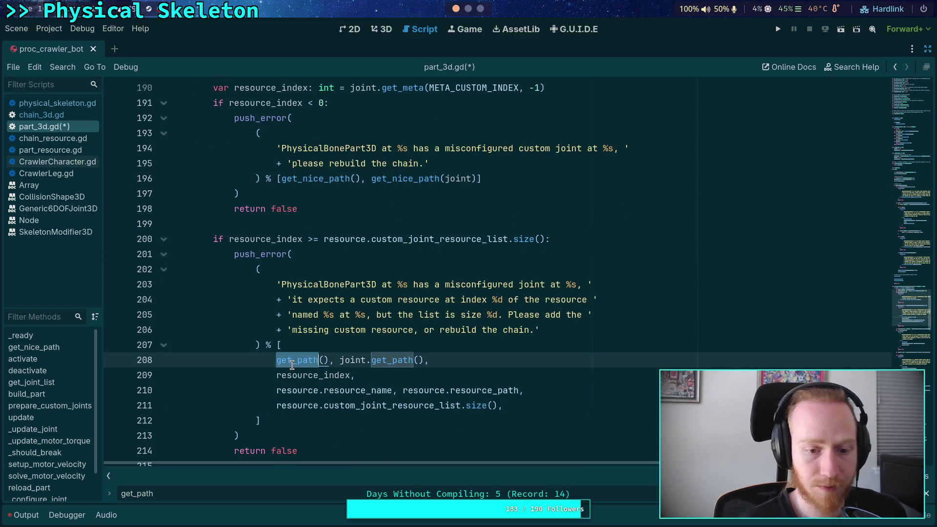
text(get_nice)
key(Return)
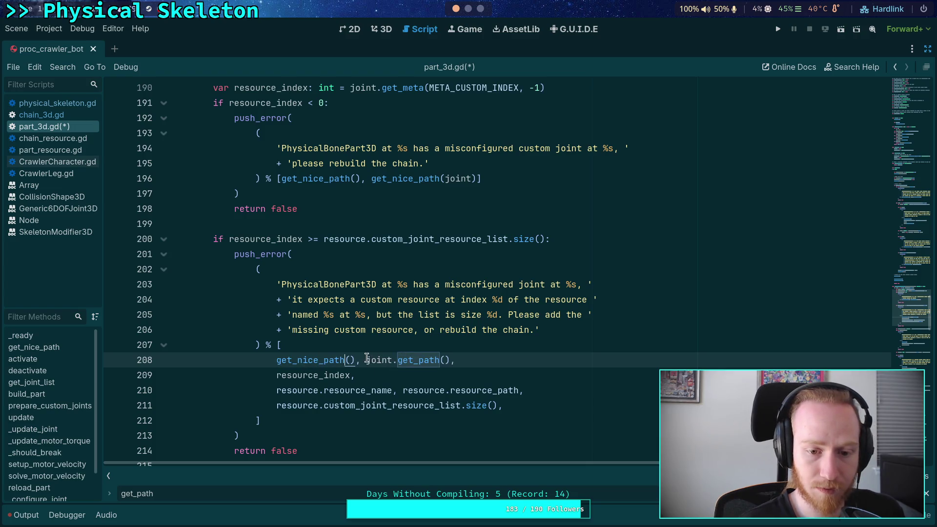
click(366, 360)
key(ctrl+v)
text(()
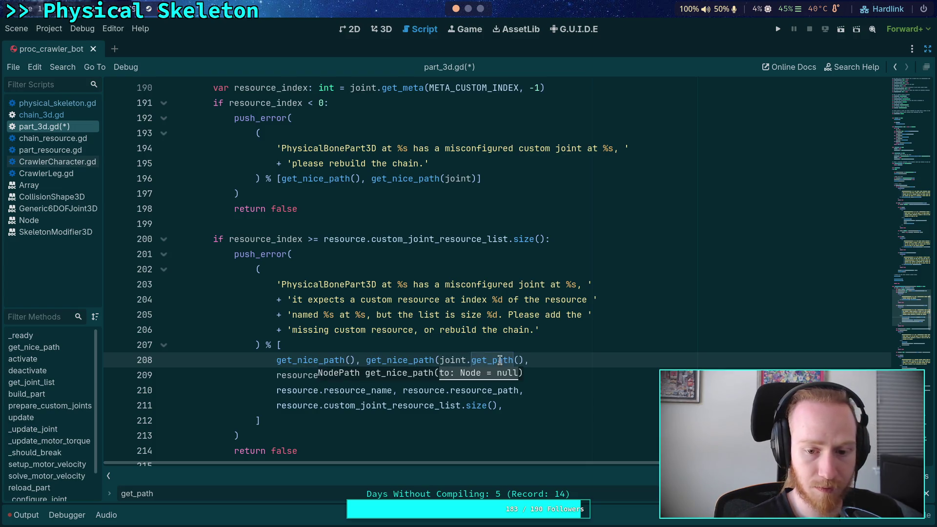
key(ctrl+Right)
key(shift+Right)
key(shift+Right)
key(shift+Right)
key(BackSpace)
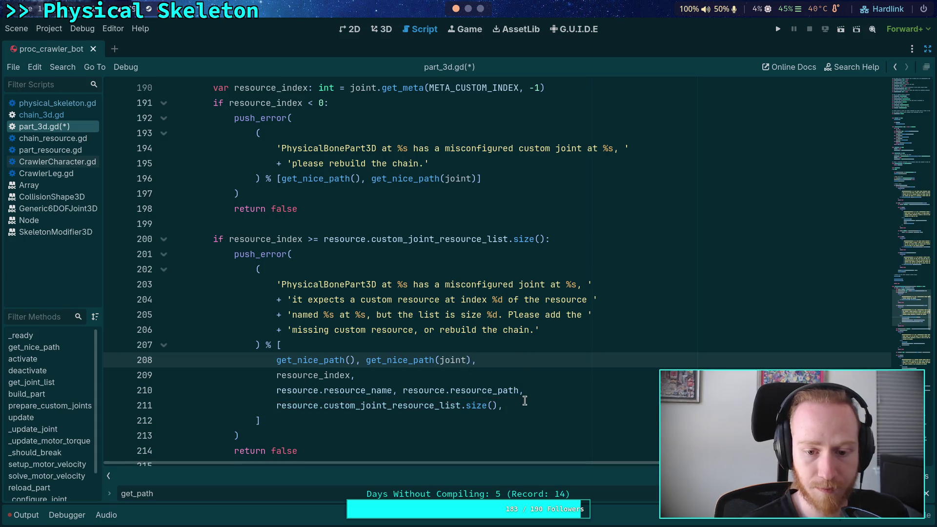
Step: Convert the get_path calls on lines 225 and 242 to get_nice_path, and bone_joint's on line 259
key(F3)
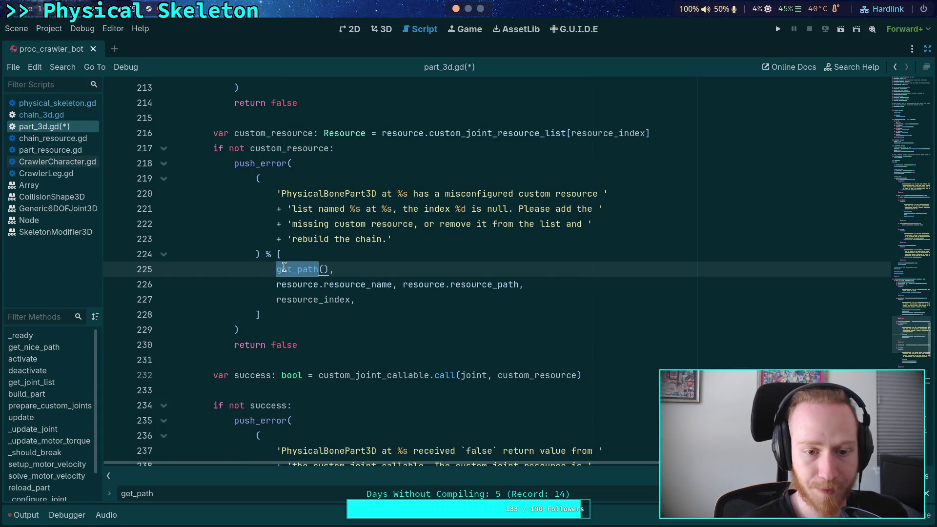
key(ctrl+v)
key(F3)
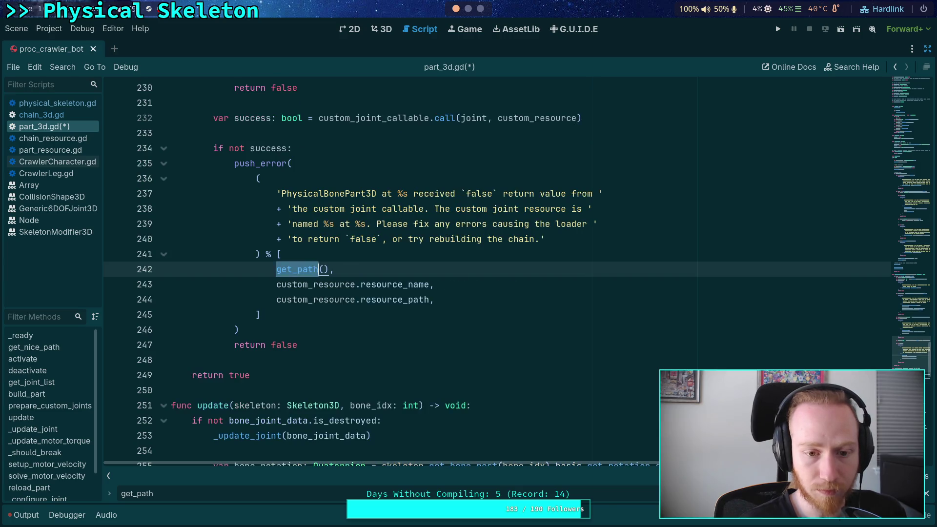
key(ctrl+v)
key(F3)
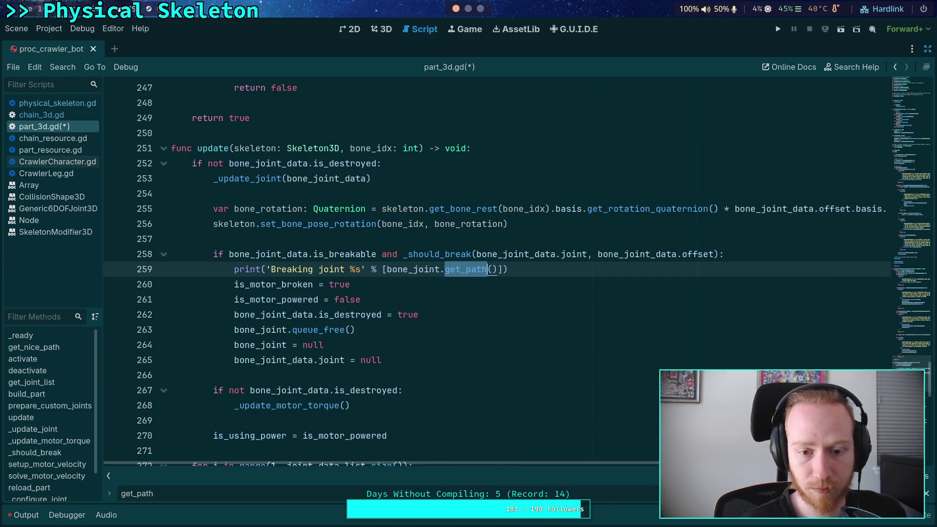
click(383, 269)
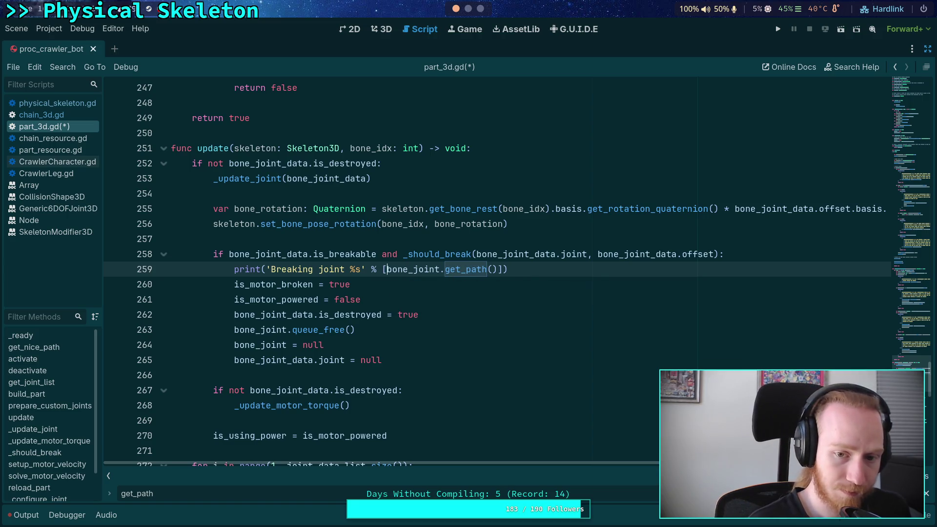
text(get_nice_path)
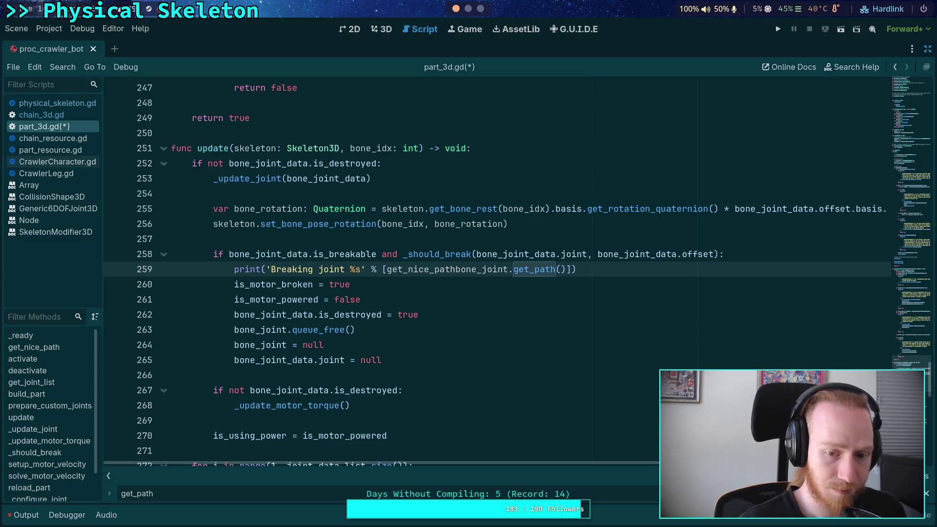
text(())
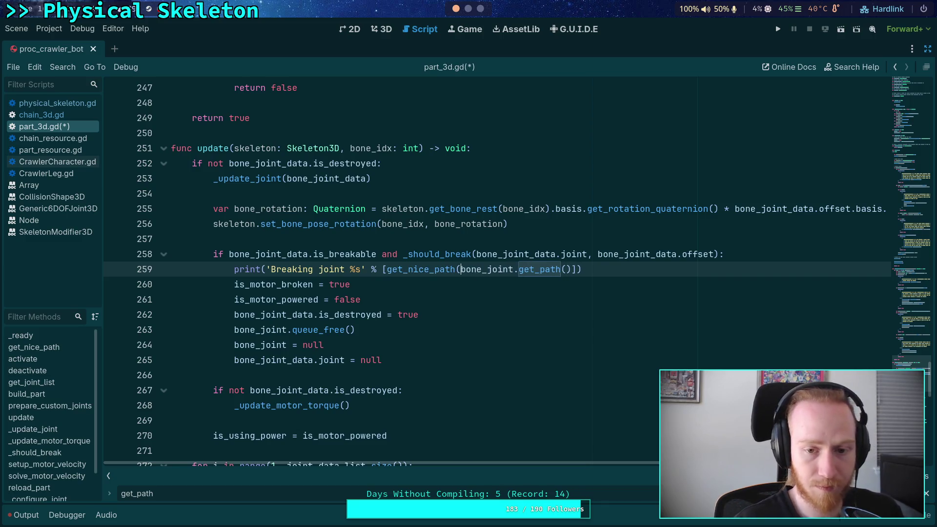
drag(519, 269, 571, 269)
key(BackSpace)
key(BackSpace)
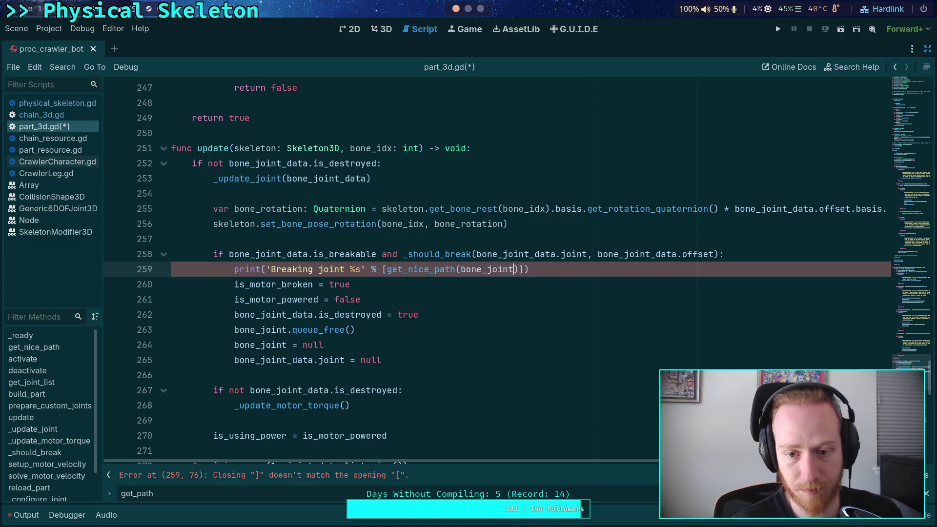
text())
Step: Replace the leftover .get_path( call on line 281 with a get_nice_path(...) wrapper
key(F3)
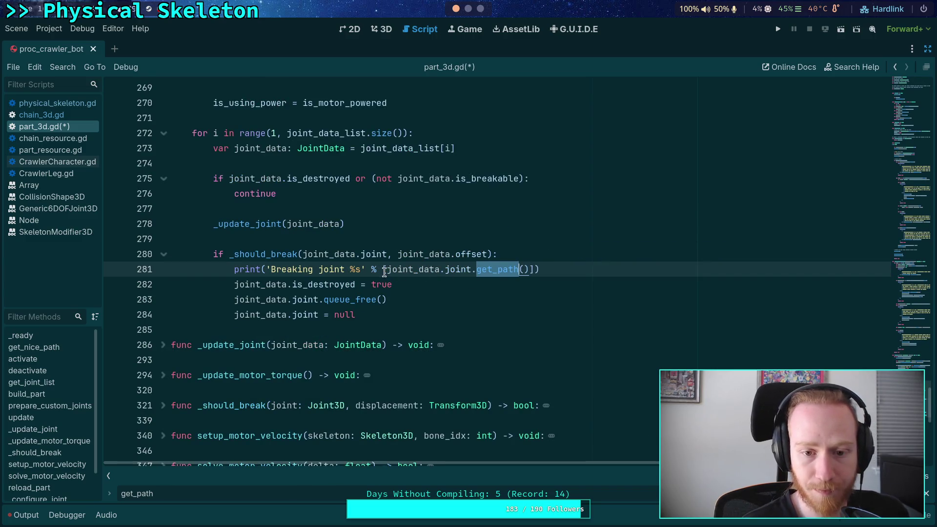
click(388, 270)
text(get_nice_path)
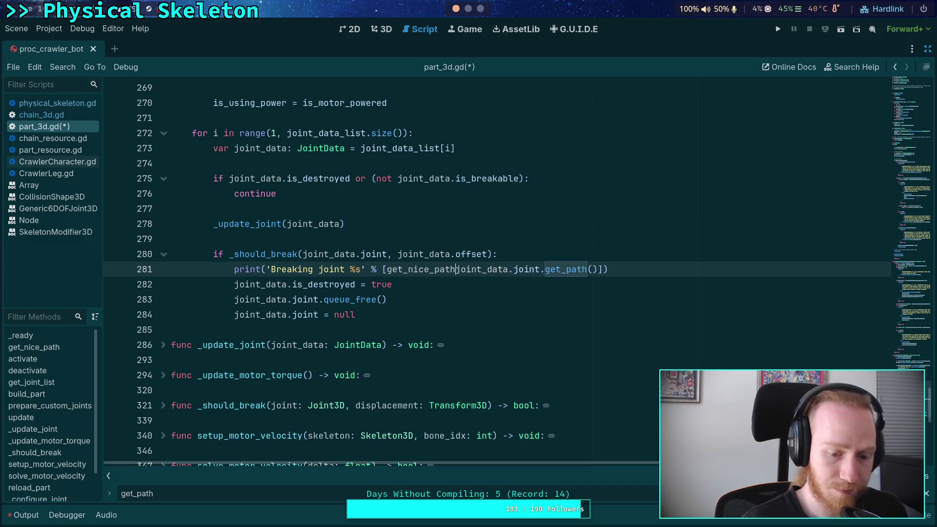
text(()
drag(544, 270, 598, 270)
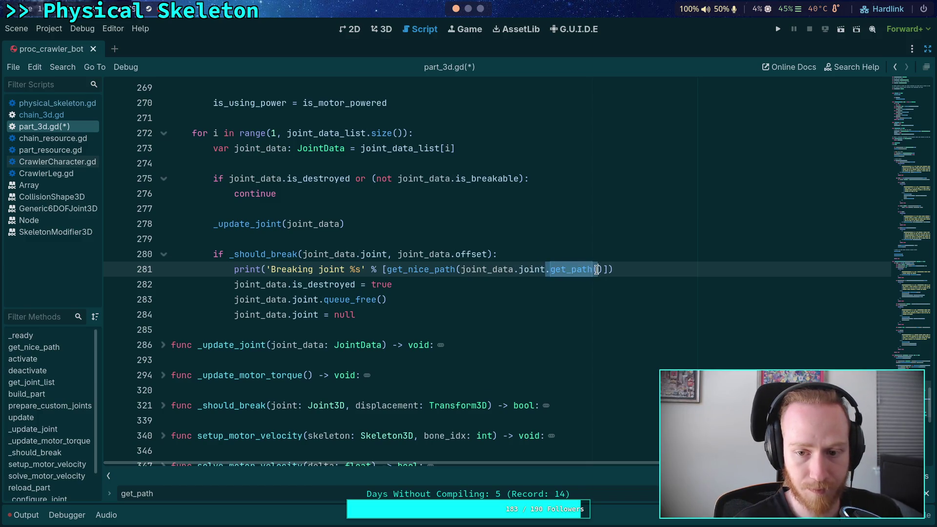
key(BackSpace)
text())
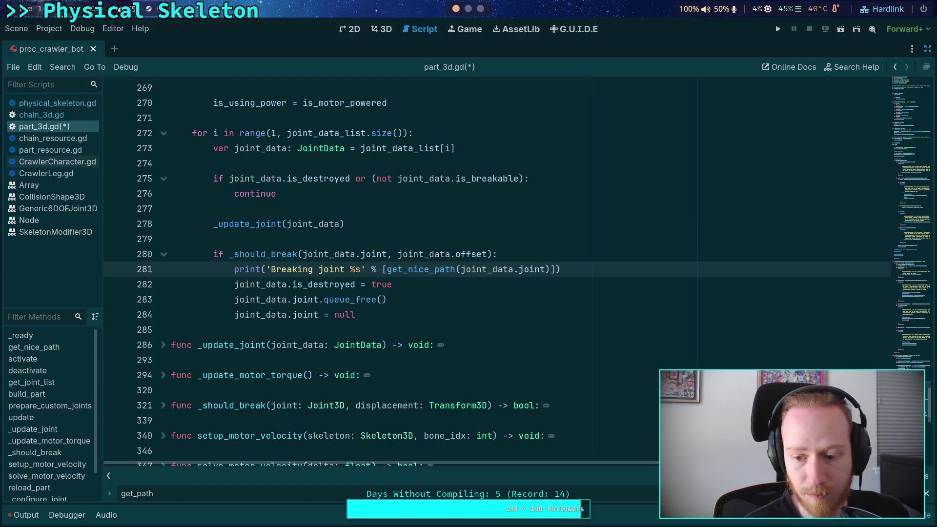
Step: Make line 400 report get_nice_path(joint) instead of joint.get_path()
key(F3)
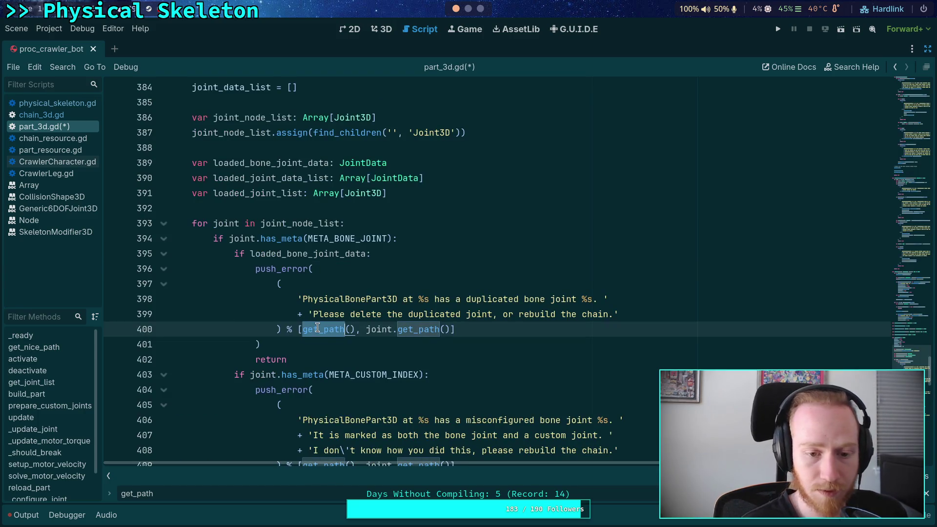
text(get_n)
key(Return)
click(393, 329)
text(get_n)
key(Return)
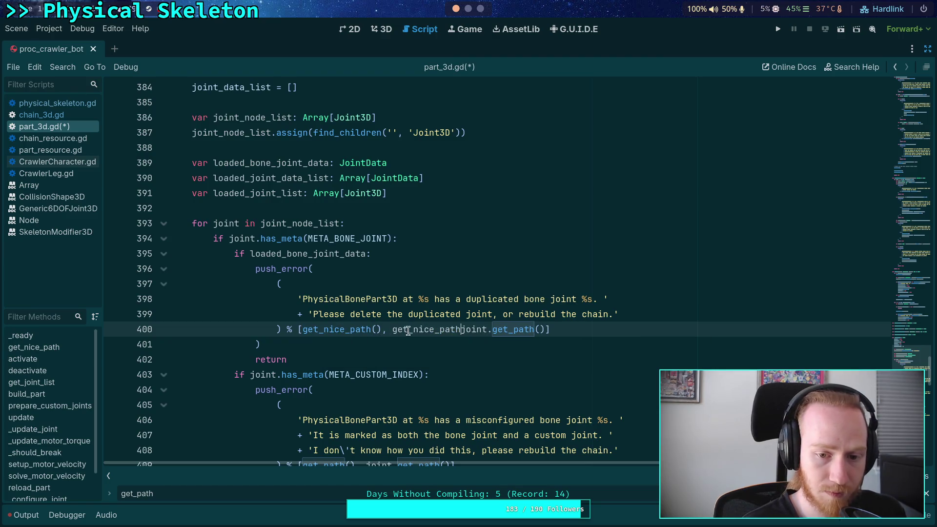
text(()
key(ctrl+shift+Right)
key(ctrl+shift+Right)
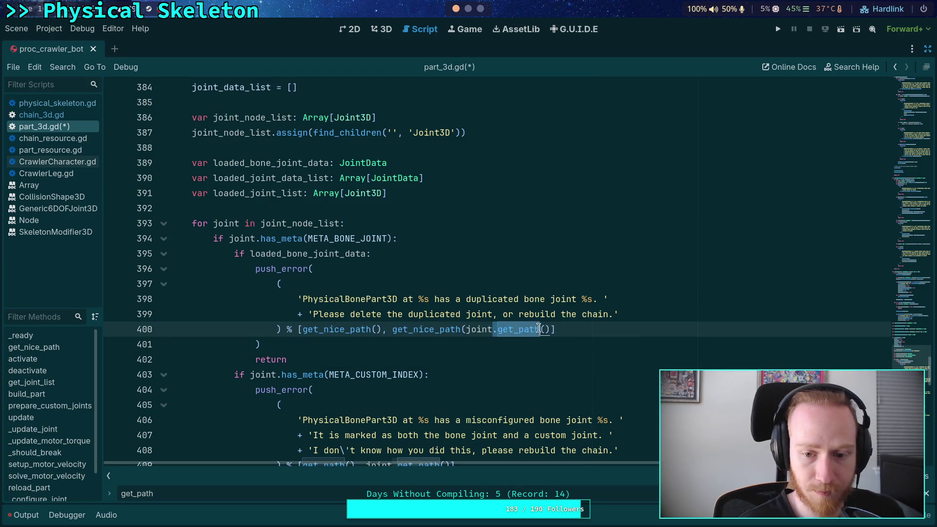
text())
Step: Switch both path calls on line 409 to get_nice_path, leaving get_nice_path(joint)
scroll(516, 340, down, 2)
double_click(317, 374)
text(get_n)
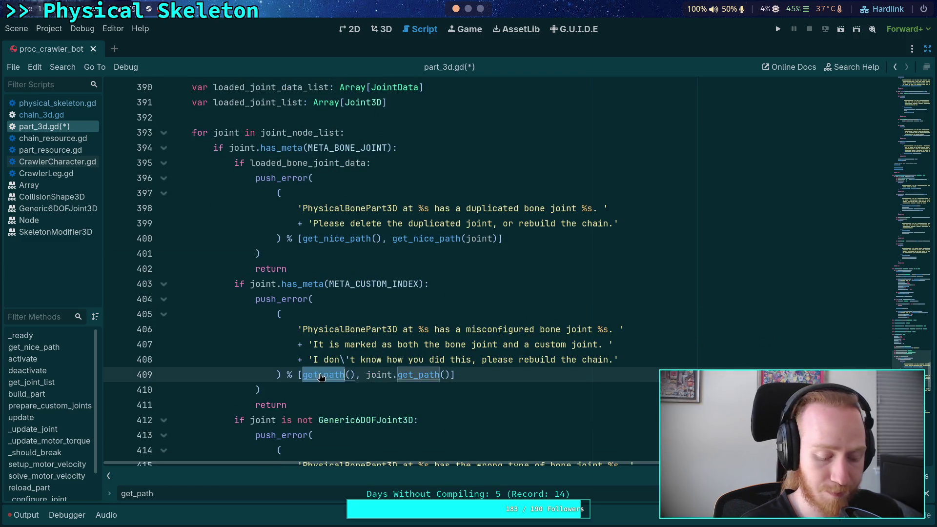
key(Return)
double_click(393, 375)
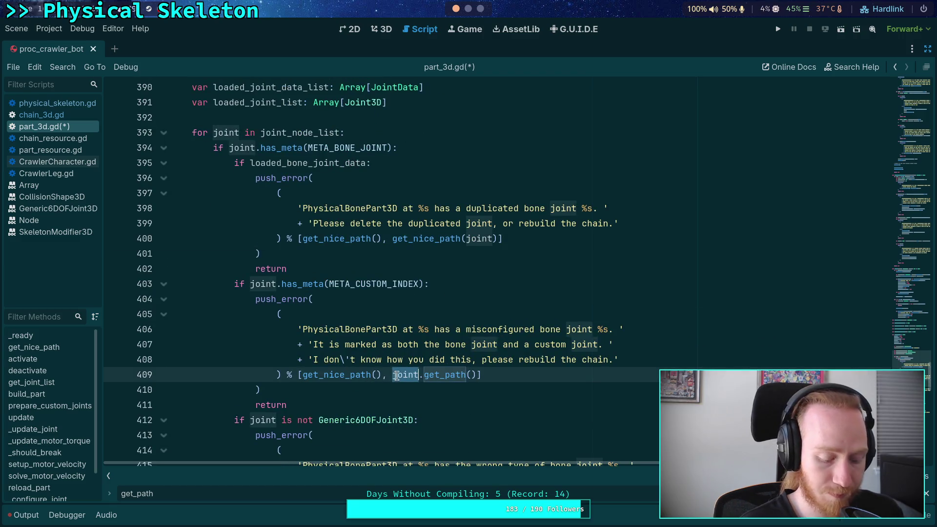
click(402, 380)
click(392, 376)
text(get_nice_path)
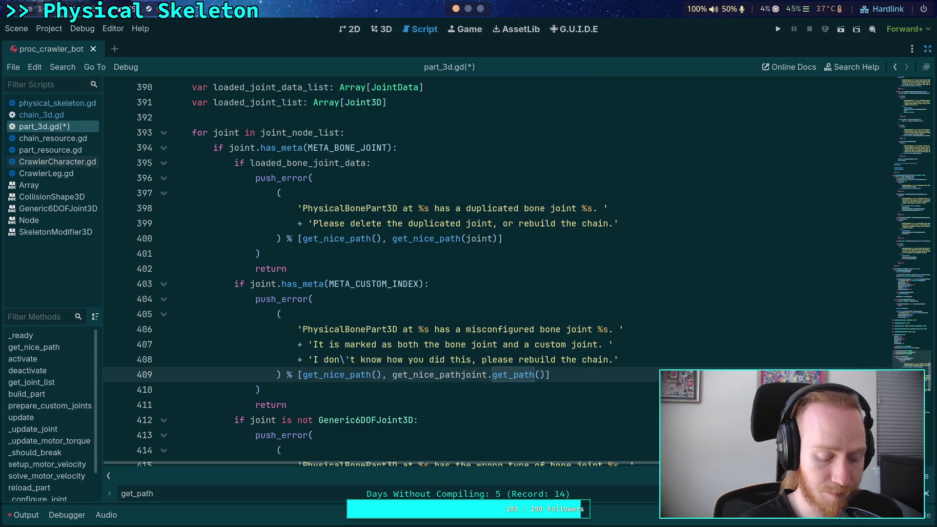
text(()
key(ctrl+Right)
key(shift+Right)
key(shift+Right)
key(shift+Right)
key(BackSpace)
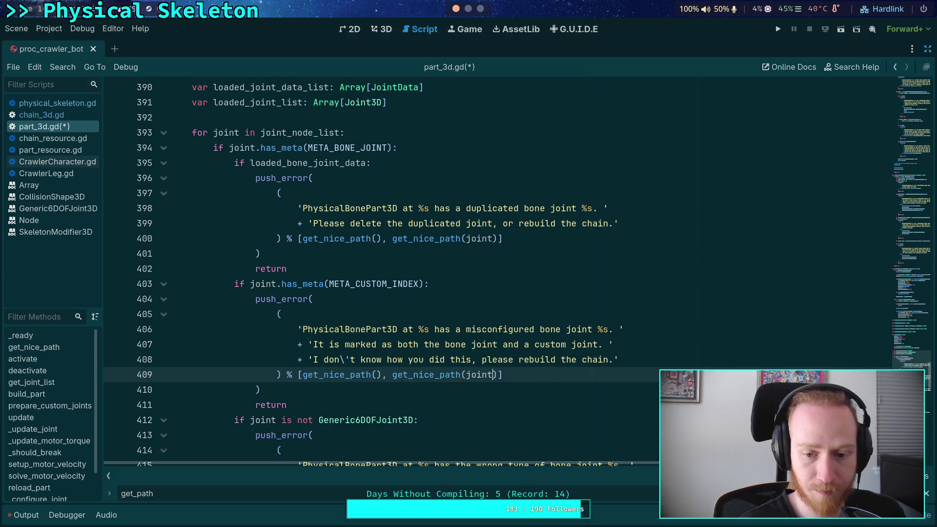
Step: Change line 417's joint path to get_nice_path(joint)
key(F3)
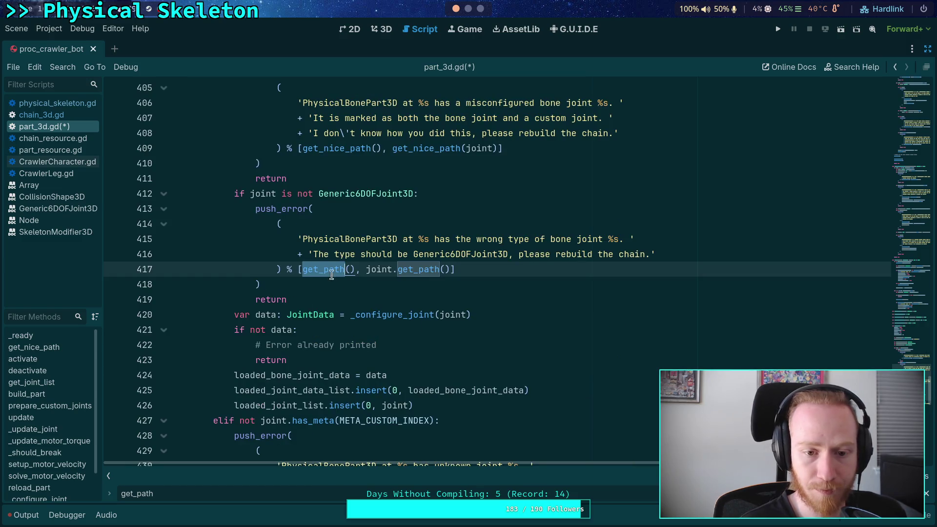
text(get_nice_path)
click(393, 269)
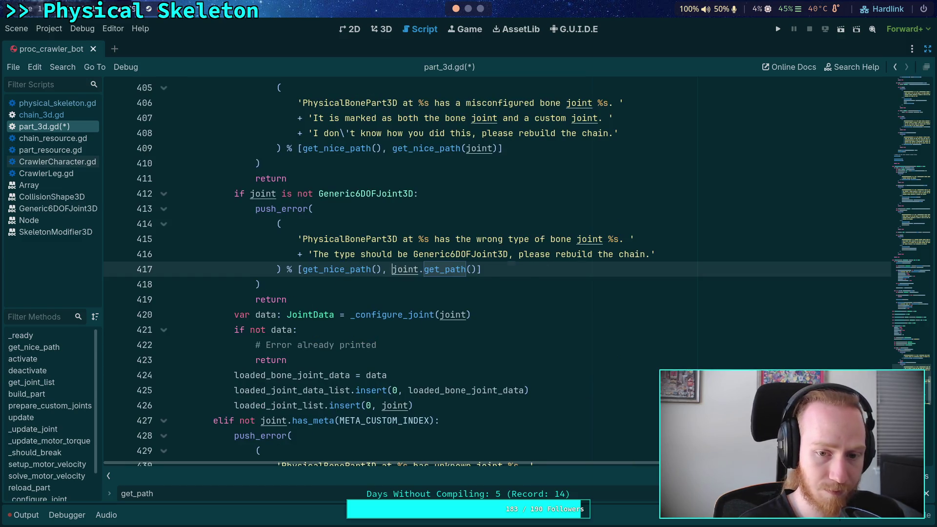
text(get_nice_path)
text(()
drag(495, 269, 545, 269)
key(BackSpace)
Step: Change line 432's joint path to get_nice_path(joint)
key(F3)
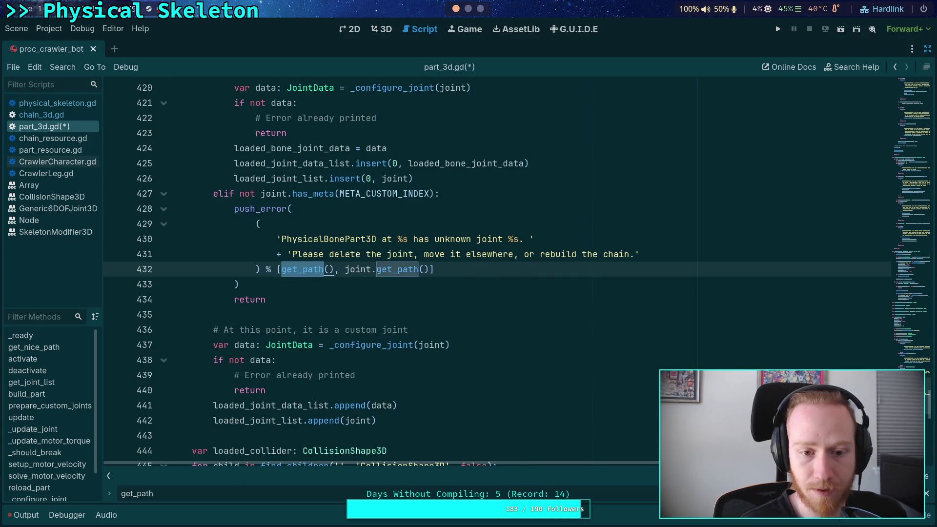
text(get_nice_path)
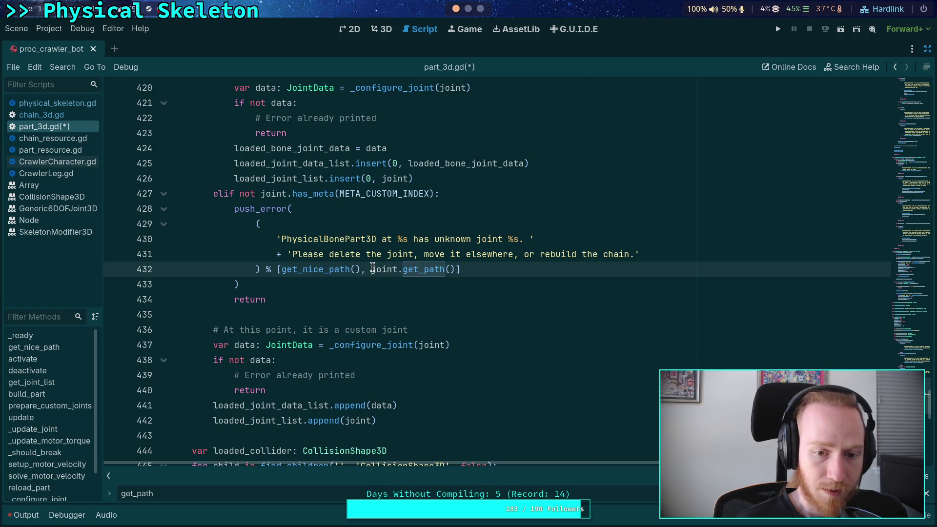
click(373, 268)
text(get_nice_path)
text(()
drag(471, 269, 524, 270)
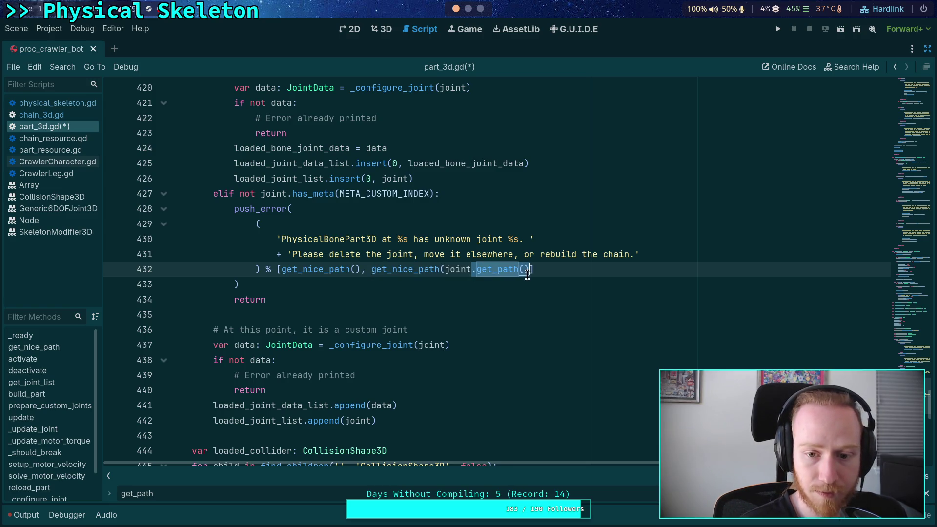
key(BackSpace)
Step: Fix line 475 to use get_nice_path(joint), clearing the error, and save part_3d.gd
key(F3)
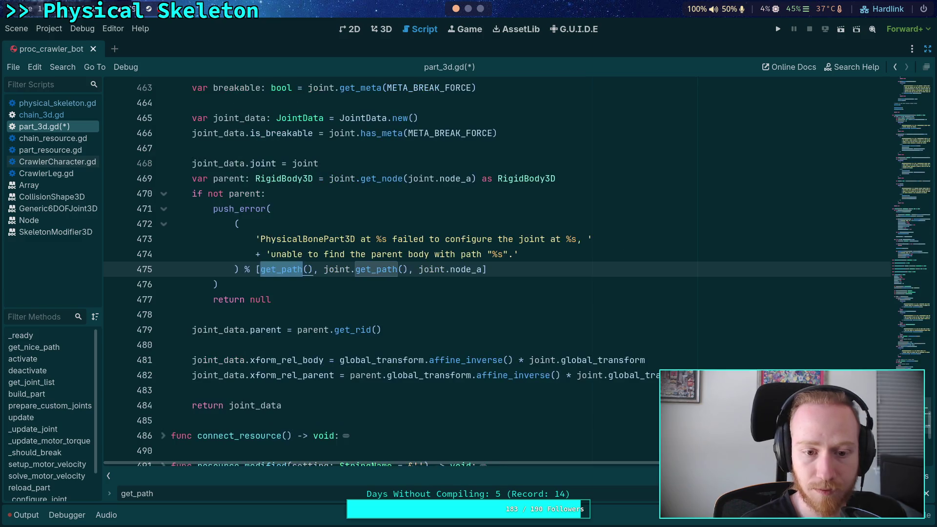
text(get_nice_path)
click(350, 269)
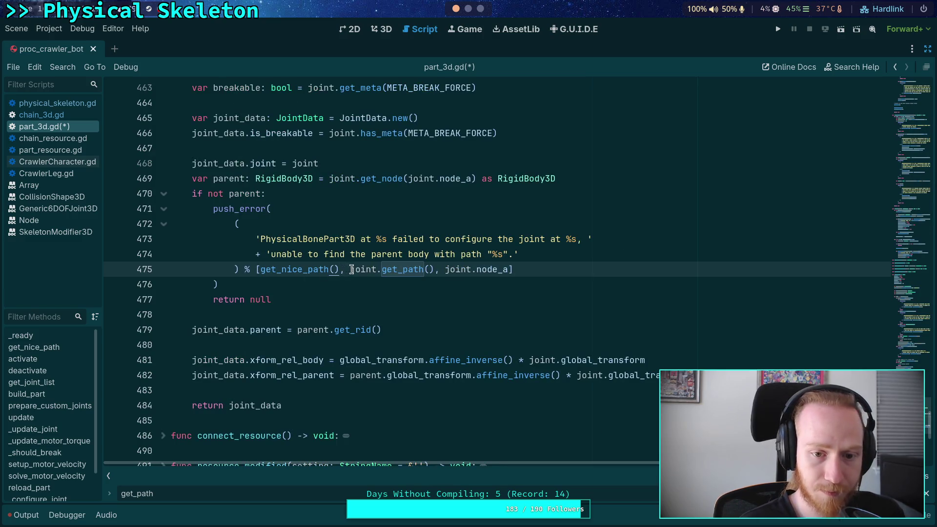
text(get_nice_path)
text(()
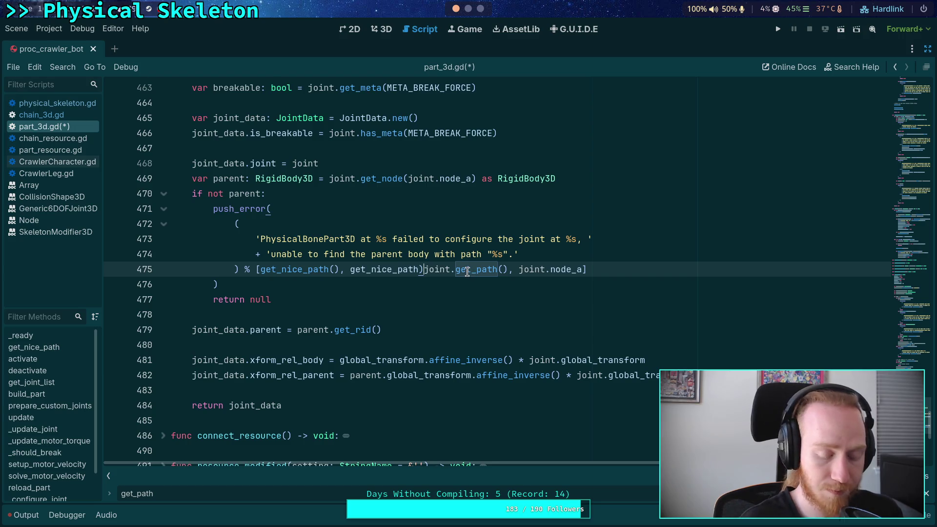
text(()
drag(446, 269, 502, 269)
key(ctrl+c)
key(BackSpace)
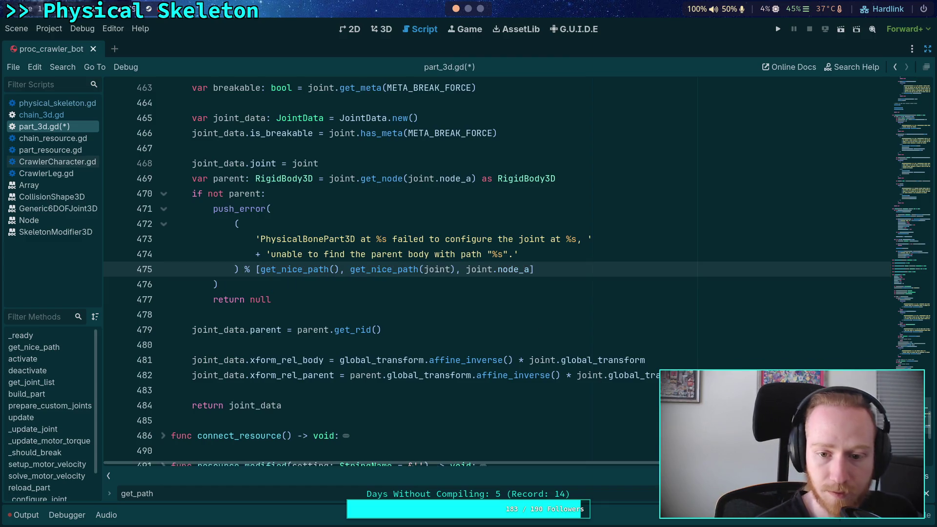
key(F3)
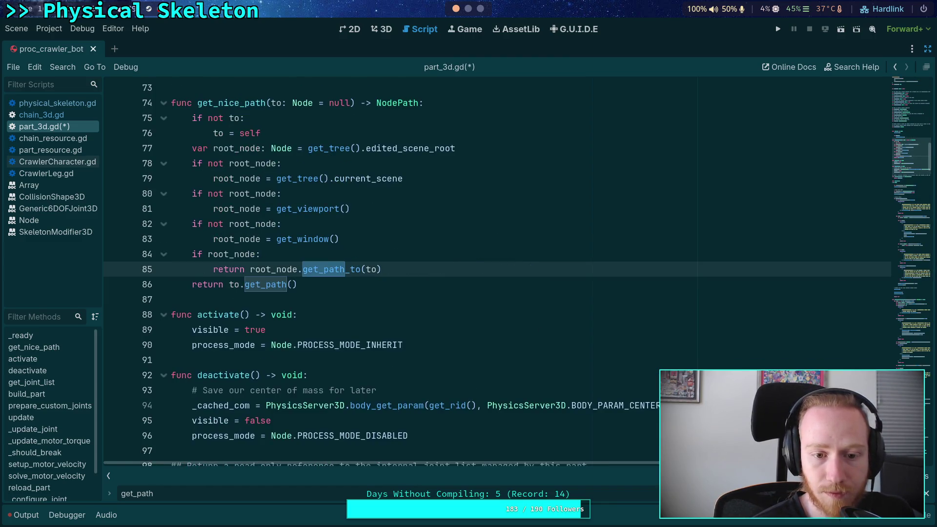
key(Up)
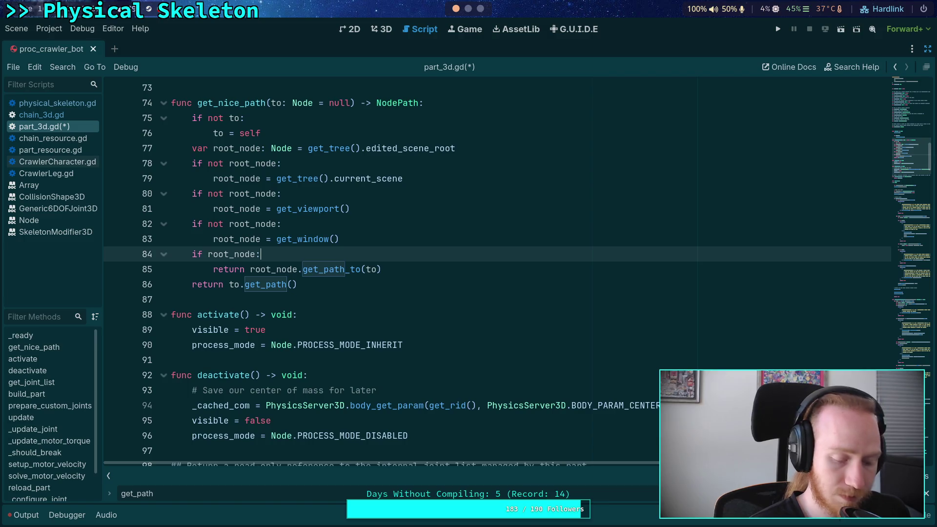
key(ctrl+s)
Step: In chain_3d.gd, rename the part.get_path call on line 98 to get_nice_path
click(38, 115)
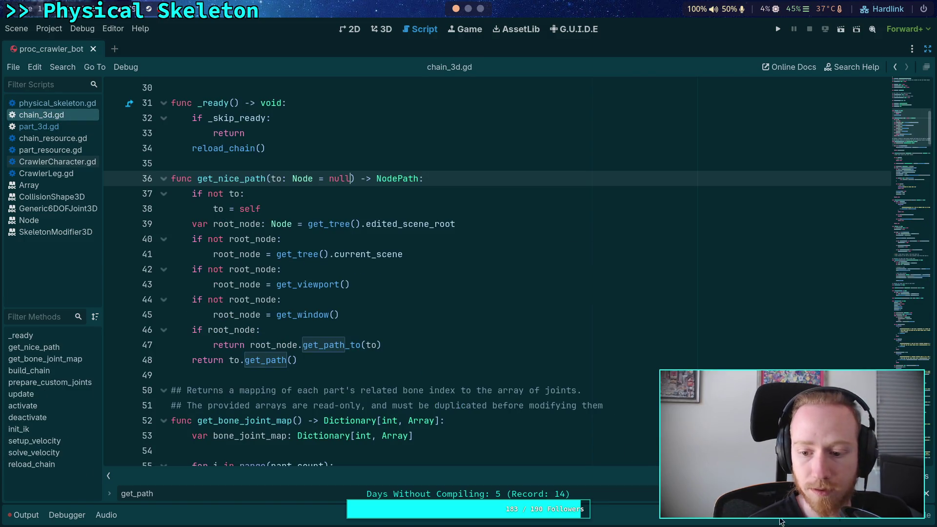
key(F3)
key(F3)
key(F3)
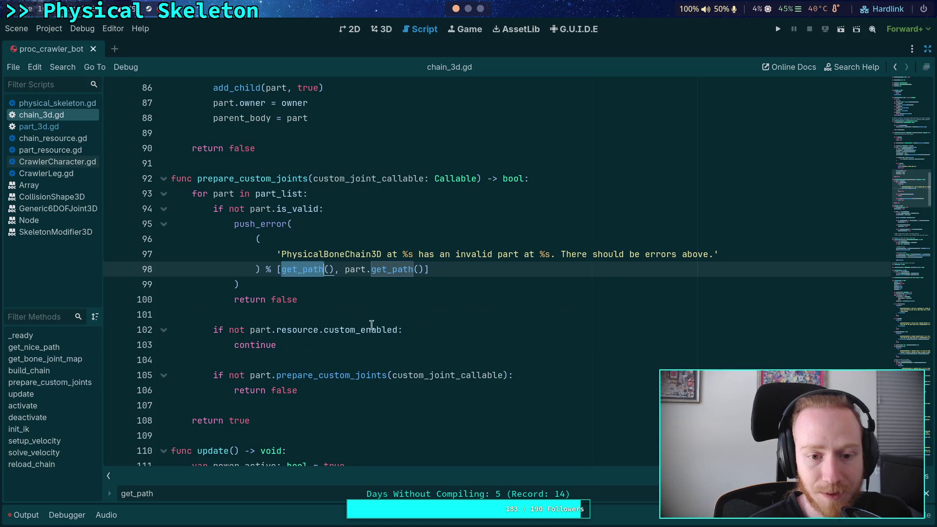
text(nice_)
click(421, 271)
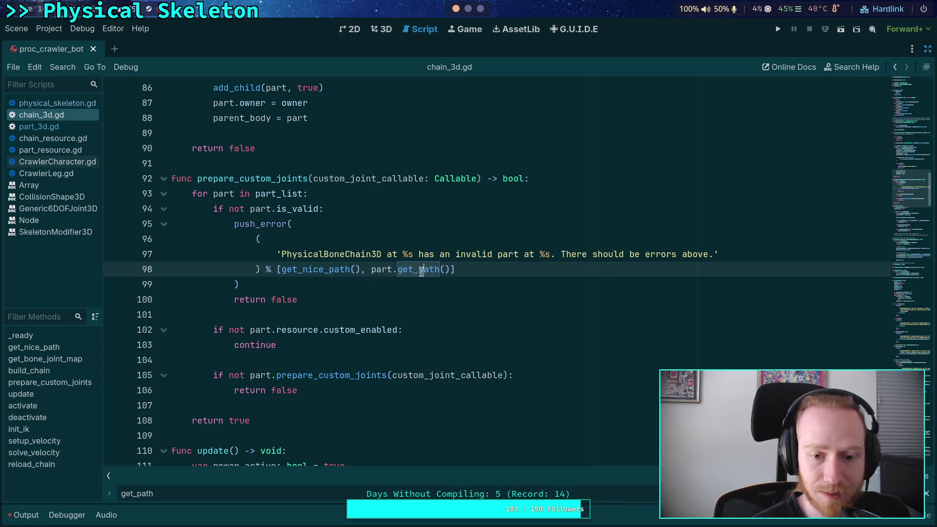
text(get_nice_path)
Step: Rename the get_path calls on lines 227, 236, 245, 255, 266 and 276 to get_nice_path
key(F3)
key(ctrl+v)
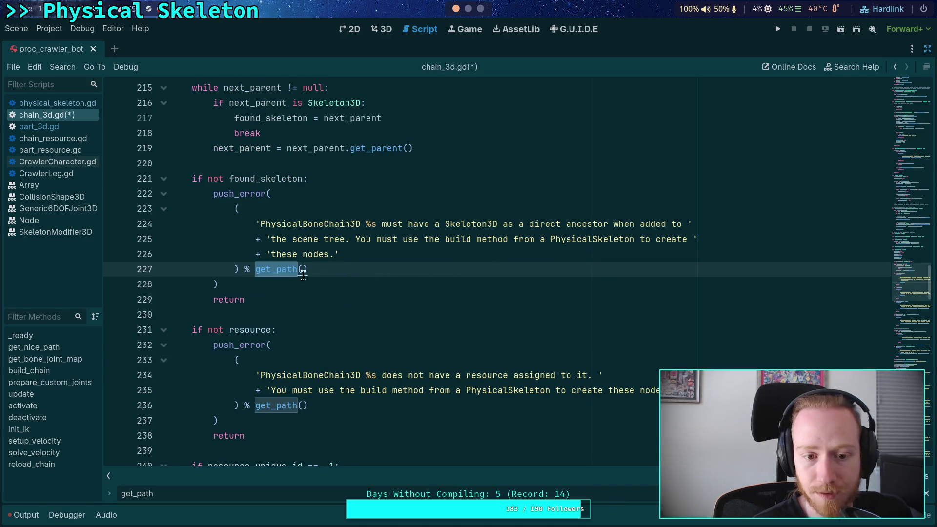
key(F3)
text(get_nice_path)
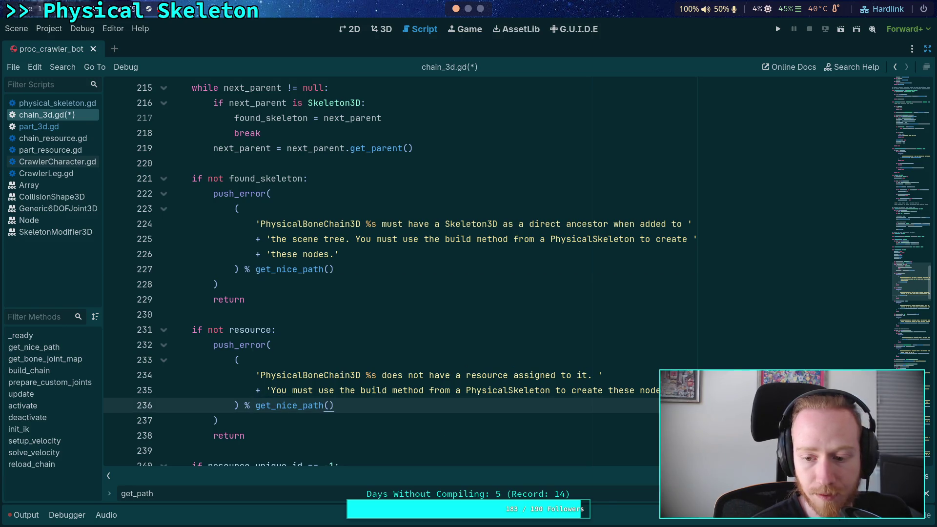
key(F3)
text(get_nice_path)
key(F3)
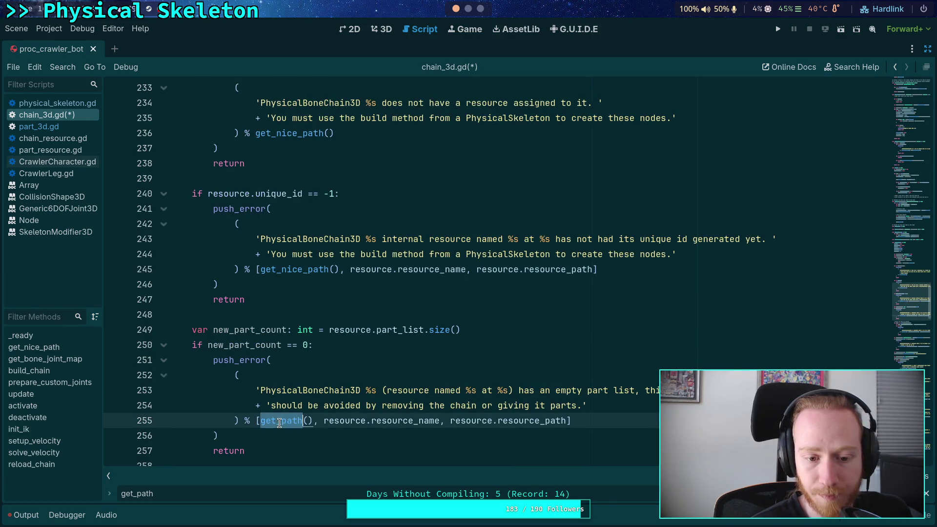
text(get_nice_path)
key(F3)
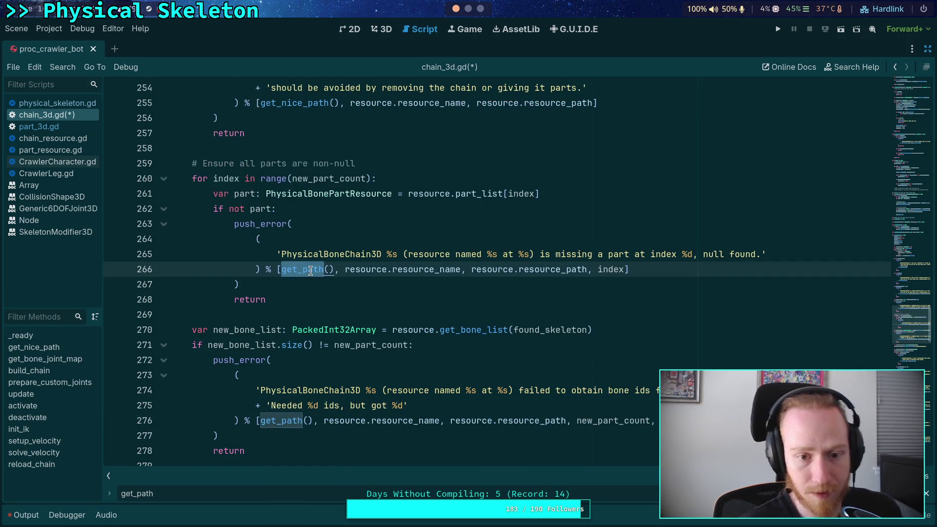
text(get_nice_path)
key(F3)
text(get_nice_path)
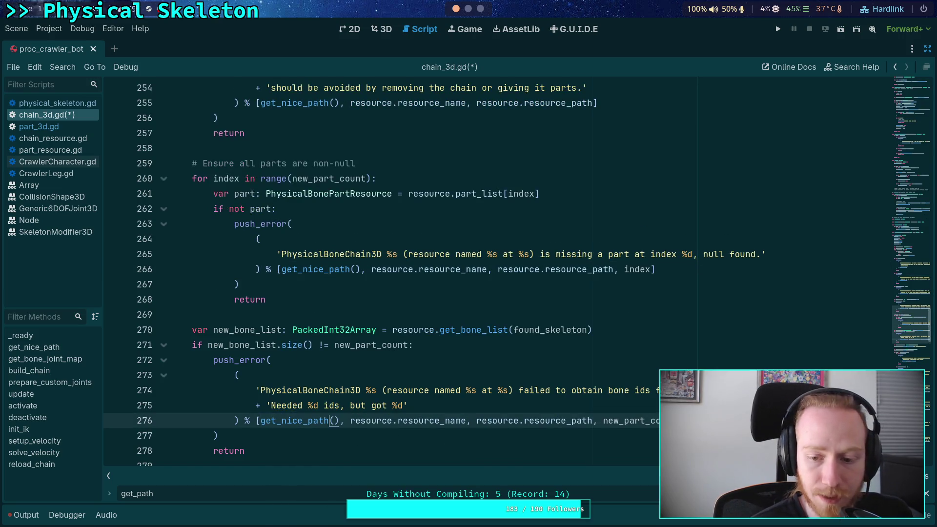
Step: Rename both get_path calls on each of lines 291, 301 and 312 to get_nice_path
key(F3)
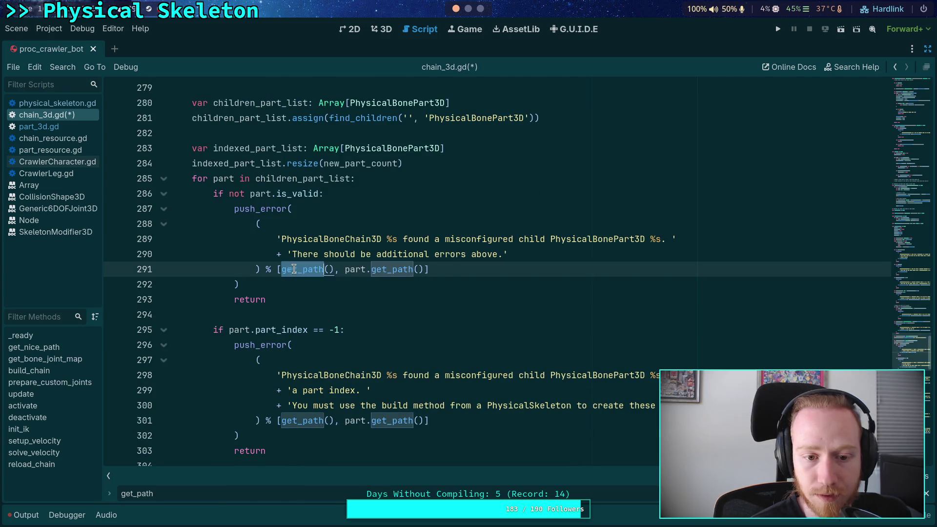
text(get_nice_path)
key(F3)
text(get_nice_path)
key(F3)
text(get_nice_path)
key(F3)
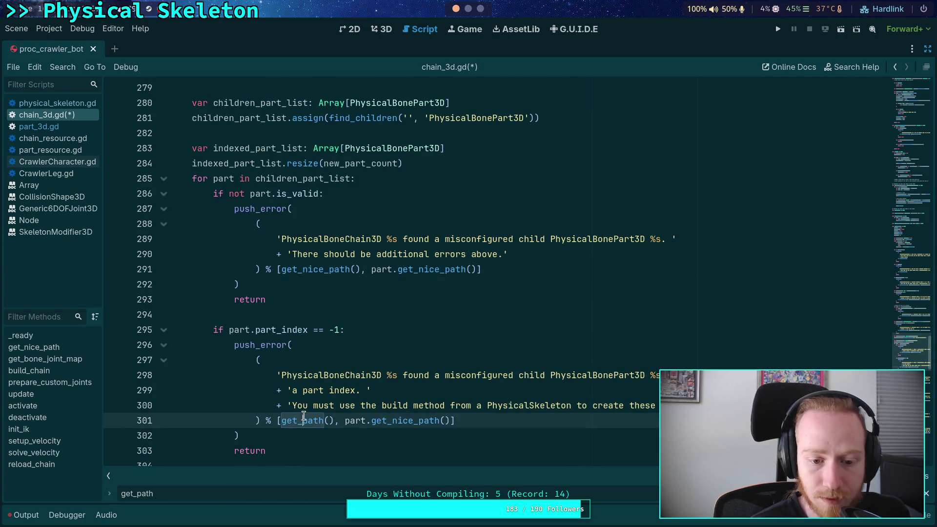
text(get_nice_path)
key(F3)
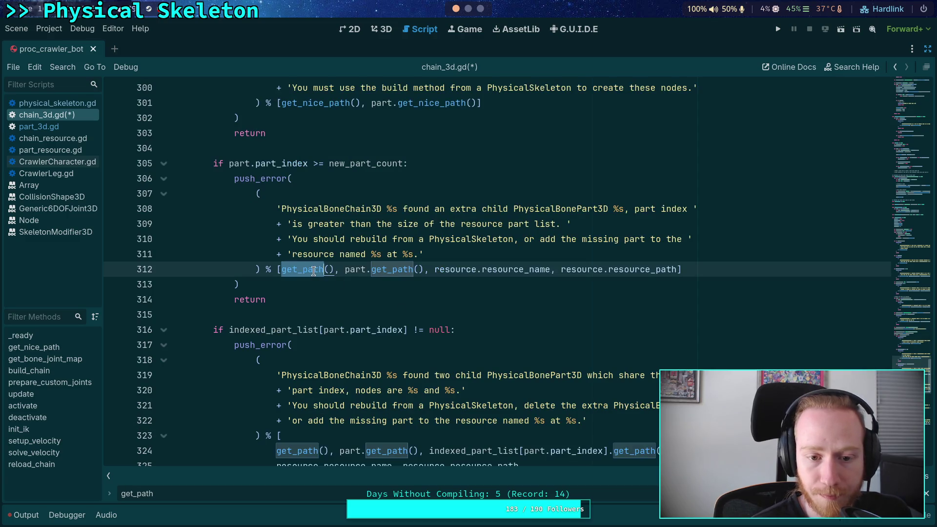
text(get_nice_path)
key(F3)
text(get_nice_path)
Step: Rename the three get_path calls on line 324 to get_nice_path
scroll(367, 326, down, 2)
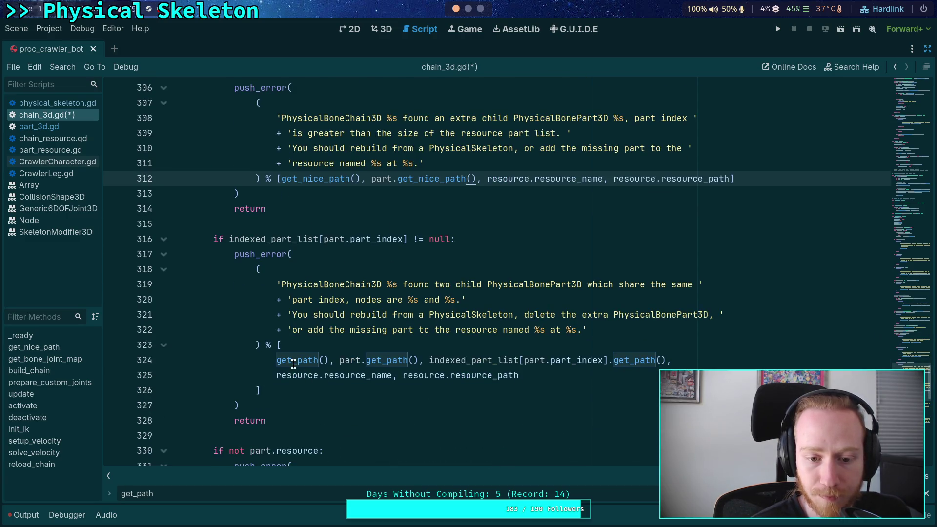
key(F3)
text(get_nice_path)
key(F3)
text(get_nice_path)
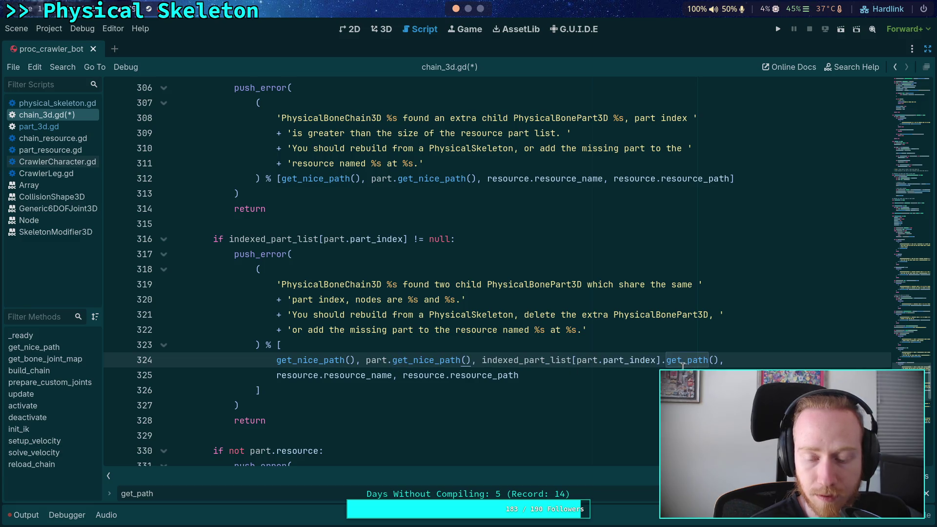
text(get_nice_path)
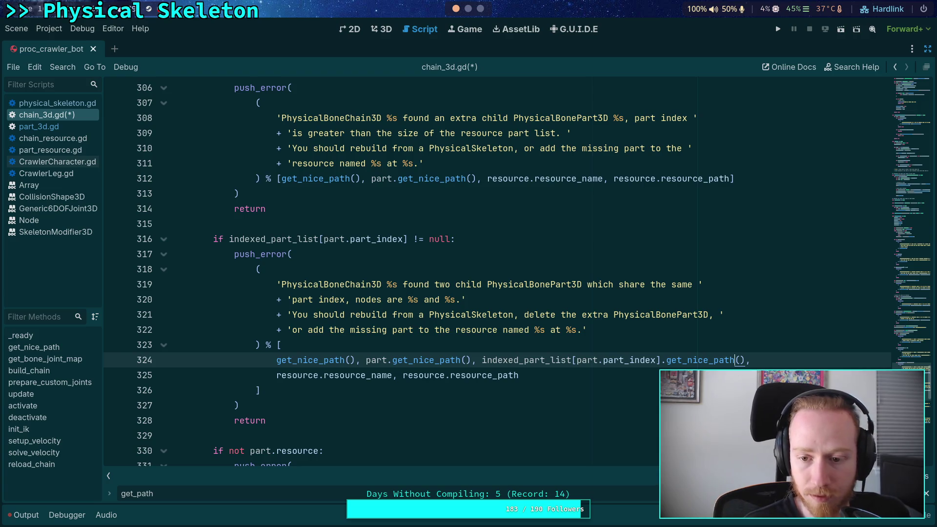
Step: Rename the get_path calls on lines 336 and 346 to get_nice_path
key(F3)
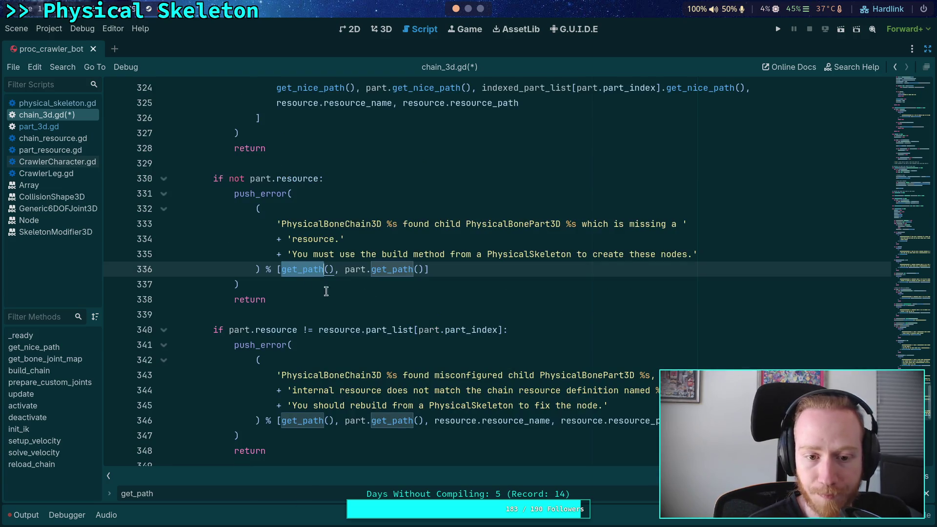
text(get_nice_path)
key(F3)
text(get_nice_path)
key(F3)
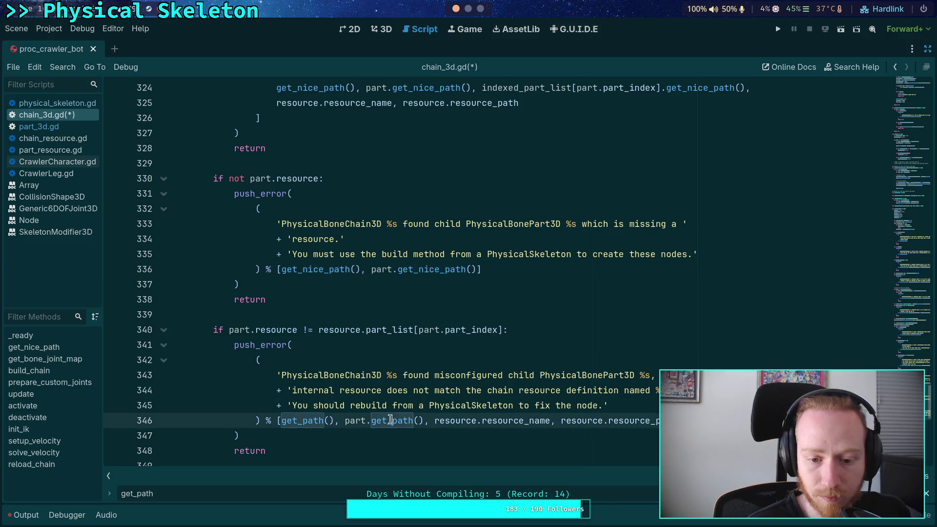
text(get_nice_path)
key(shift+F3)
text(get_nice_path)
Step: Confirm no get_path calls remain, save chain_3d.gd, and open physical_skeleton.gd
key(F3)
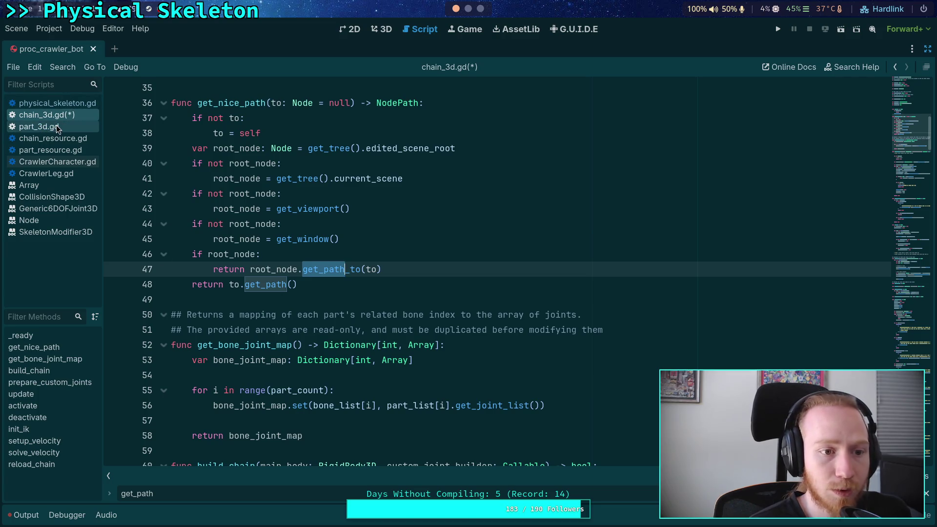
key(ctrl+s)
click(54, 103)
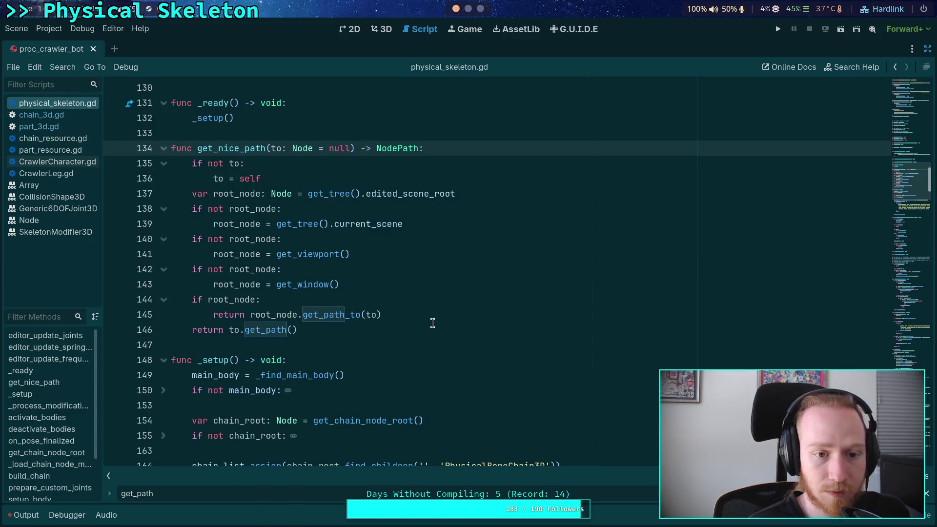
Step: Replace get_viewport().get_path_to(self) on lines 317 and 326 with get_nice_path()
key(F3)
key(F3)
key(F3)
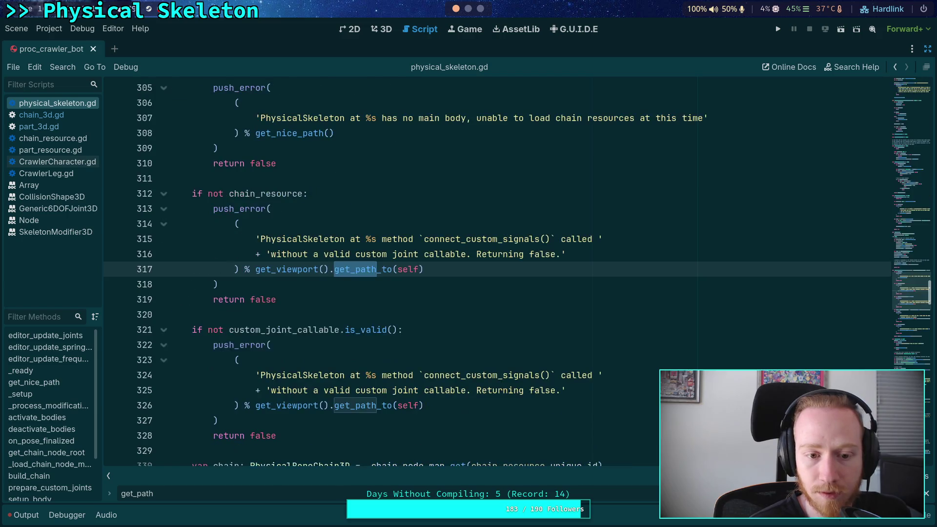
mouse_move(254, 269)
mouse_down()
mouse_move(424, 269)
mouse_move(255, 269)
mouse_up()
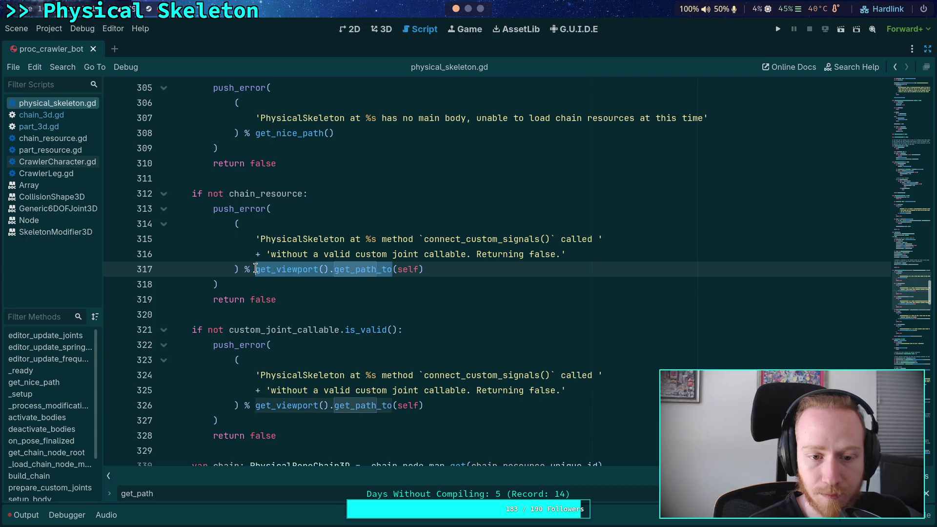
text(get_nice_path)
key(Right)
key(ctrl+Delete)
drag(254, 406, 398, 405)
text(get_nice_path)
key(Left)
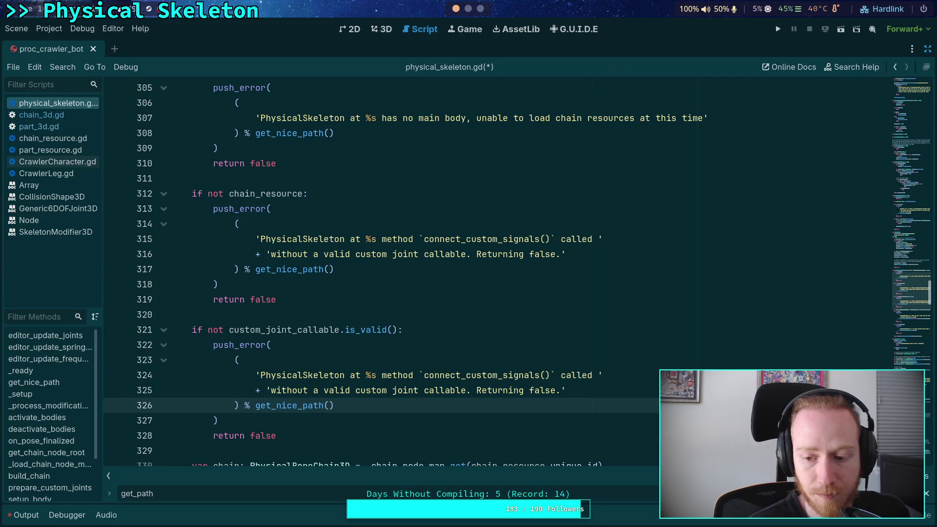
Step: Replace the get_viewport().get_path_to calls on lines 336 and 344 with get_nice_path, dropping line 336's self argument
key(F3)
drag(261, 269, 397, 270)
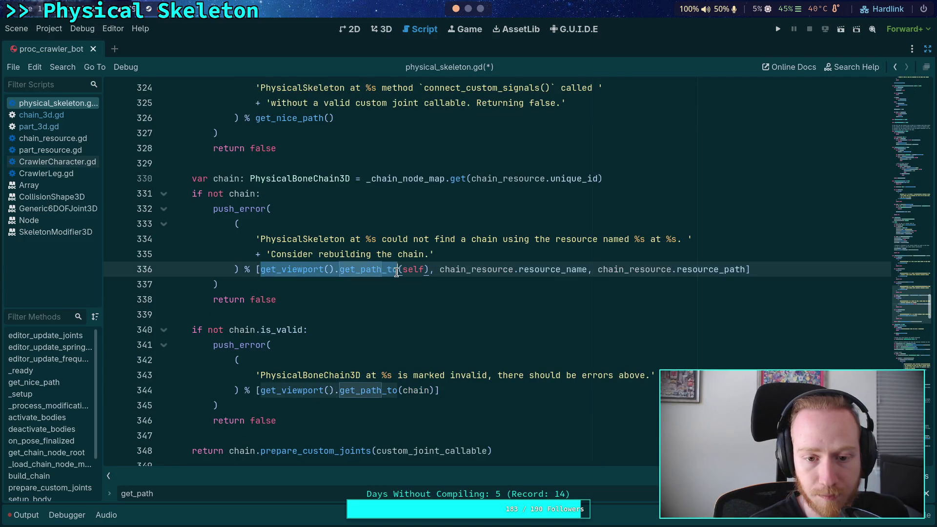
text(get_nice_path)
drag(261, 391, 398, 390)
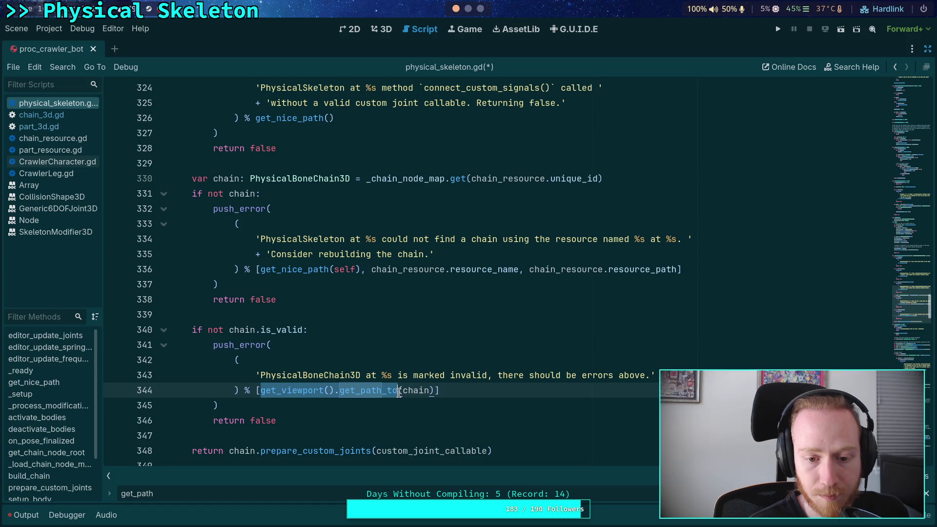
text(get_nice_path)
double_click(348, 269)
key(BackSpace)
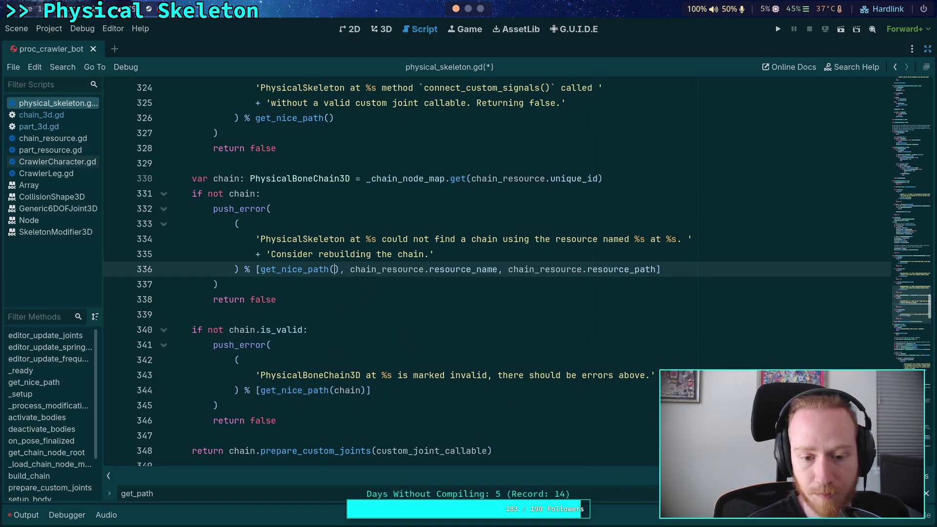
key(F3)
key(F3)
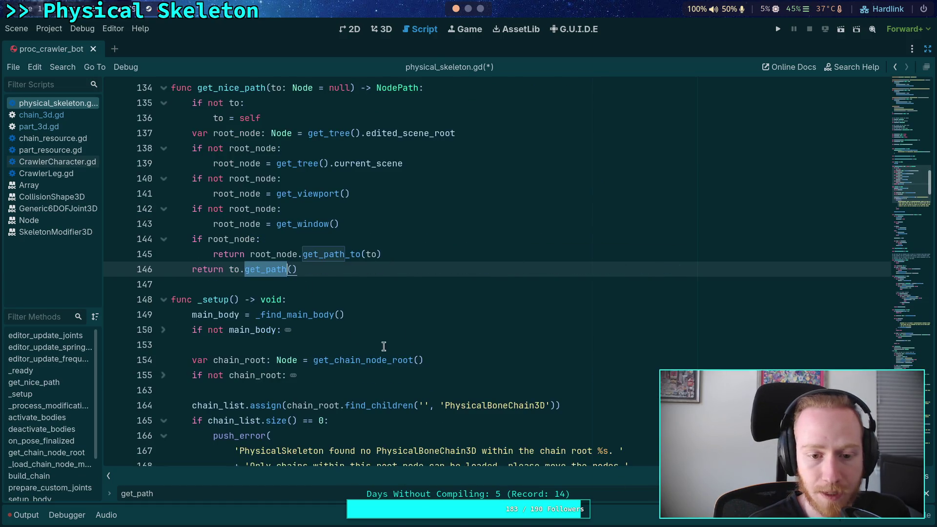
Step: Change line 344's call to chain.get_nice_path() with no argument
key(shift+F3)
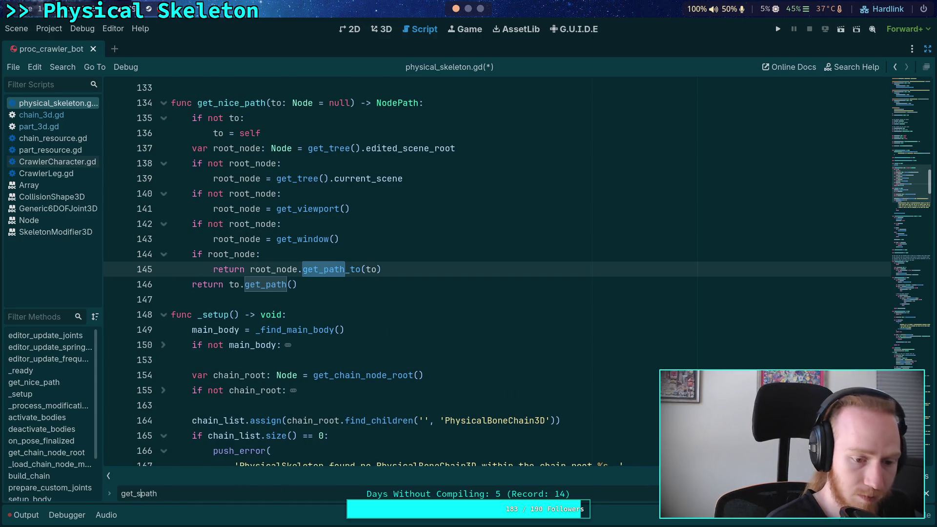
text(nice_)
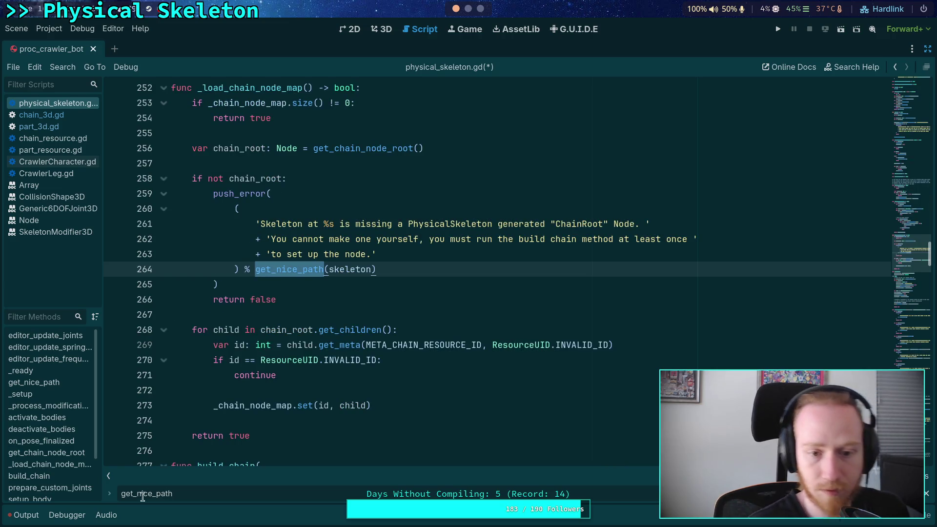
key(F3)
key(F3)
key(F3)
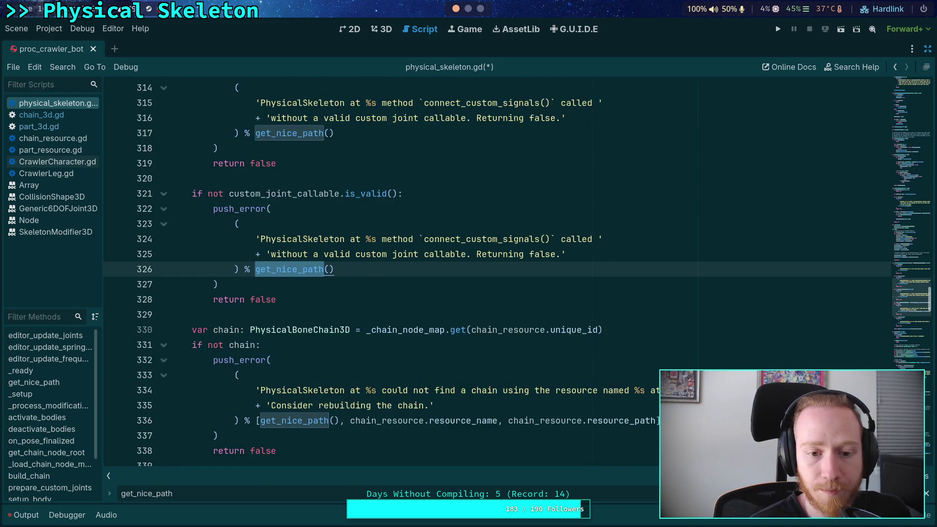
click(260, 390)
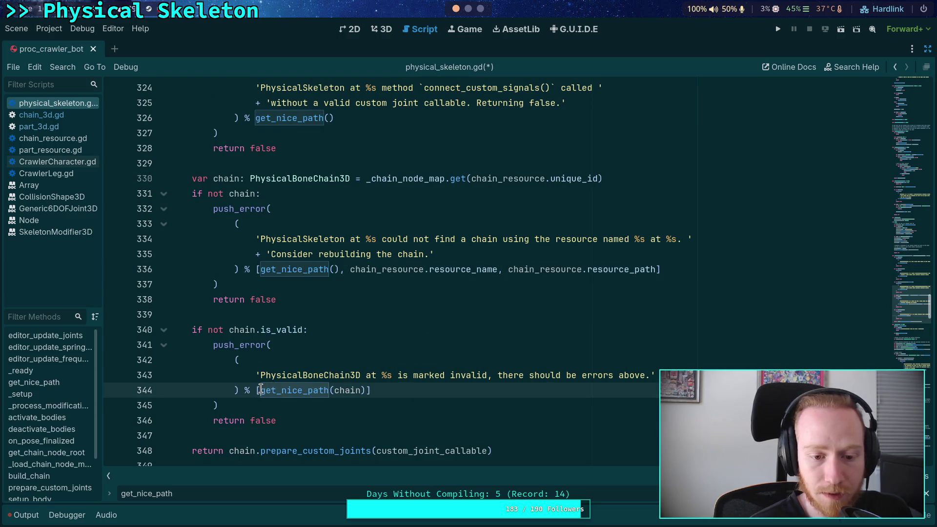
text(chain.)
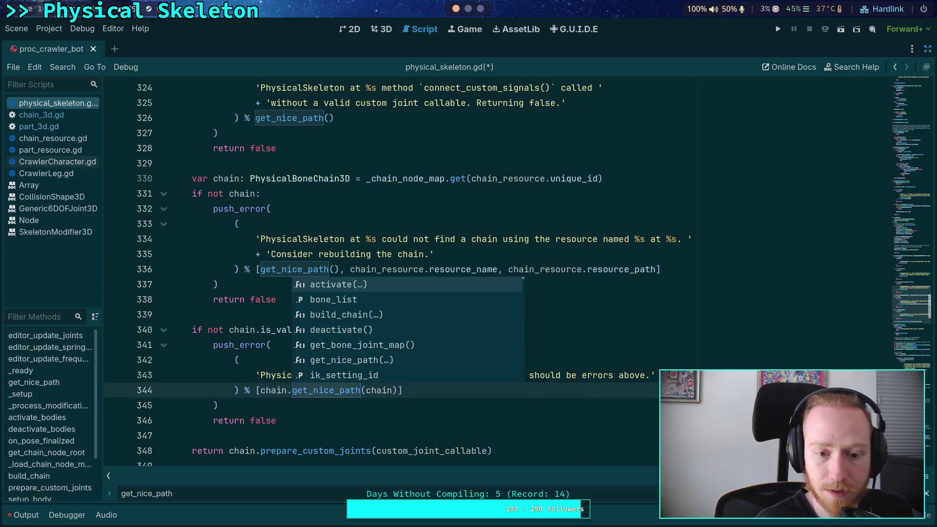
double_click(375, 390)
key(BackSpace)
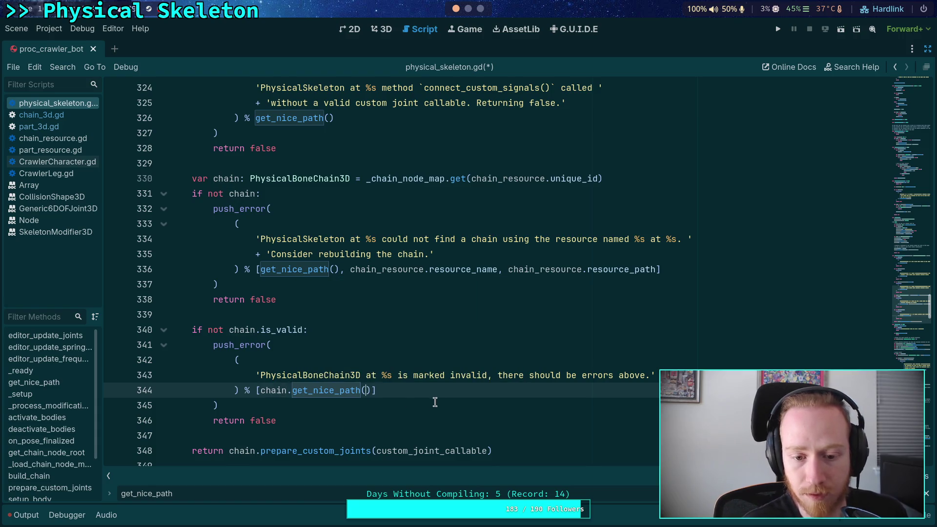
Step: Jump to the get_nice_path definition, step through its calls, and return to chain_3d.gd
ctrl+click(326, 390)
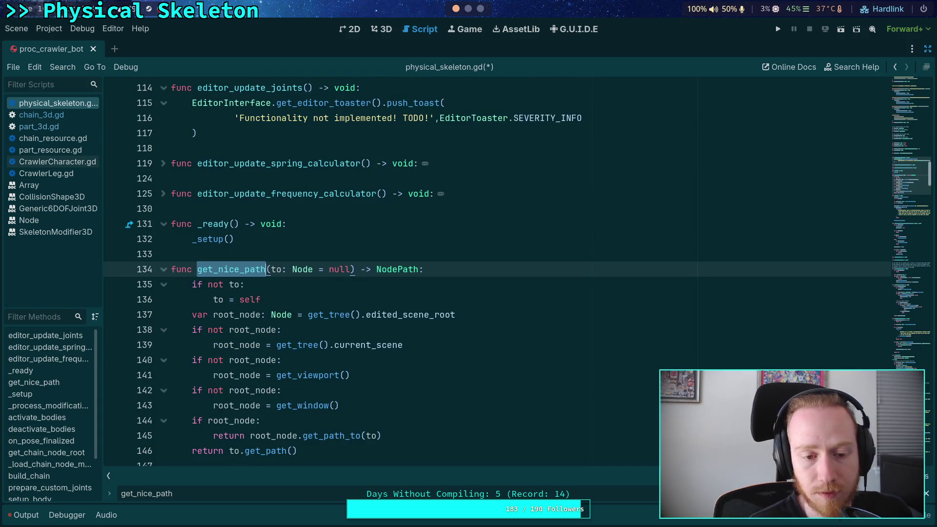
key(F3)
key(F3)
key(F3)
key(F3)
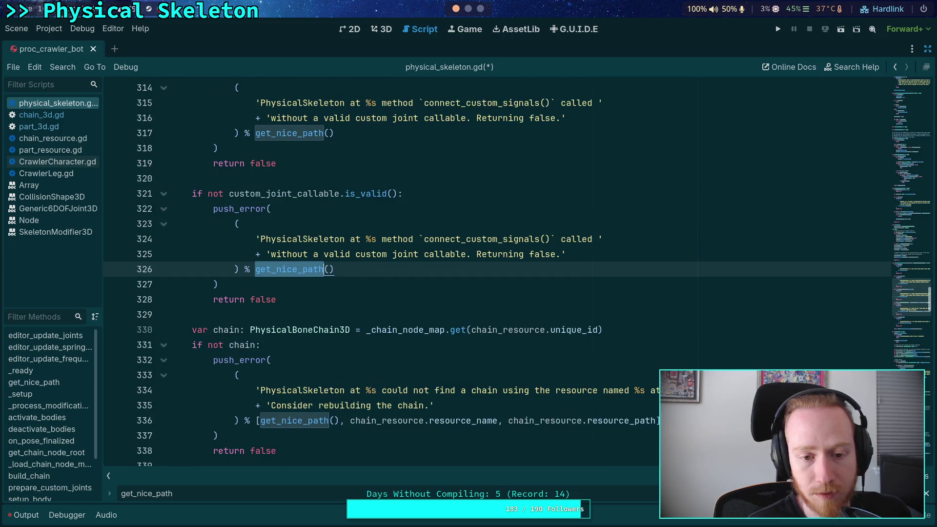
key(F3)
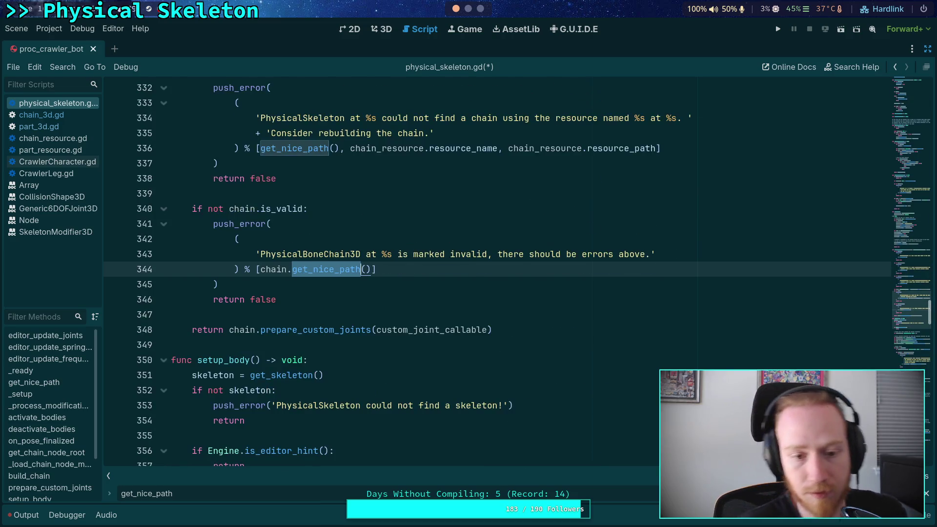
click(528, 345)
click(42, 114)
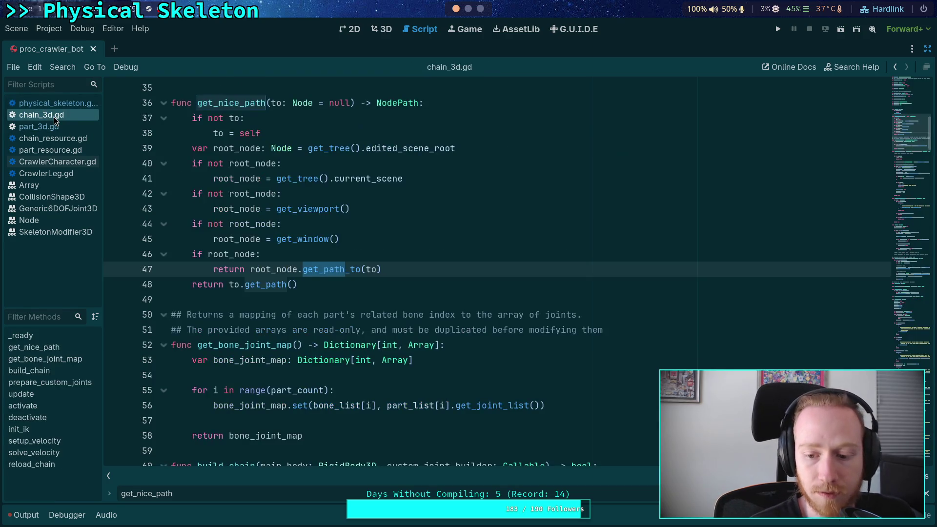
Step: Step through each get_nice_path call in chain_3d.gd and continue into part_3d.gd's custom-joint warning
key(F3)
key(F3)
key(F3)
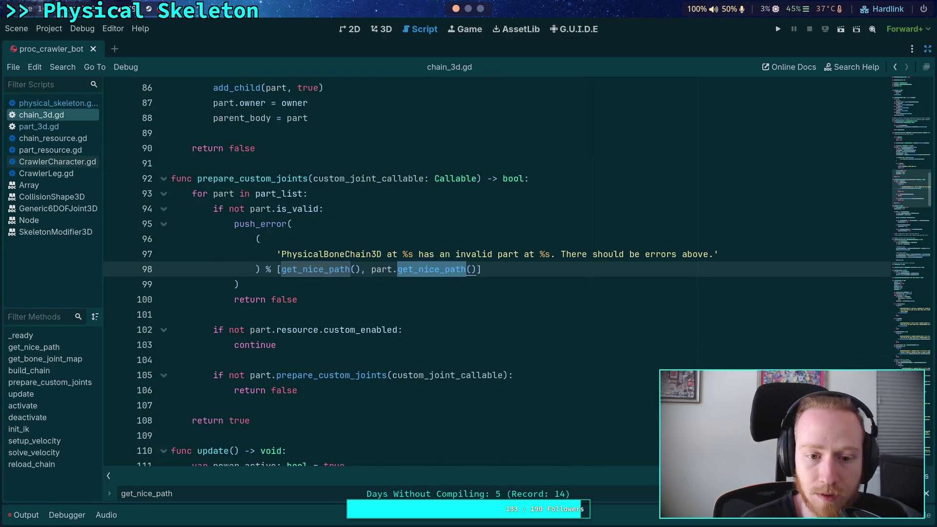
key(F3)
key(F3)
key(F3)
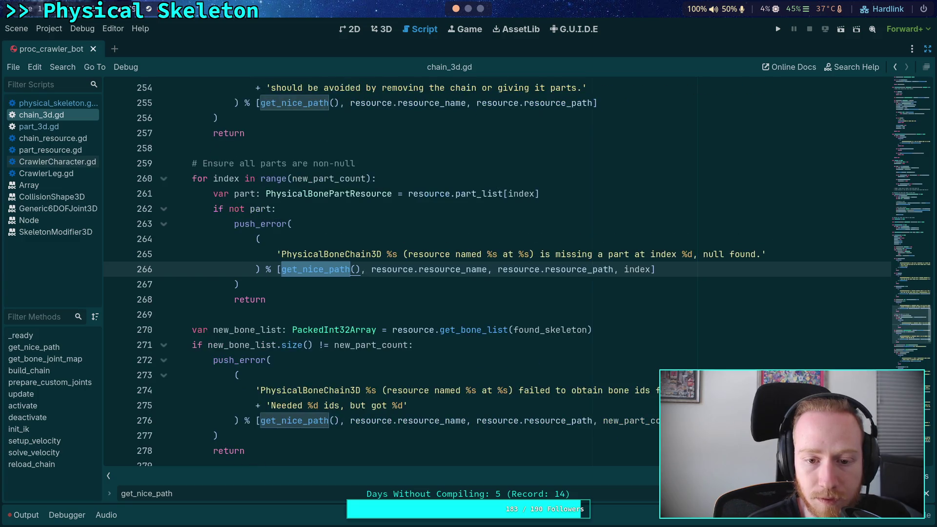
key(F3)
key(F3)
key(F3)
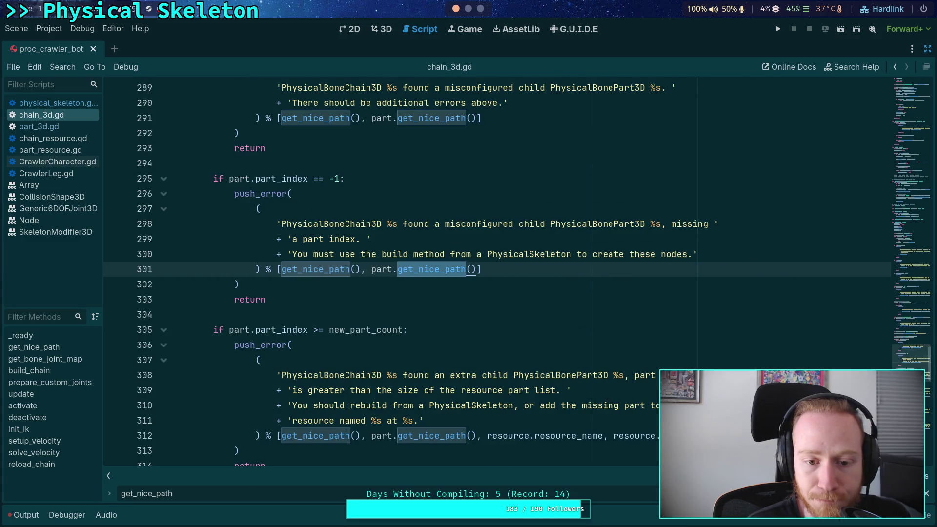
key(F3)
key(F3)
key(F3)
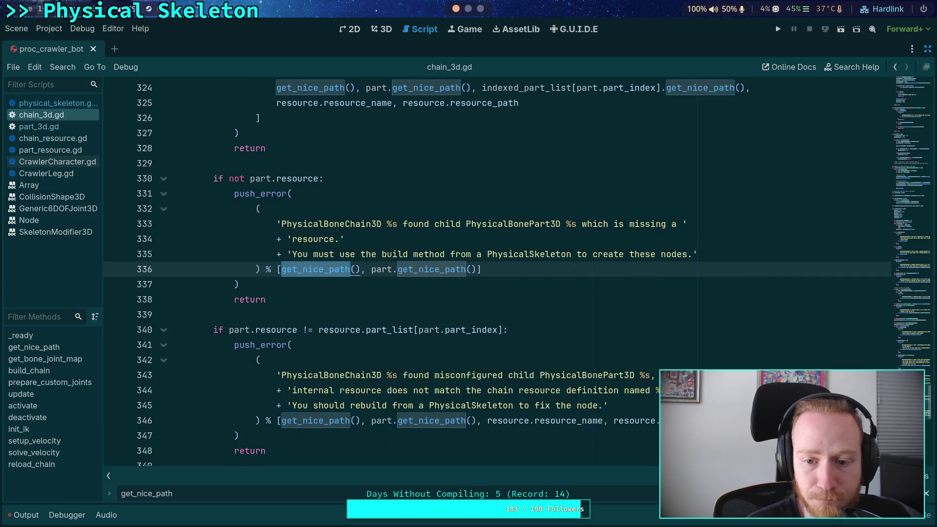
key(F3)
key(F3)
key(F12)
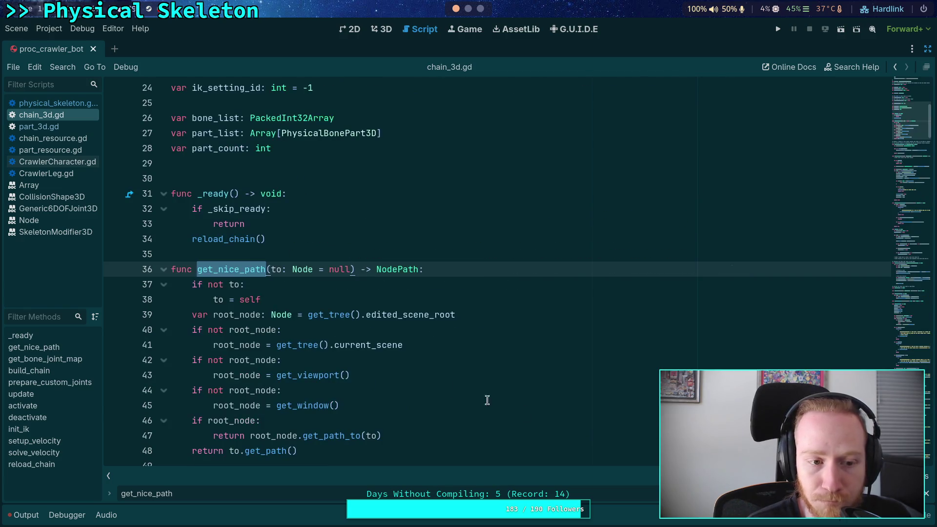
key(F3)
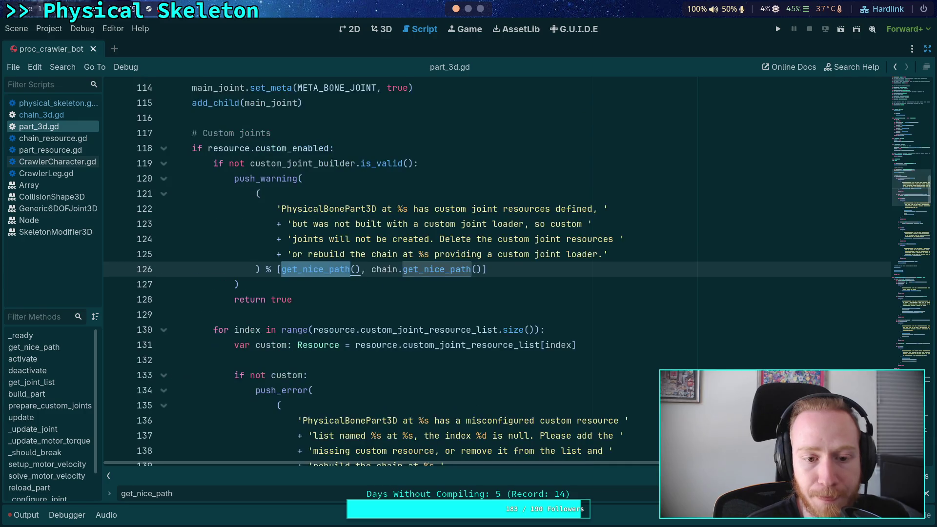
Step: Review the remaining get_nice_path calls in part_3d.gd
key(F3)
key(F3)
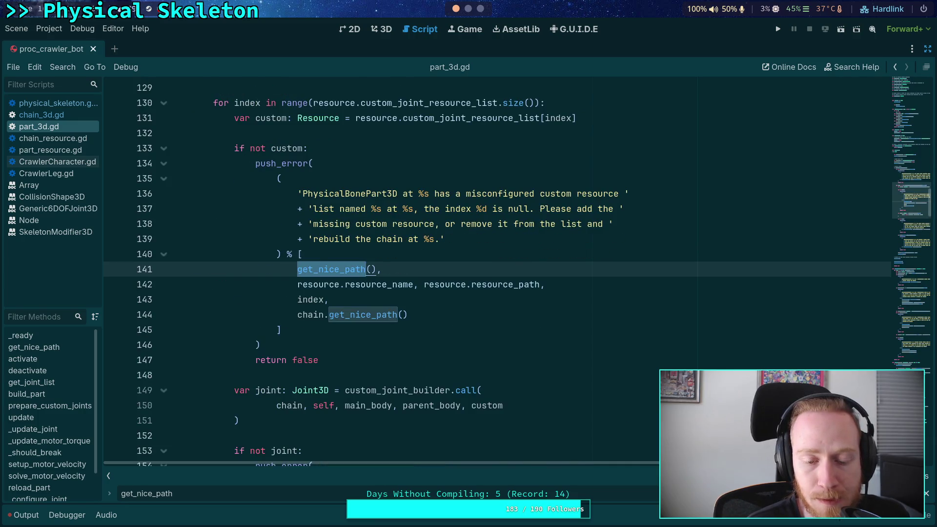
key(F3)
key(F3)
key(F3)
key(F3)
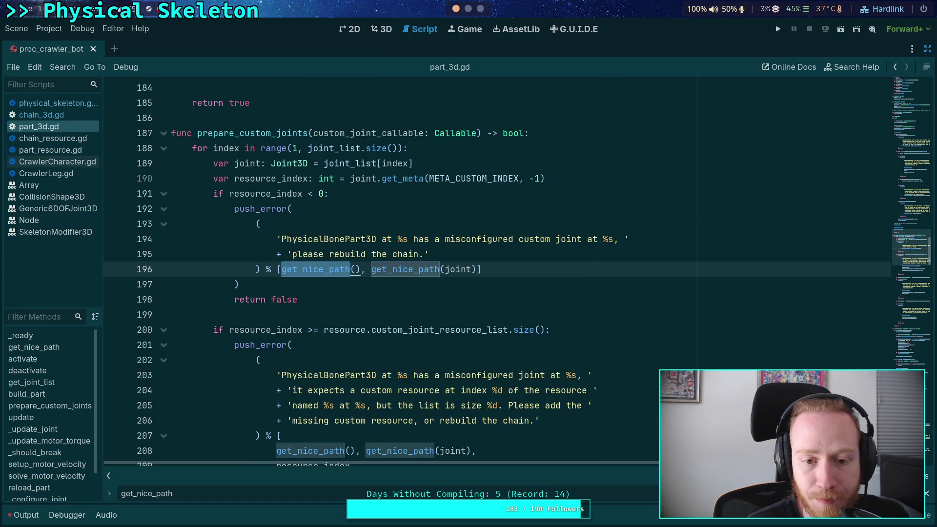
key(F3)
key(F3)
key(F3)
key(F3)
key(F3)
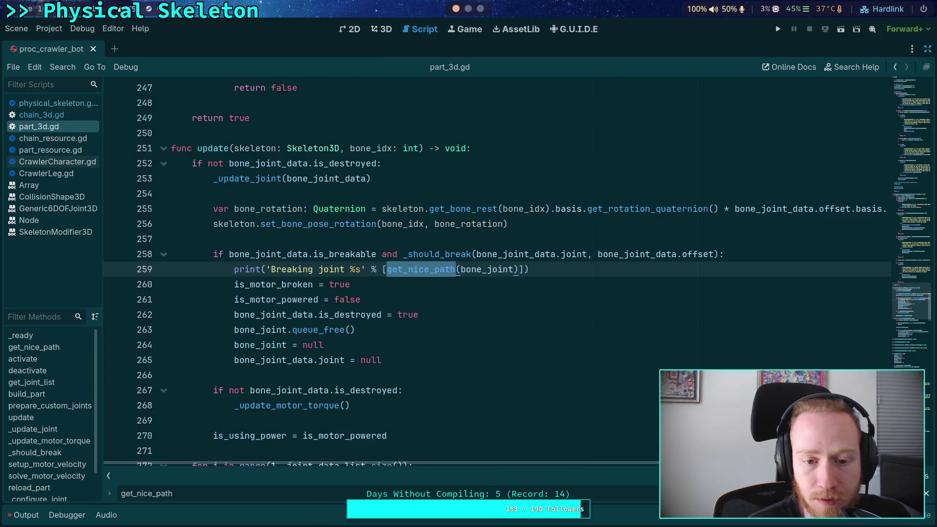
key(F3)
key(F3)
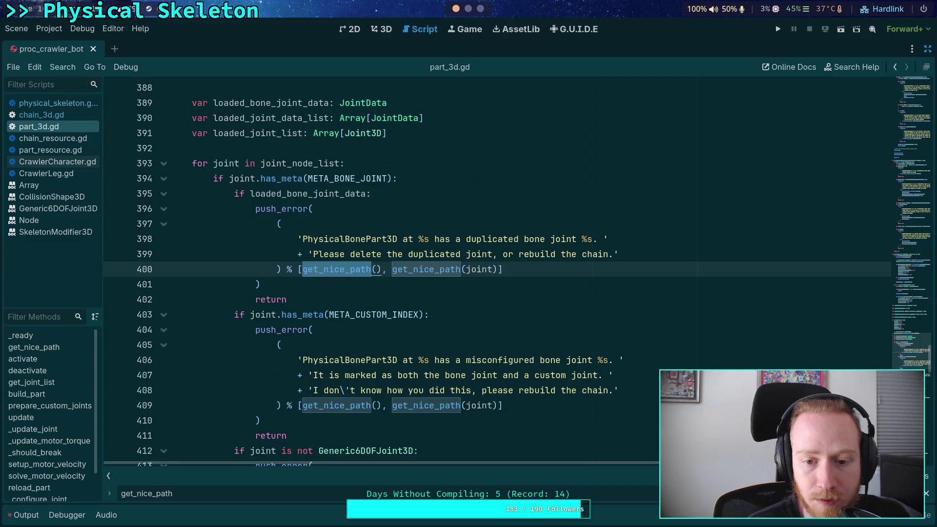
key(F3)
key(F3)
key(F3)
key(F3)
key(F3)
key(F3)
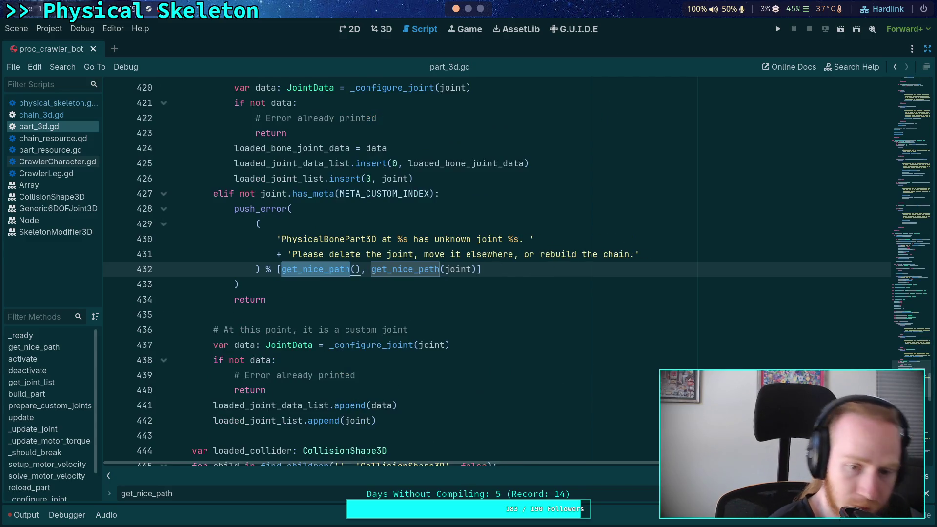
key(F3)
key(F3)
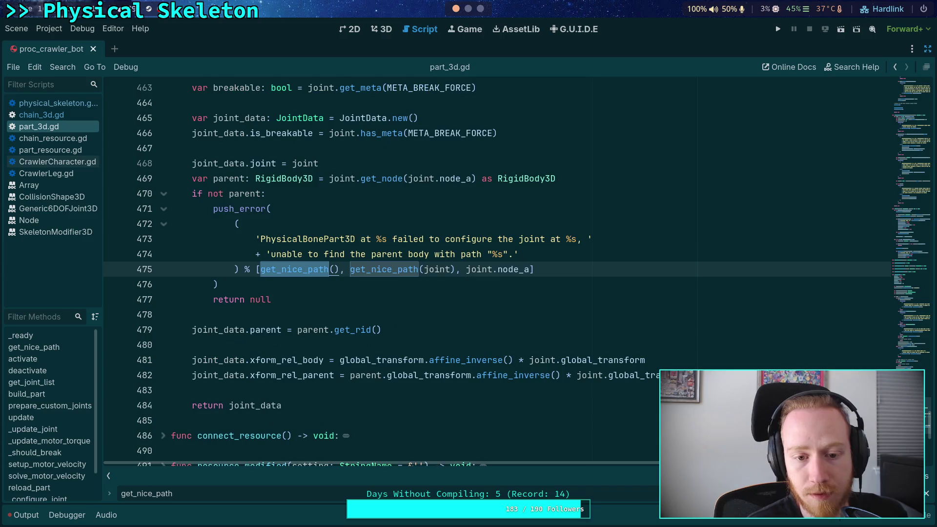
key(F3)
Step: Close the search, save the scene and scripts, and switch to the 3D view
key(Escape)
click(646, 361)
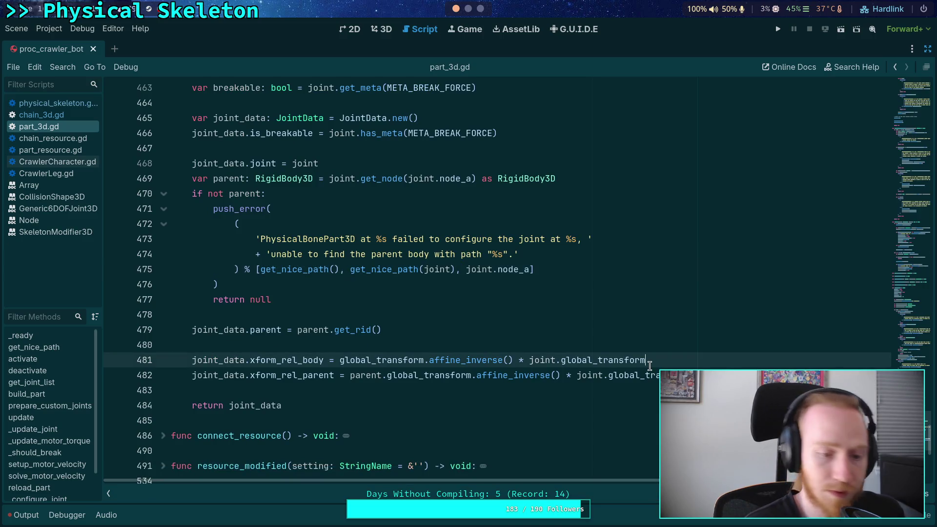
key(ctrl+s)
click(383, 30)
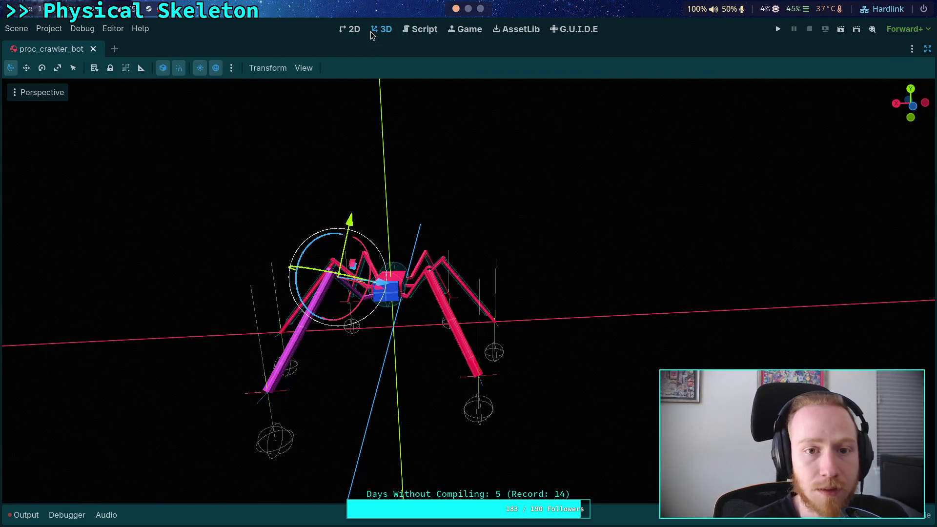
Step: Reload the saved proc_crawler_bot scene to reveal the get_nice_path() too-few-arguments errors, then return to the scripts
click(24, 515)
click(16, 29)
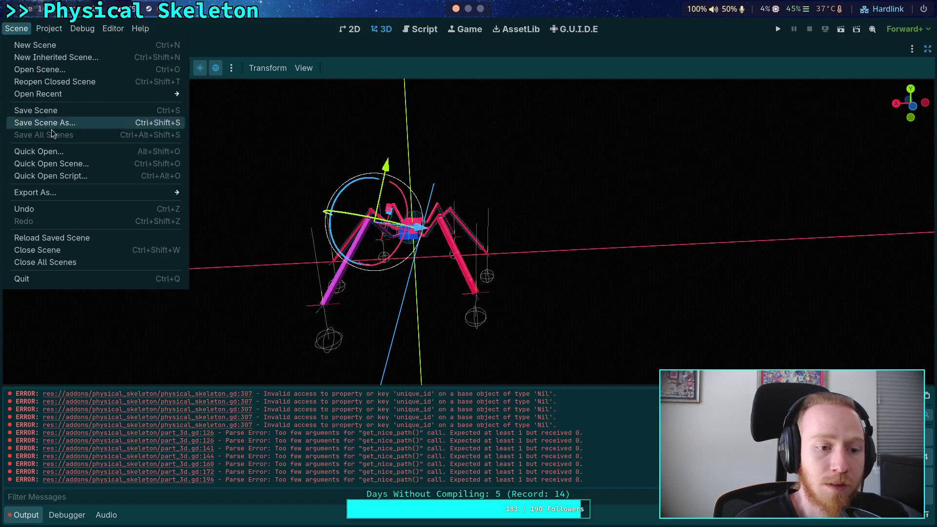
click(44, 239)
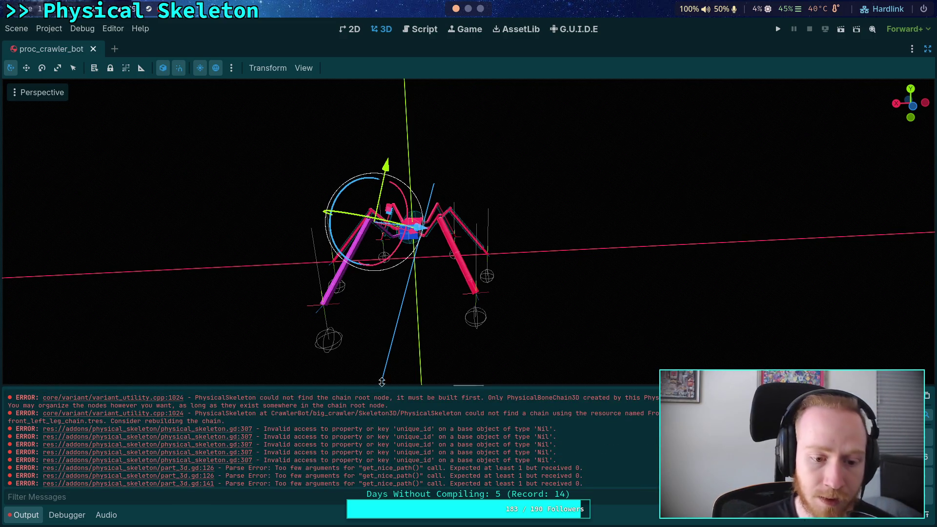
click(424, 30)
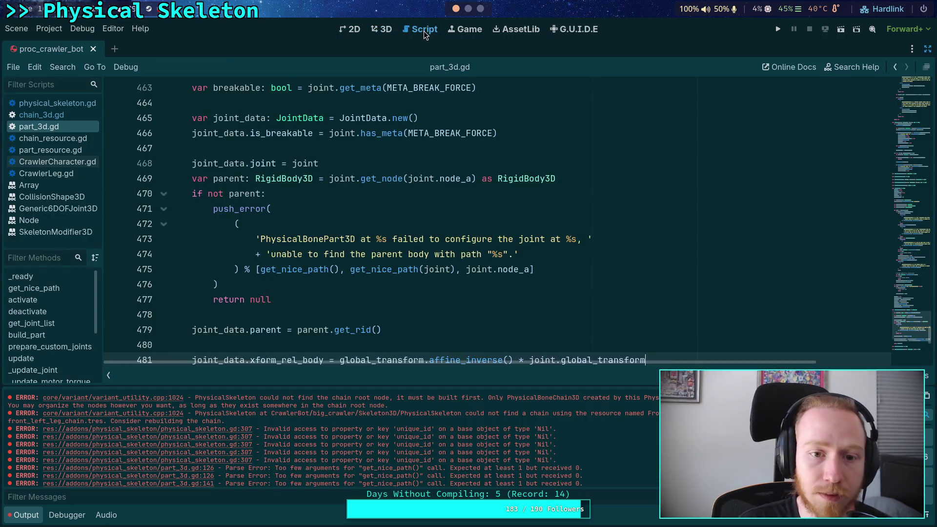
Step: Open physical_skeleton.gd and scroll to the main_body and chain_resource push_error calls in prepare_custom_joints
click(54, 104)
scroll(492, 291, up, 12)
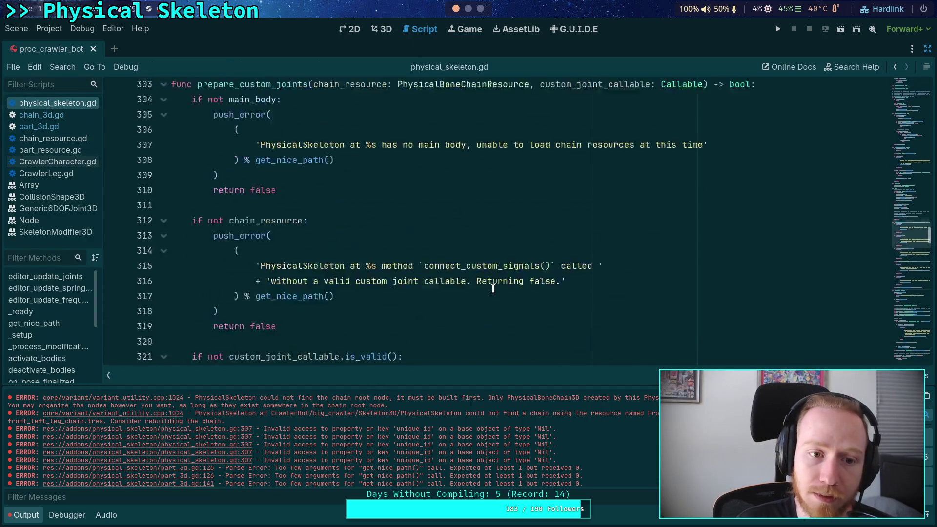
scroll(307, 267, down, 4)
click(164, 194)
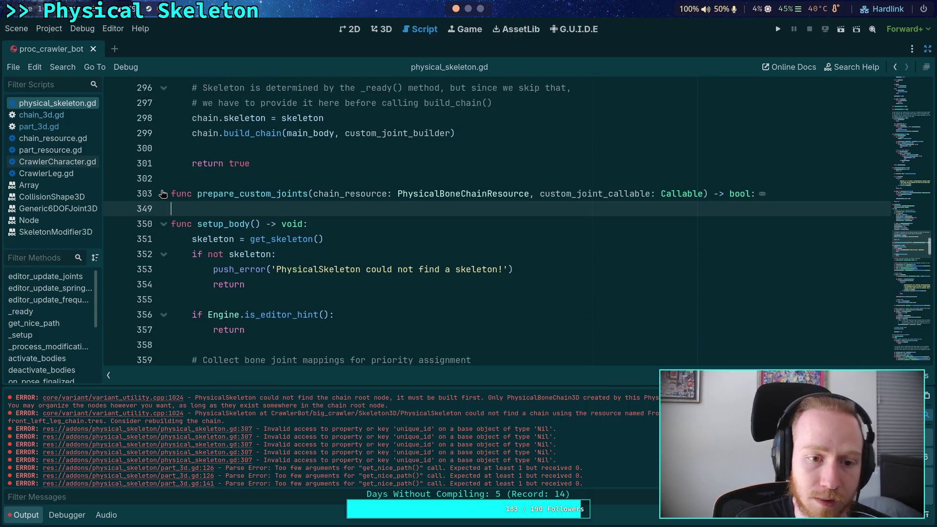
click(164, 193)
scroll(322, 198, down, 2)
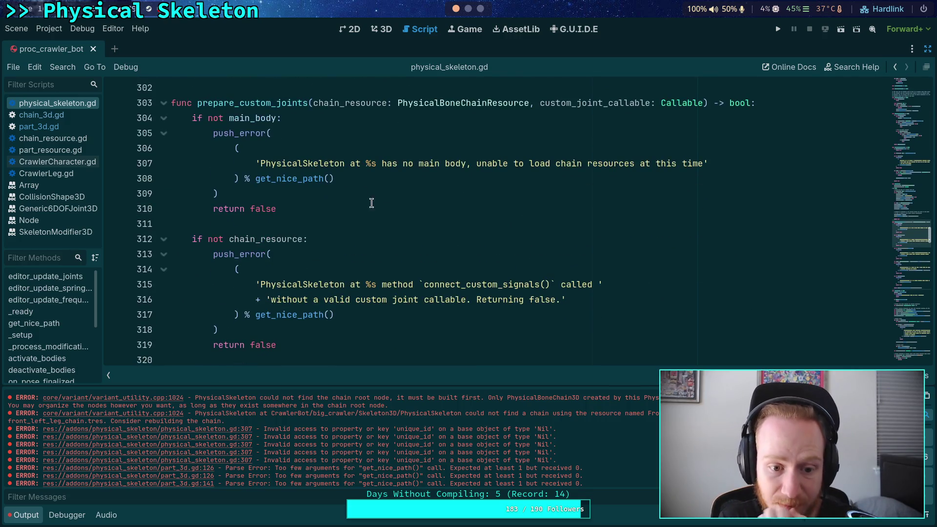
scroll(426, 238, down, 1)
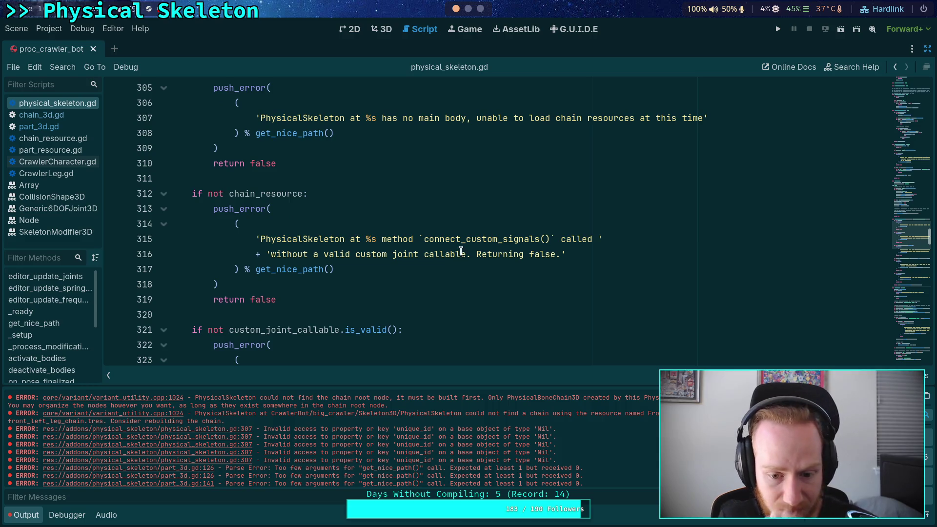
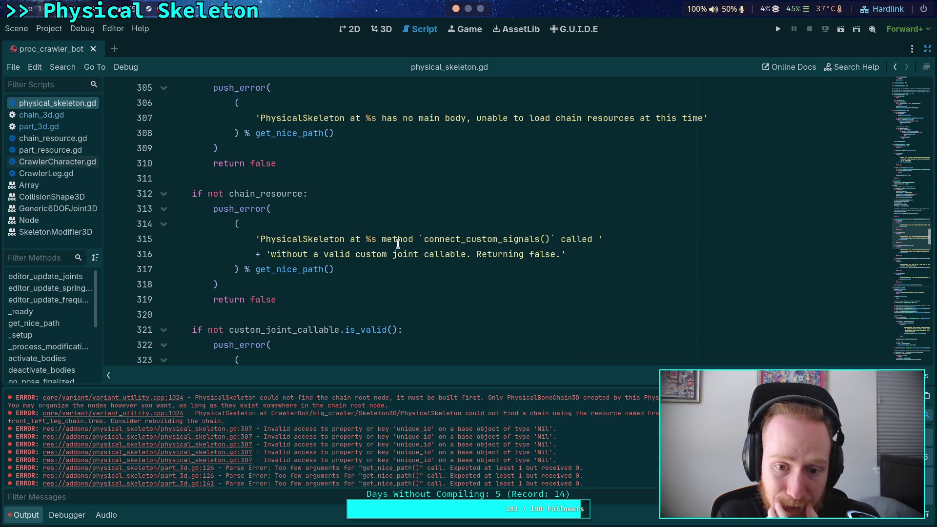
Step: Replace connect_custom_signals with prepare_custom_joints in both push_error messages
drag(381, 242, 467, 250)
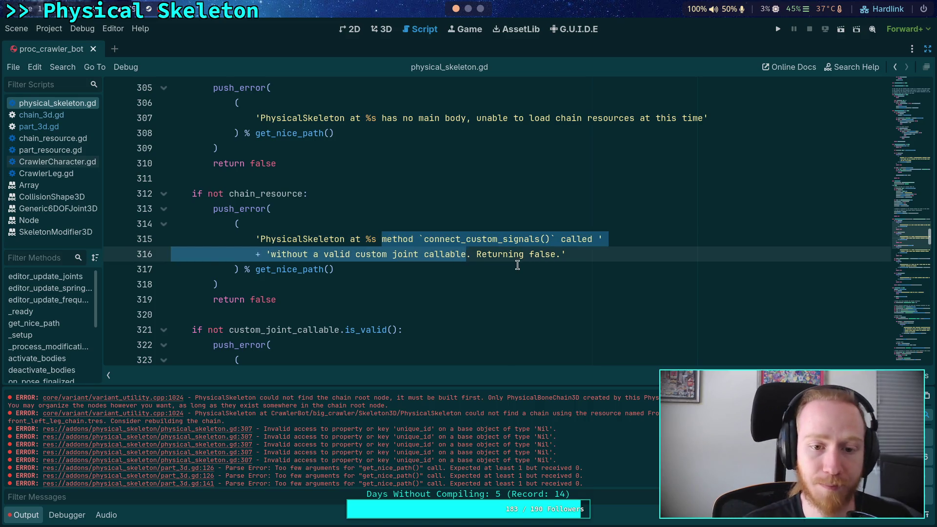
scroll(533, 273, up, 3)
scroll(536, 273, down, 2)
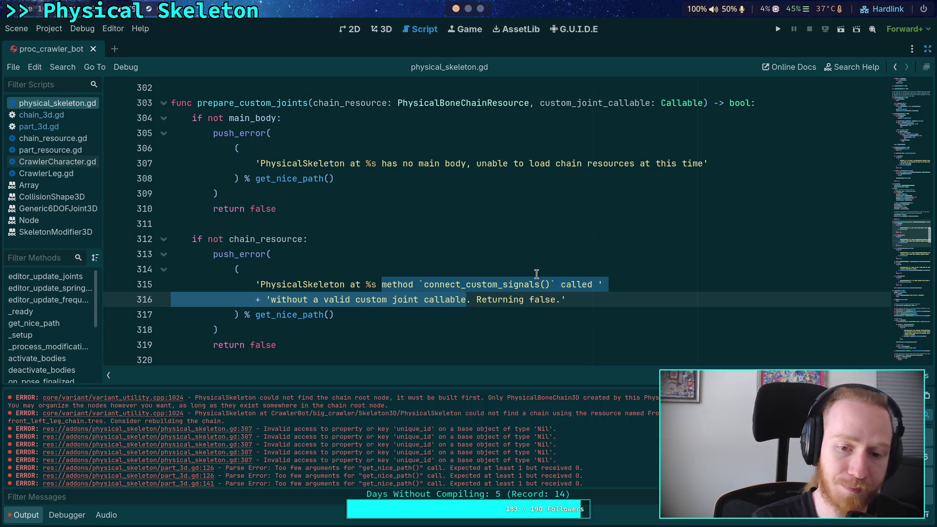
click(445, 283)
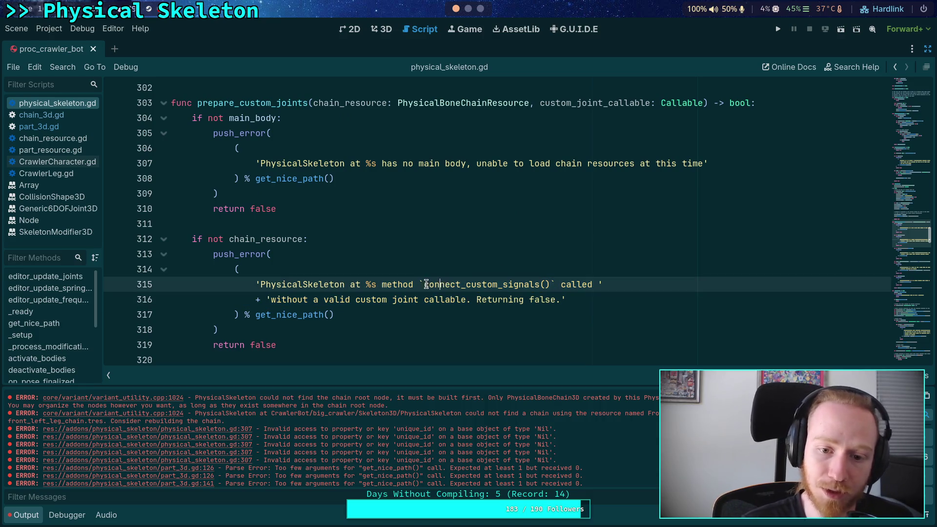
double_click(448, 283)
text(pr)
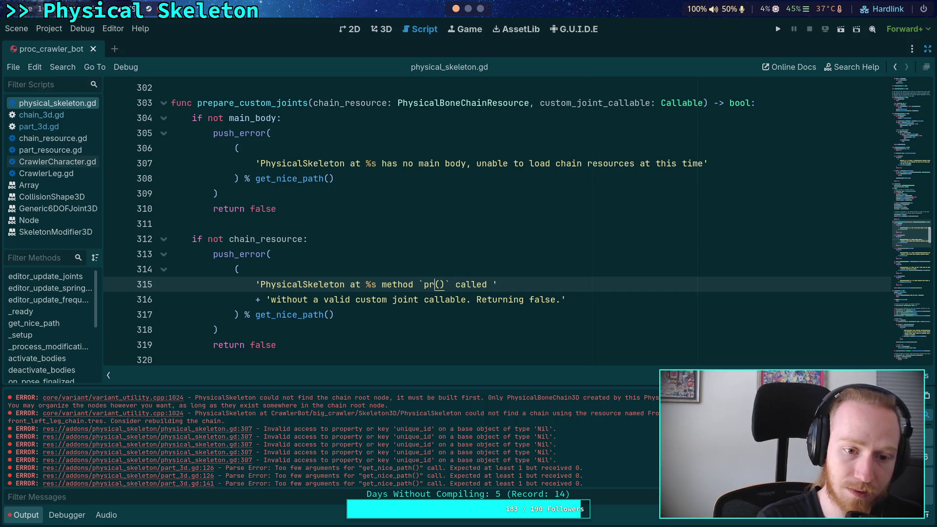
text(epare_custom)
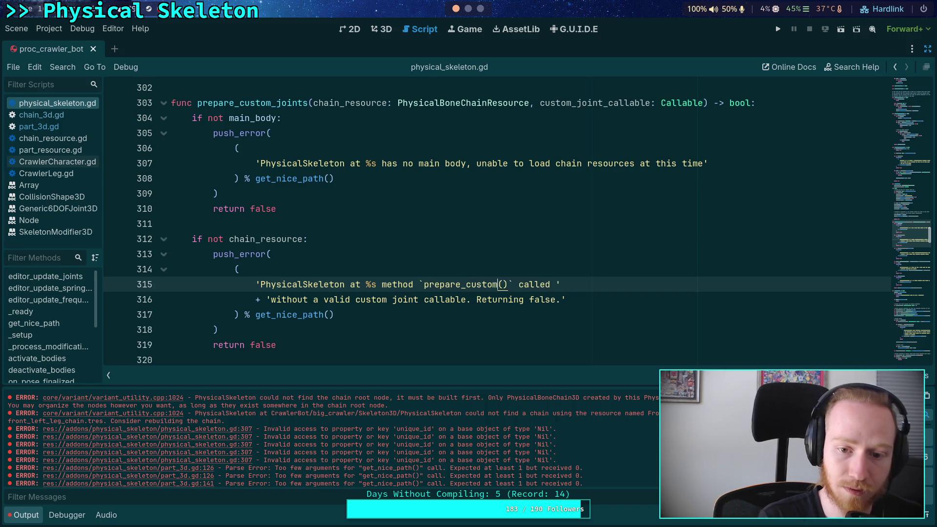
text(_joints)
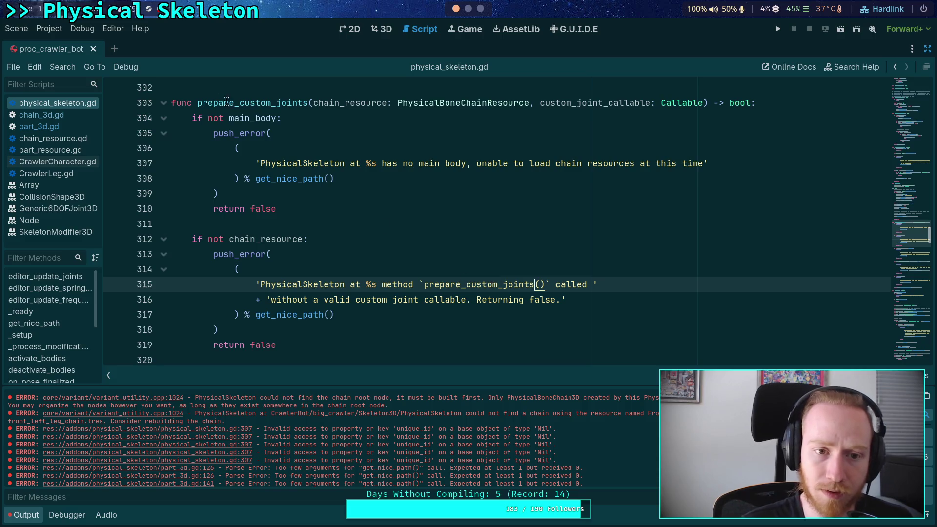
scroll(481, 275, down, 4)
double_click(475, 237)
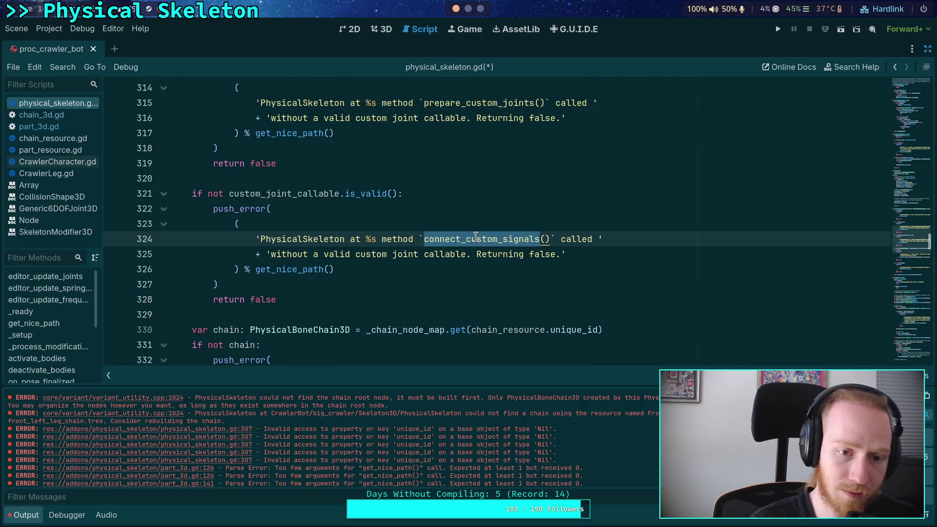
text(prepare_cus)
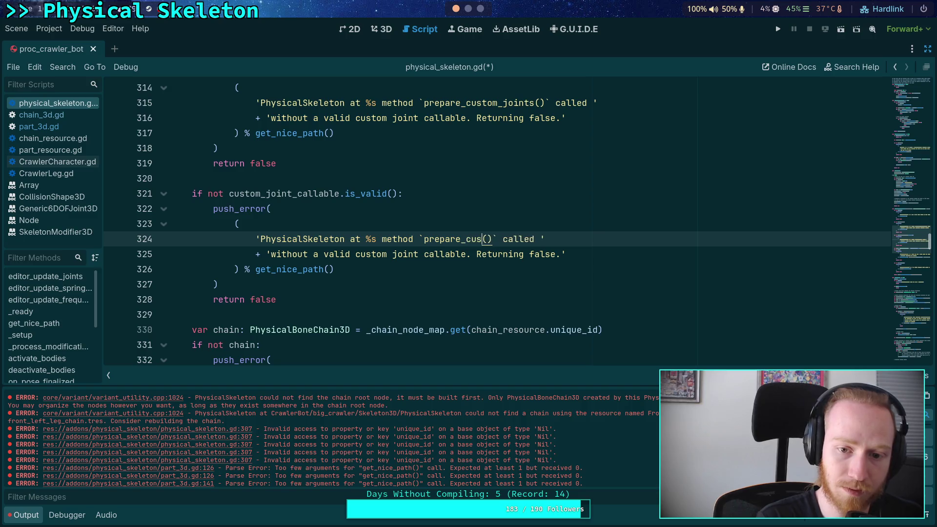
text(tom_joints)
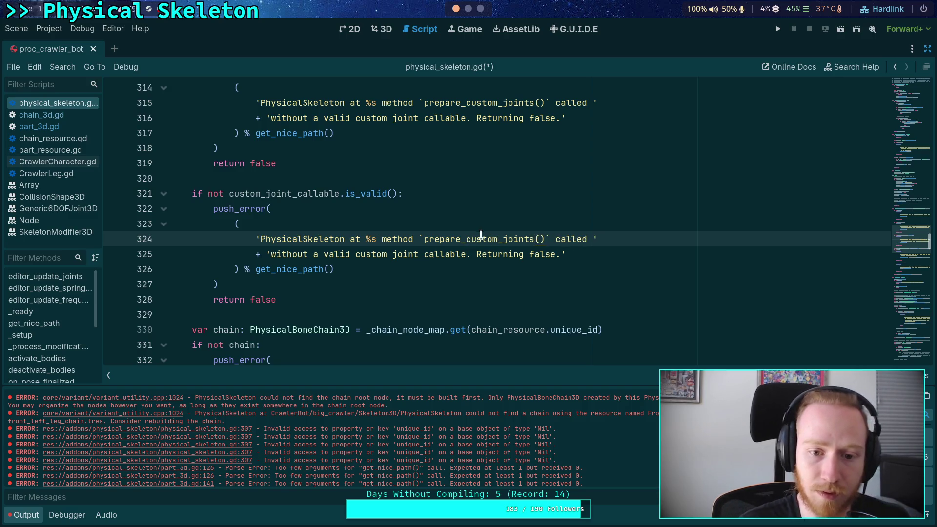
Step: Reword 'valid custom joint callable' to 'chain resource' in the first message and save
scroll(481, 235, up, 1)
scroll(424, 305, up, 1)
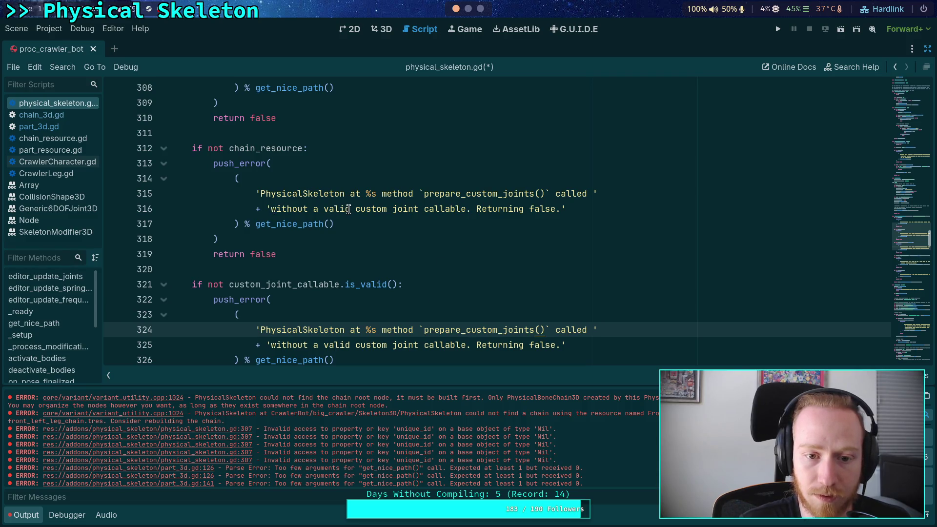
drag(324, 209, 465, 208)
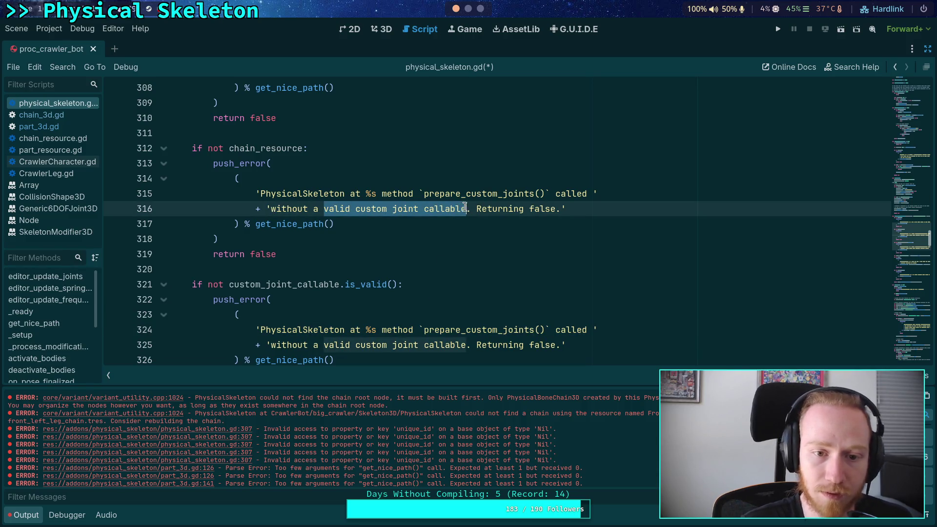
text(chain resource)
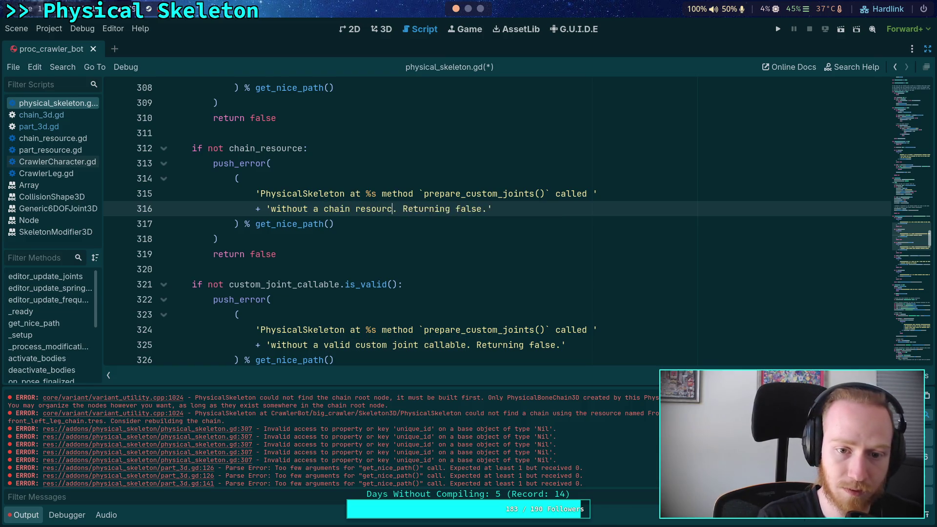
key(ctrl+s)
scroll(352, 259, up, 4)
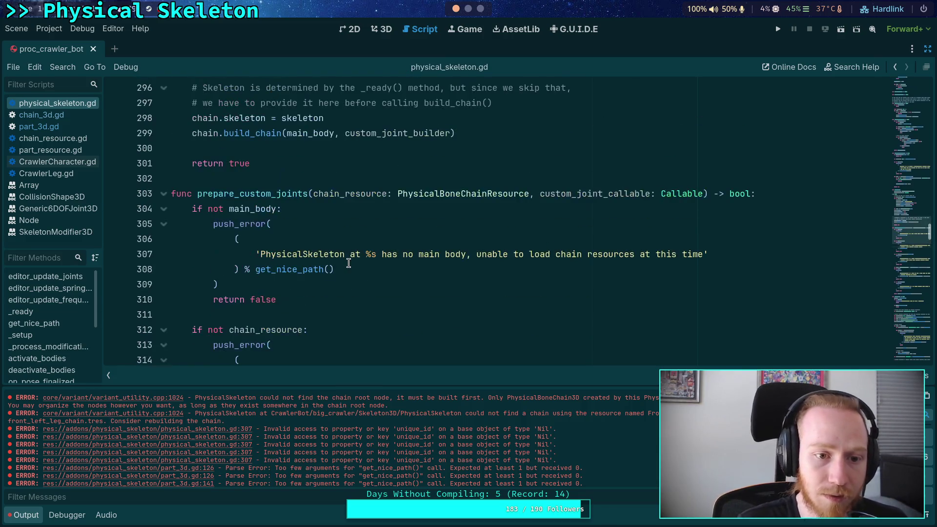
Step: Add a new first line in build_chain starting 'if not chain_resource'
click(349, 264)
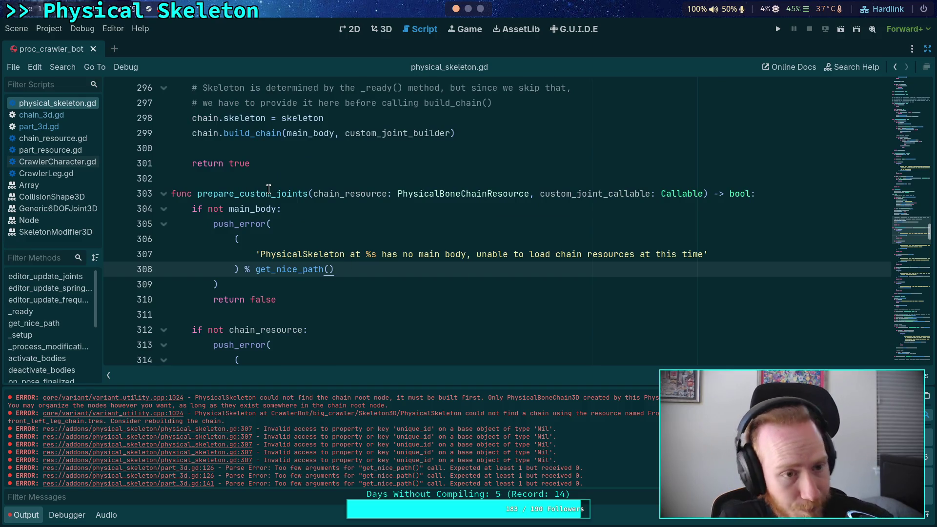
scroll(292, 215, up, 9)
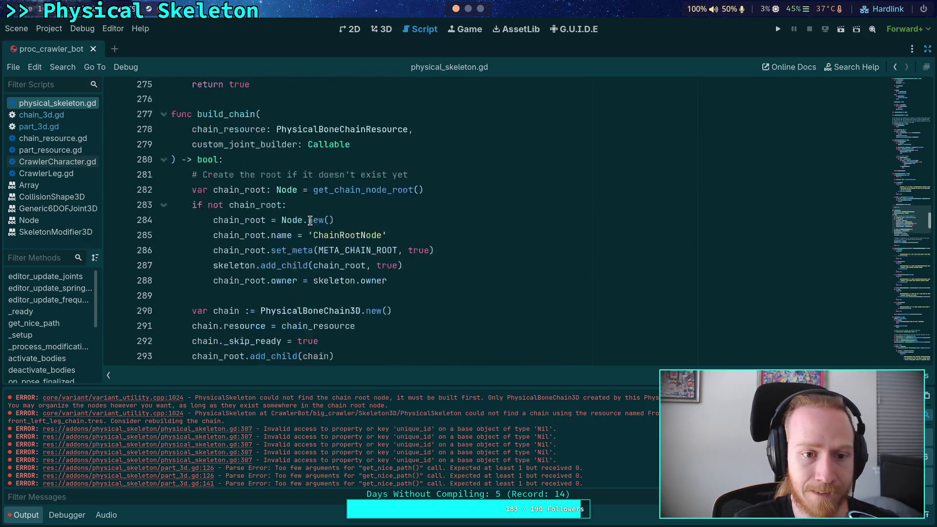
scroll(237, 266, down, 3)
click(346, 122)
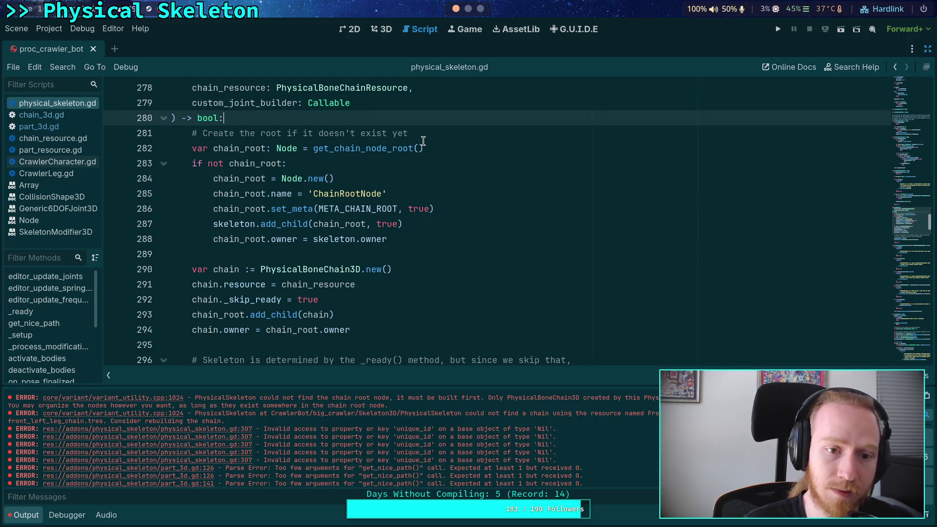
key(Return)
key(Up)
key(Return)
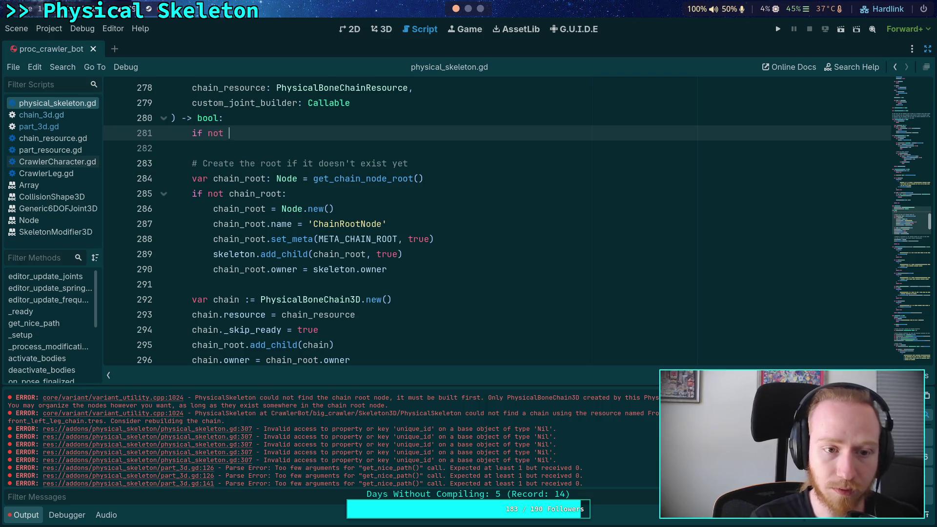
text(chain_re)
key(Return)
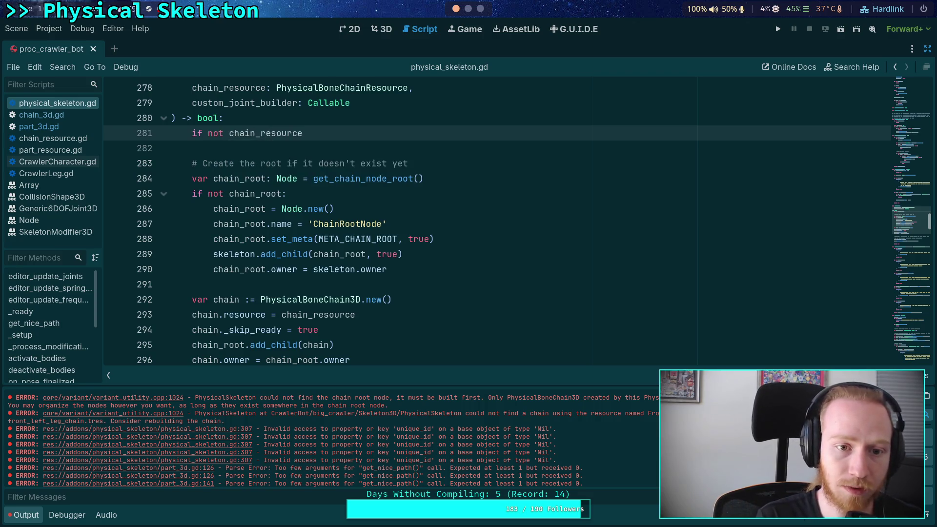
Step: Highlight where build_chain is used, then switch to chain_3d.gd
scroll(436, 155, down, 3)
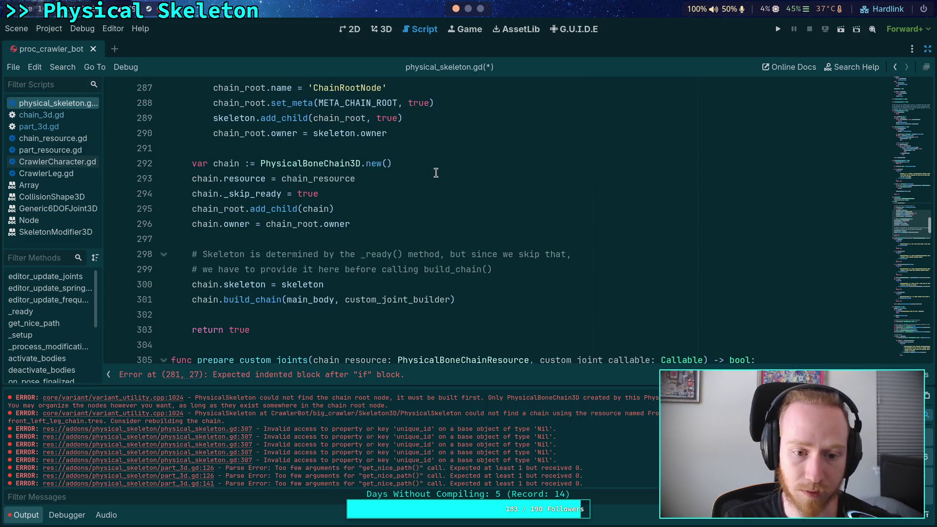
scroll(439, 175, down, 5)
scroll(441, 183, down, 1)
scroll(400, 229, up, 4)
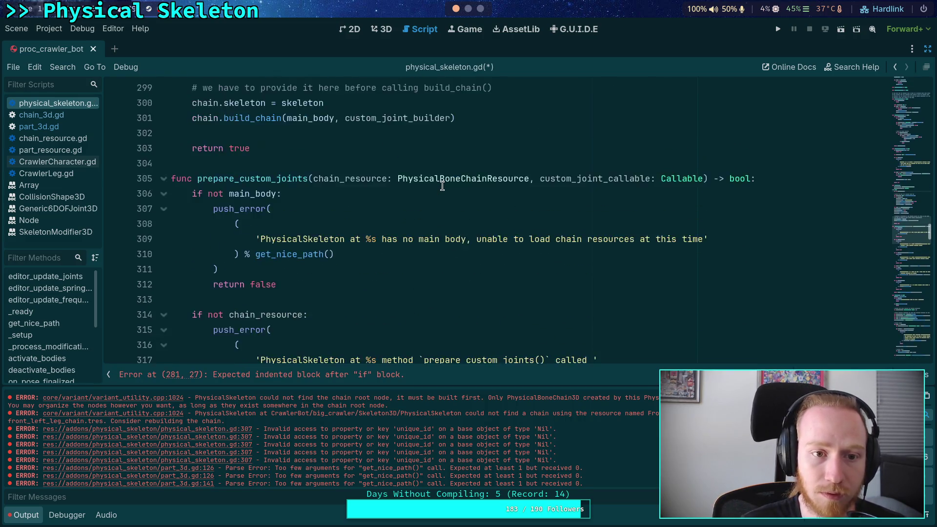
double_click(259, 209)
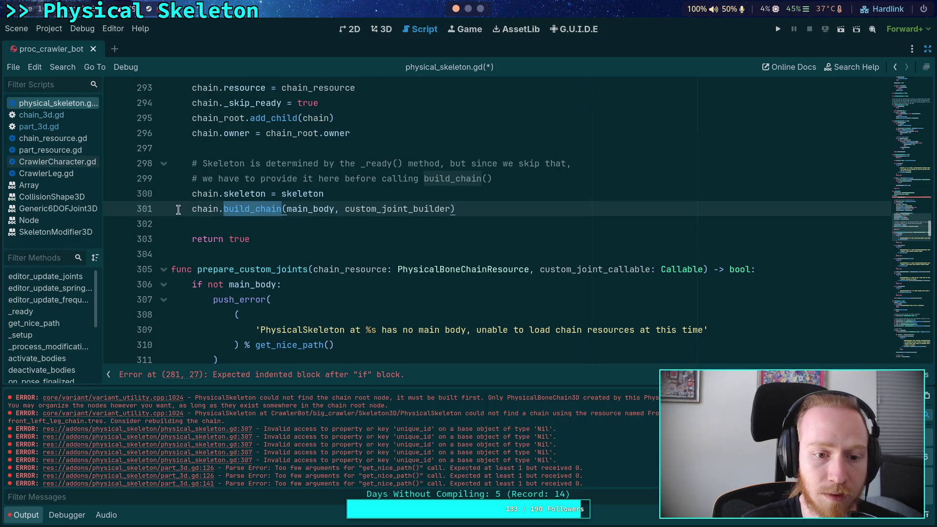
click(72, 119)
scroll(162, 150, down, 3)
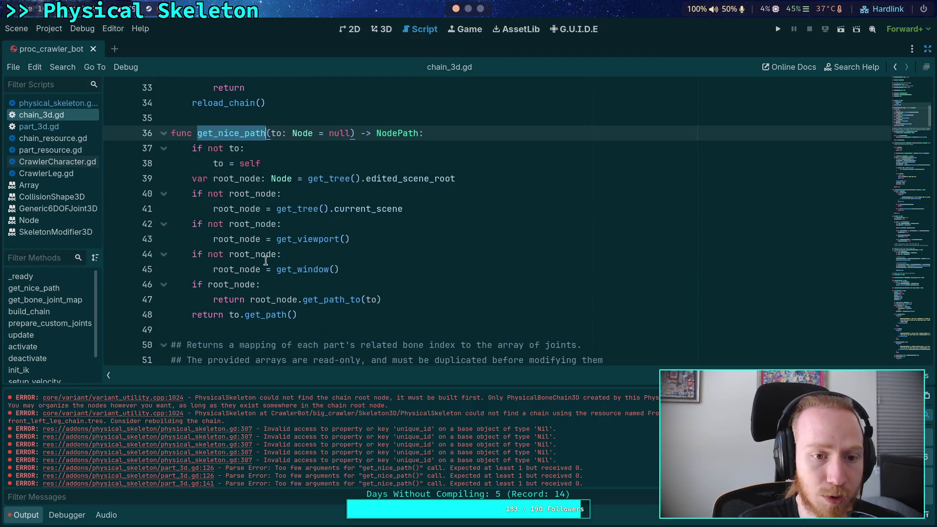
scroll(218, 178, down, 9)
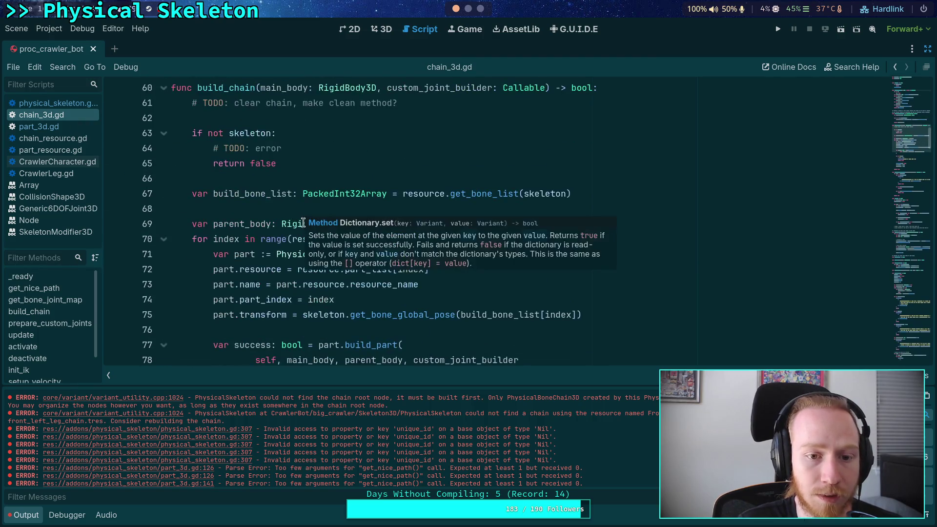
scroll(364, 238, down, 6)
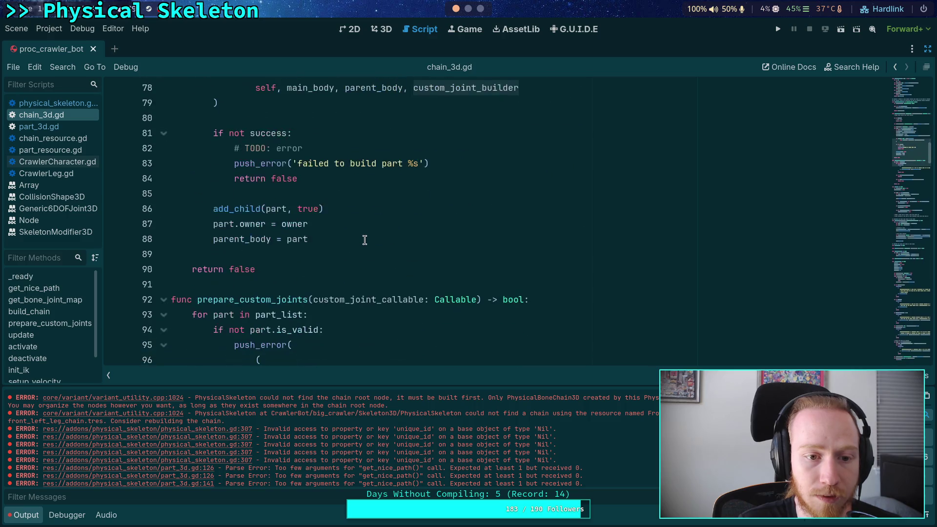
scroll(393, 284, up, 3)
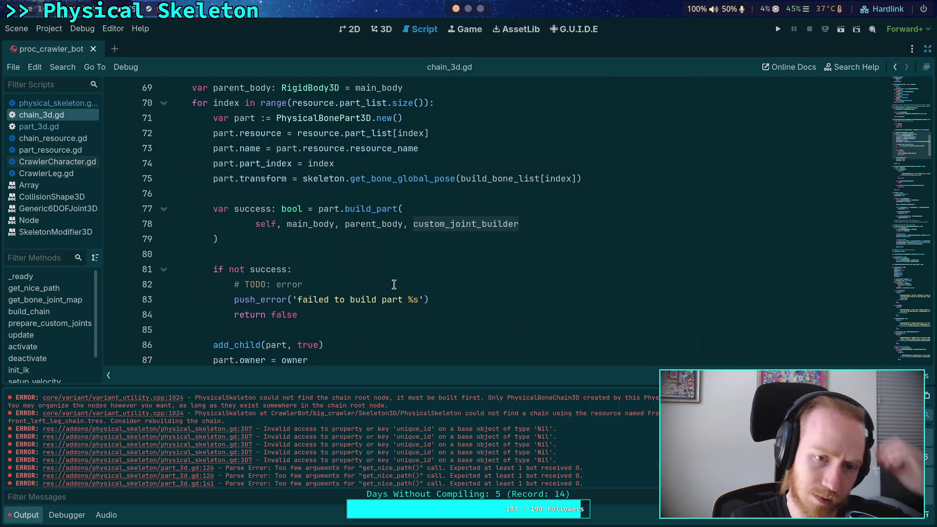
scroll(394, 284, up, 1)
scroll(394, 284, up, 2)
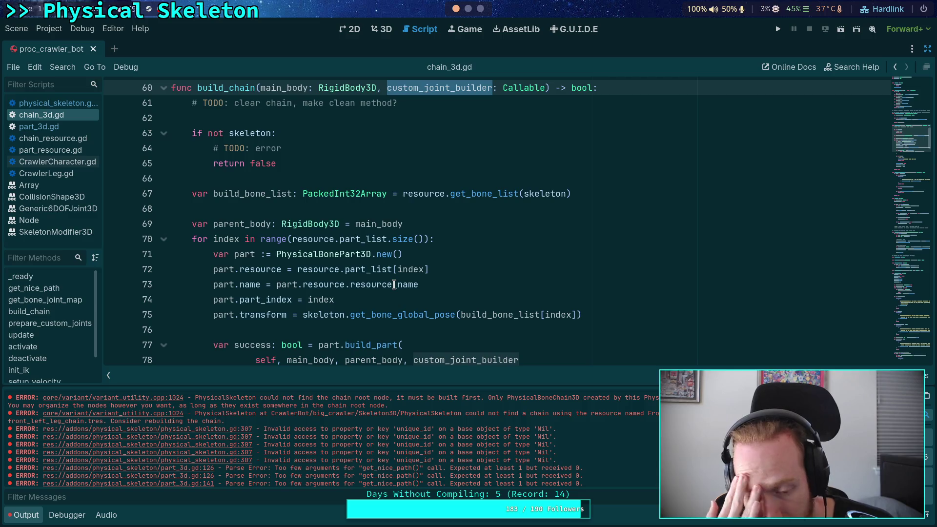
click(72, 130)
scroll(326, 244, up, 10)
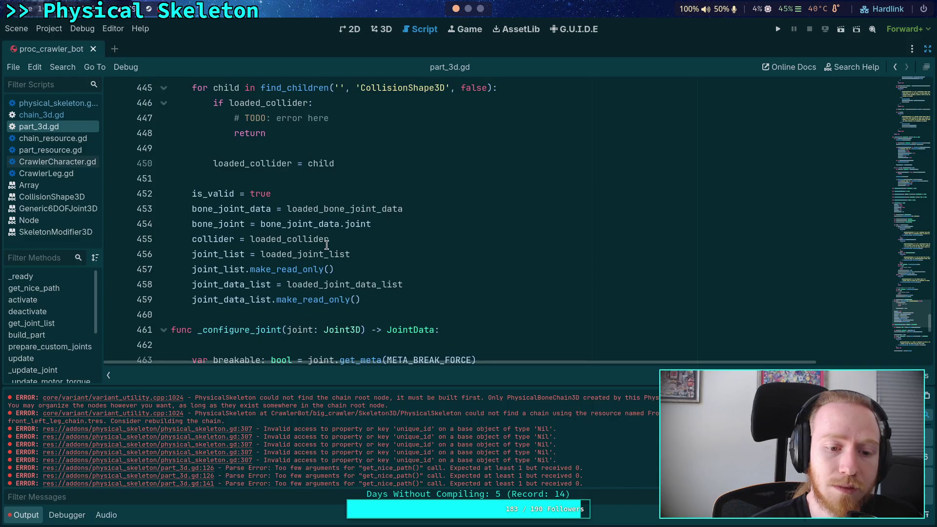
scroll(327, 244, up, 15)
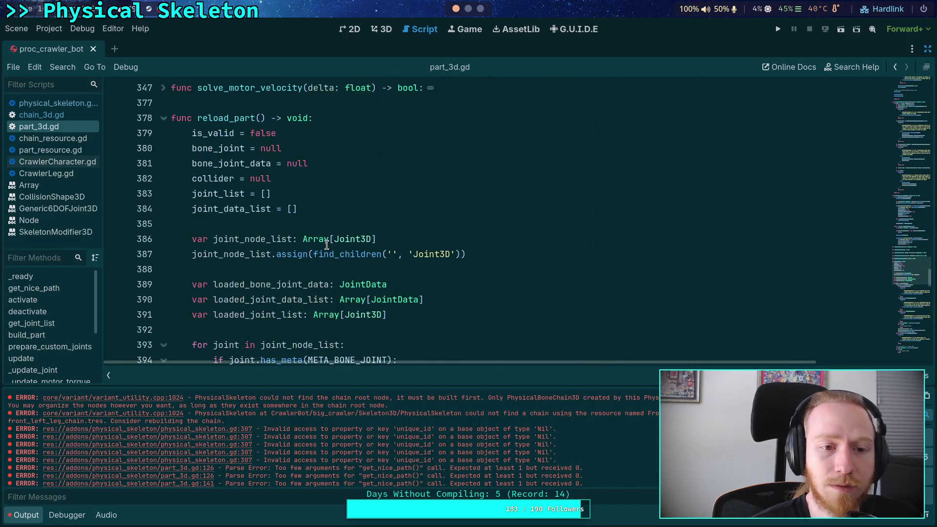
click(164, 208)
click(163, 239)
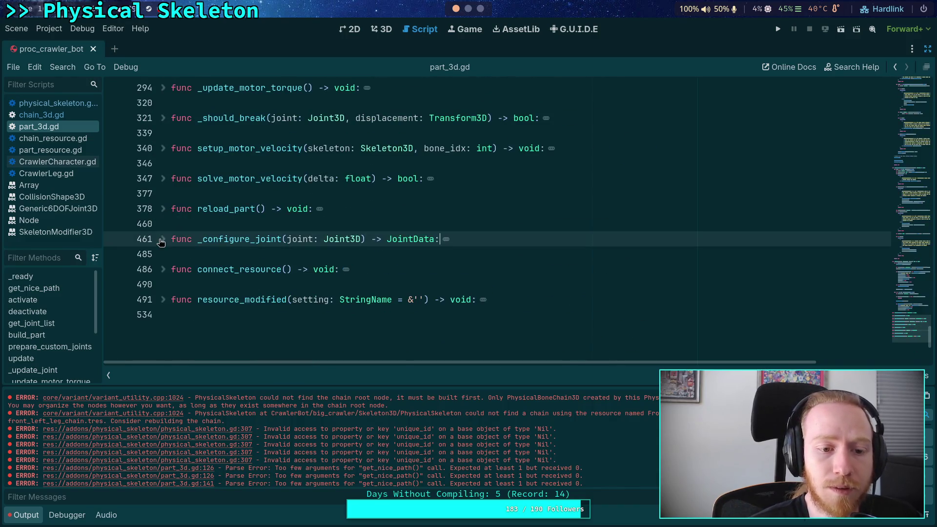
scroll(163, 249, up, 15)
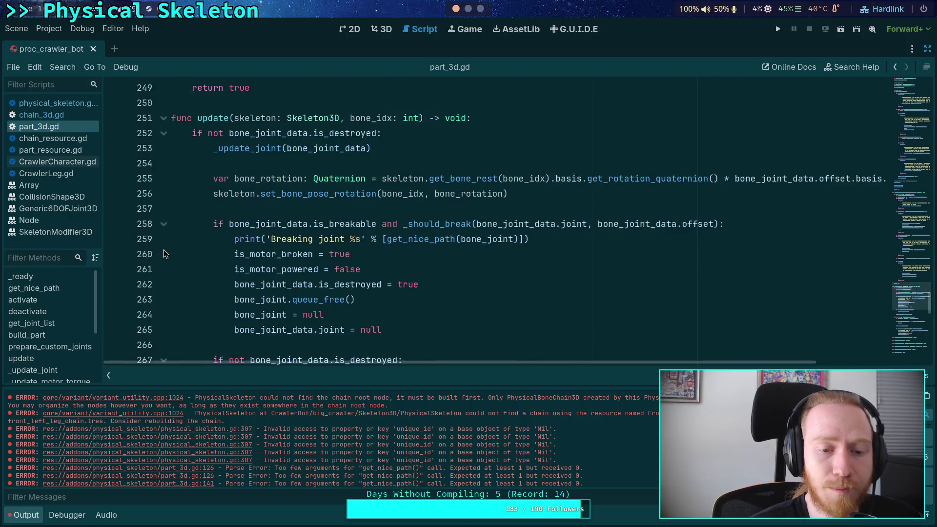
scroll(163, 250, up, 10)
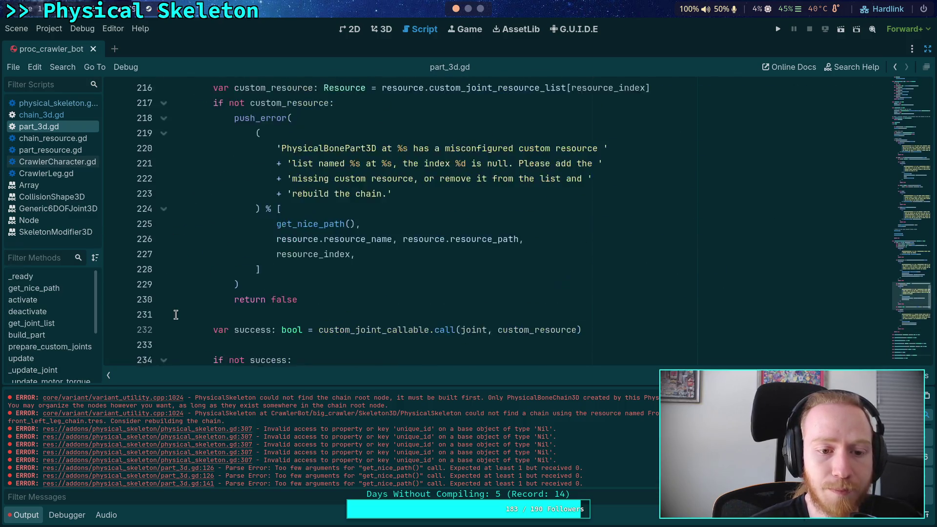
scroll(175, 306, up, 7)
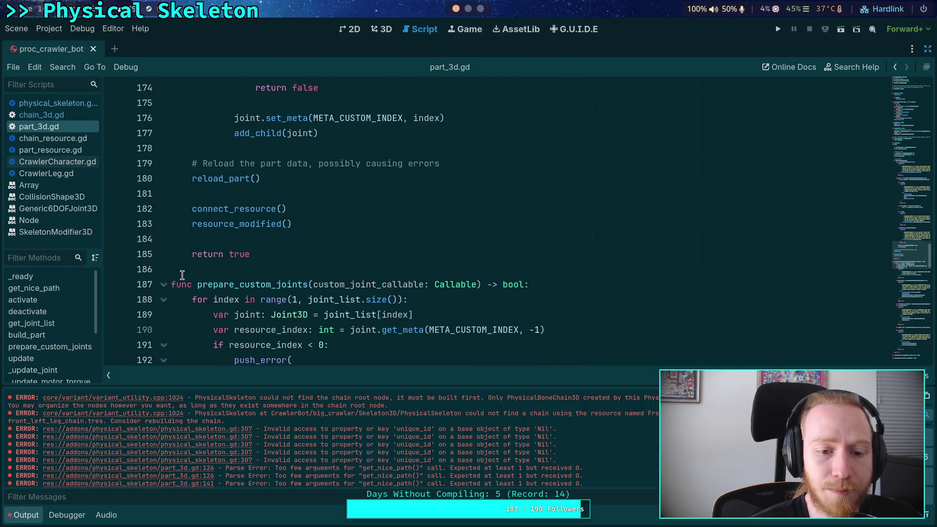
scroll(181, 273, down, 5)
scroll(339, 103, up, 1)
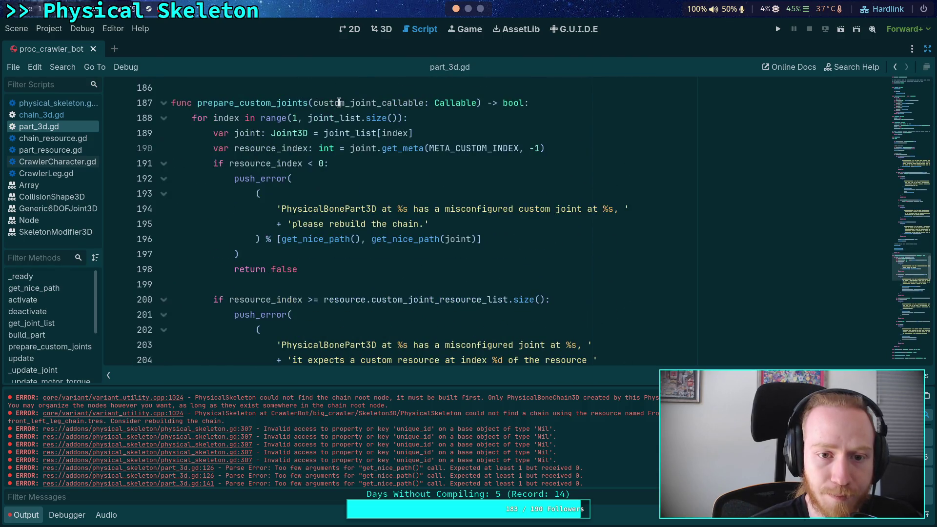
double_click(339, 102)
scroll(306, 262, down, 10)
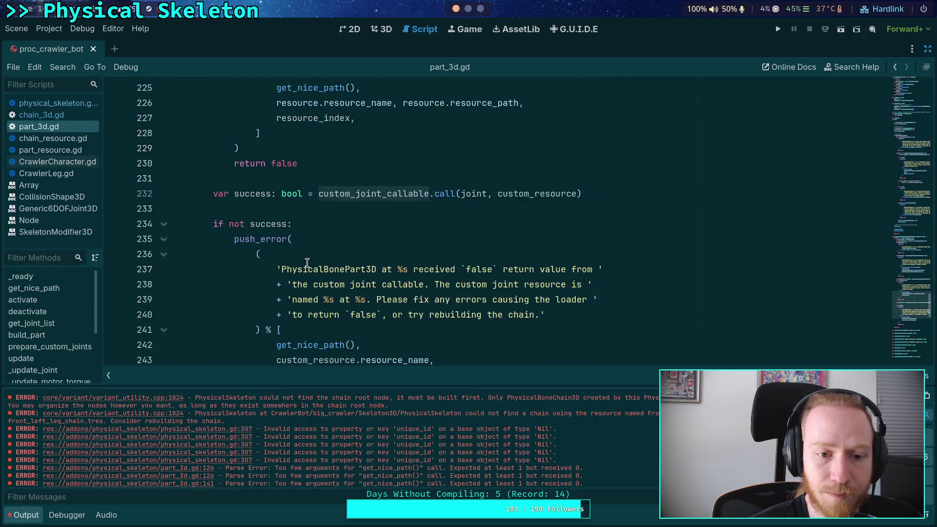
scroll(307, 262, down, 2)
scroll(307, 263, up, 18)
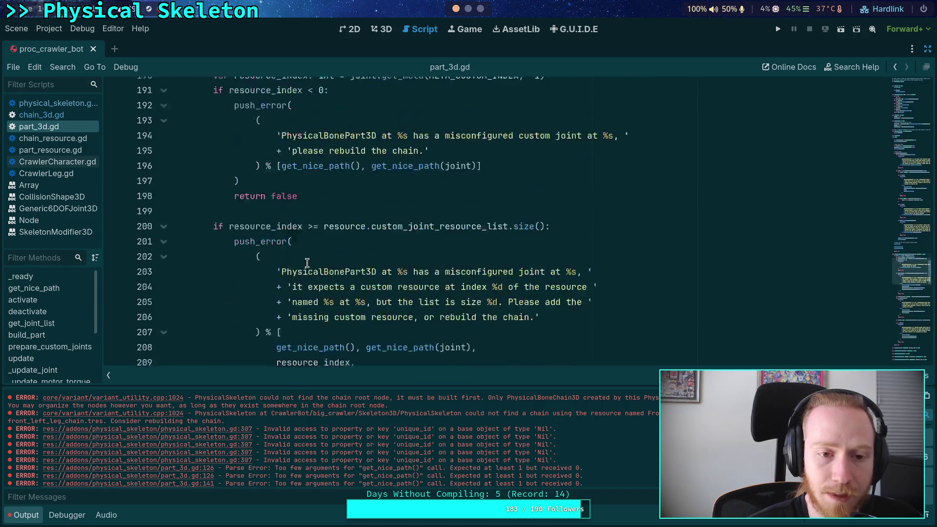
scroll(275, 262, up, 2)
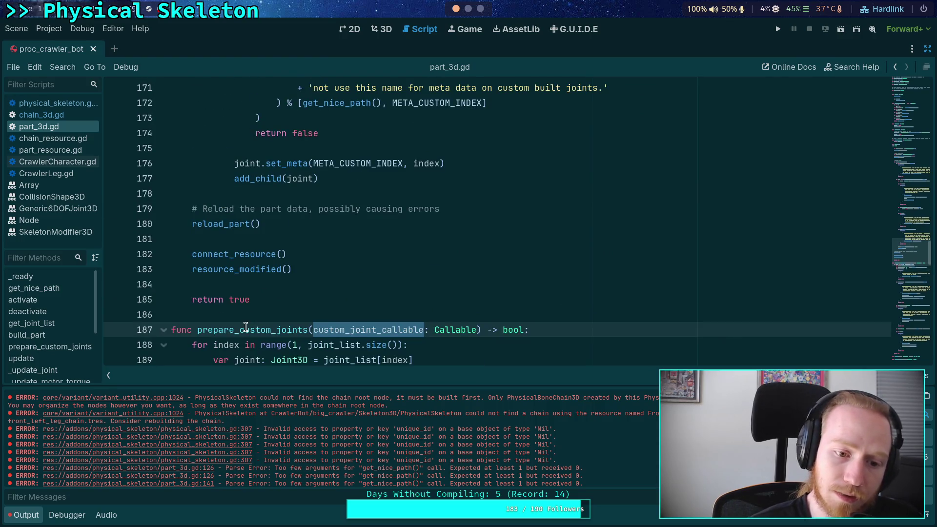
scroll(555, 191, down, 3)
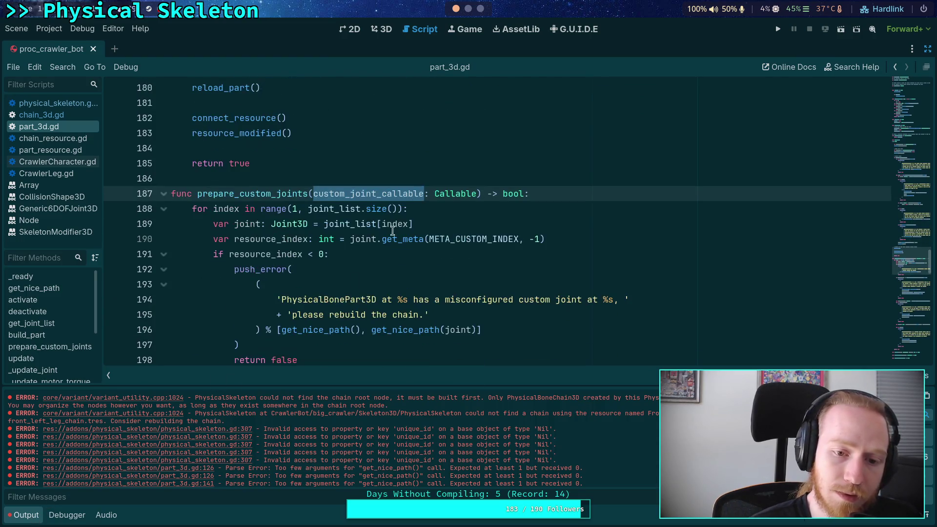
click(555, 191)
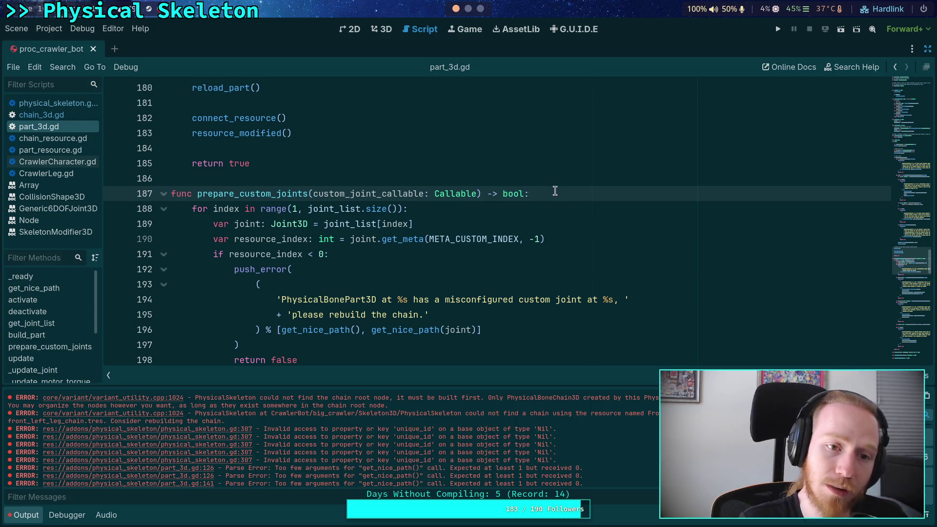
Step: Start an 'if not custom_joint_callable.is_valid():' guard at the top of prepare_custom_joints
key(Return)
key(Return)
key(Up)
text(not )
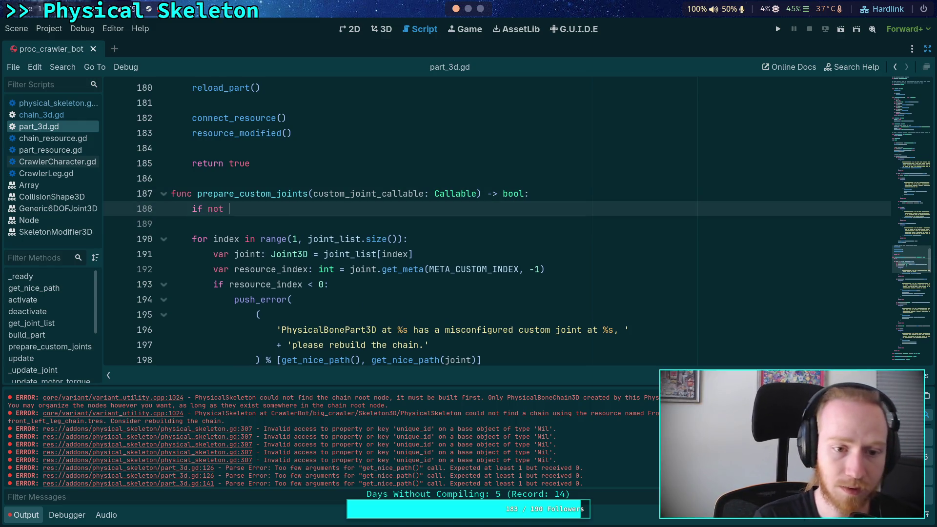
text(cust)
key(Return)
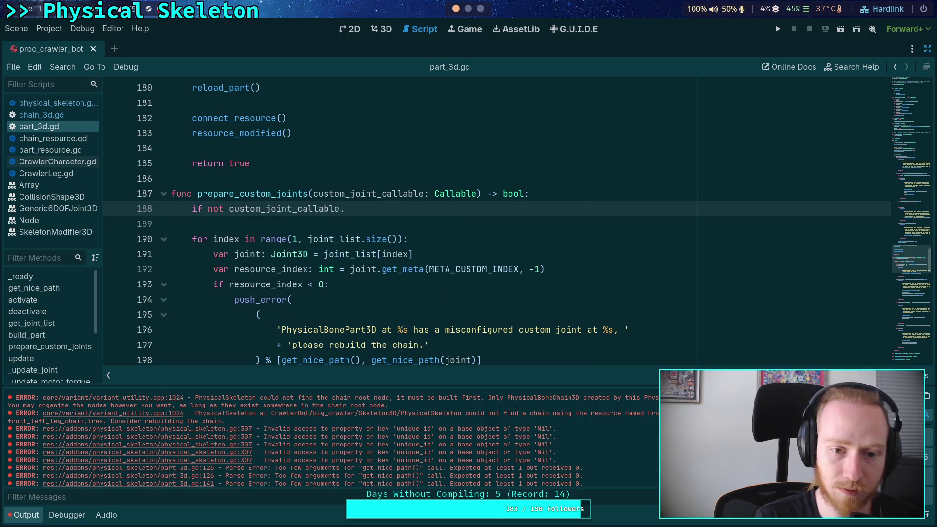
text(.is)
key(Down)
key(Down)
key(Down)
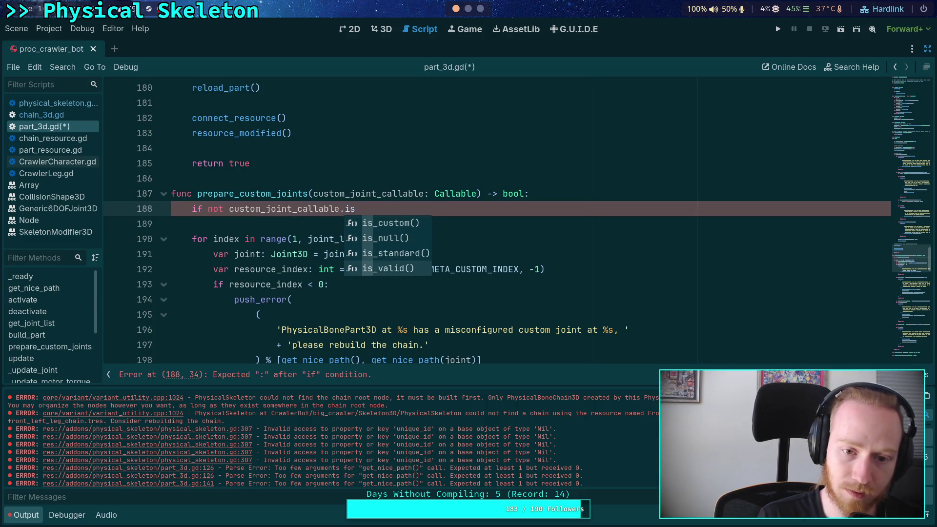
key(Return)
text(:)
key(Return)
Step: Add a push_error saying prepare_custom_joints() was called without a valid custom joint callable, returning false
text(push_)
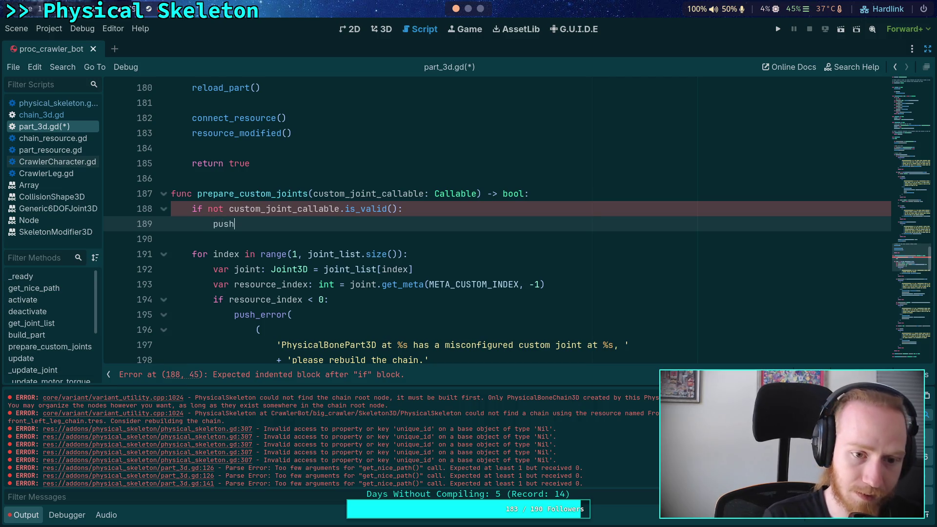
key(Return)
key(Return)
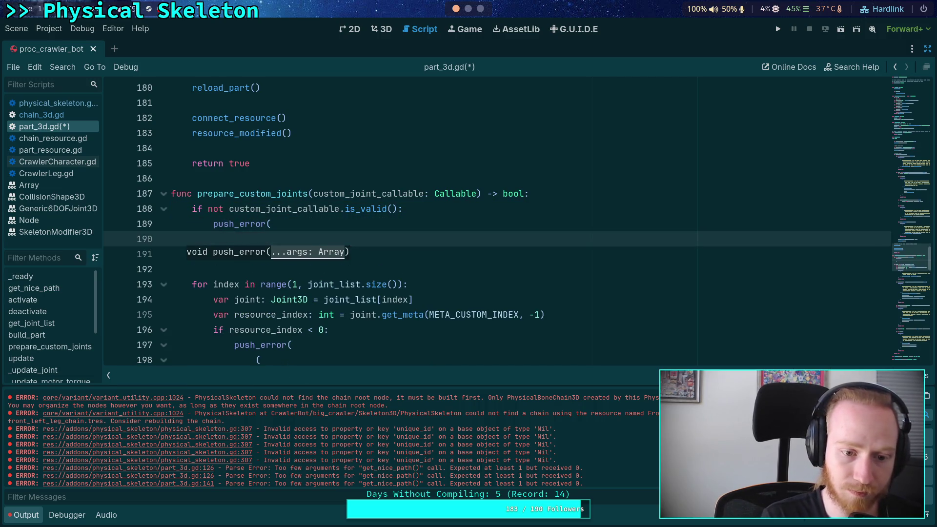
text())
text(()
key(Return)
text(')
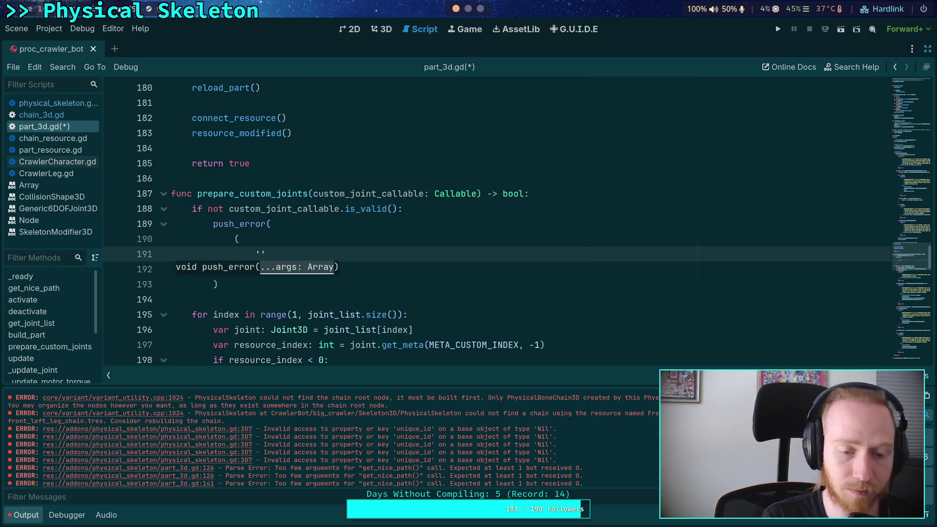
text(PhysicalSk)
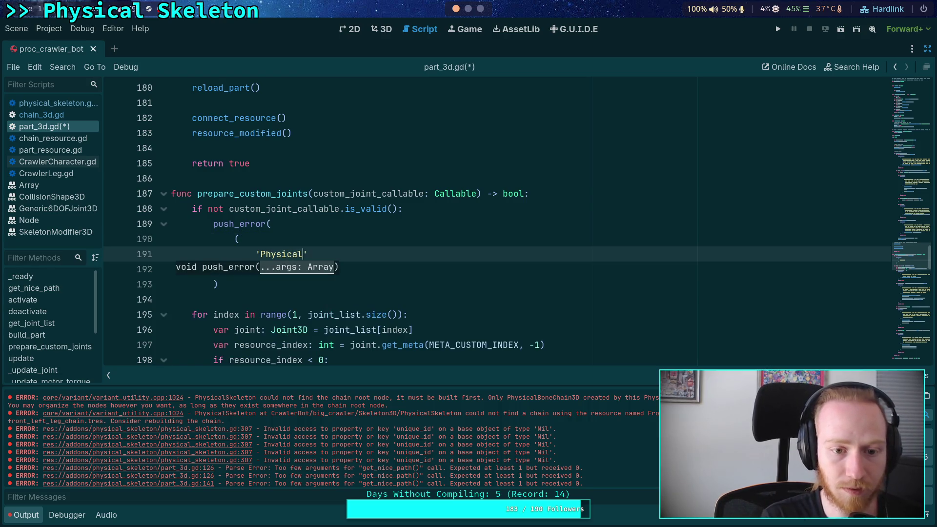
key(BackSpace)
key(BackSpace)
text(nePart3D)
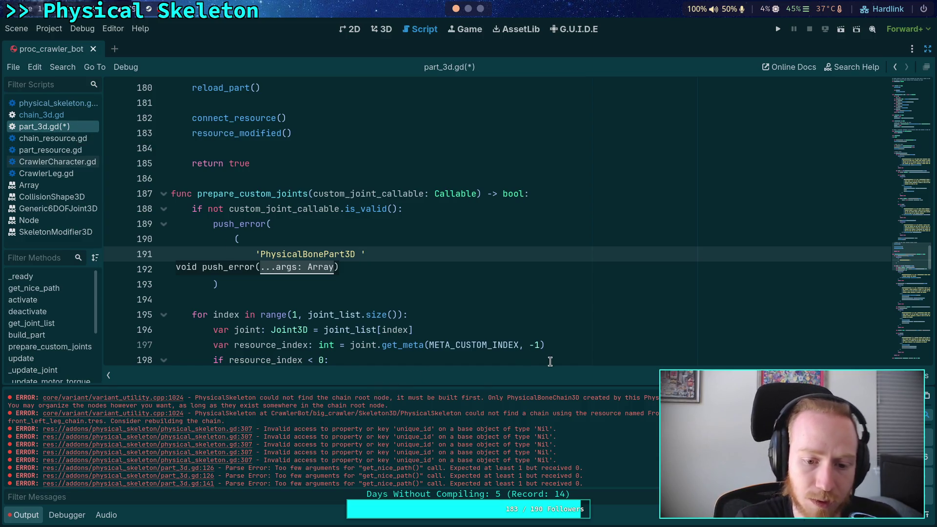
scroll(566, 243, down, 5)
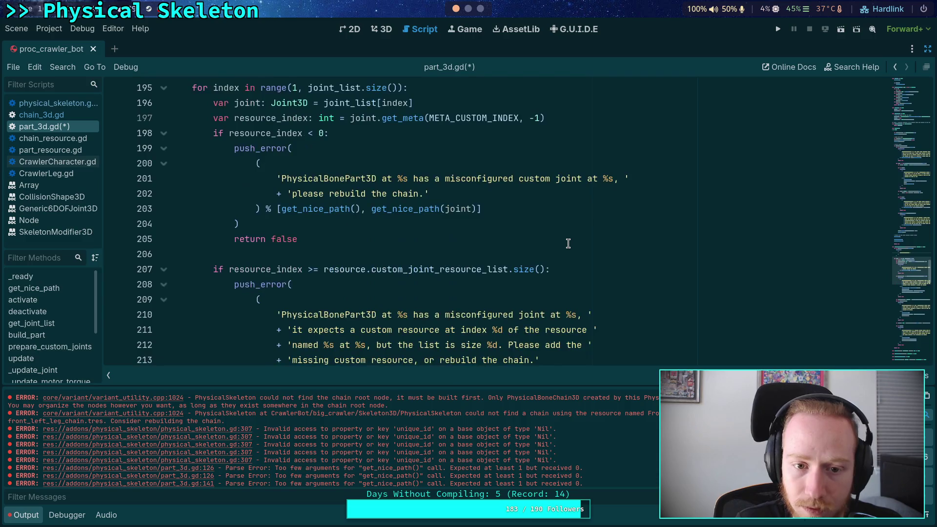
scroll(417, 203, up, 4)
text(at %s )
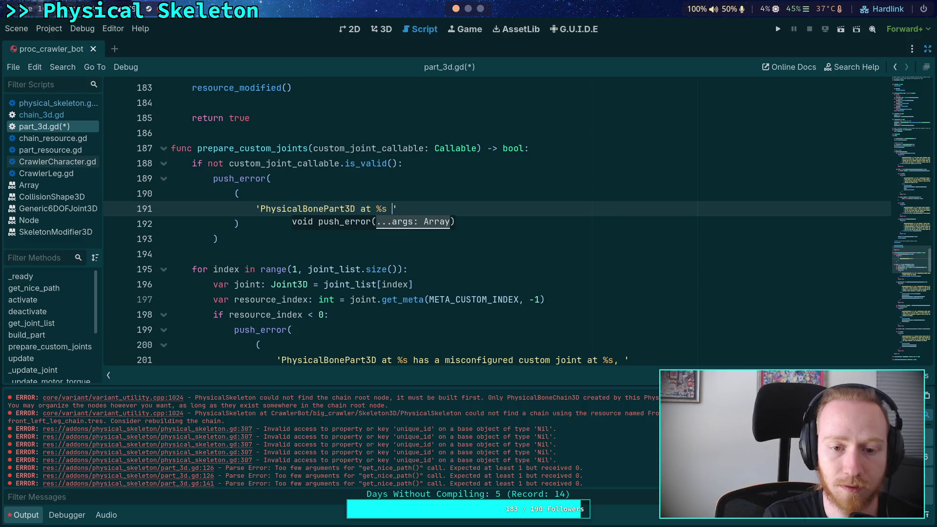
text(ethod )
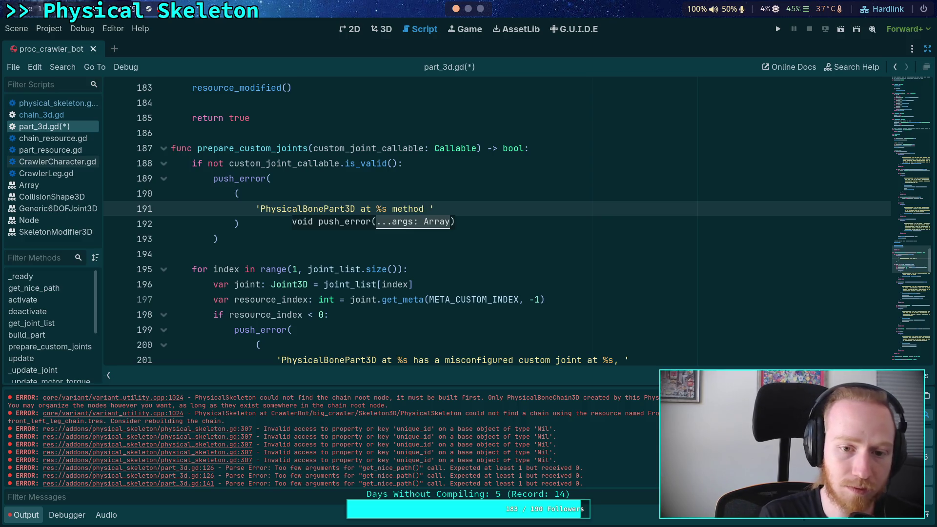
text(`prepare_custom_)
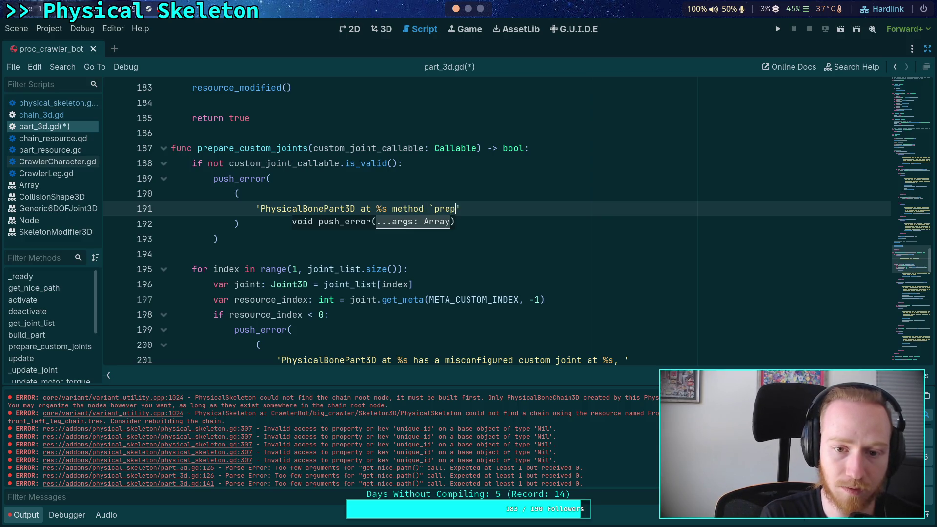
text(joinst)
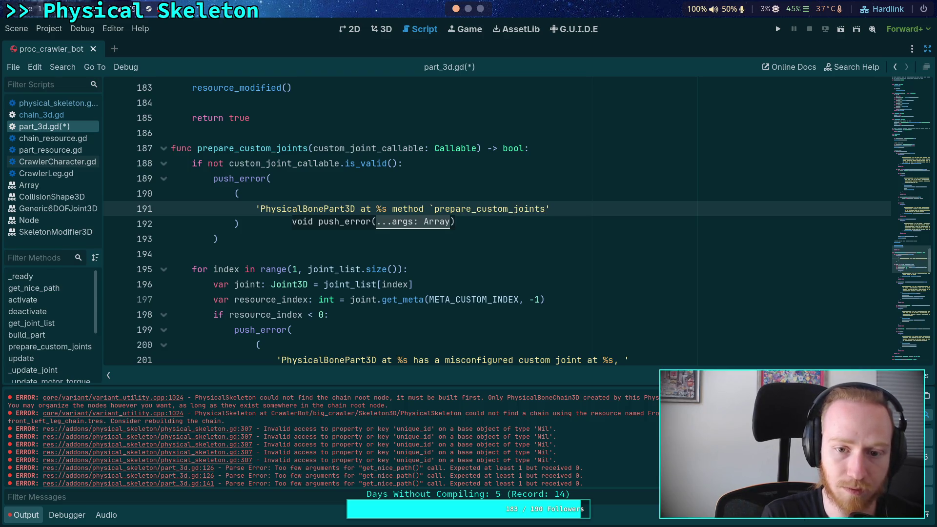
text(()` calle)
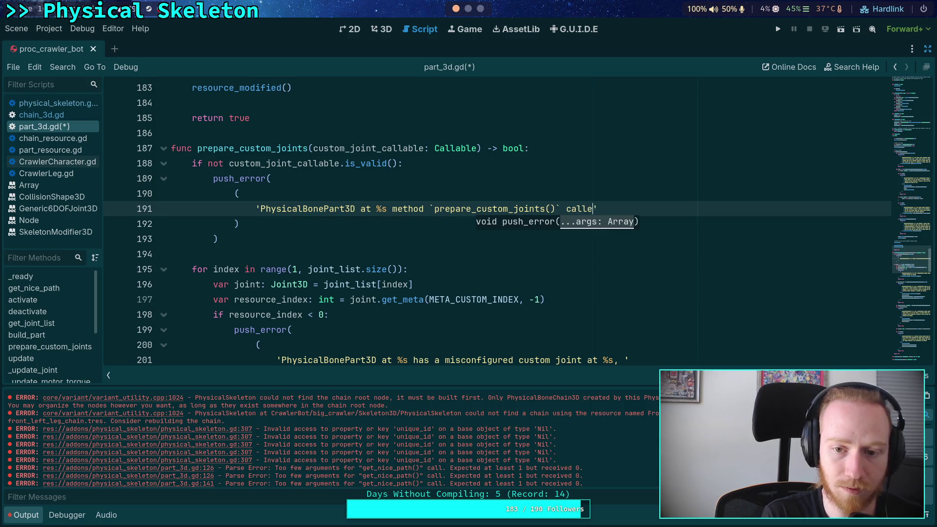
text(')
key(Return)
text(')
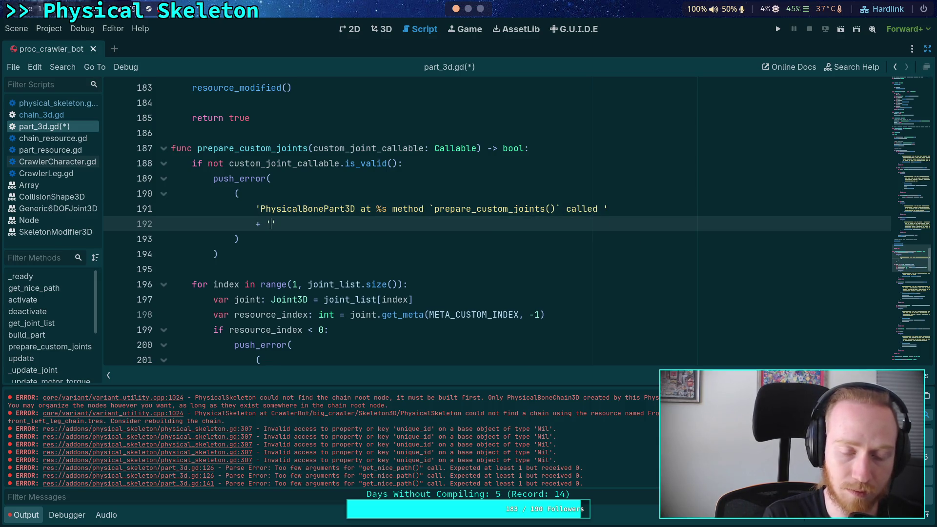
text(without a valid c)
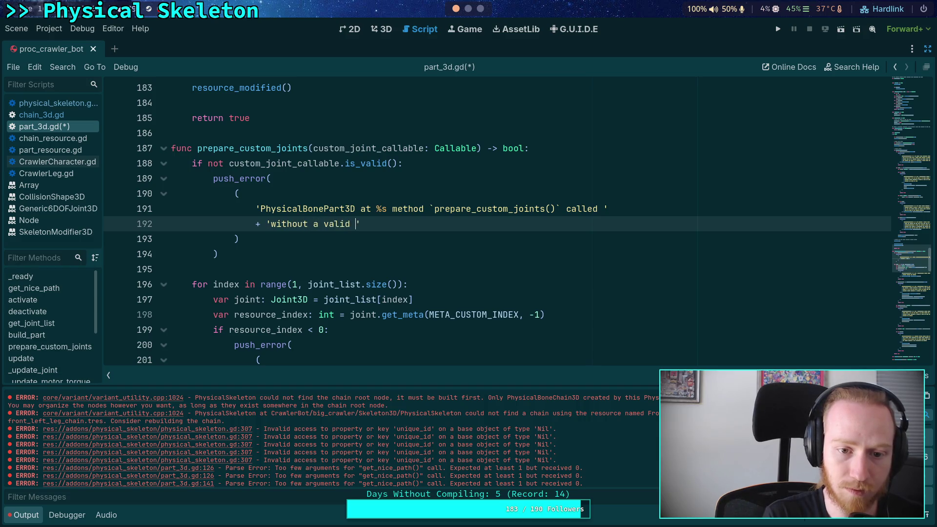
text(ustom j)
text(oint callable. Re)
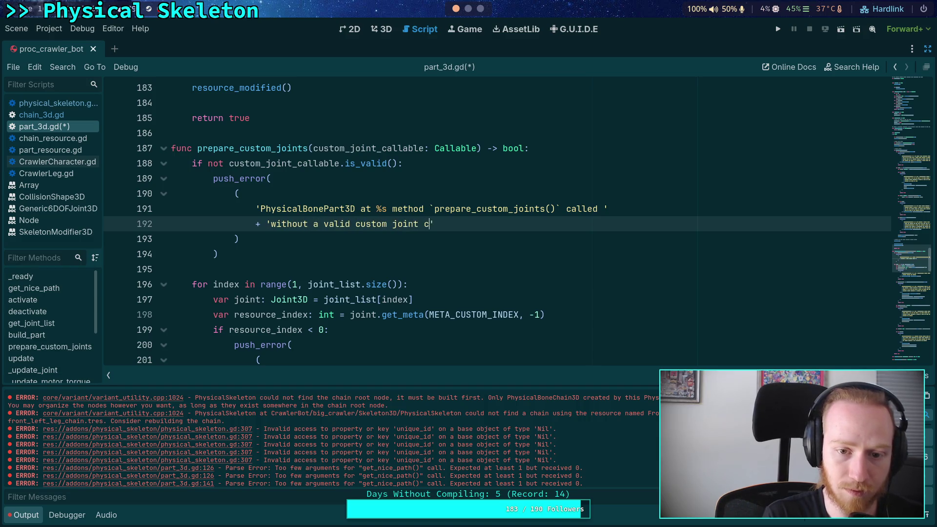
text(turning false.)
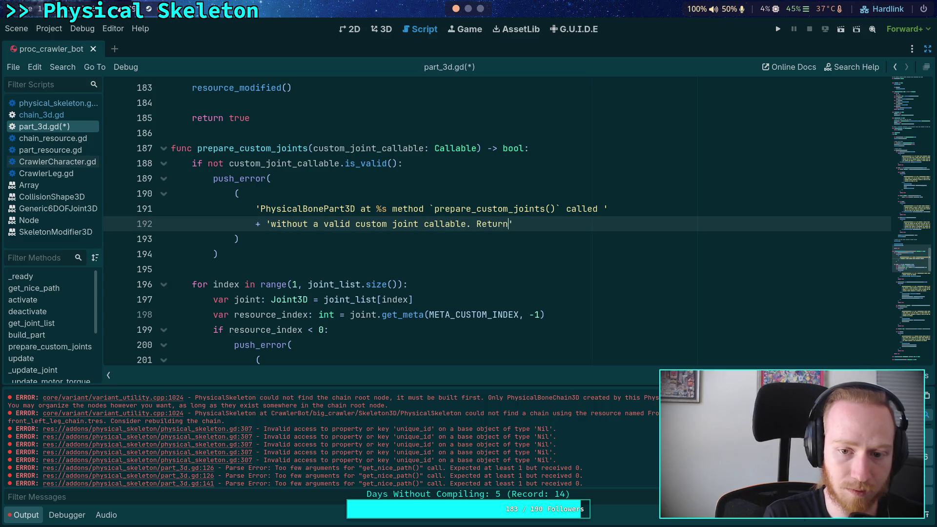
Step: Add 'return false', format the message with get_nice_path(), and save part_3d.gd
key(Down)
key(Down)
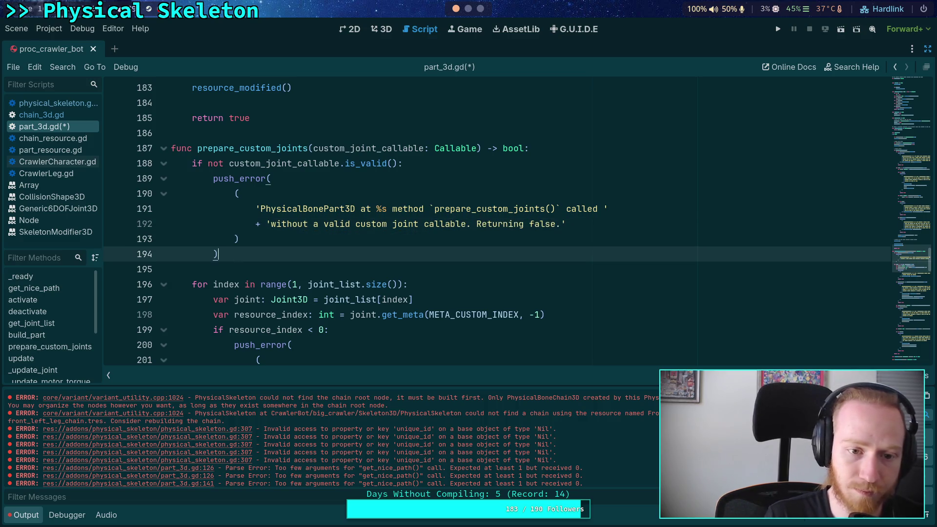
key(Return)
key(BackSpace)
key(BackSpace)
text(et)
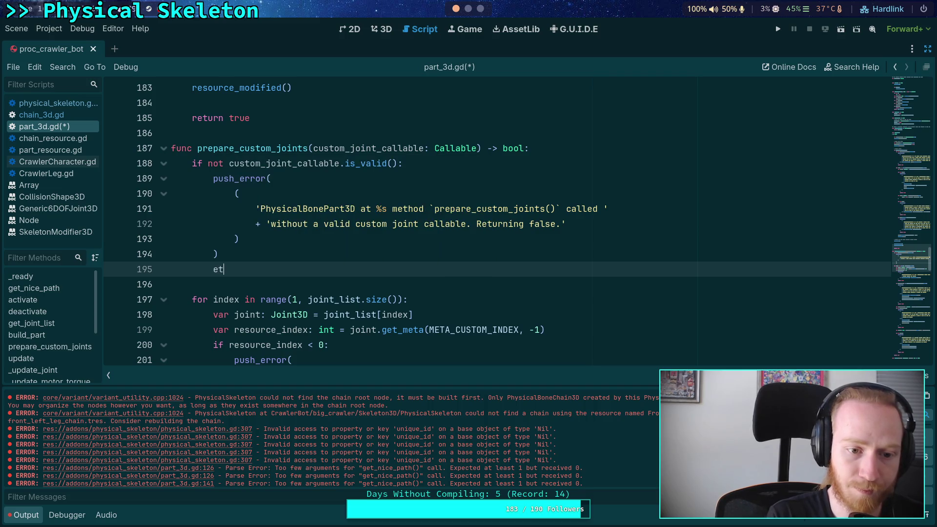
key(BackSpace)
key(BackSpace)
text(return false)
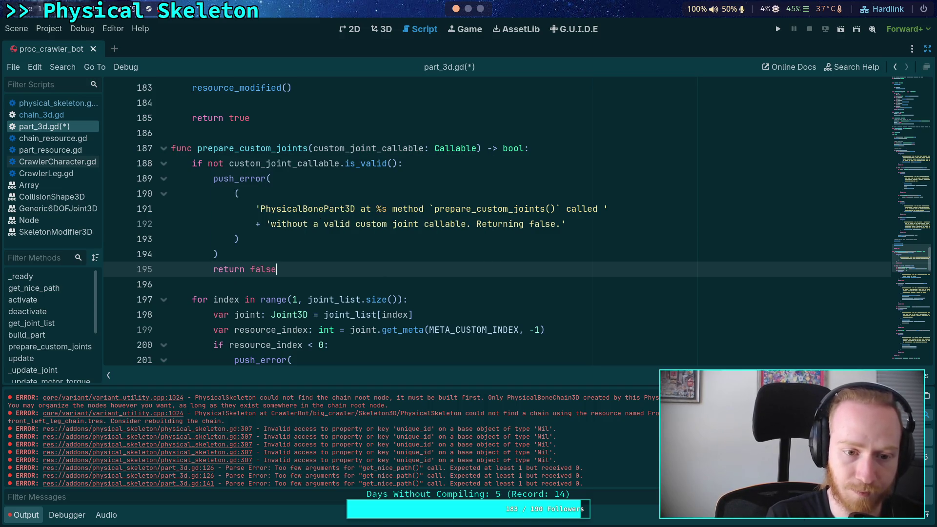
click(239, 239)
text($)
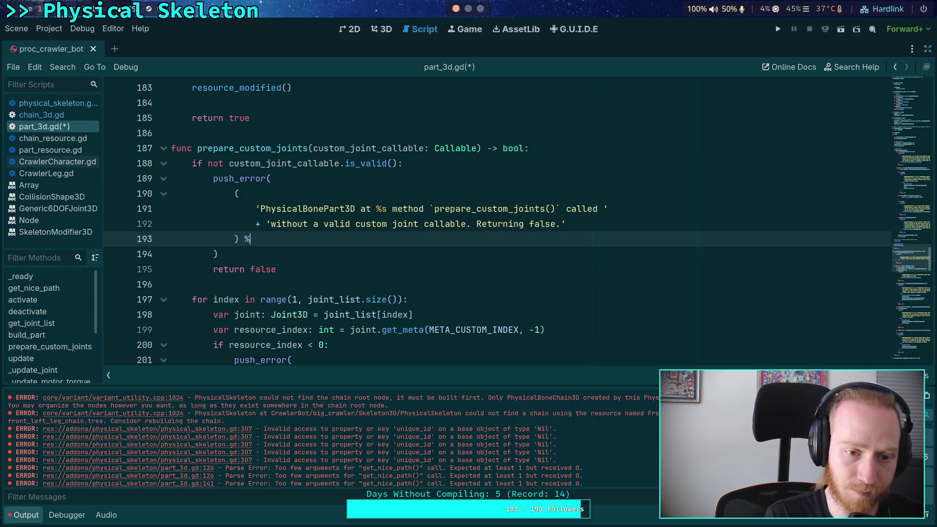
text( get_ni)
key(Return)
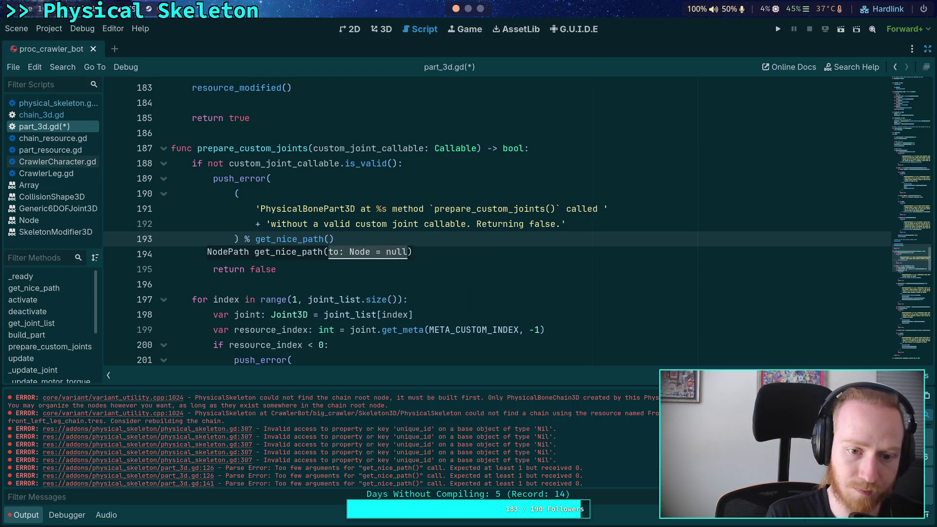
key(ctrl+s)
click(391, 295)
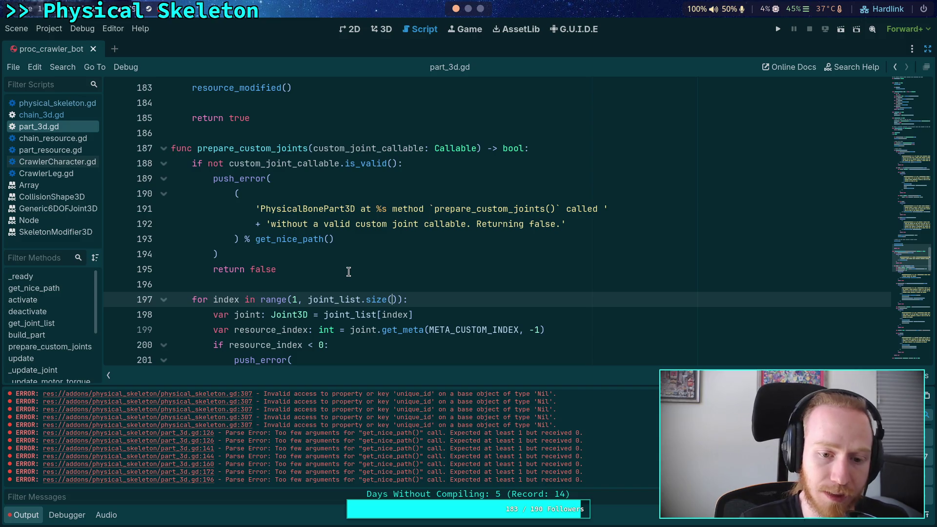
click(302, 194)
Step: Find get_nice_path and review its definition and null check on the 'to' argument
key(ctrl+f)
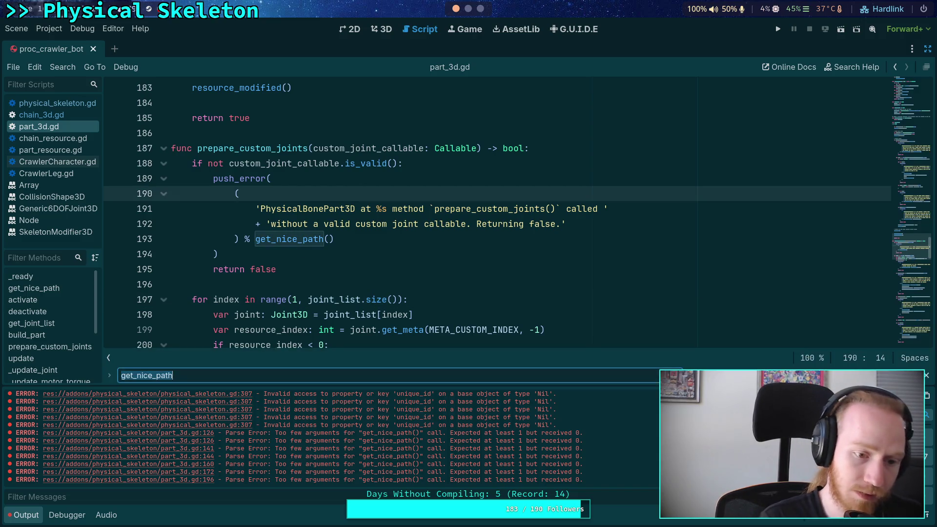
text(get_nice)
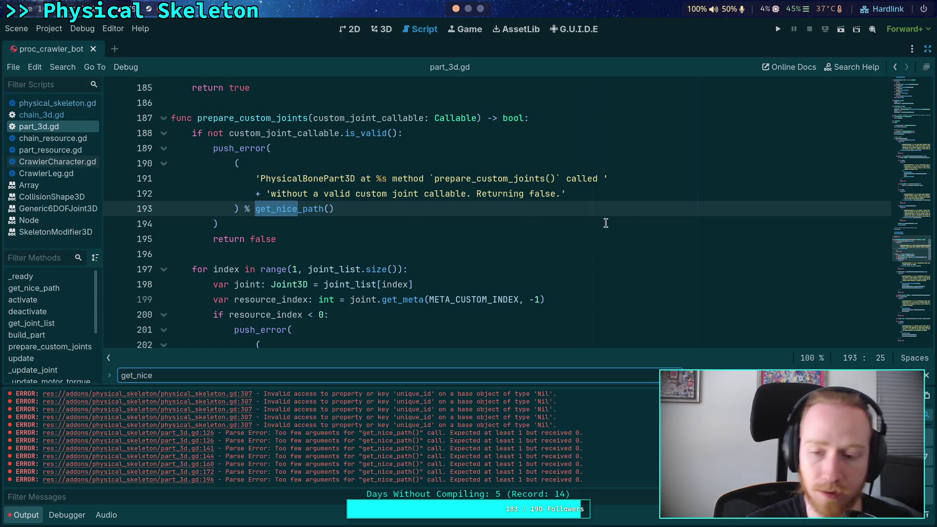
mouse_move(900, 230)
mouse_down()
mouse_move(900, 128)
mouse_move(900, 149)
mouse_up()
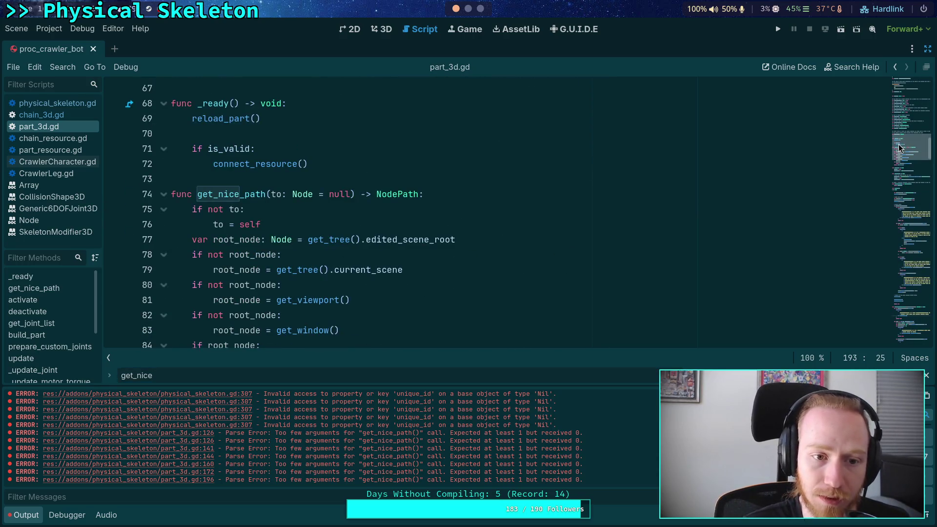
click(368, 208)
click(255, 195)
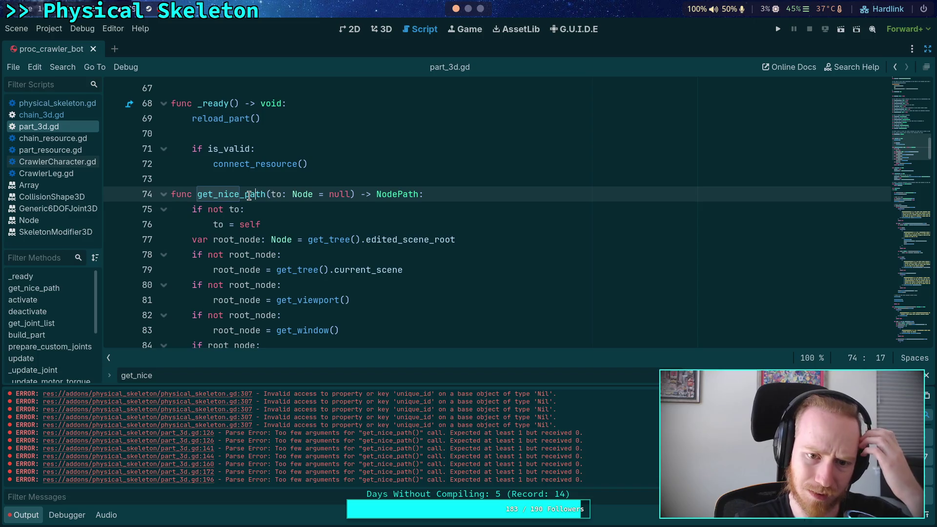
click(297, 208)
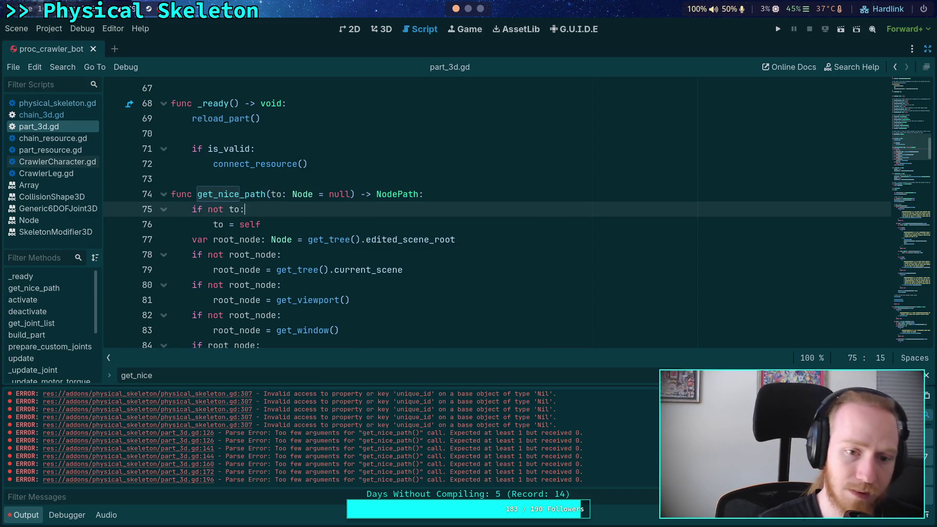
scroll(276, 220, down, 2)
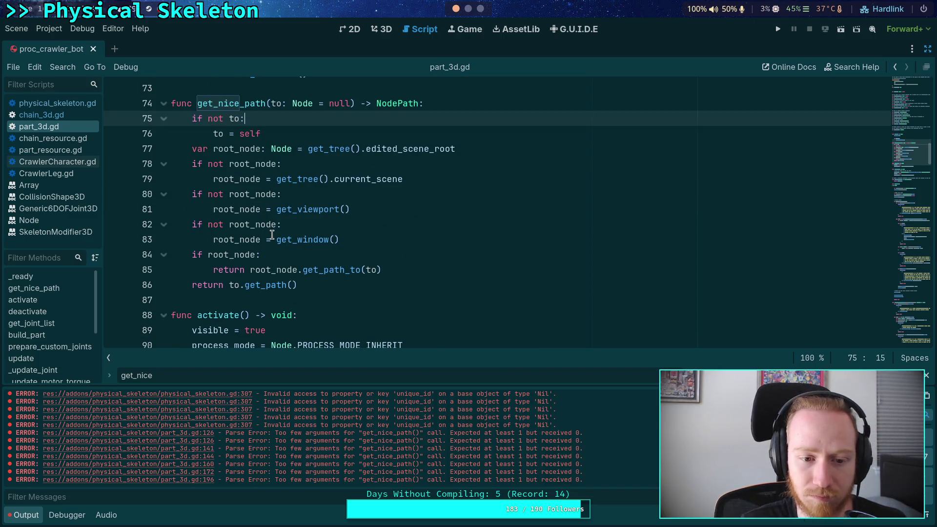
Step: Jump to the part_3d.gd:126 warning and inspect its get_nice_path() call
click(205, 435)
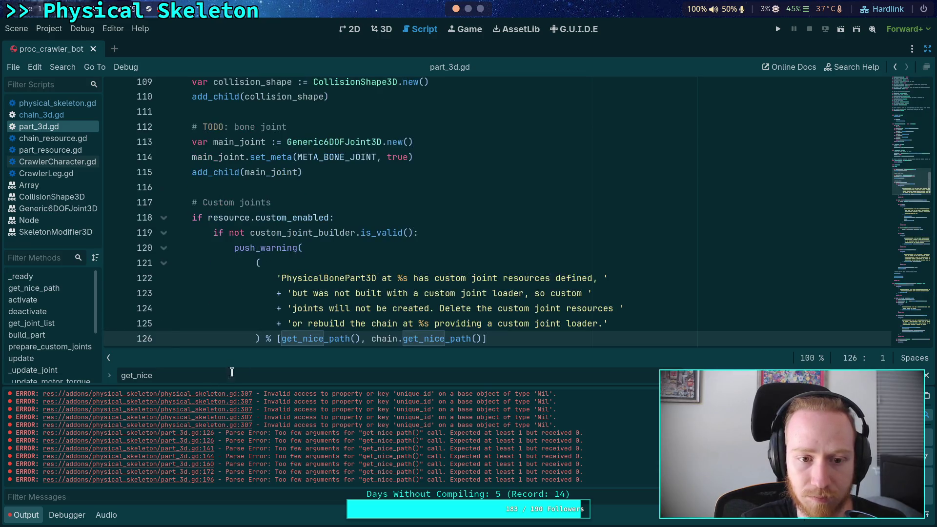
scroll(320, 251, down, 2)
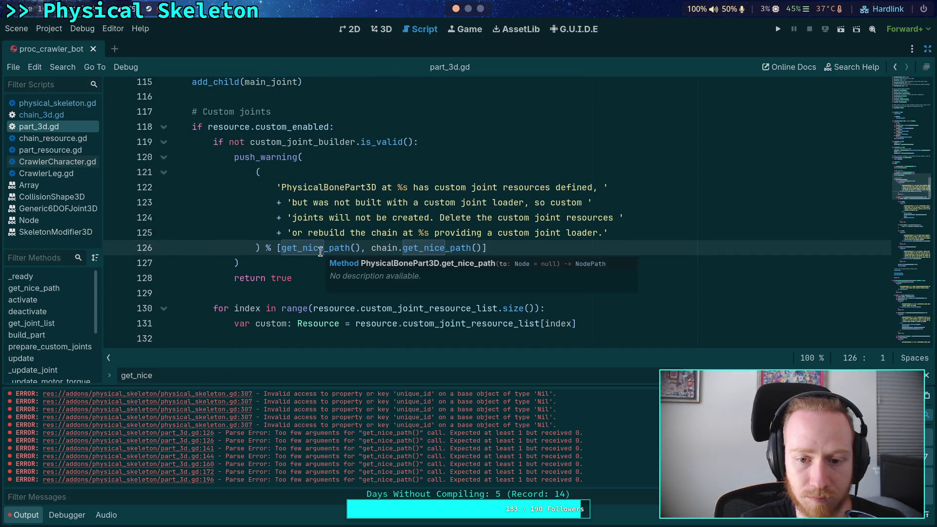
click(320, 249)
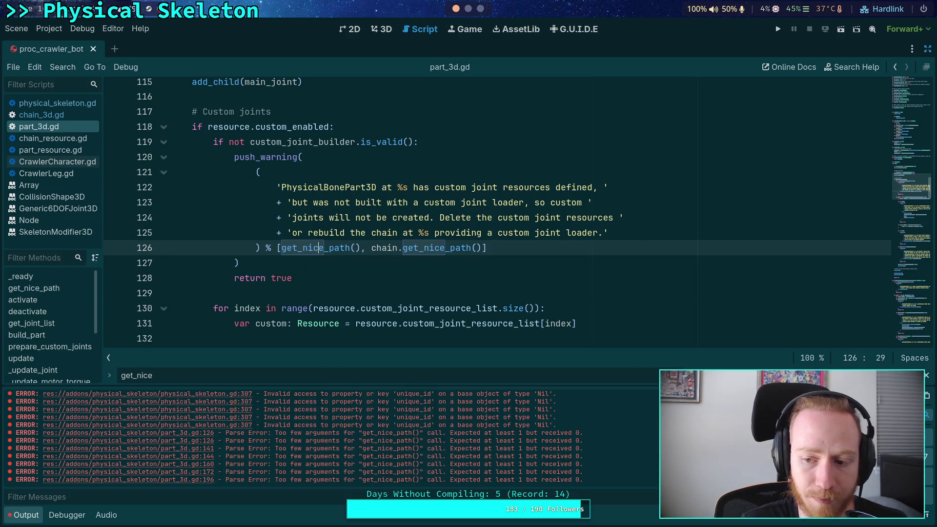
click(16, 28)
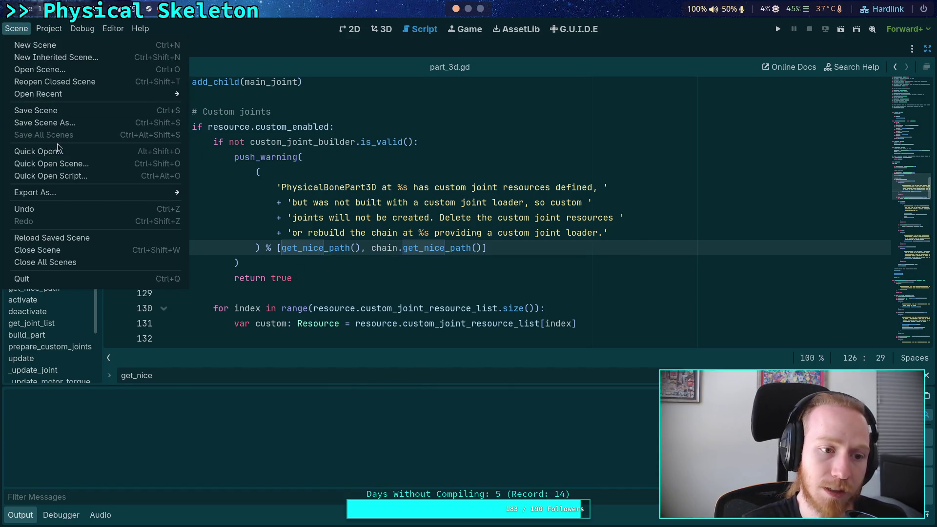
Step: Reload the saved scene, then look over chain_3d.gd after its skeleton check
click(52, 237)
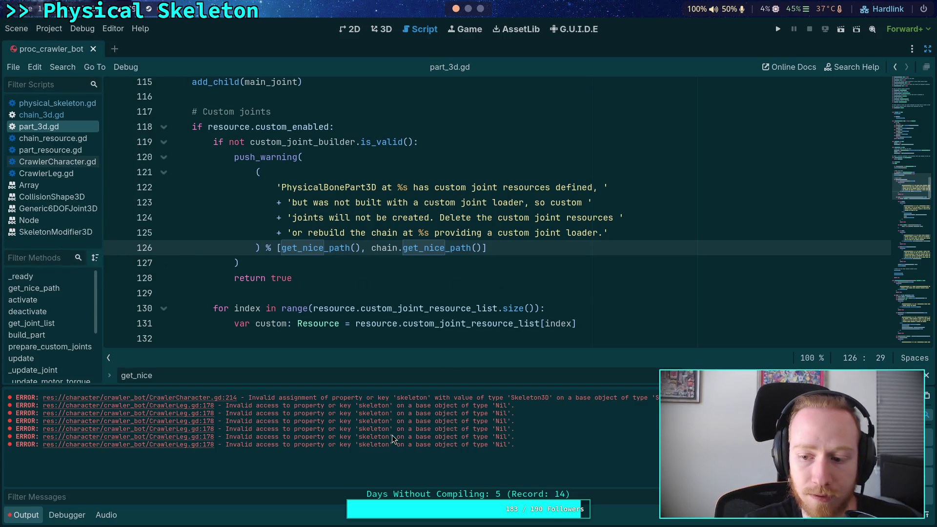
click(277, 248)
scroll(268, 273, up, 6)
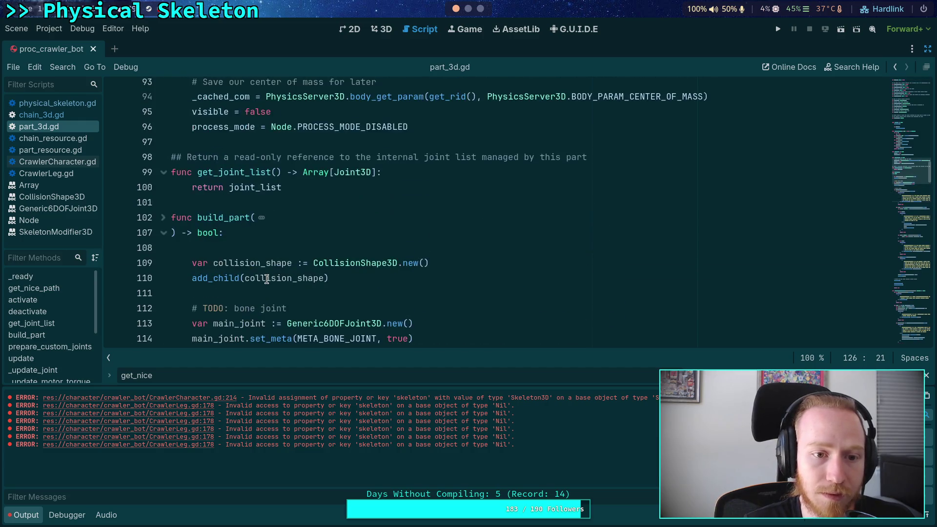
click(42, 114)
scroll(234, 207, up, 2)
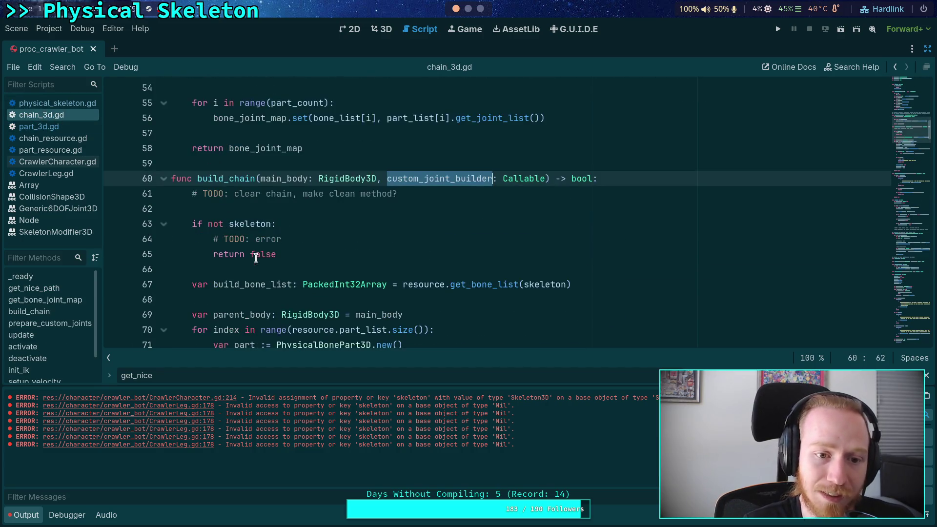
click(248, 271)
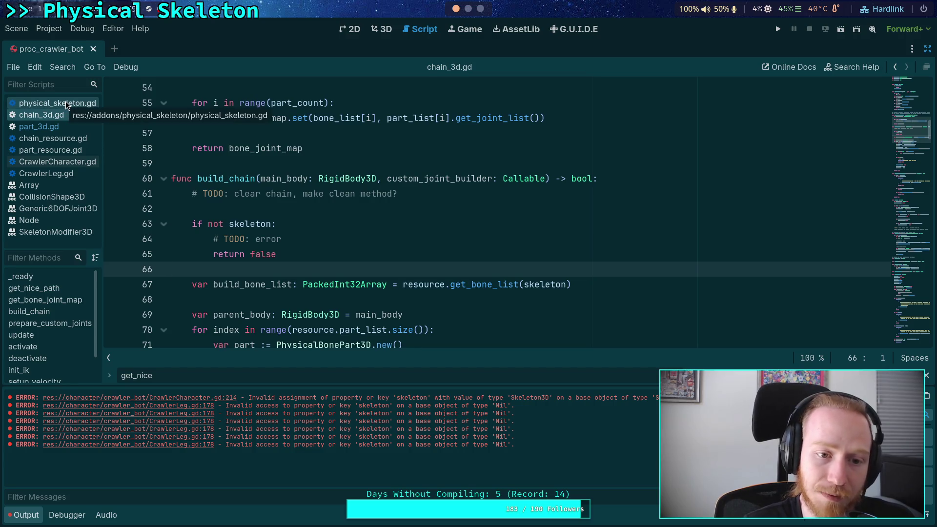
Step: Open physical_skeleton.gd at the unfinished 'if not chain_resource' line 281
click(65, 101)
scroll(333, 258, down, 2)
scroll(339, 258, up, 6)
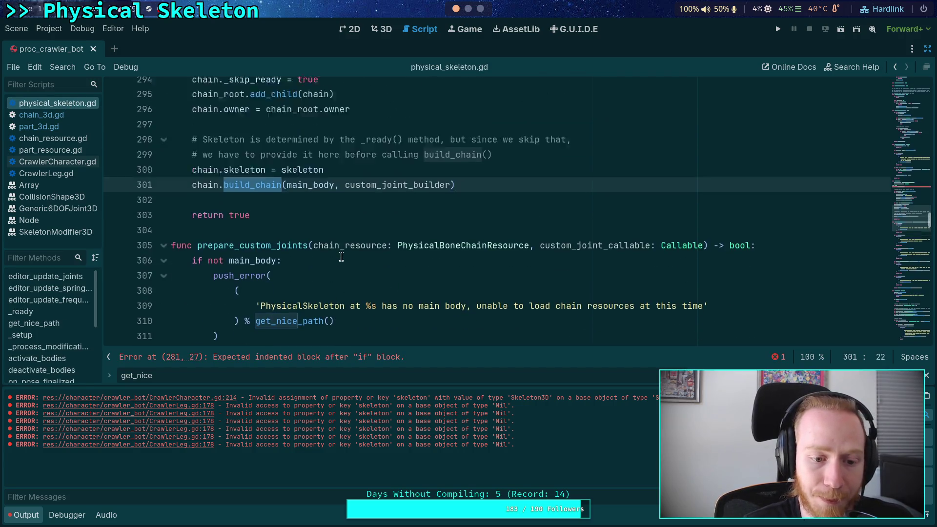
scroll(341, 257, up, 3)
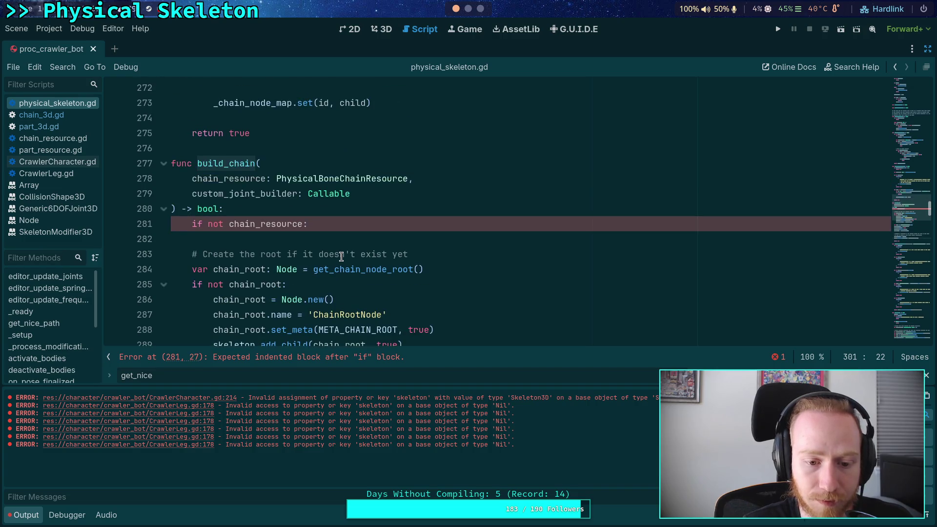
scroll(341, 257, up, 1)
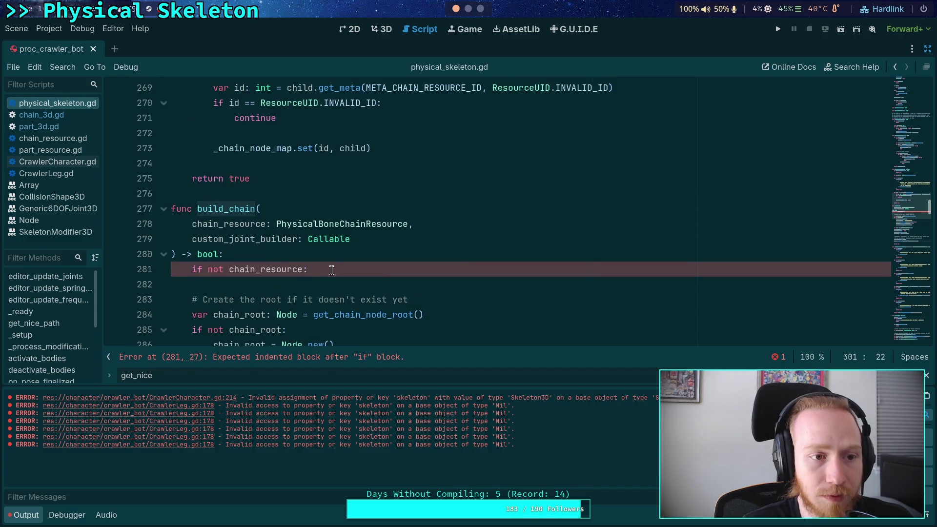
click(332, 270)
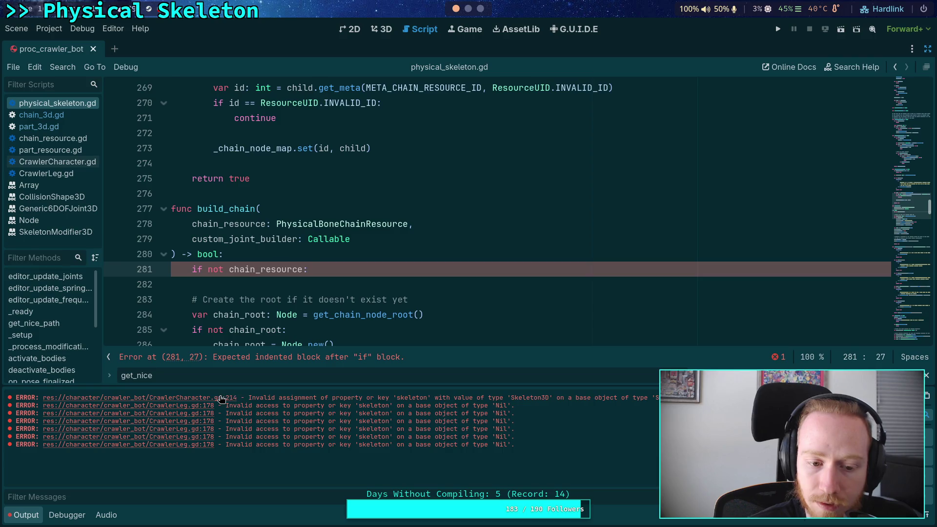
Step: Follow the CrawlerCharacter.gd:214 error and read the PhysicalSkeleton docs' skeleton property
click(221, 398)
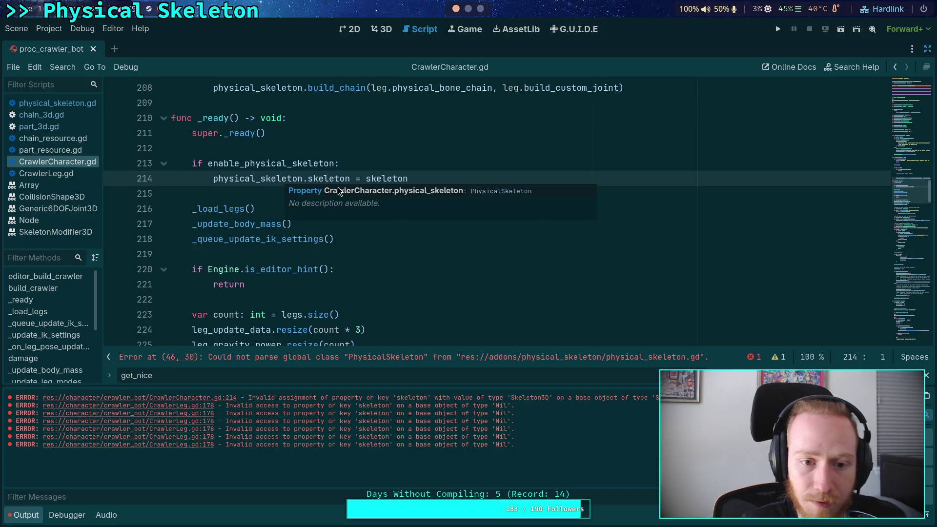
mouse_move(273, 177)
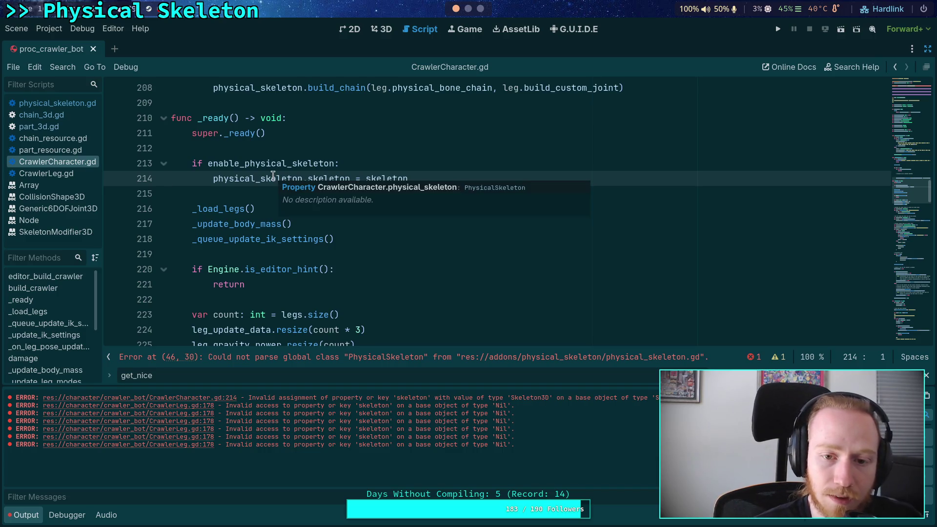
click(491, 190)
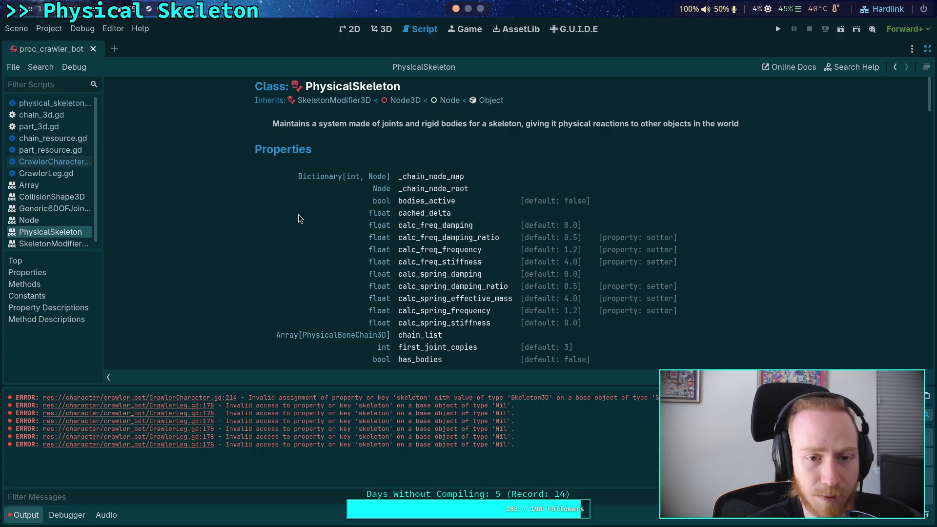
scroll(299, 215, down, 7)
scroll(317, 227, up, 10)
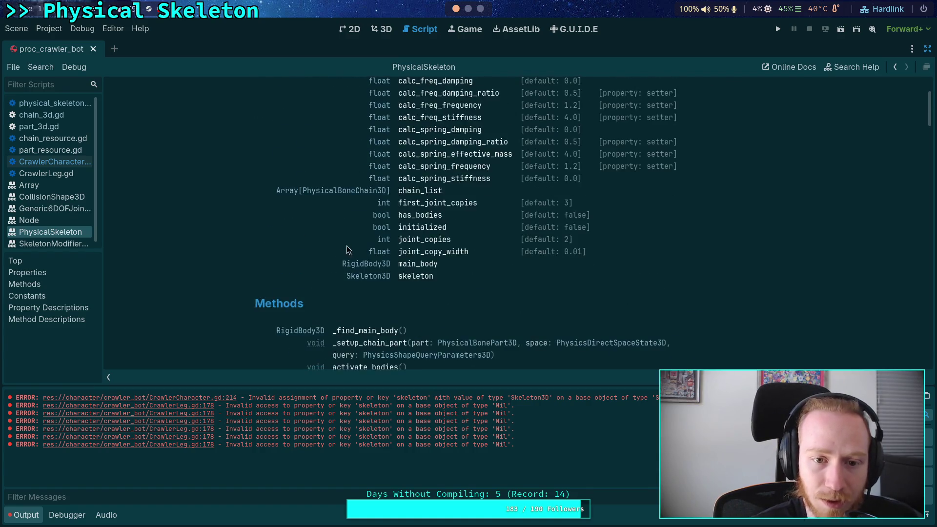
scroll(440, 335, down, 5)
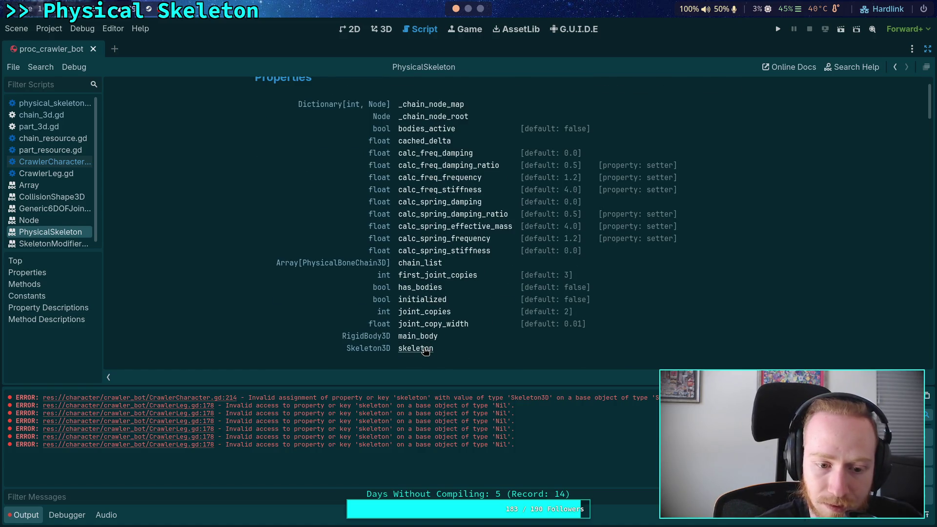
click(425, 349)
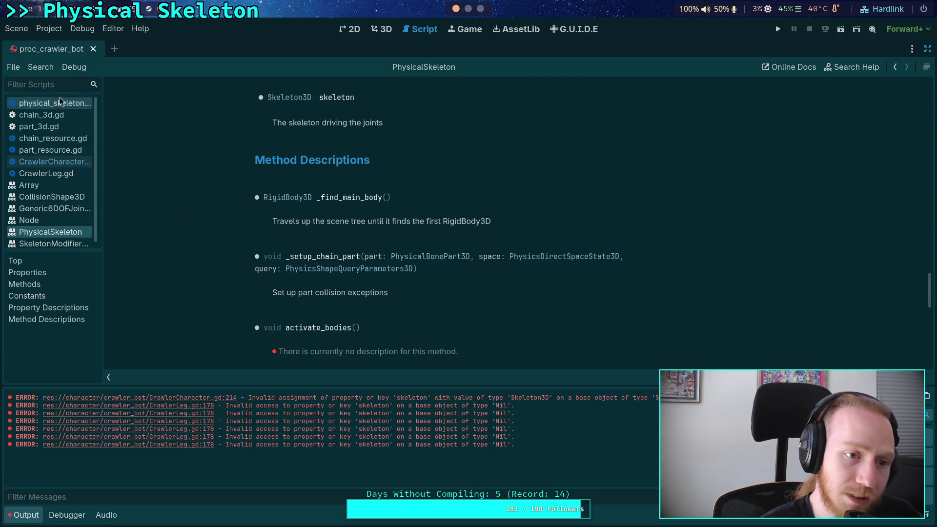
Step: Return to physical_skeleton.gd's line 281 chain_resource check, ready to write its body
click(59, 102)
drag(309, 269, 192, 269)
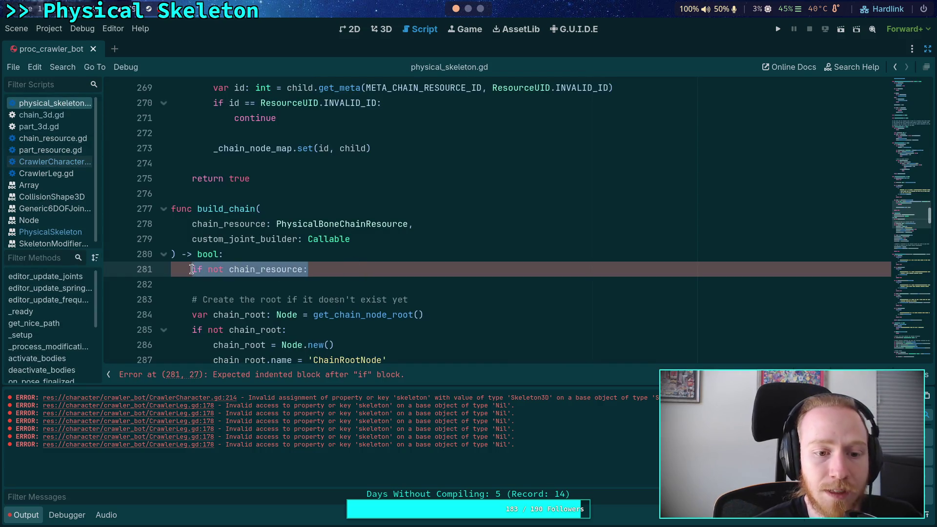
click(394, 288)
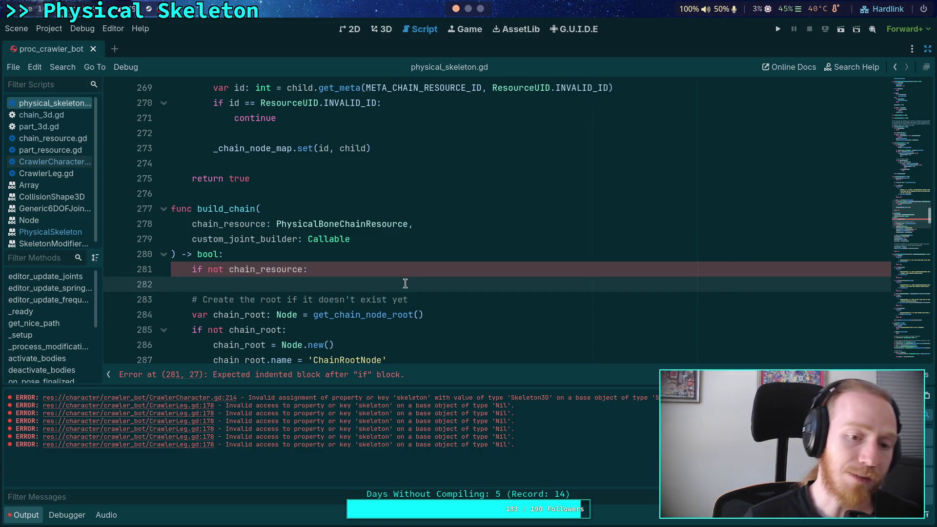
Step: Start a push_error under the guard: 'PhysicalSkeleton at %s method `build_chain()` called without'
key(Return)
key(Up)
text(push)
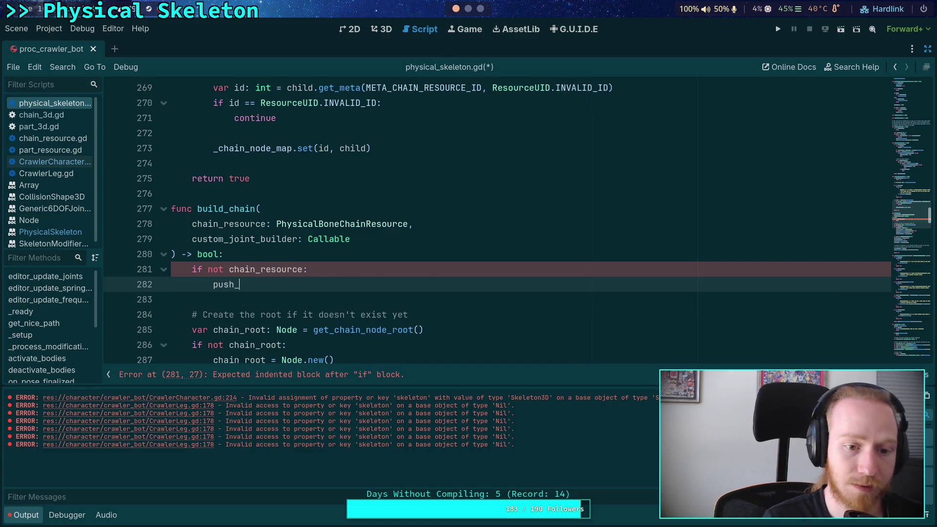
key(Return)
key(Return)
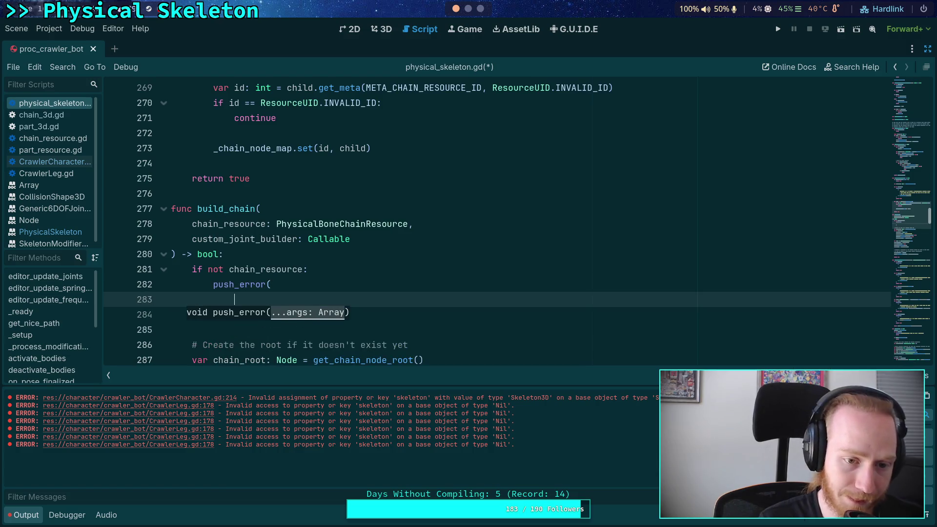
text((''))
key(Return)
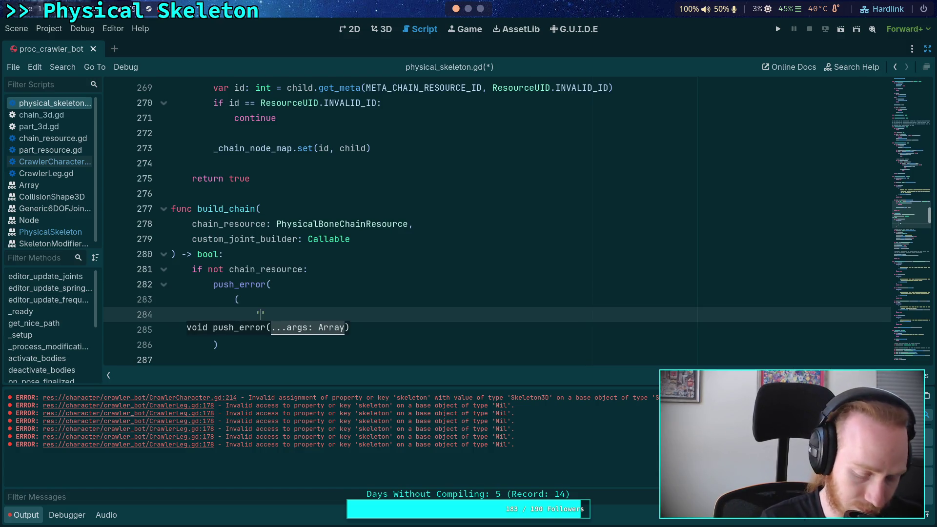
text(PhysicalSkeleton)
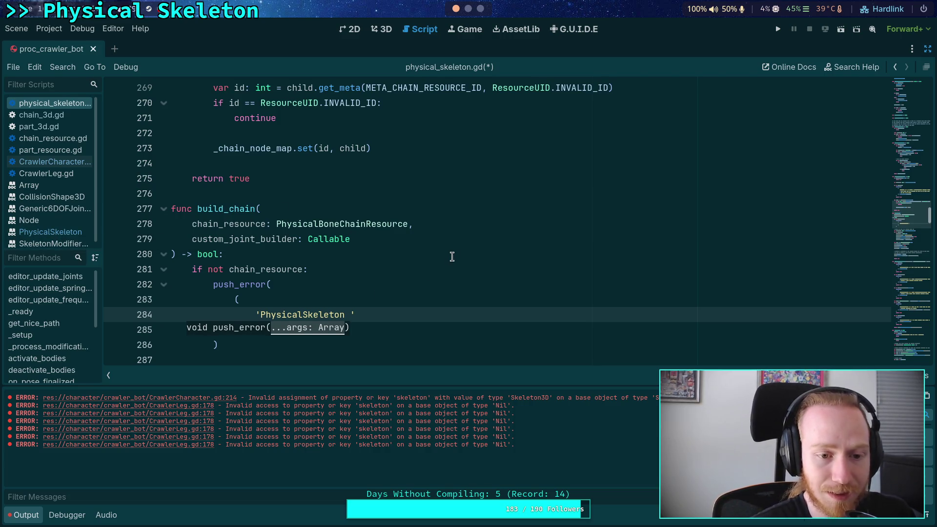
scroll(452, 257, down, 1)
text(at %)
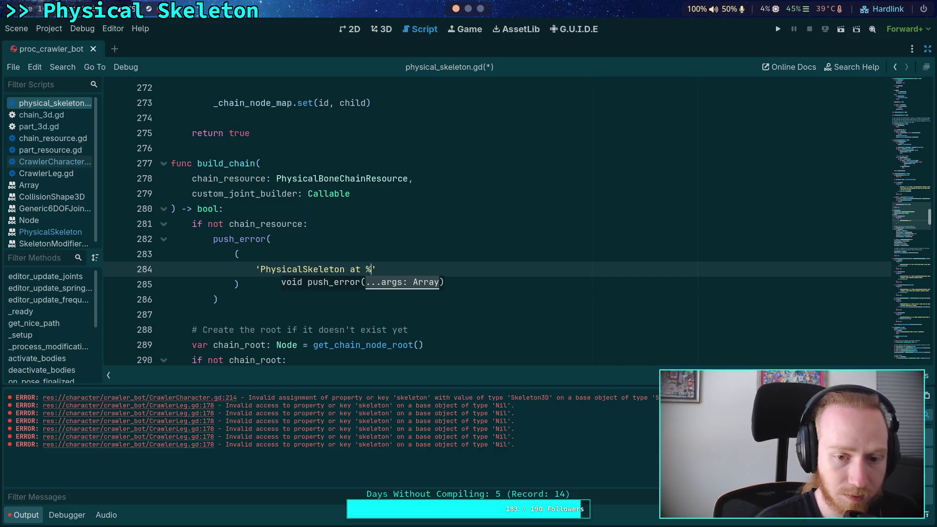
text(s method )
text(`build_chain()` called w)
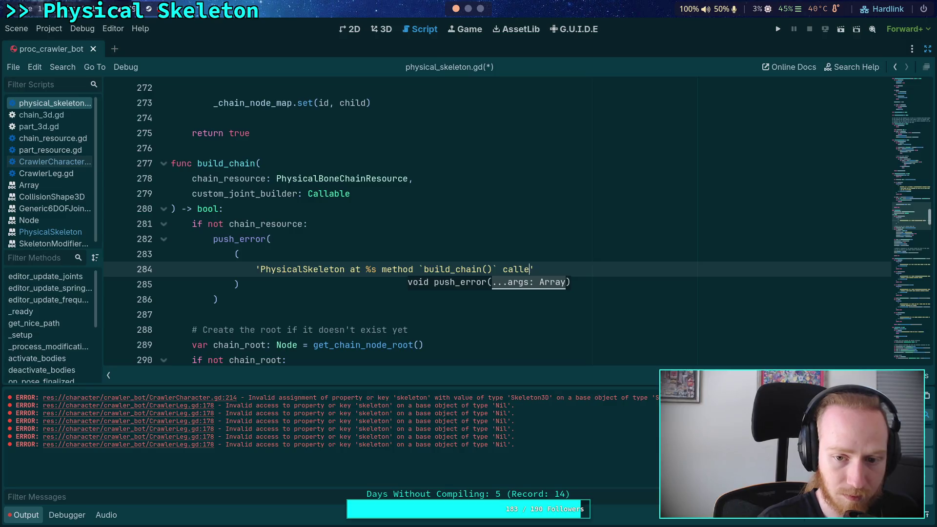
text(ithout a)
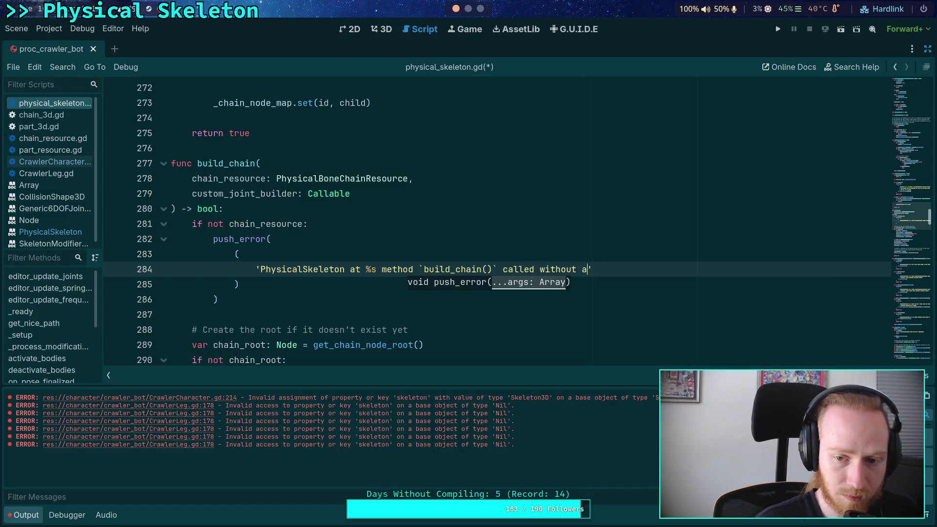
Step: Finish the message on a concatenated line with 'a chain resource. Returning false.'
key(Return)
text(+)
key(Escape)
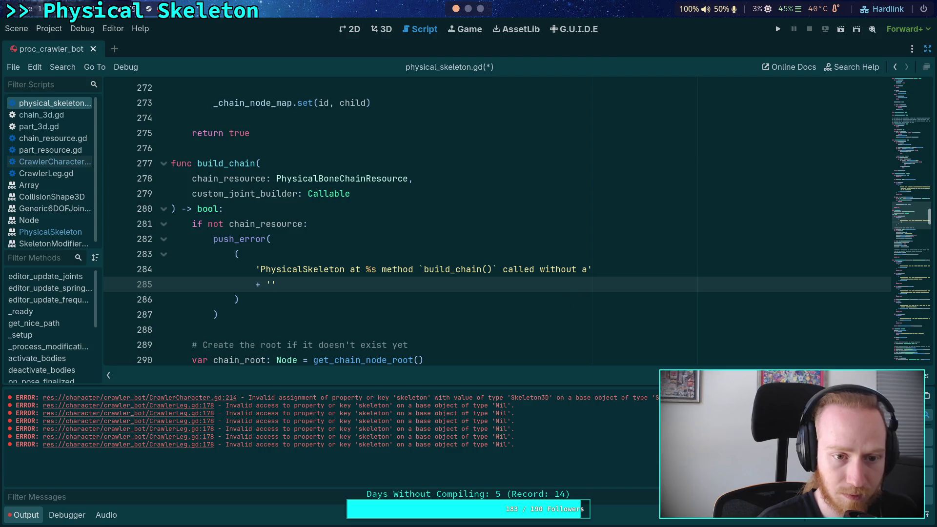
key(BackSpace)
text(ch)
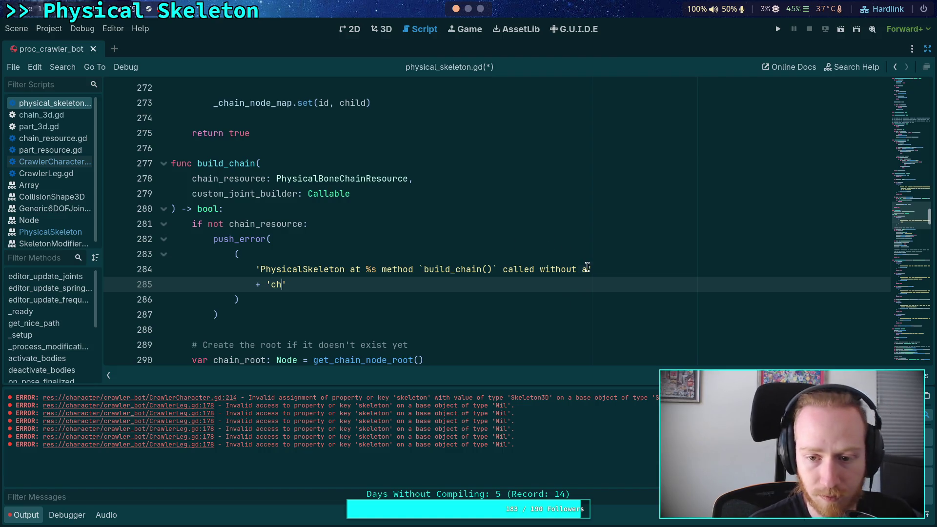
click(590, 269)
click(283, 284)
text(ain res)
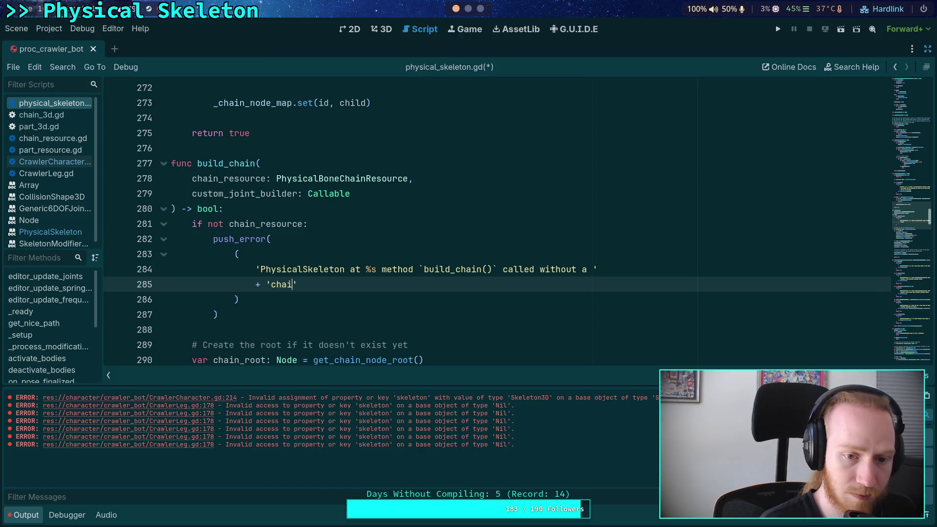
text(ource. )
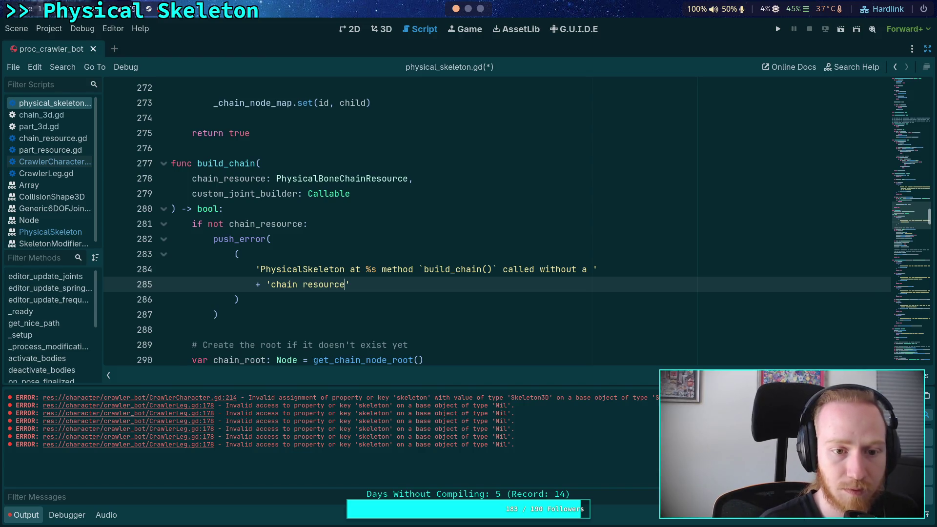
text(Returning )
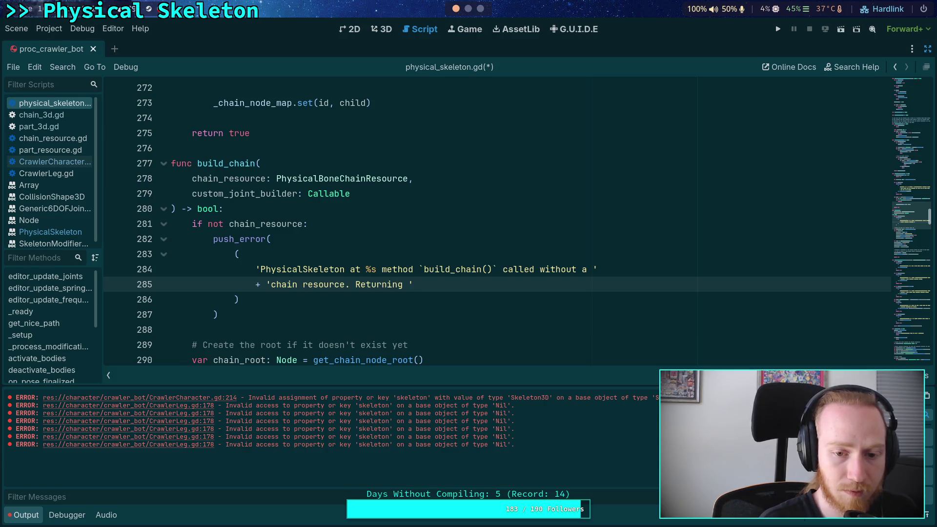
text(false.)
Step: Format the message with get_nice_path(), add 'return false', save, and clear the Output
click(239, 299)
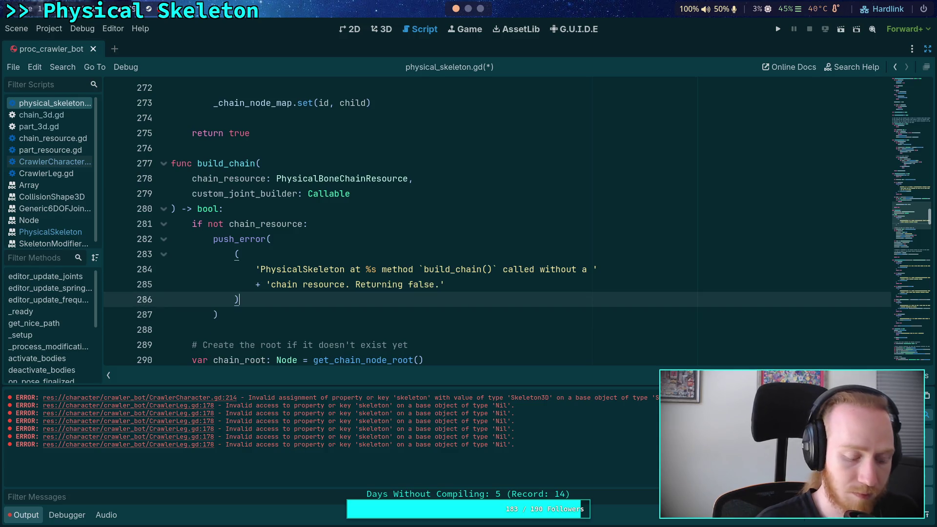
text(%get_ni)
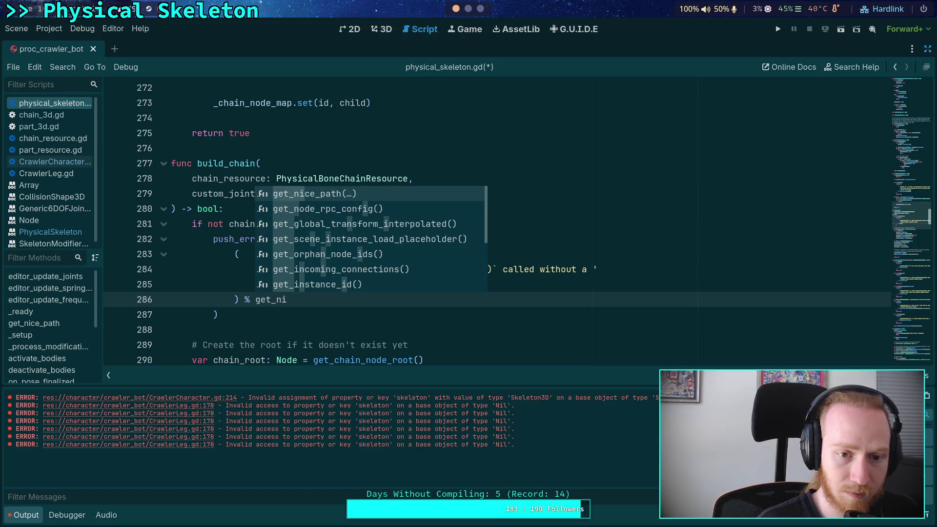
key(Return)
key(Down)
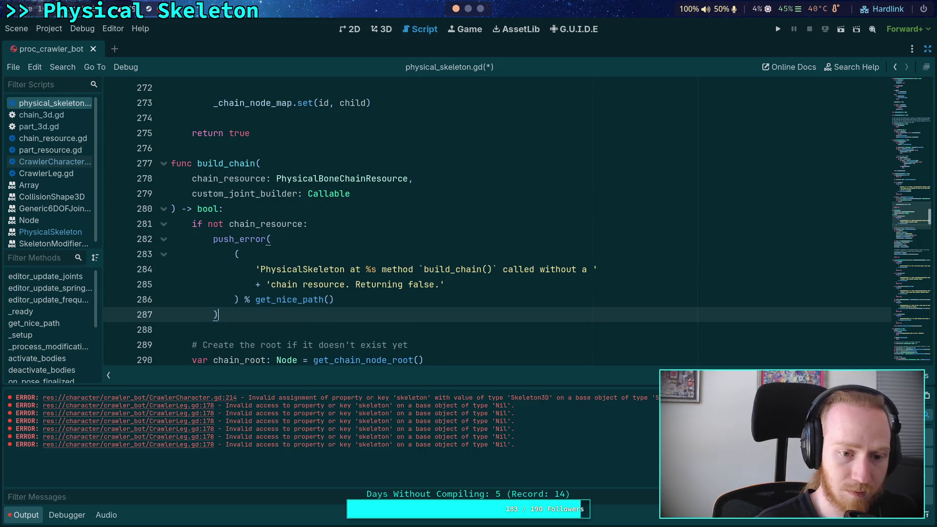
key(Return)
text(return )
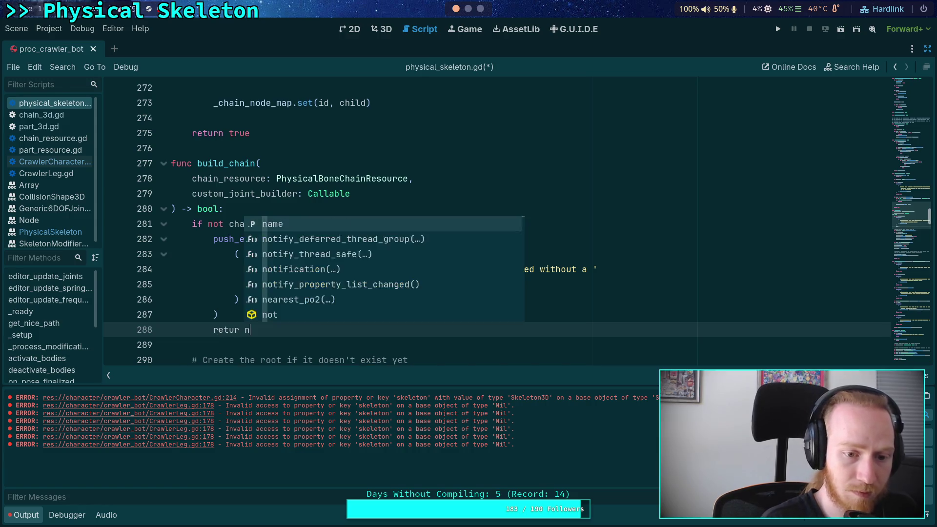
text(false)
key(ctrl+s)
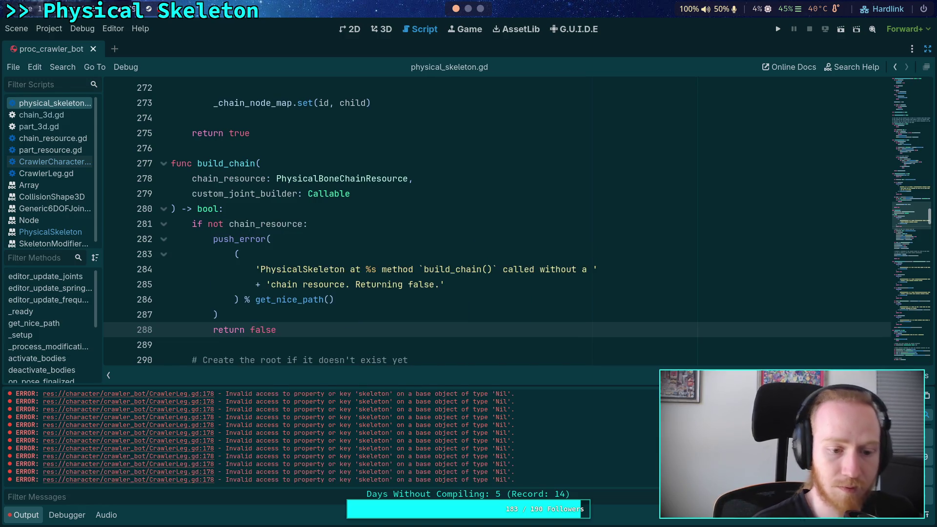
key(ctrl+alt+k)
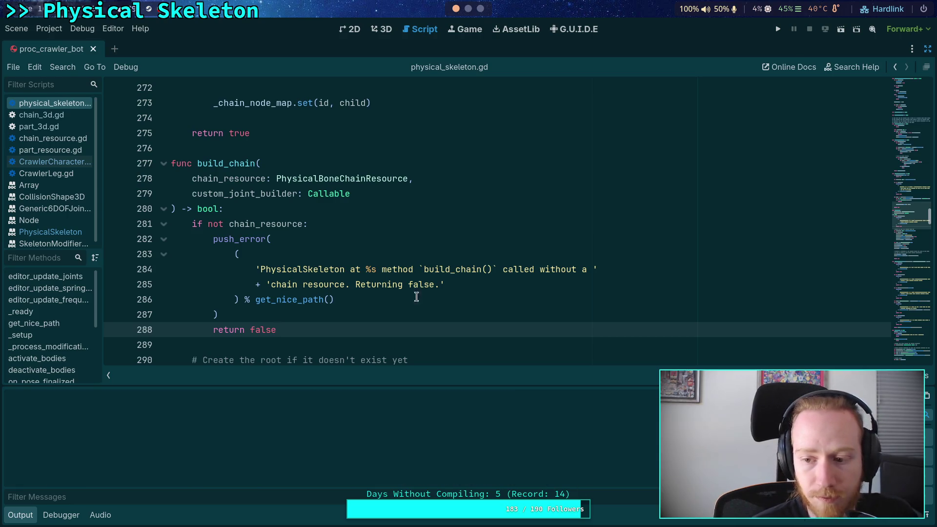
Step: Reload the saved scene and enlarge the Output panel to show the new errors
click(16, 29)
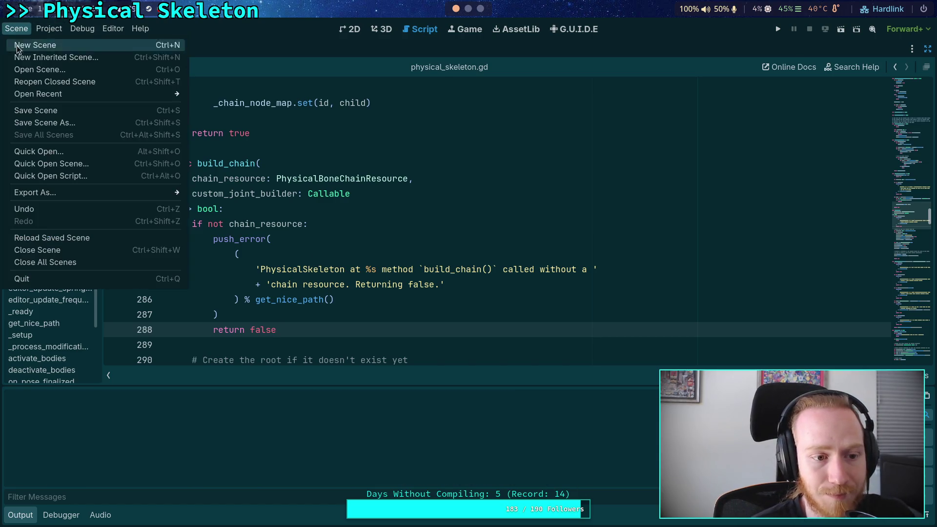
click(110, 234)
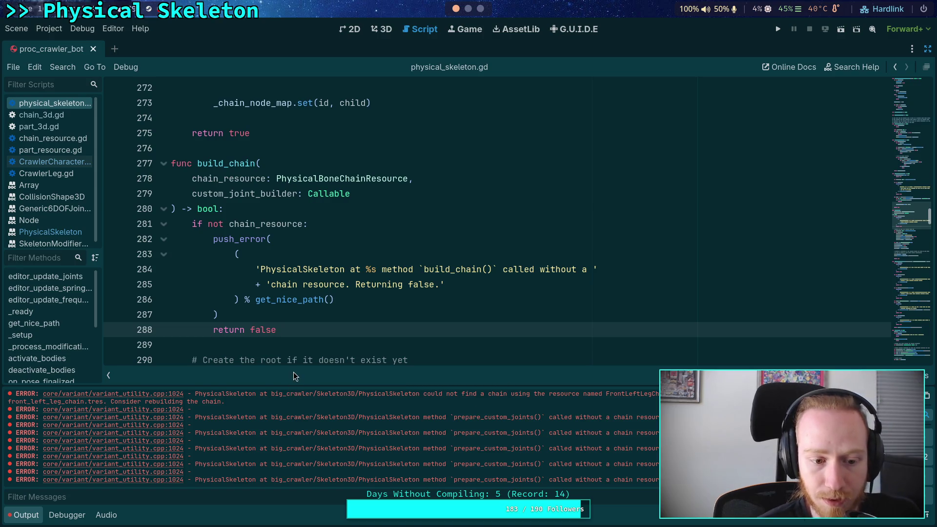
drag(334, 386, 338, 362)
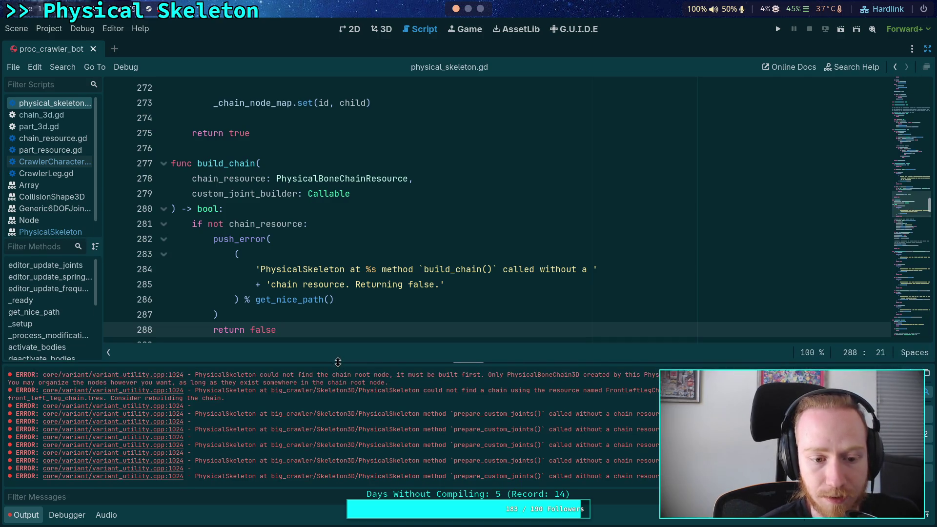
scroll(316, 288, down, 1)
Step: Search the script for push_error calls
click(318, 271)
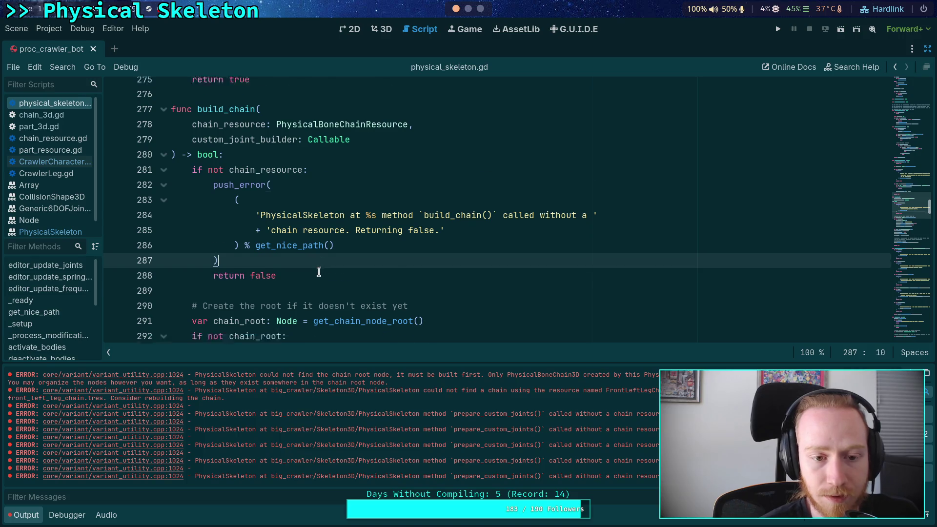
scroll(318, 271, down, 3)
scroll(349, 256, up, 3)
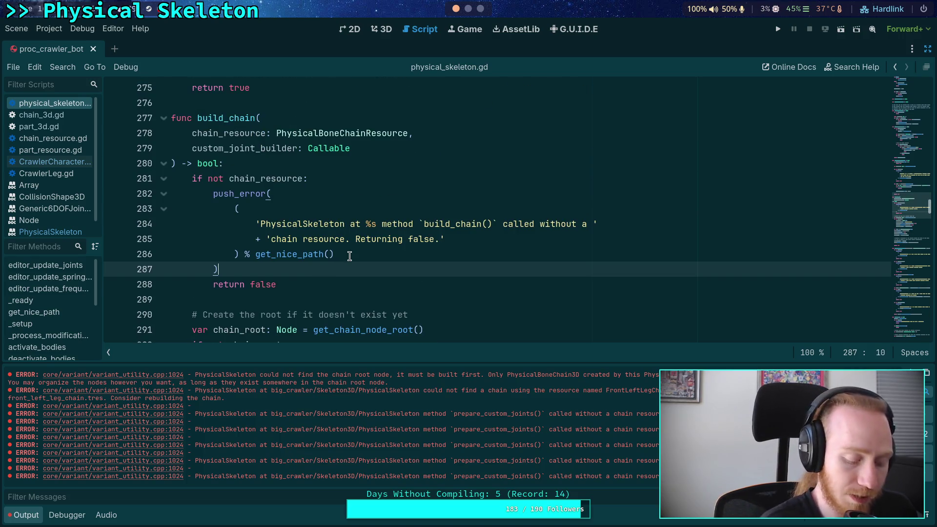
key(ctrl+f)
text(push_error)
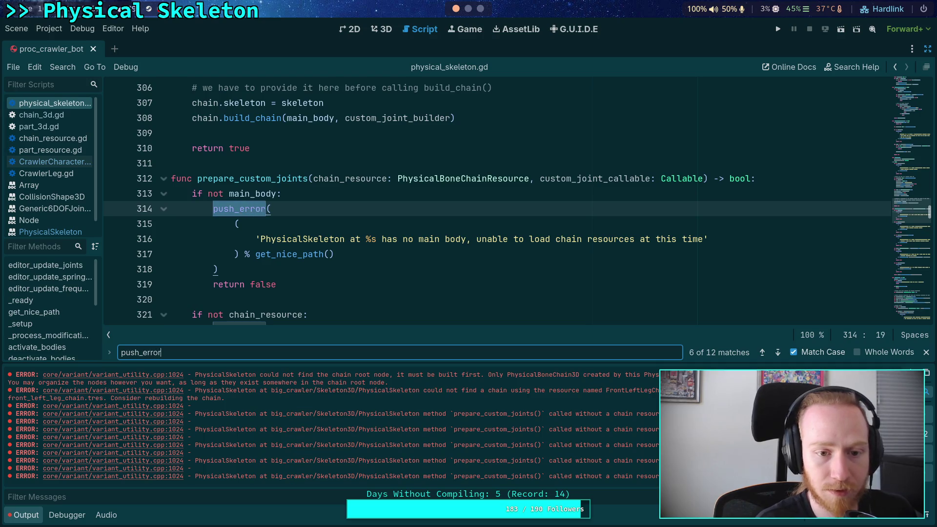
Step: In CrawlerCharacter.gd line 311, begin the message string inside the empty push_error() call
click(49, 162)
scroll(318, 232, down, 4)
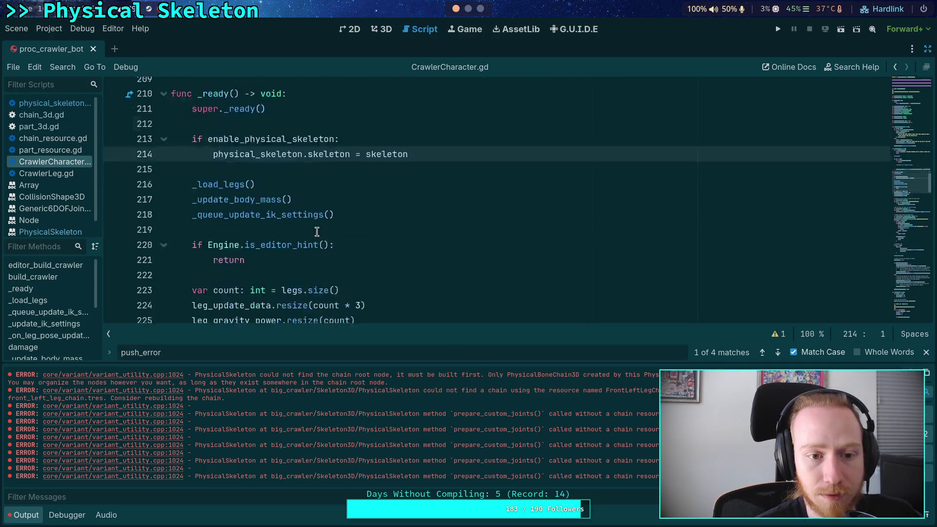
scroll(315, 232, up, 10)
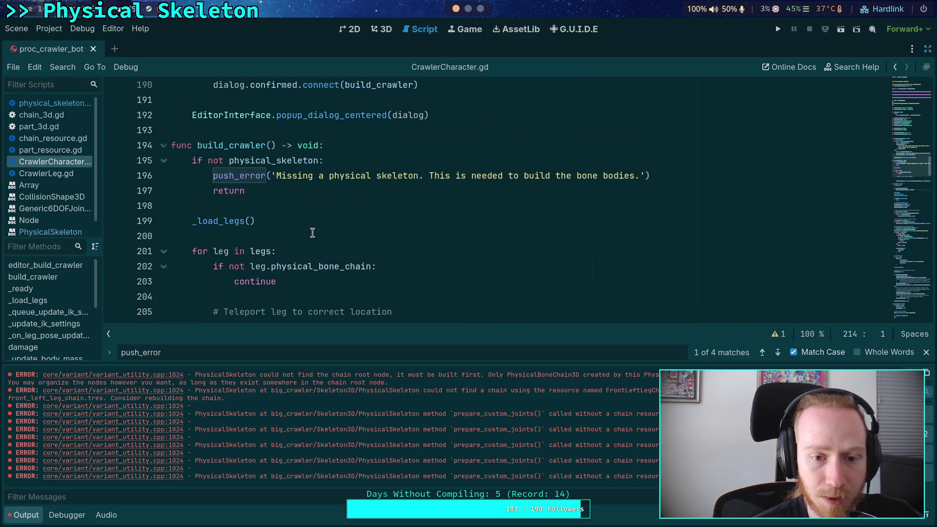
scroll(313, 232, down, 1)
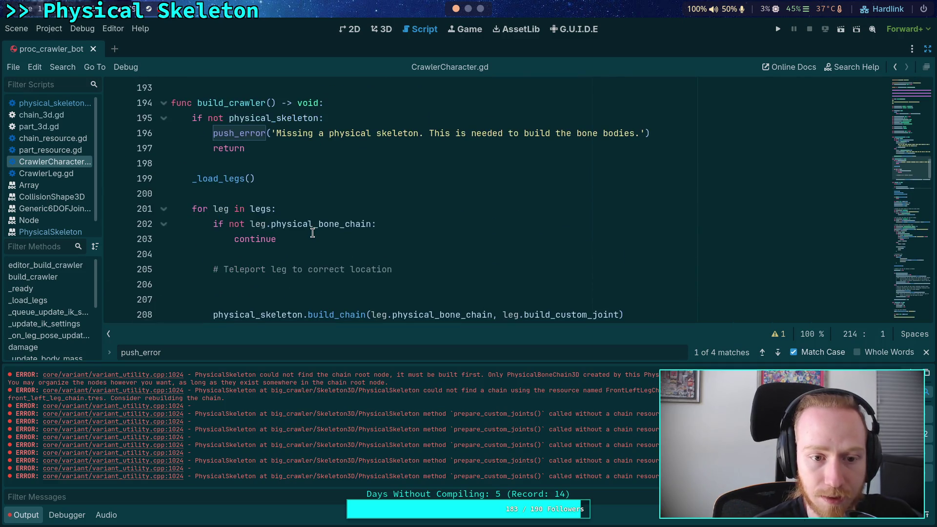
scroll(313, 233, up, 3)
scroll(312, 233, down, 8)
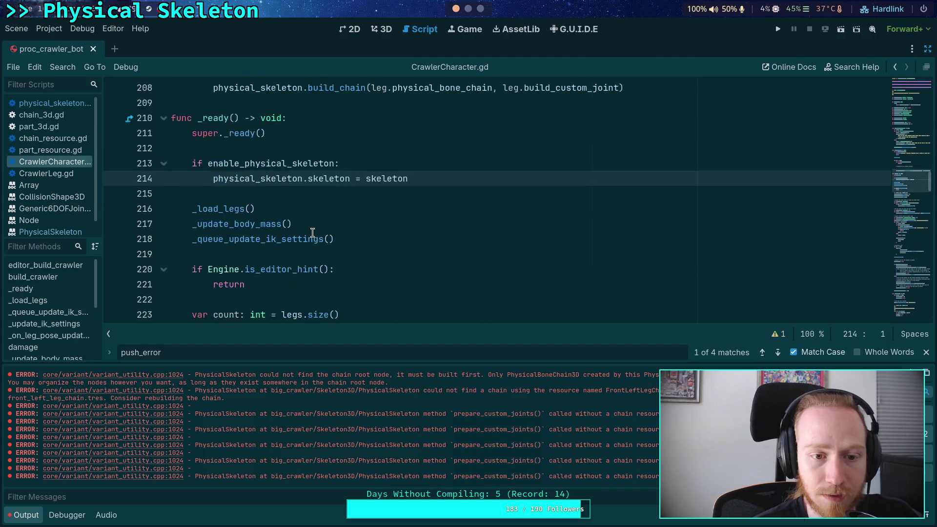
scroll(312, 232, down, 20)
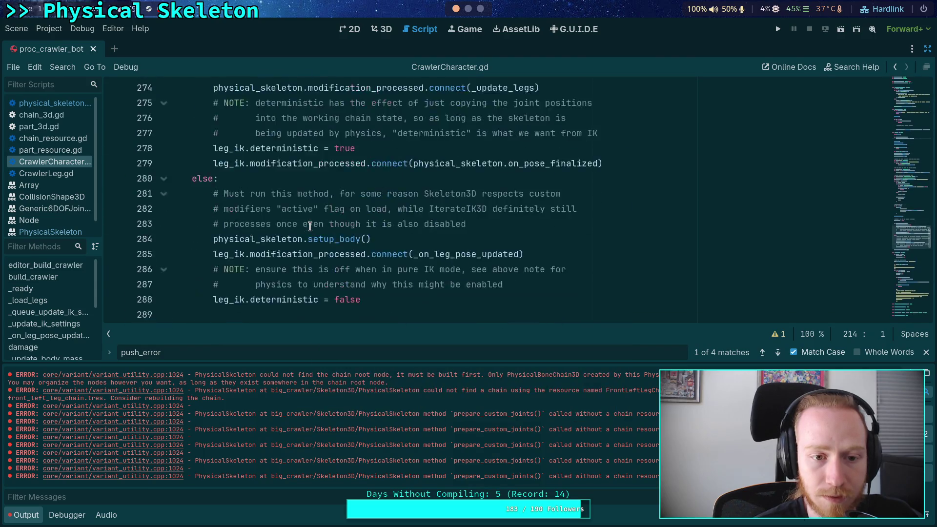
scroll(310, 226, down, 11)
scroll(308, 233, up, 2)
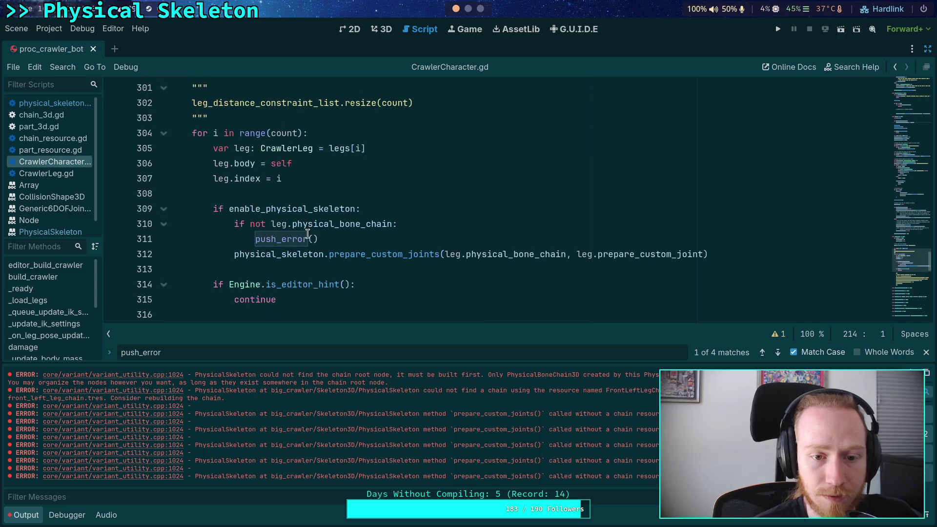
click(310, 239)
text(')
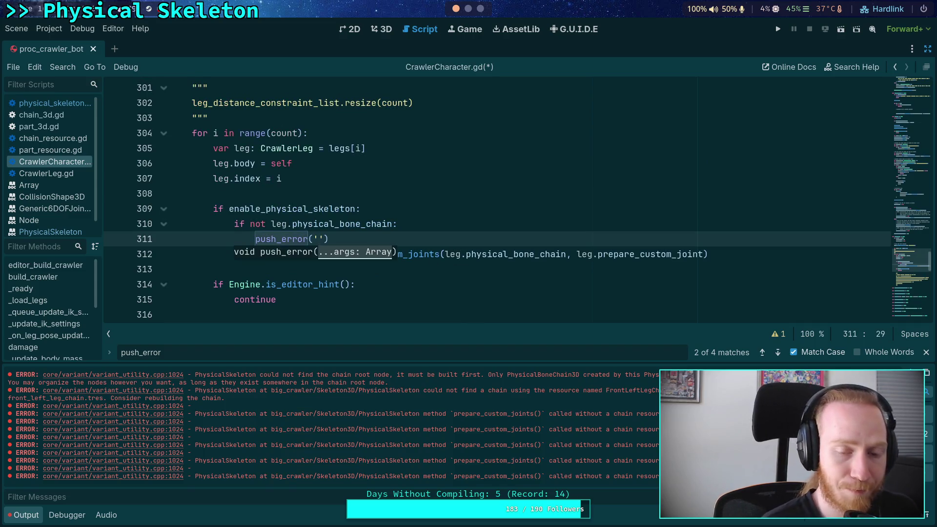
Step: Begin the push_error message with 'CrawlerCharacter %s has a CrawlerLeg at %s which is'
key(BackSpace)
key(Return)
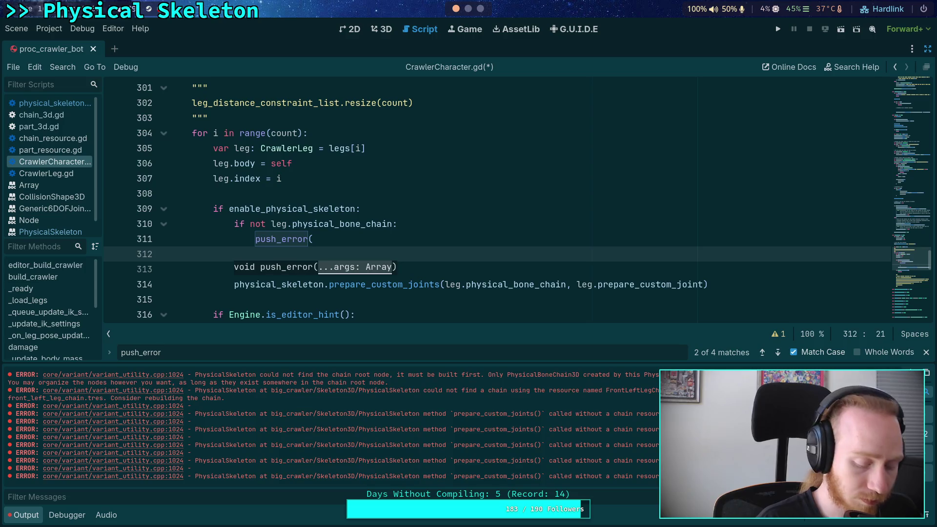
text(())
key(Return)
text(')
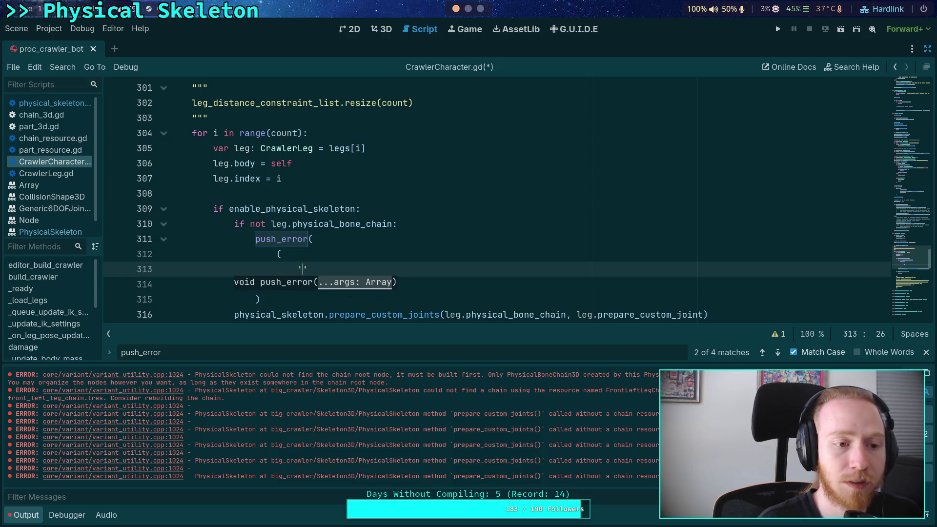
text(Crawel)
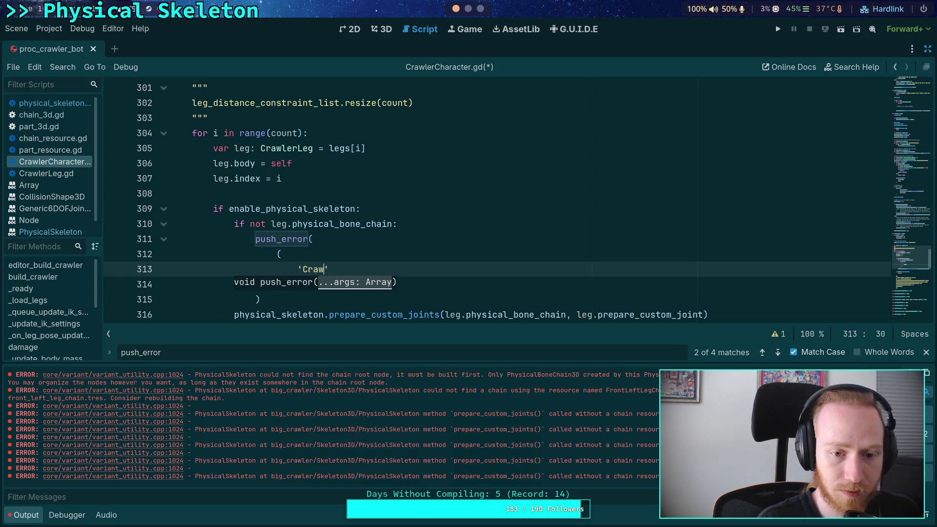
text(lerCharacter ha)
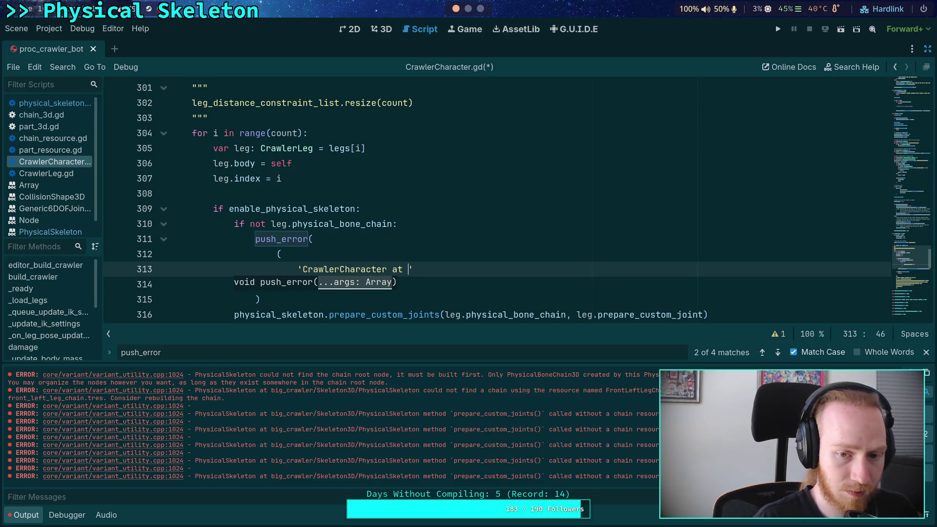
text(%s has a cro)
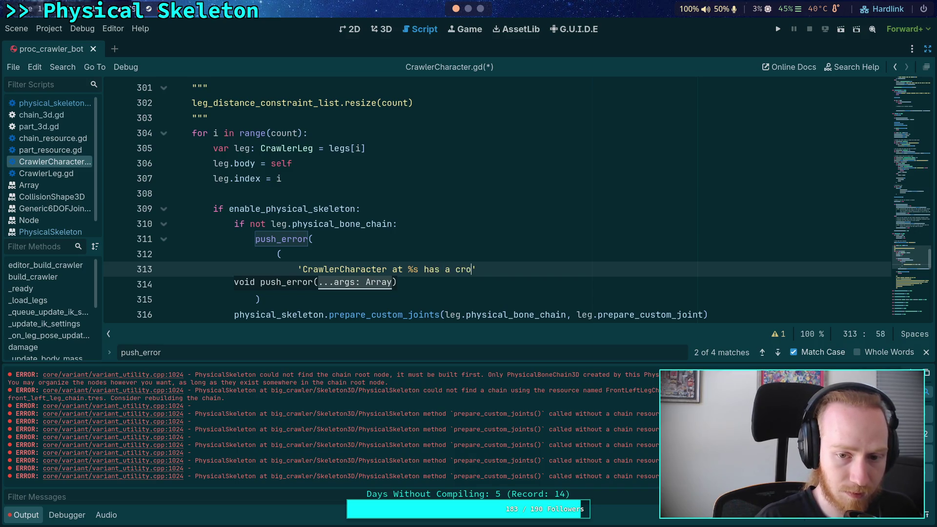
key(BackSpace)
text(awler)
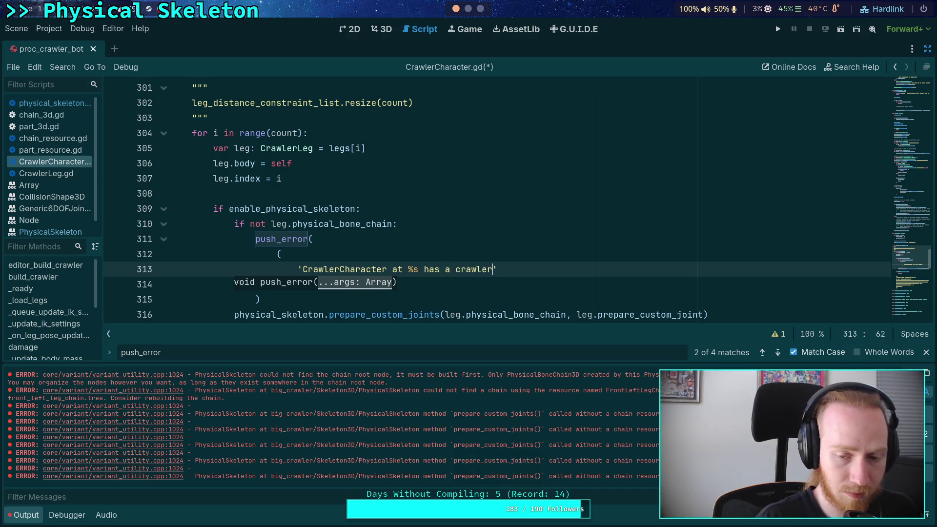
key(BackSpace)
key(BackSpace)
key(BackSpace)
text(C)
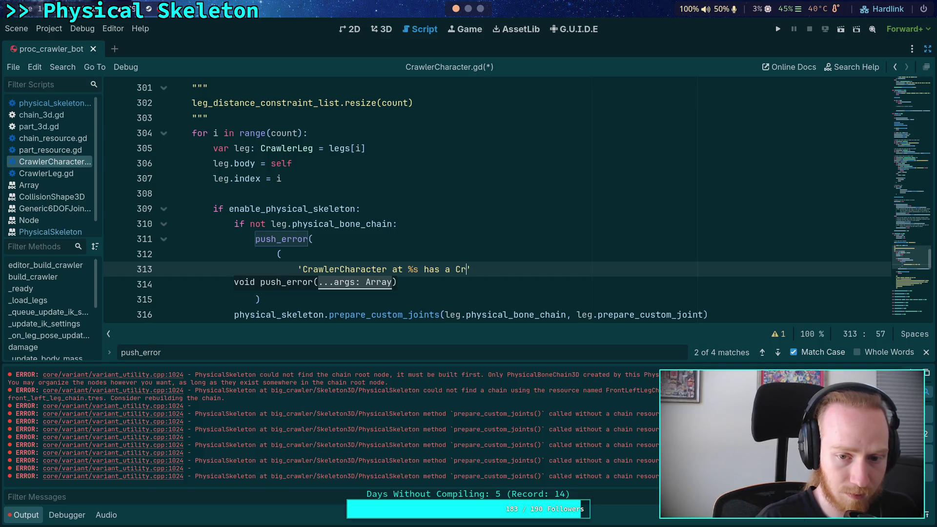
text(awlerLeg)
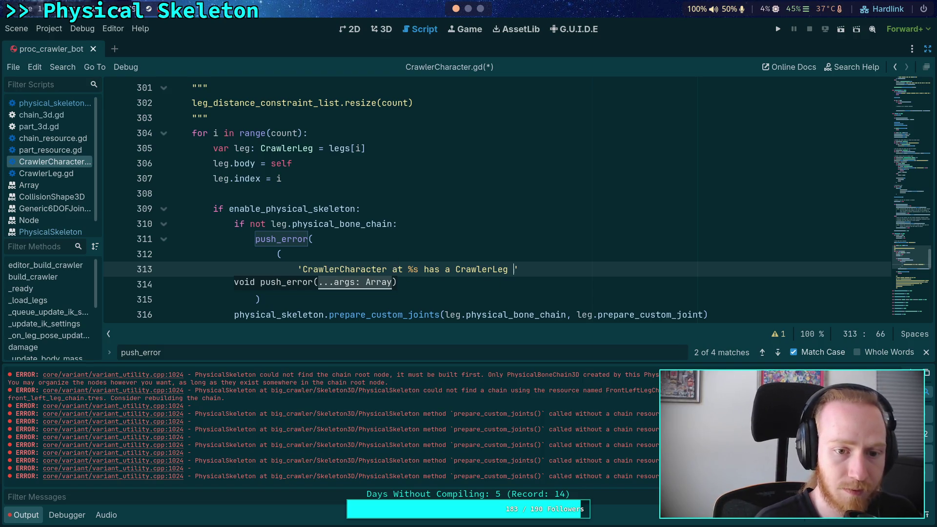
text( at %s )
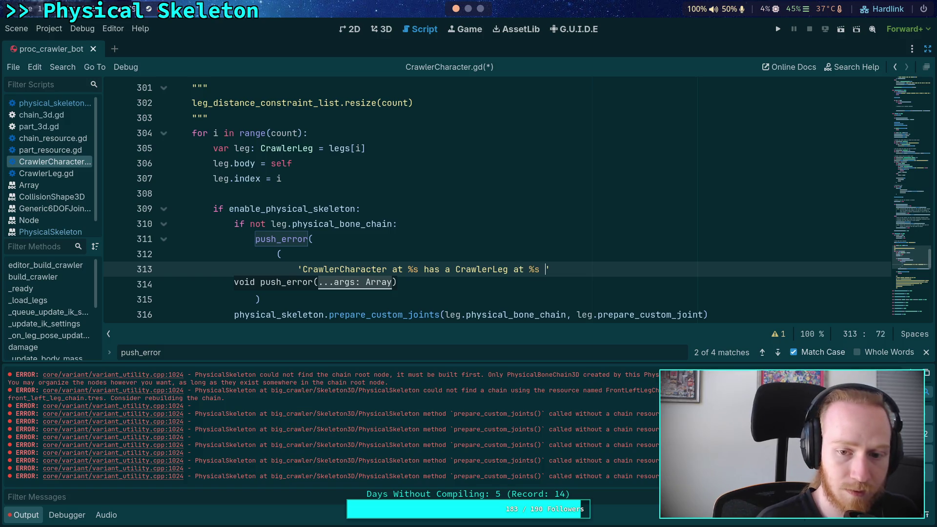
text(which )
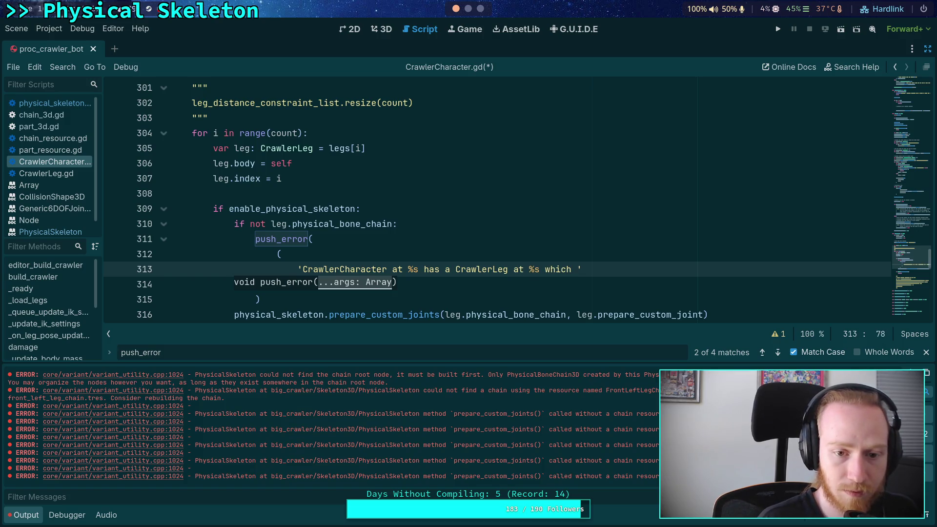
text(has)
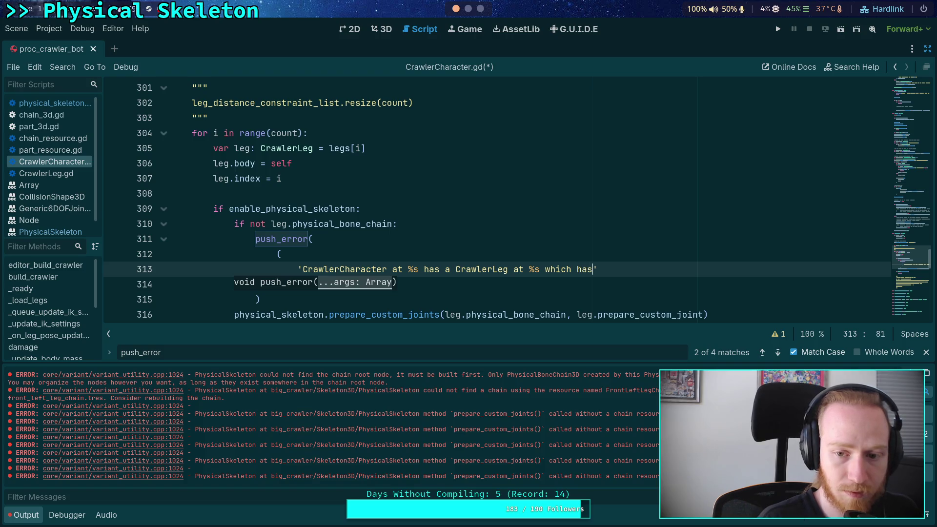
key(BackSpace)
key(BackSpace)
text(is)
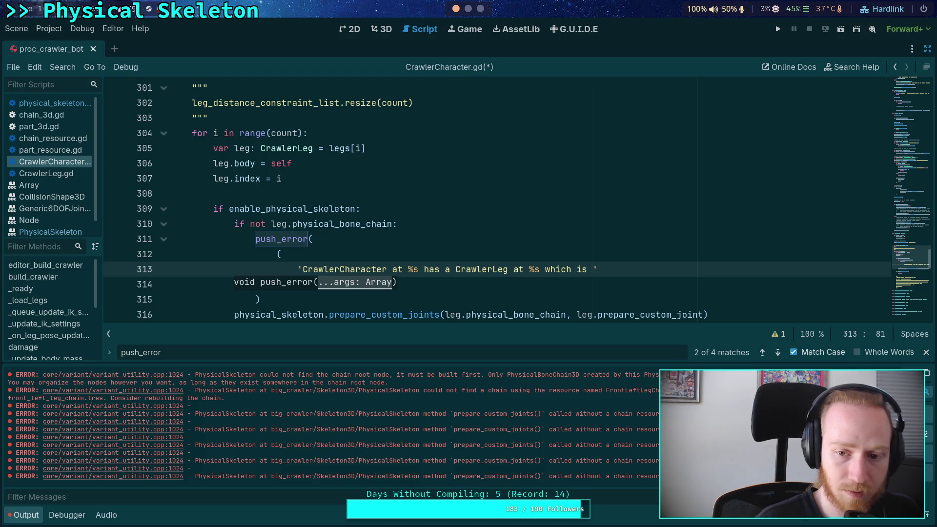
Step: Finish the message: 'missing a physical bone chain resource. Please give it a resource or delete the leg node.'
key(Return)
text(missing a p)
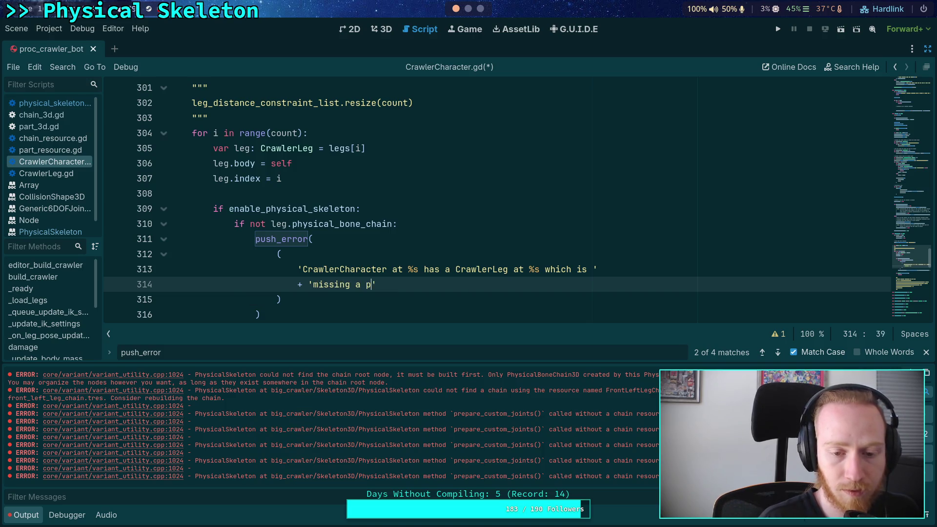
text(hysical bone chai)
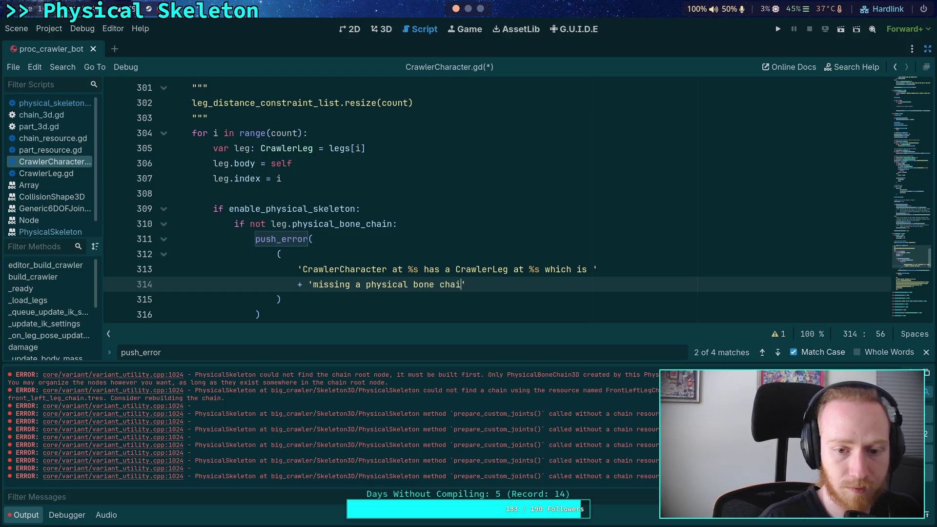
text(n resource. )
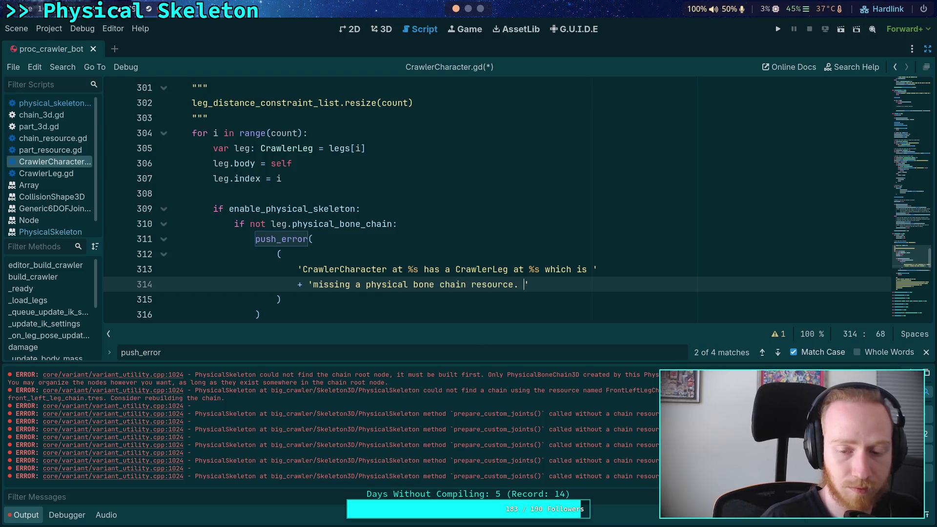
text(Please fix)
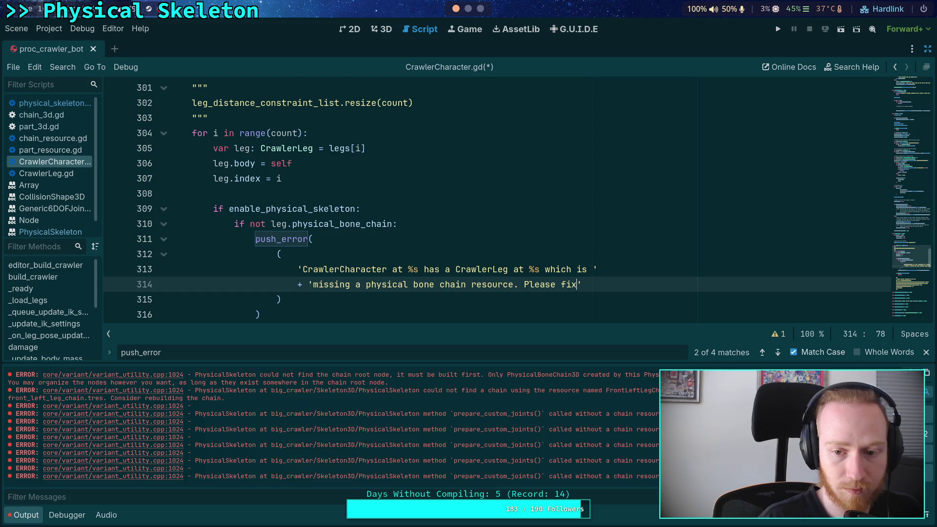
key(BackSpace)
key(BackSpace)
key(BackSpace)
text(giv)
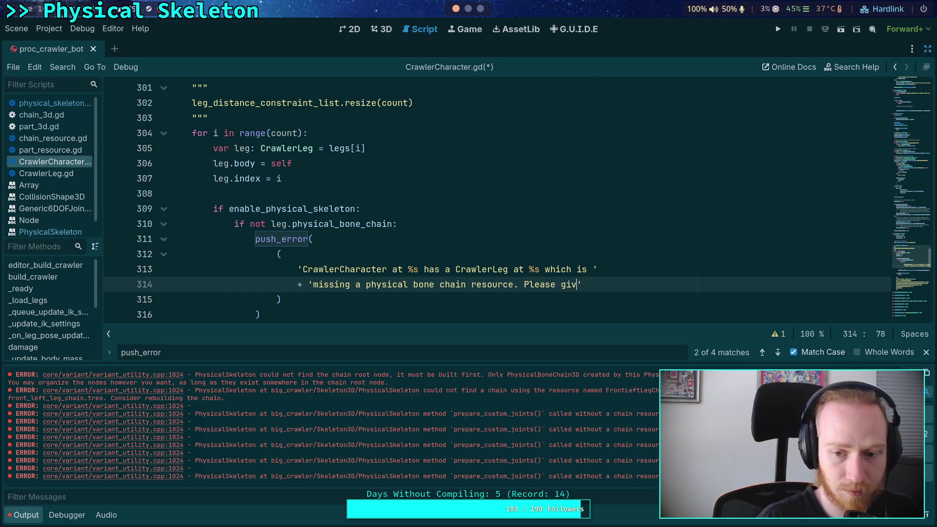
text(i )
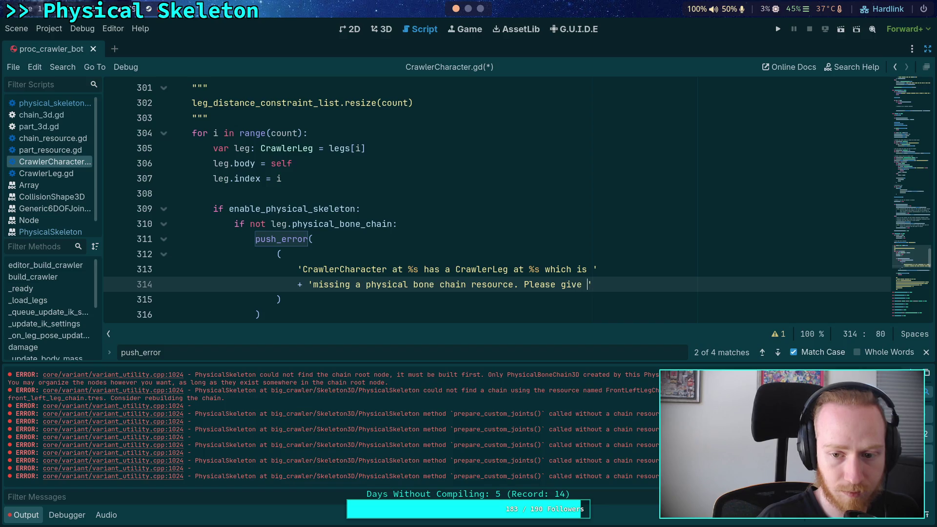
text(it)
key(Return)
text(+ 'a)
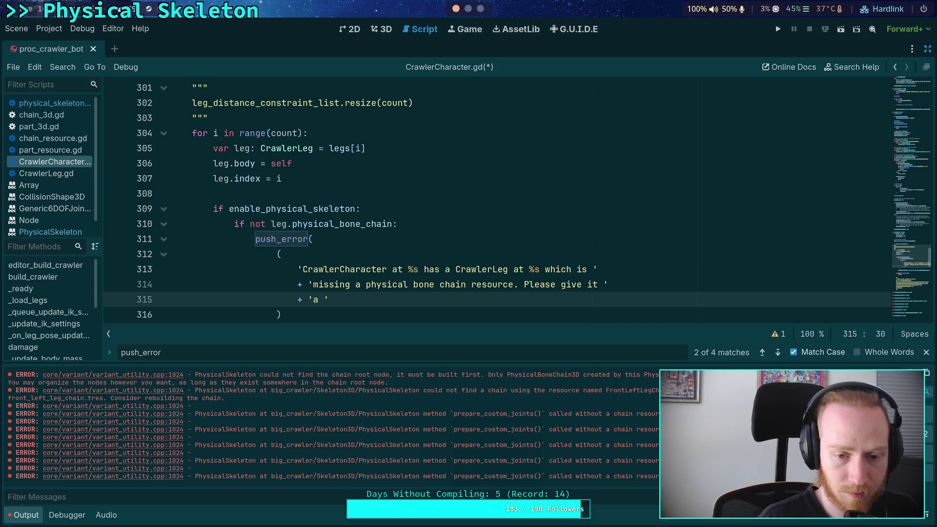
text(resource or delete )
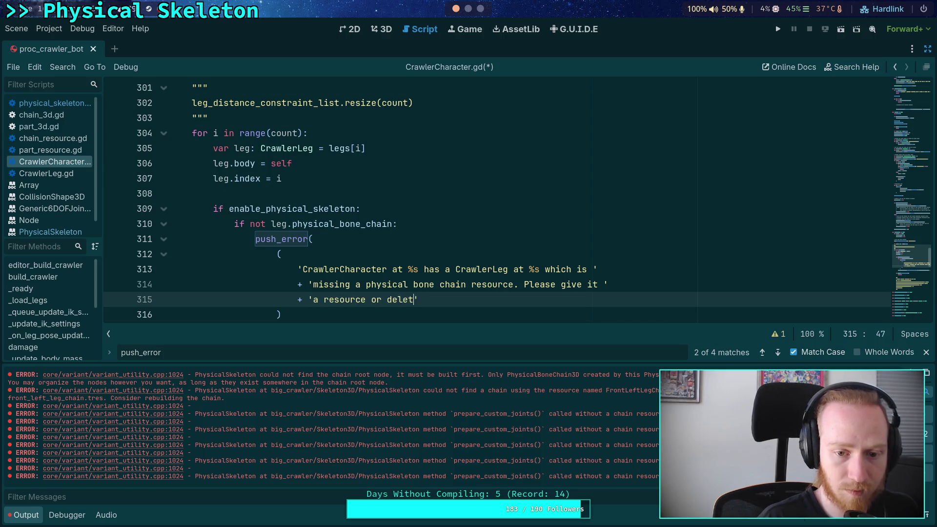
text(the leg.)
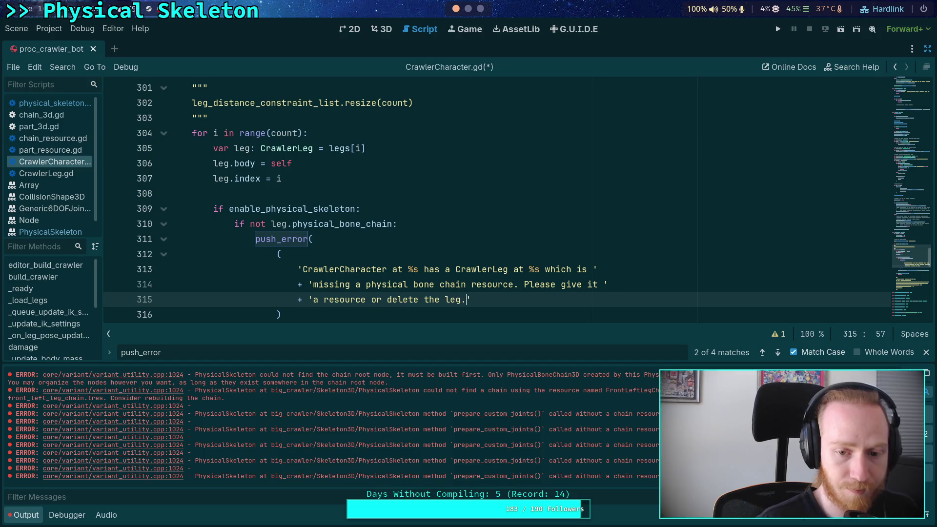
scroll(498, 200, down, 1)
key(BackSpace)
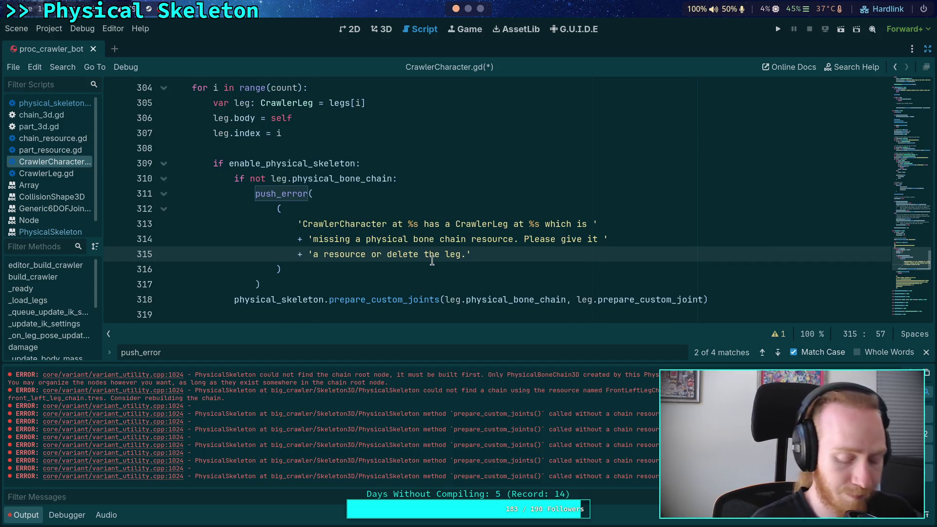
text( no)
text(ode.)
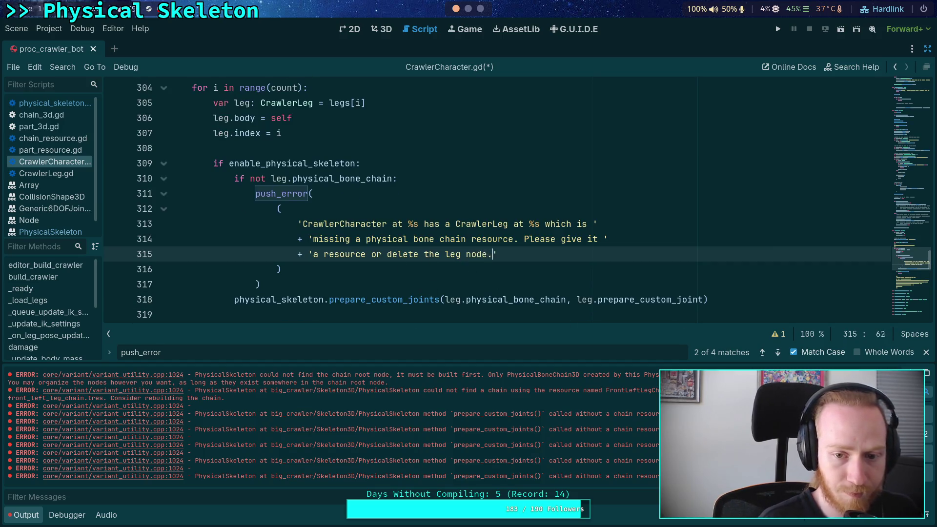
key(Down)
key(Down)
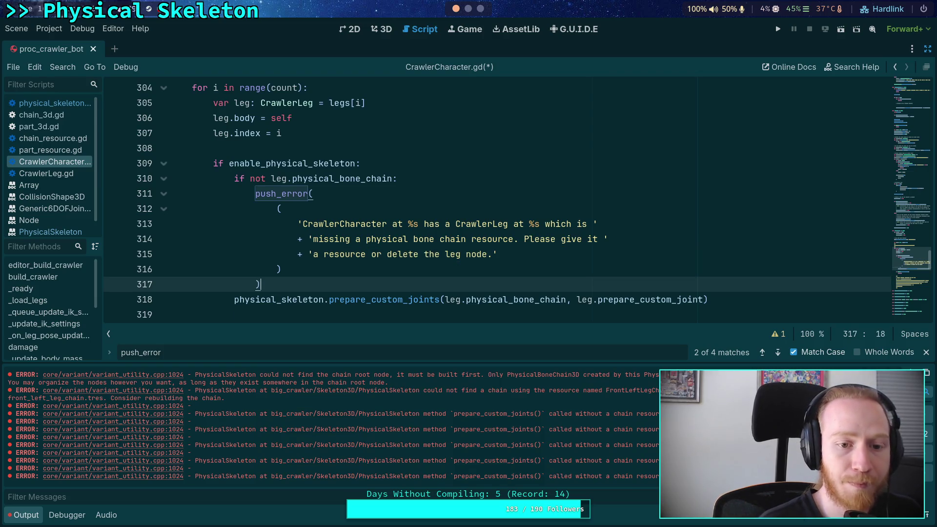
scroll(427, 261, up, 7)
scroll(367, 258, down, 8)
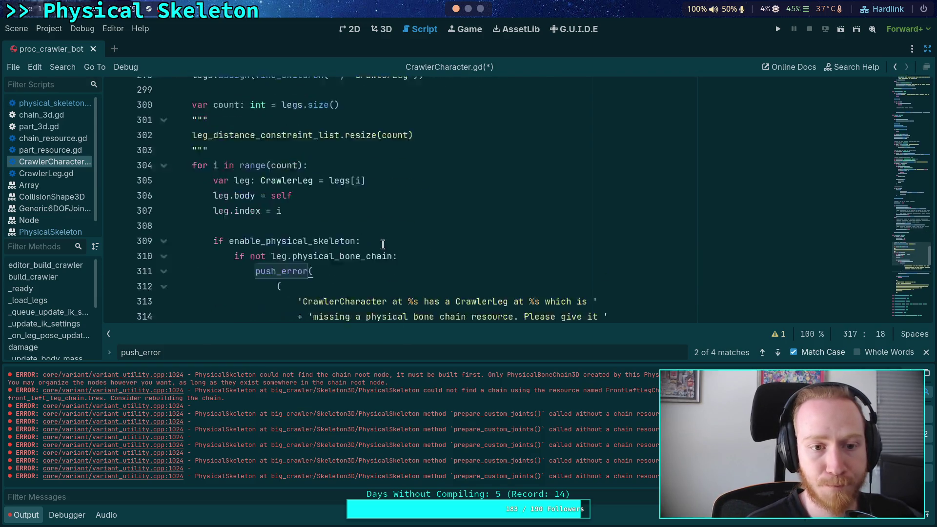
Step: Add a return after the push_error call and save the script
key(Return)
text(r)
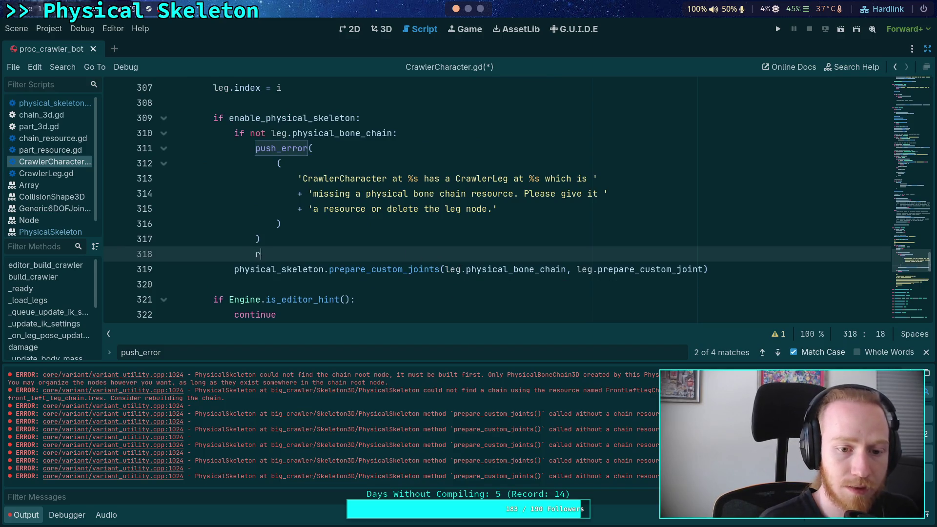
text(eturn)
key(ctrl+s)
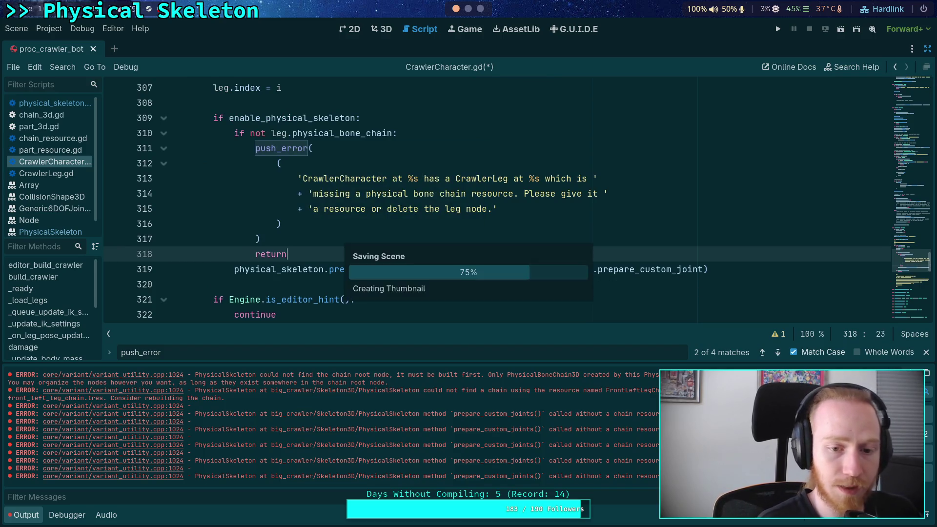
Step: Clear the Output panel and reload the saved scene to see the new message
scroll(341, 250, up, 7)
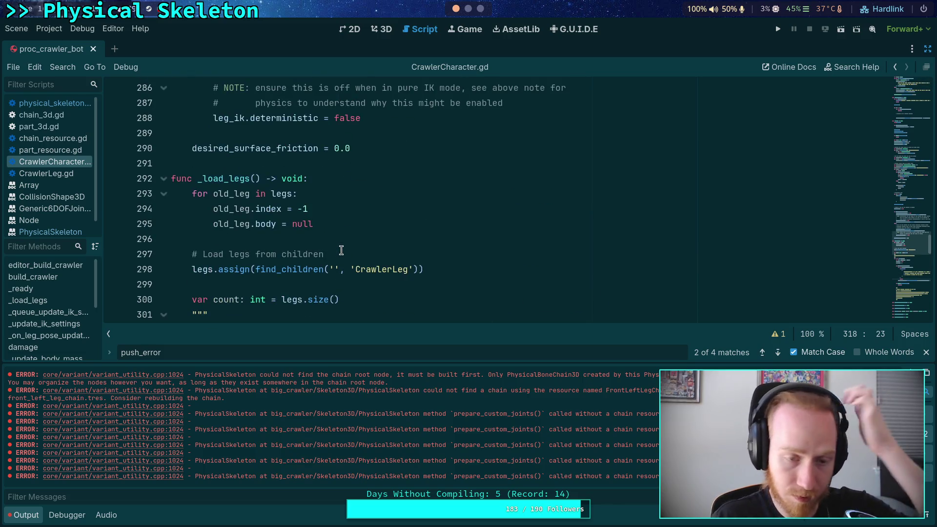
scroll(342, 250, down, 8)
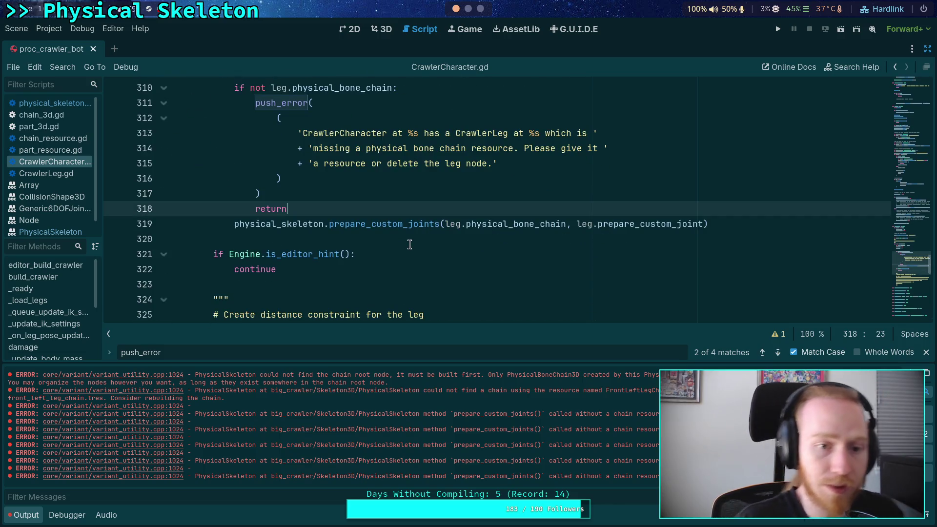
scroll(410, 244, up, 1)
key(ctrl+alt+k)
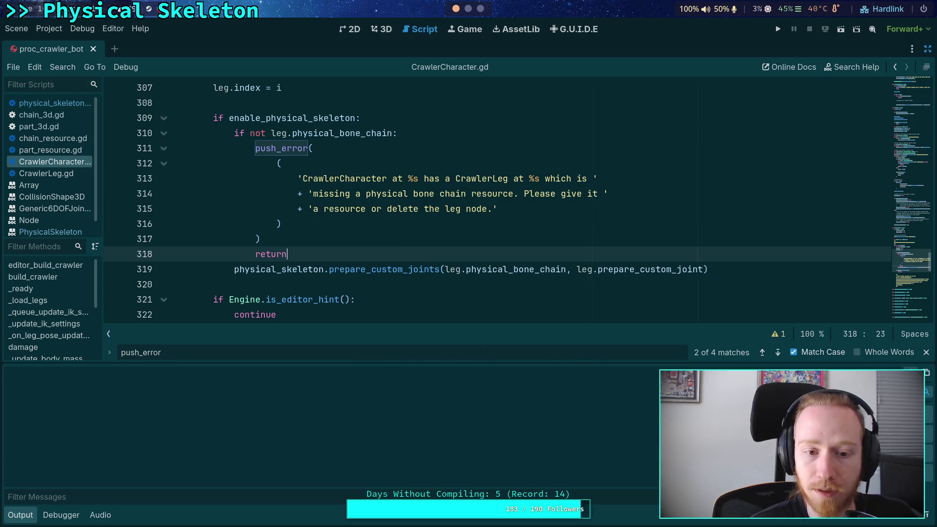
click(49, 29)
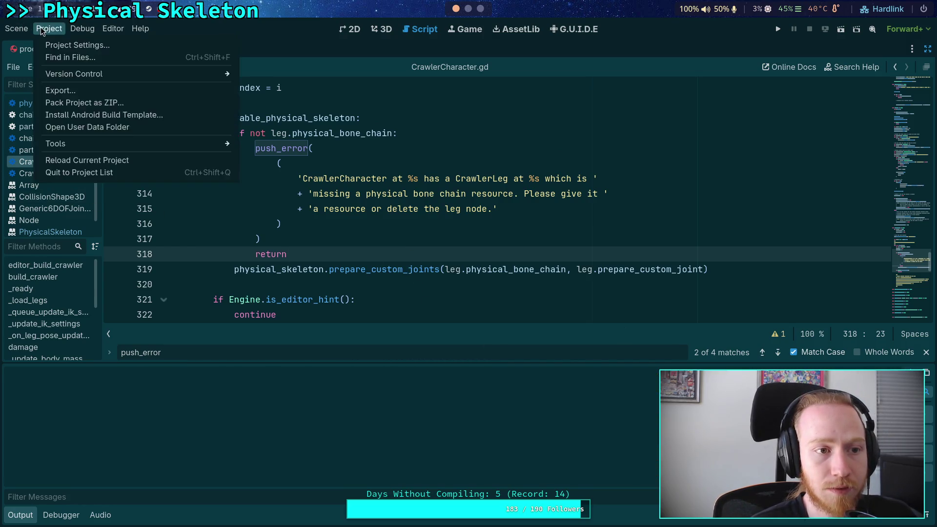
mouse_move(16, 29)
click(58, 238)
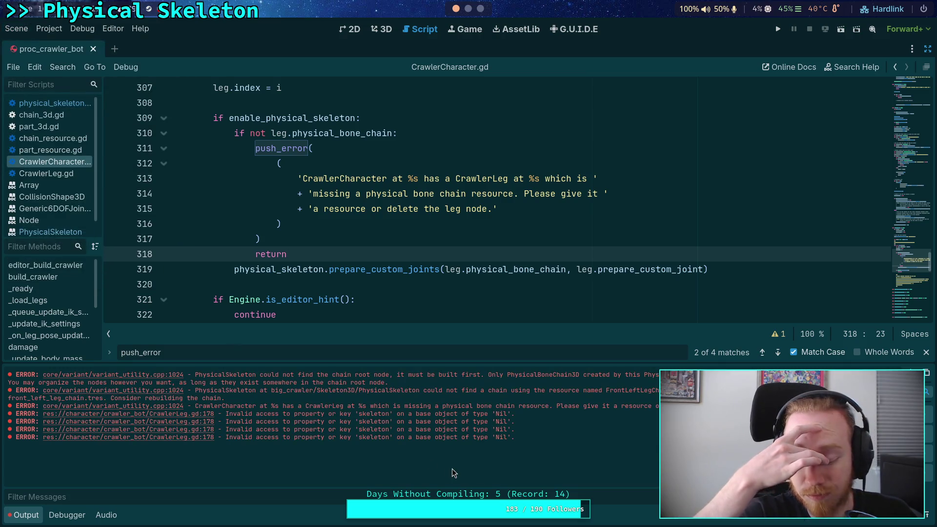
click(379, 225)
text(% [)
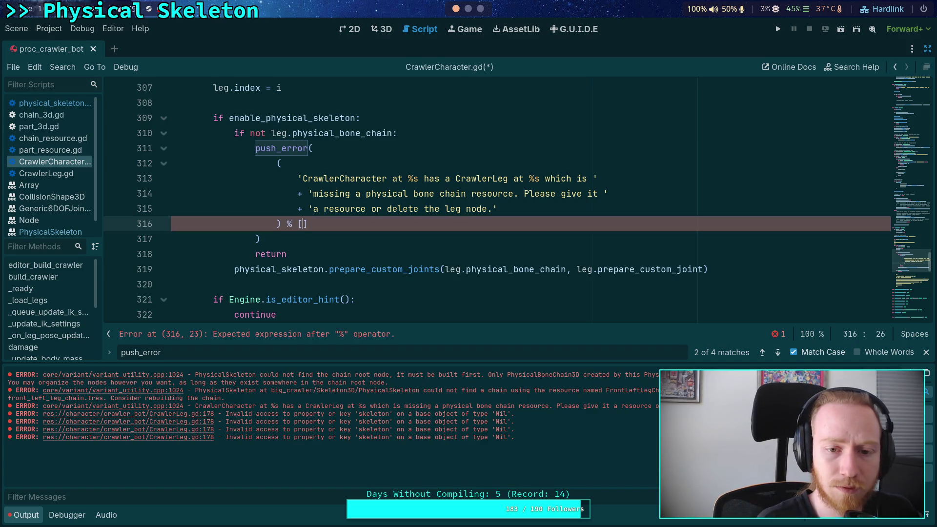
Step: Append % [get_path(), get_path_to(leg)] to the error message on line 316
text(get_path(), l)
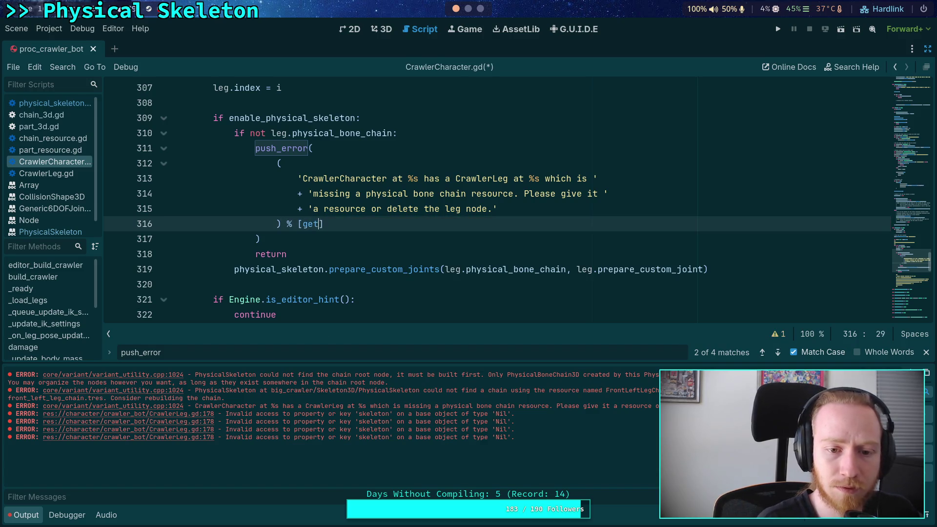
text(eg.get)
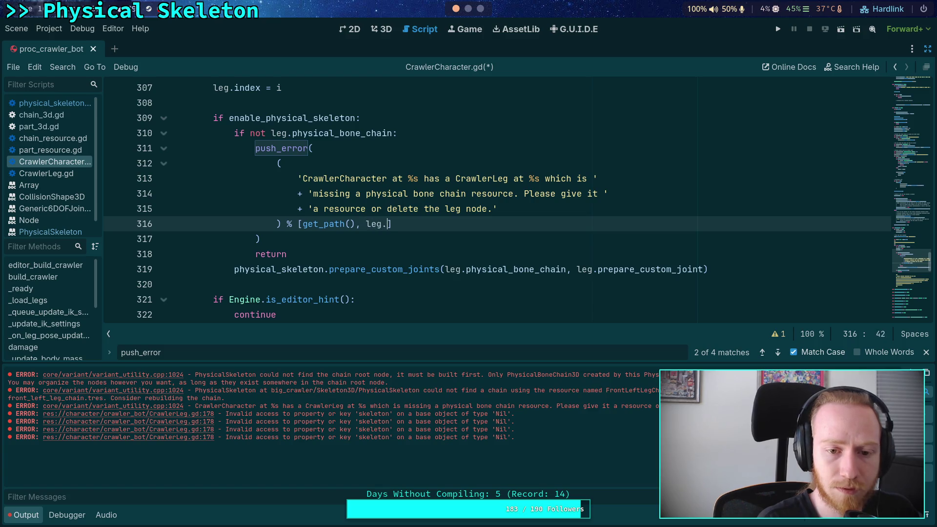
key(BackSpace)
key(BackSpace)
key(BackSpace)
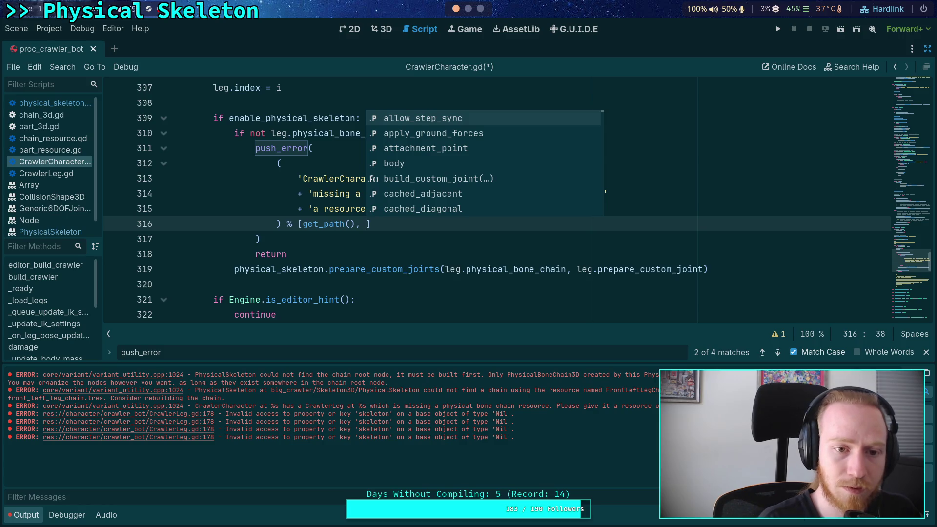
text(l)
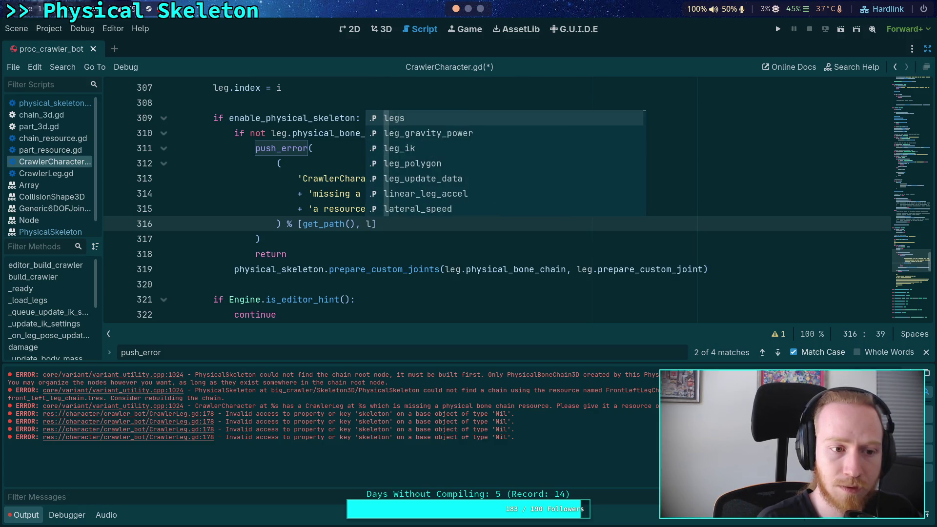
key(BackSpace)
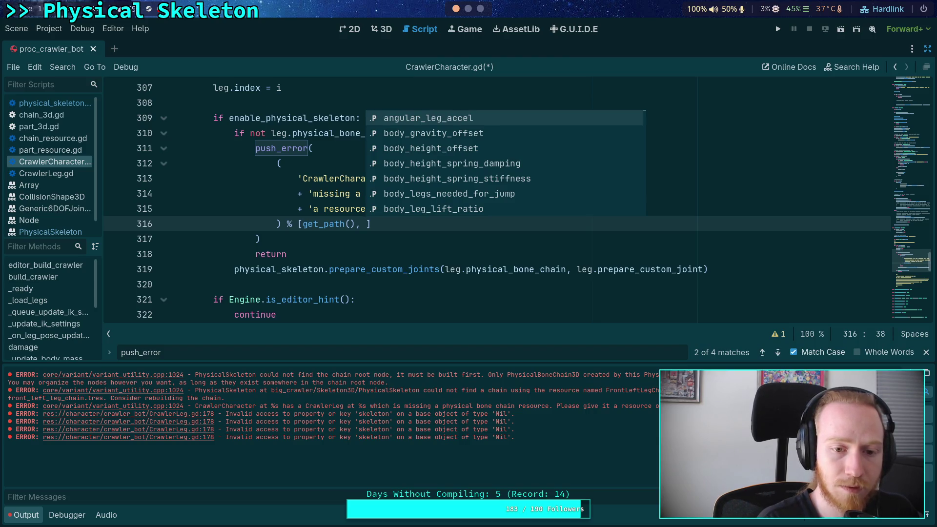
text(get_path)
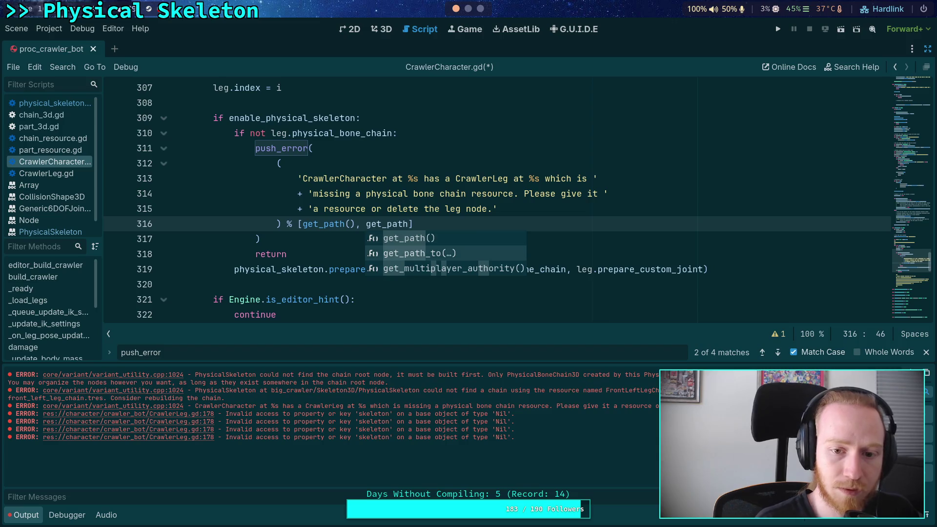
key(Return)
text(eg)
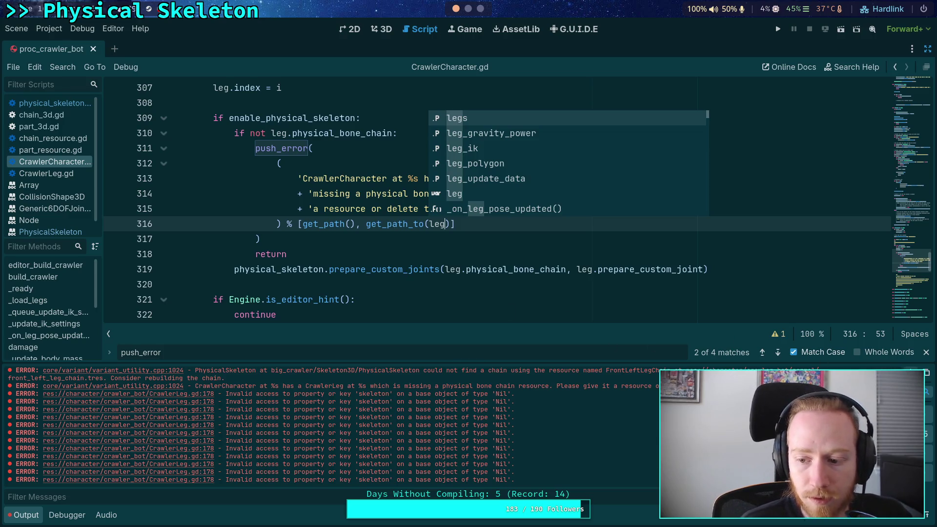
click(422, 254)
click(16, 29)
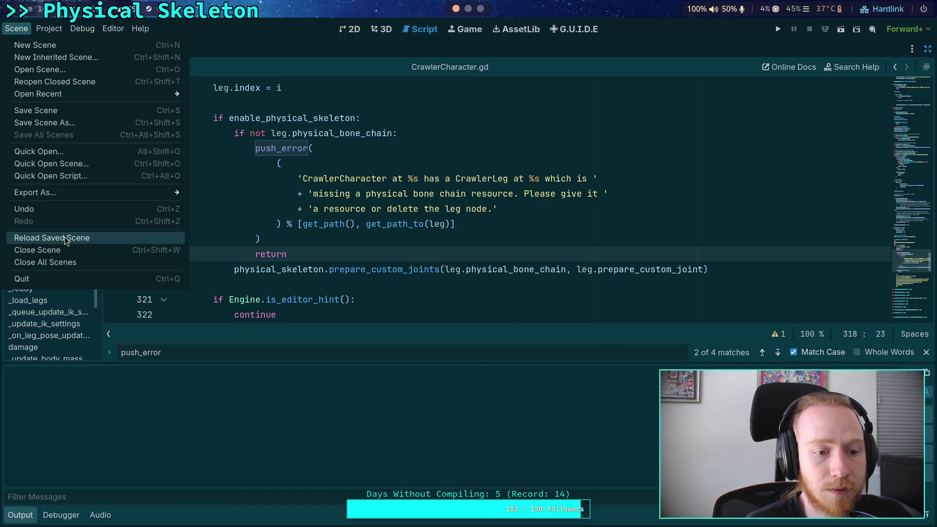
Step: Reload the saved scene, read the FrontLegPair/FR_Leg error, and select get_path() on line 316
click(64, 237)
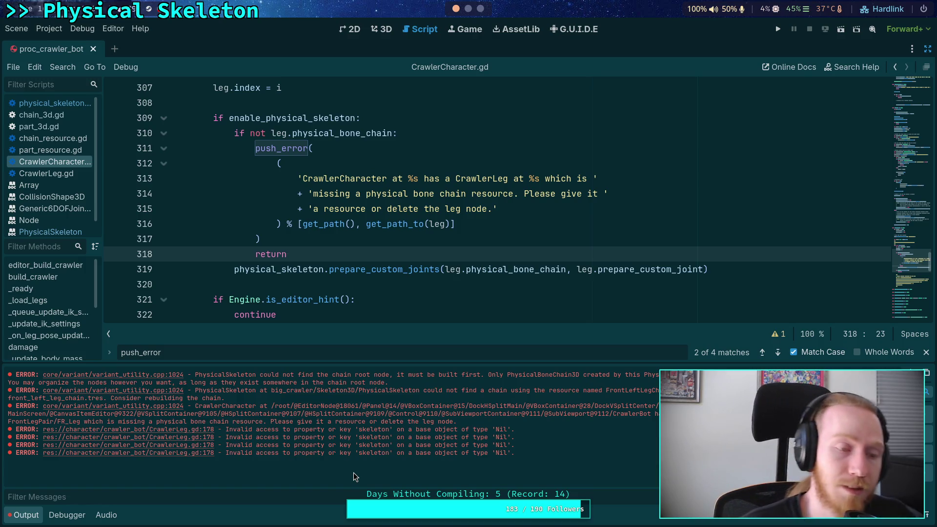
drag(356, 224, 302, 224)
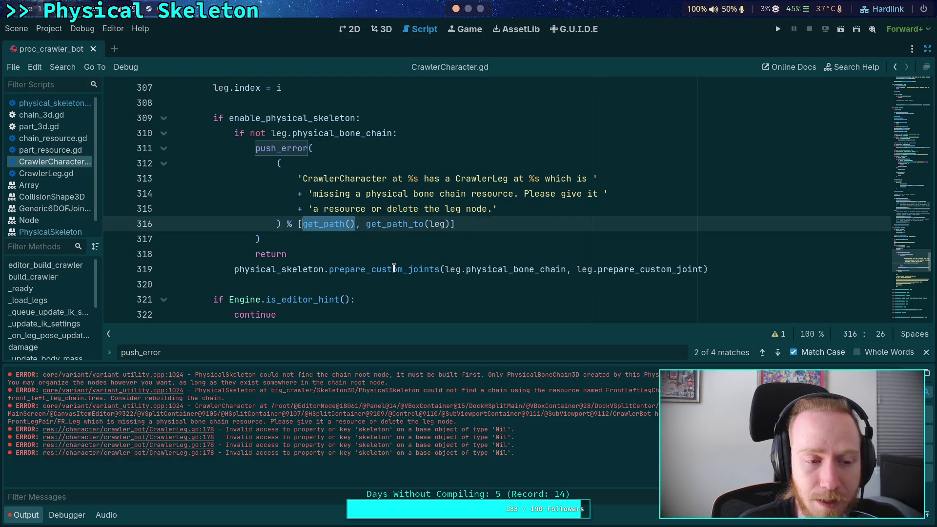
Step: Copy the whole get_nice_path function from physical_skeleton.gd
click(69, 104)
key(shift+F3)
key(shift+F3)
key(shift+F3)
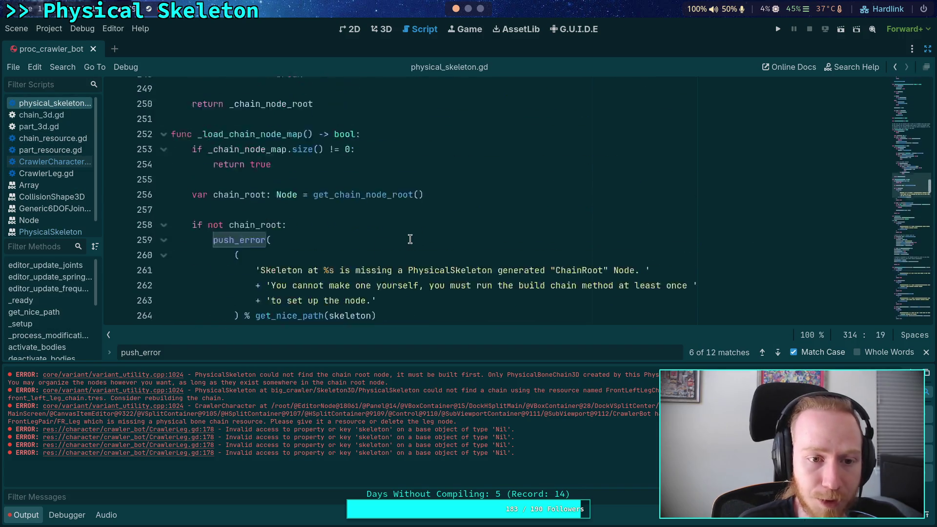
scroll(410, 239, up, 20)
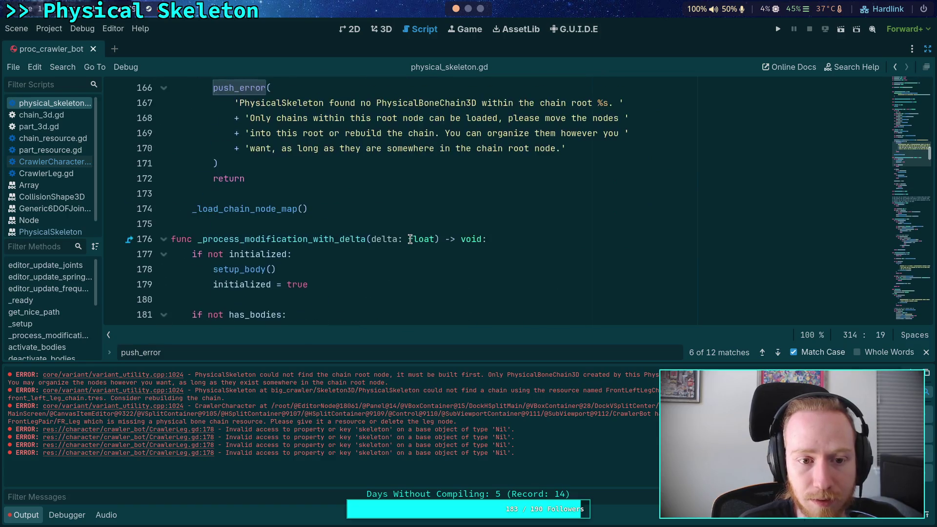
scroll(410, 239, up, 12)
scroll(409, 239, down, 2)
click(319, 284)
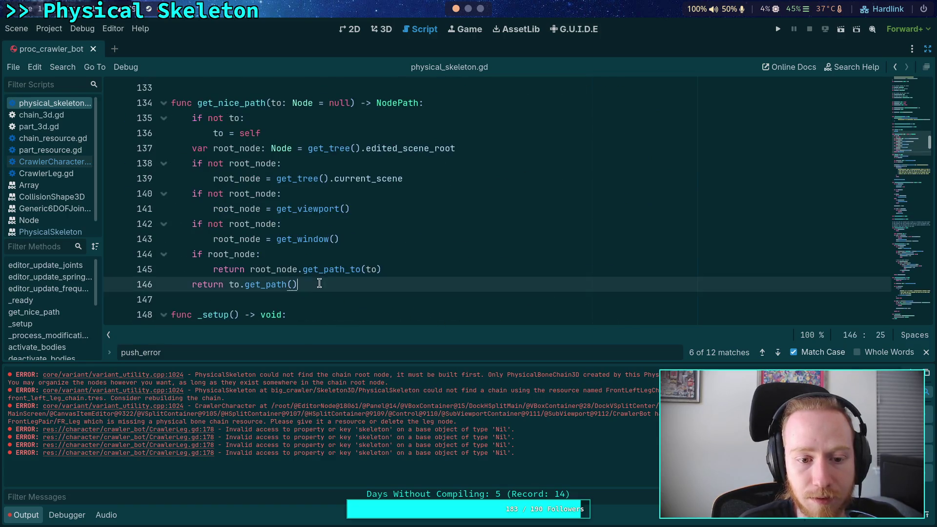
drag(319, 284, 155, 101)
right_click(236, 114)
click(240, 168)
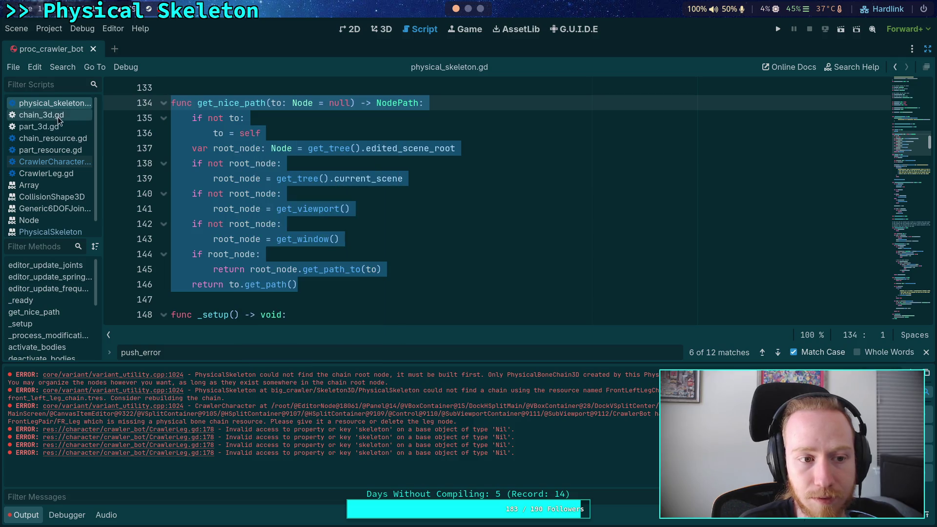
Step: In CrawlerCharacter.gd, fold _ready and insert a blank line after it
click(54, 162)
click(381, 254)
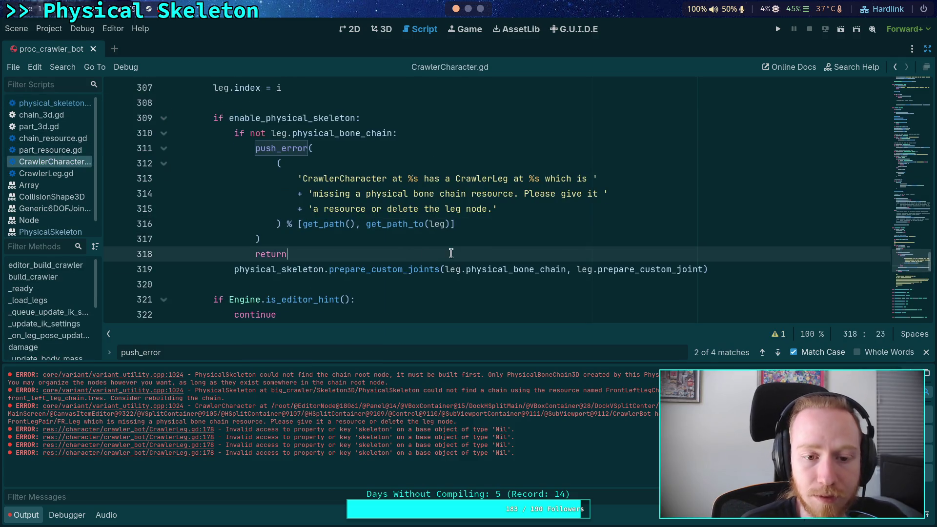
scroll(450, 253, up, 20)
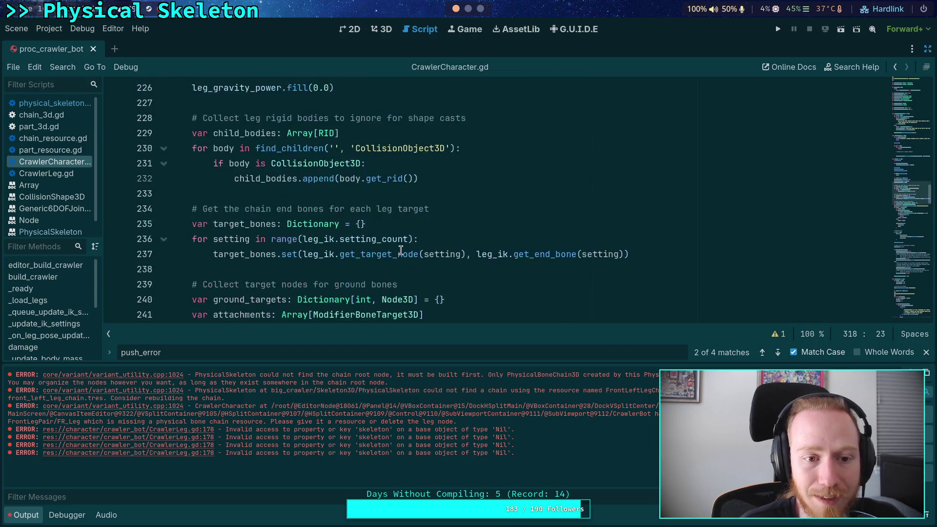
scroll(401, 250, up, 12)
scroll(348, 226, down, 4)
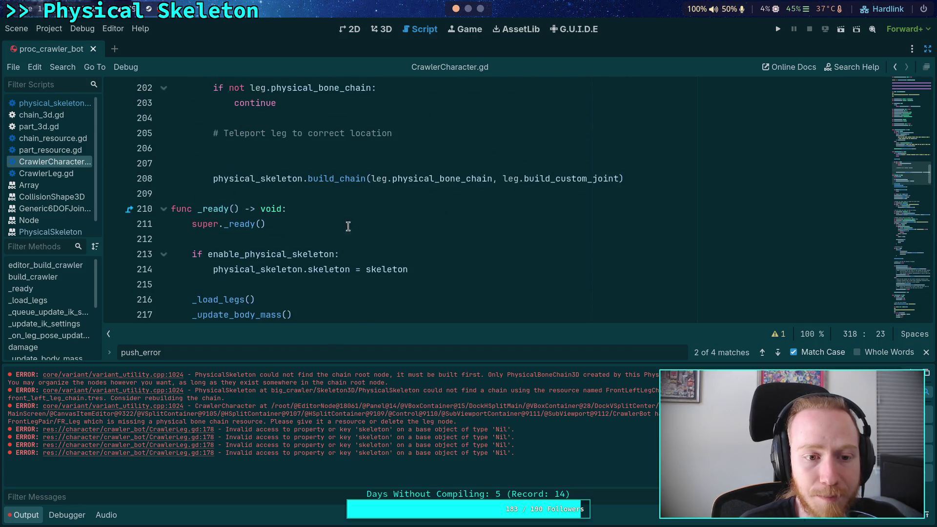
click(74, 106)
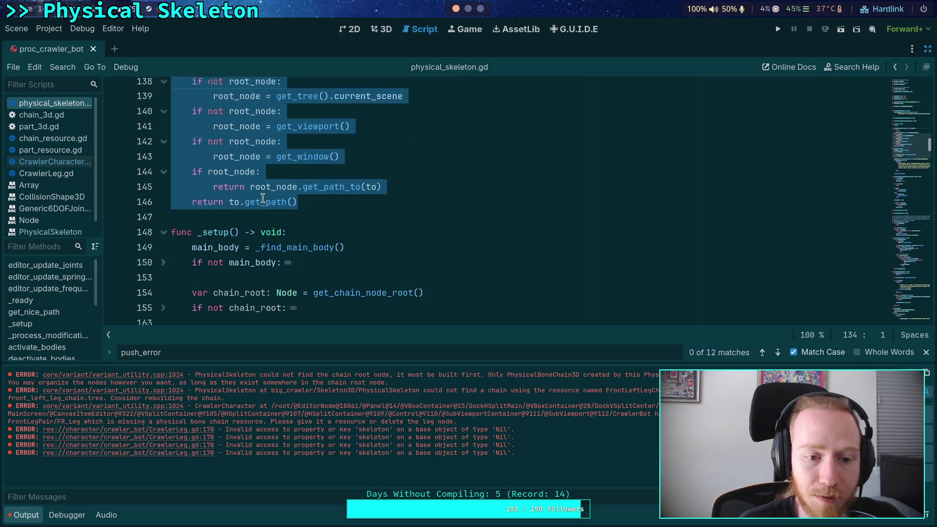
click(61, 119)
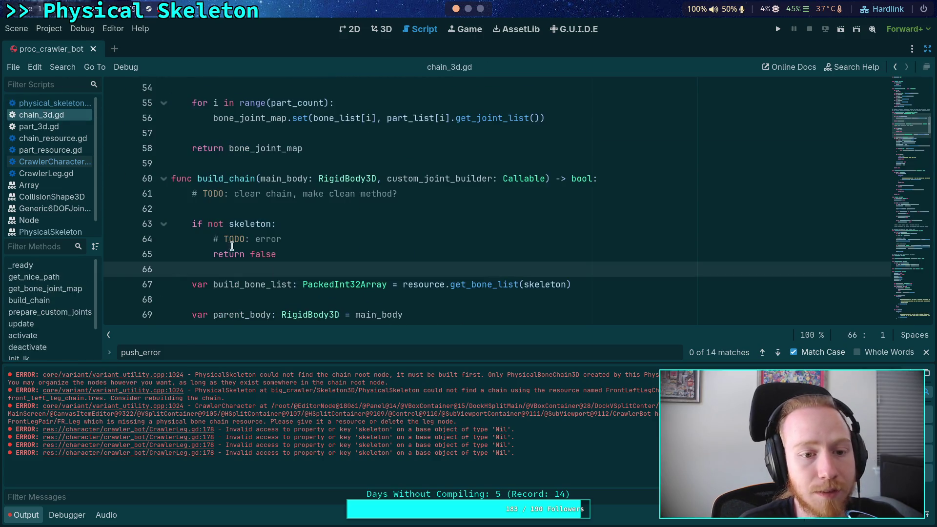
click(49, 162)
scroll(305, 234, down, 1)
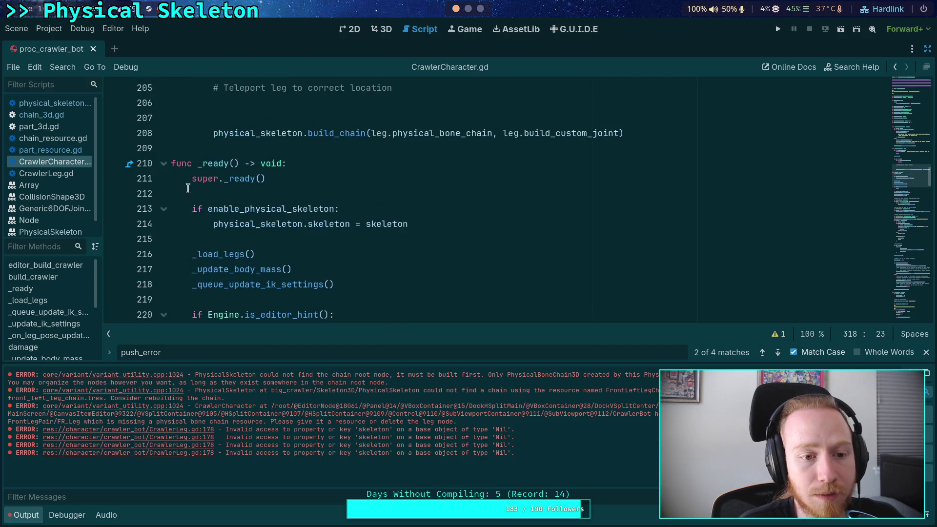
click(163, 163)
click(181, 177)
key(Return)
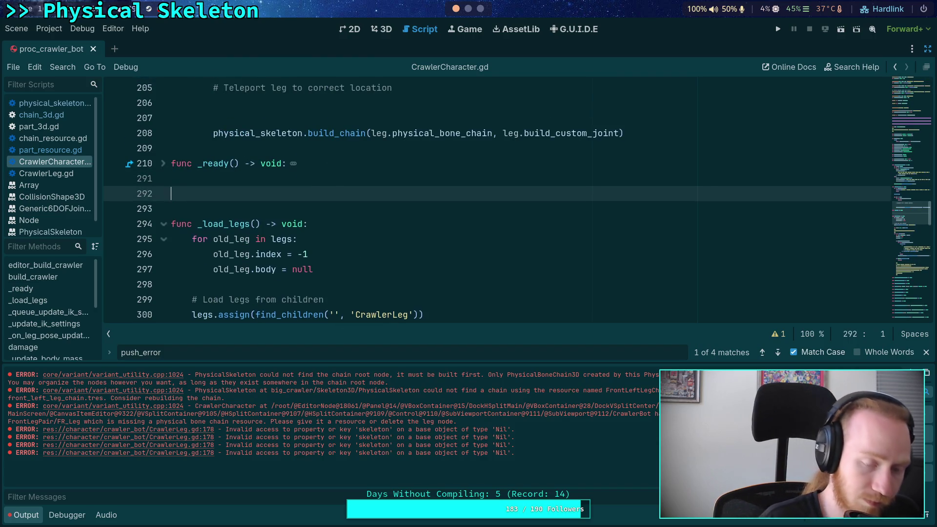
Step: Paste get_nice_path after _ready and search the scripts for get_path usages
key(ctrl+v)
scroll(210, 180, down, 2)
key(F3)
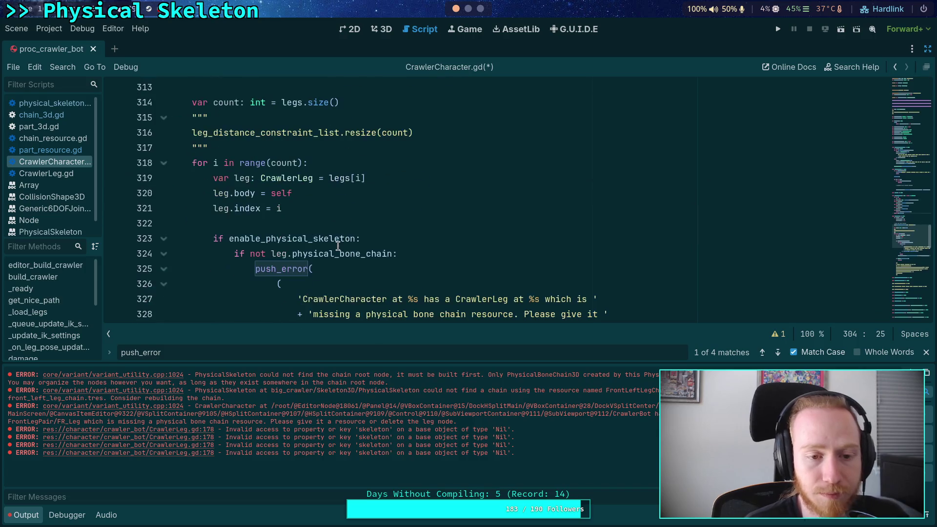
click(66, 174)
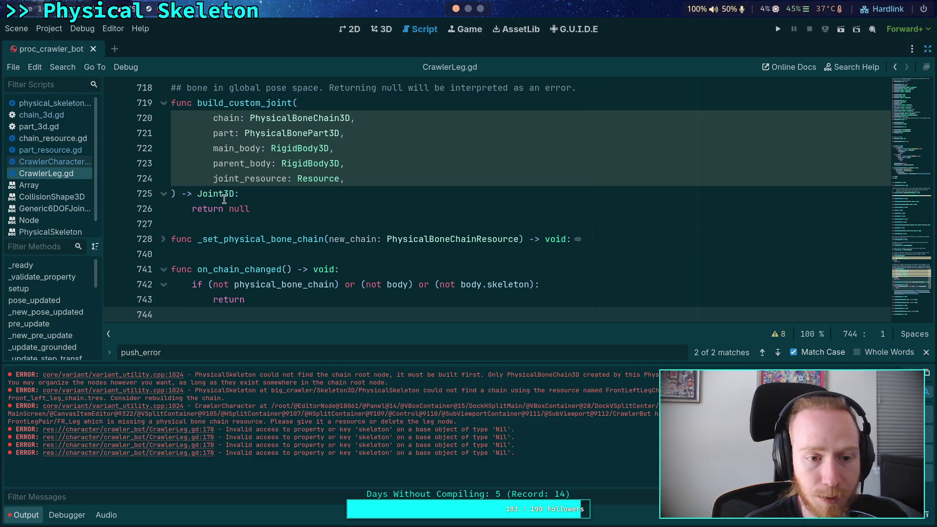
click(55, 103)
scroll(351, 253, down, 10)
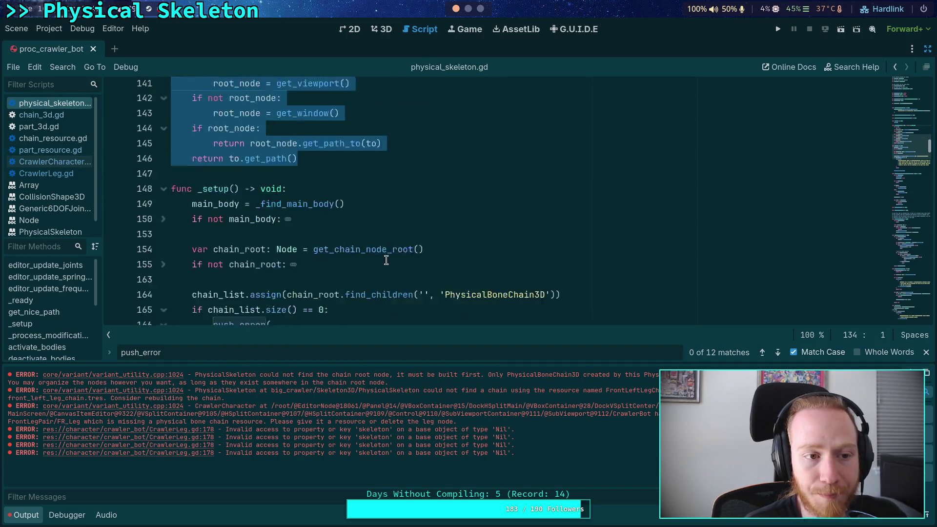
click(778, 352)
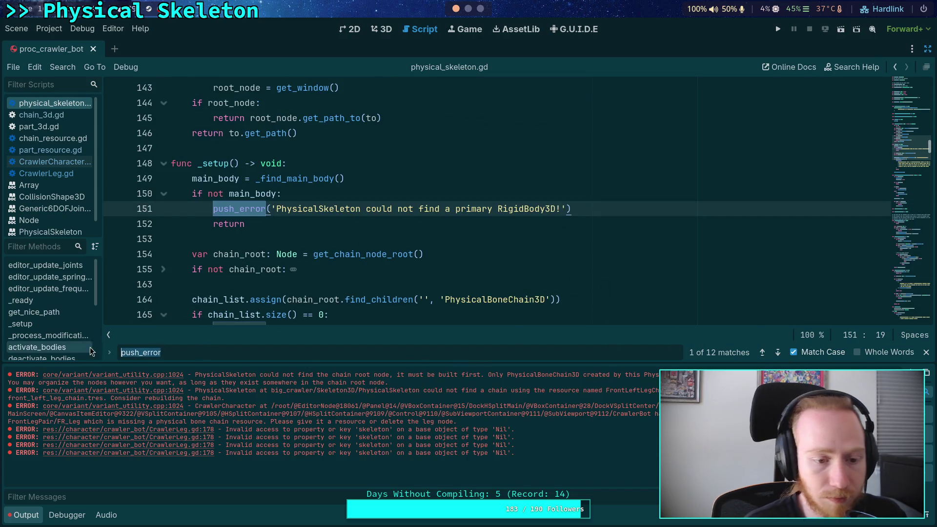
double_click(247, 352)
text(get_path)
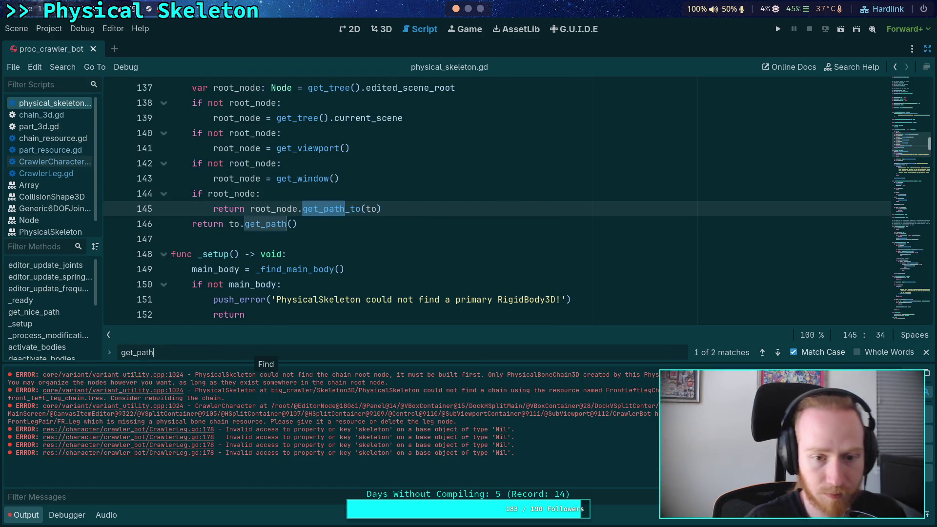
click(777, 352)
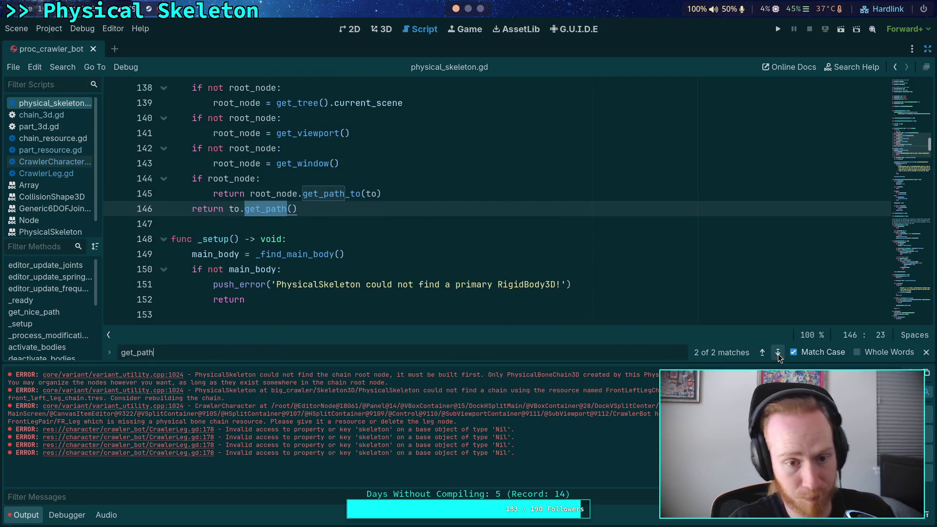
click(777, 353)
Step: Change line 330's error arguments to get_nice_path() and get_nice_path(leg)
click(69, 161)
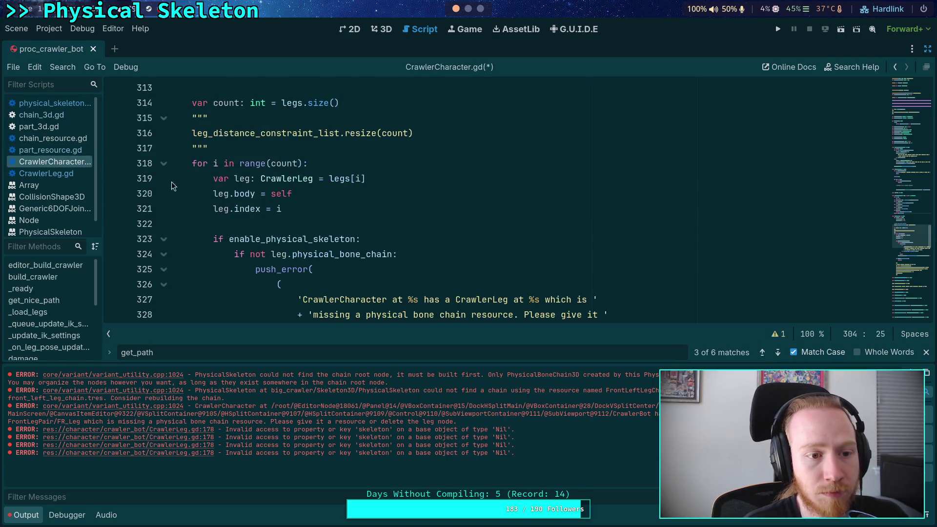
click(776, 352)
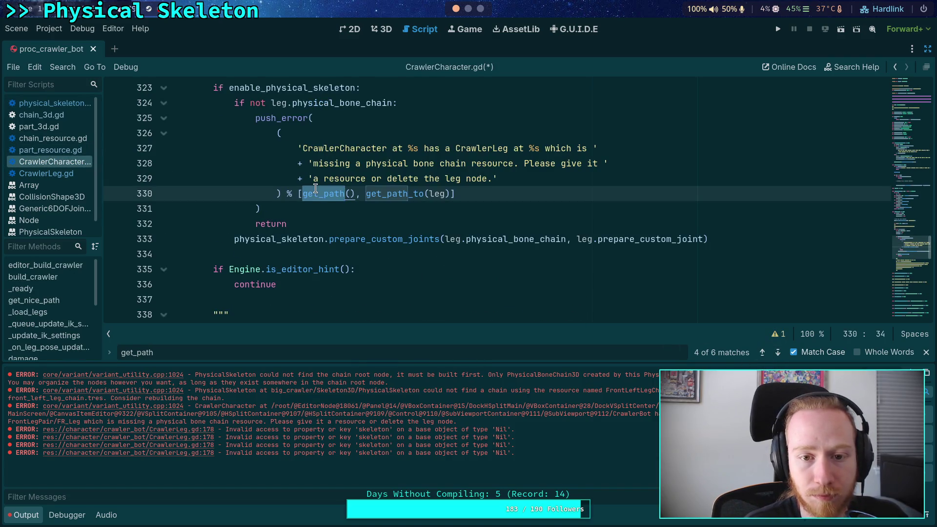
click(348, 196)
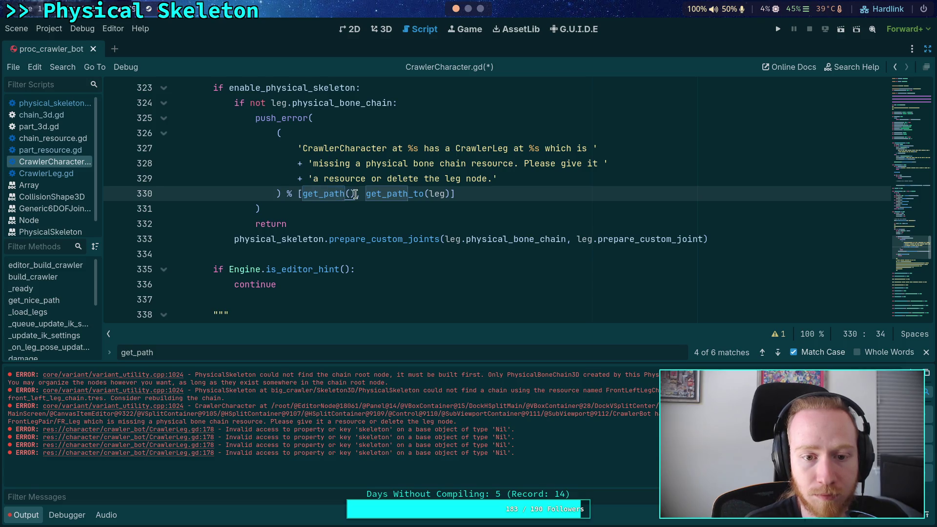
double_click(326, 194)
text(get_)
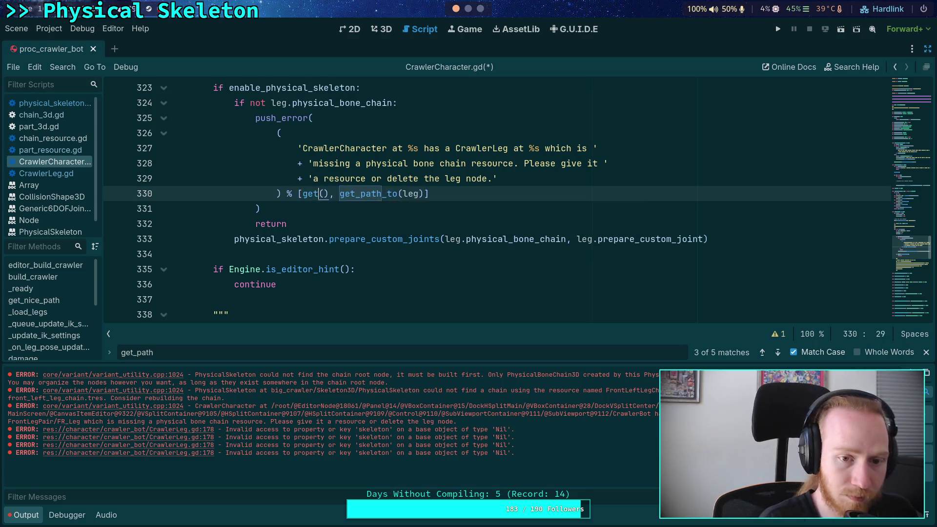
key(Return)
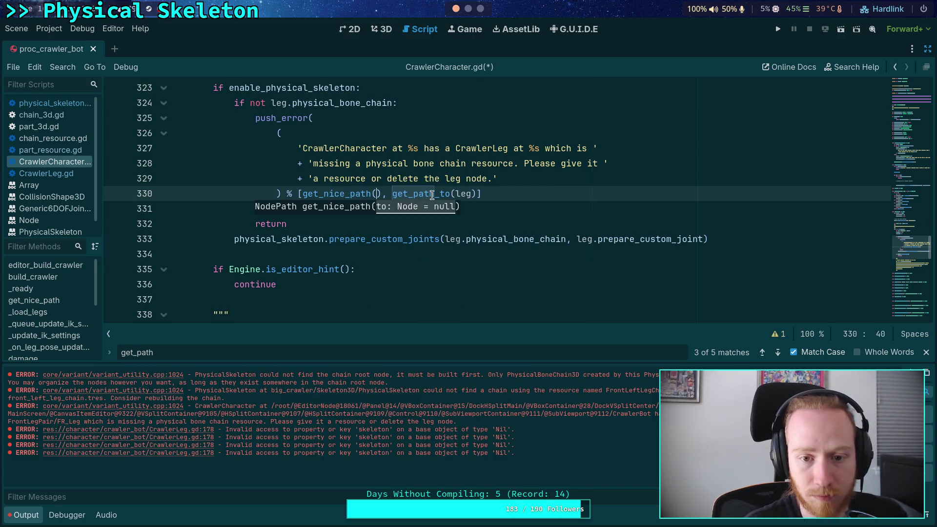
key(Right)
key(Right)
key(Right)
key(ctrl+Delete)
text(_)
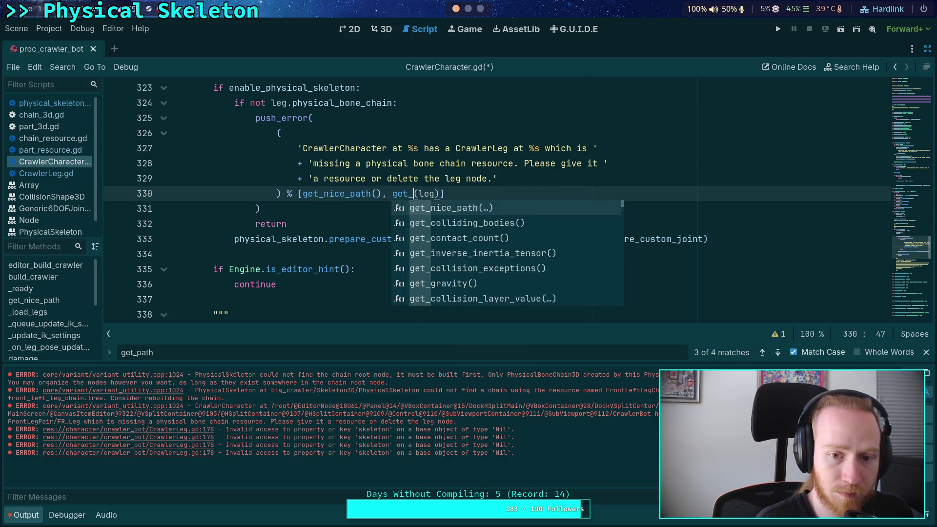
text(pa)
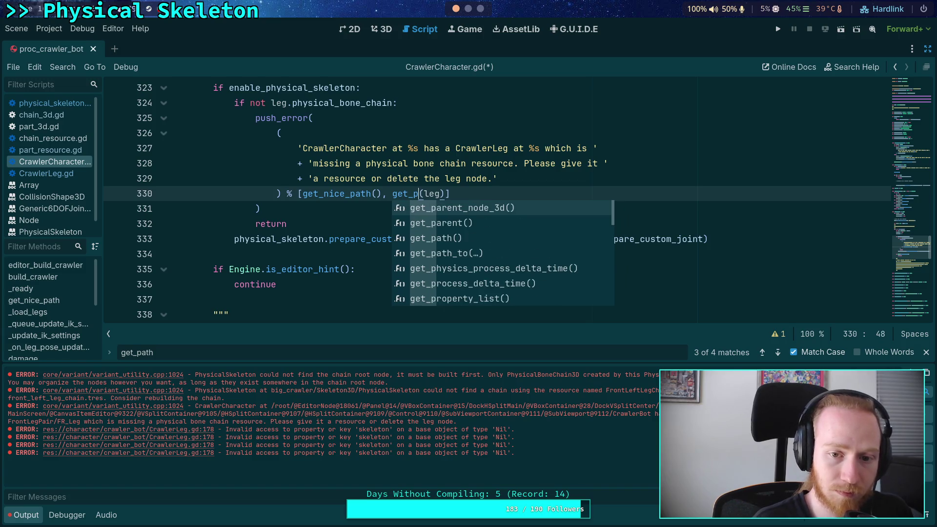
text(th_to)
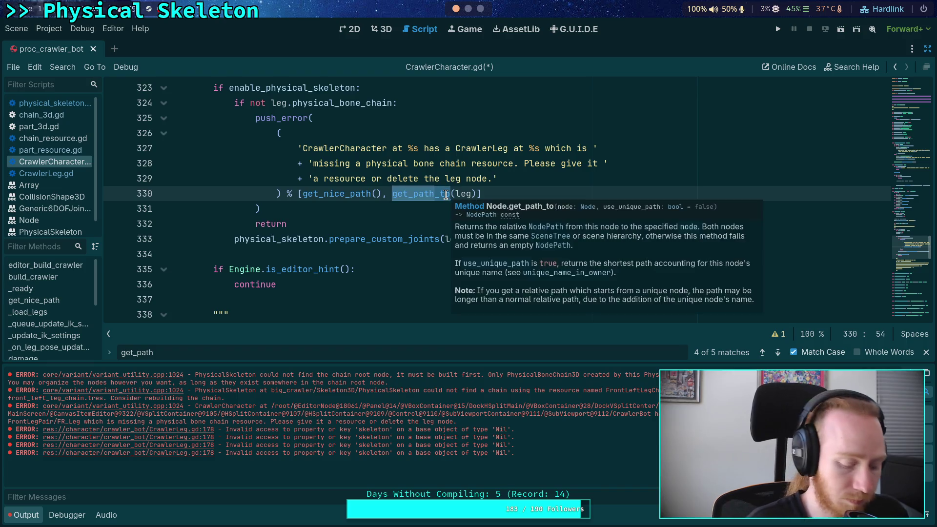
key(BackSpace)
key(BackSpace)
key(BackSpace)
text(nice_path)
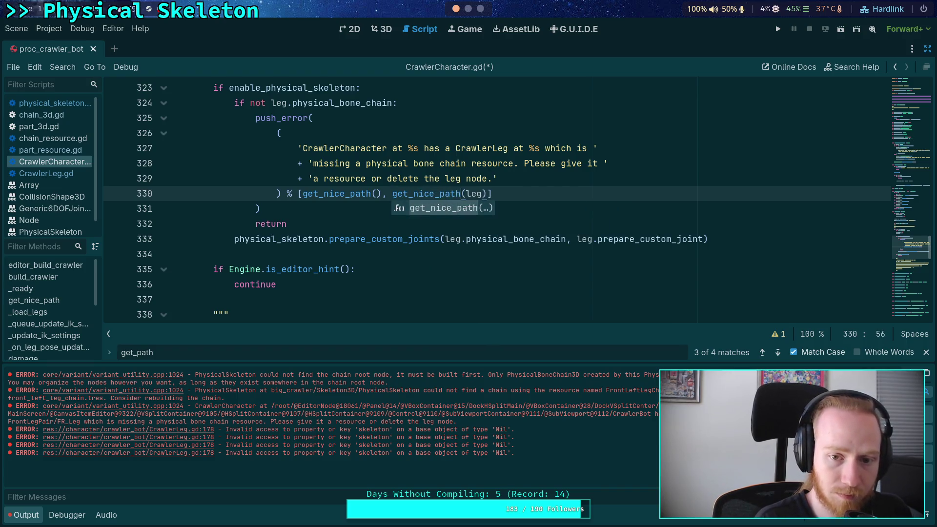
click(425, 239)
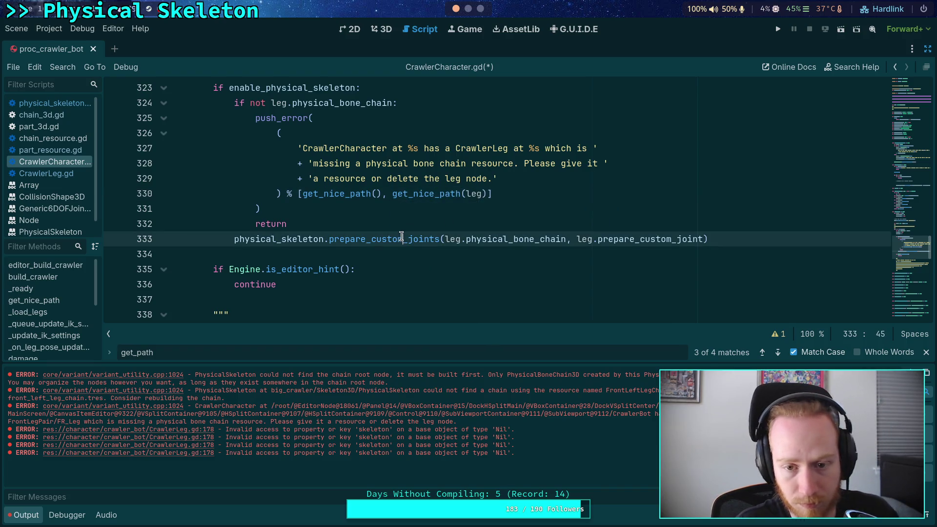
Step: Review the remaining get_path matches and save CrawlerCharacter.gd
click(777, 353)
click(778, 352)
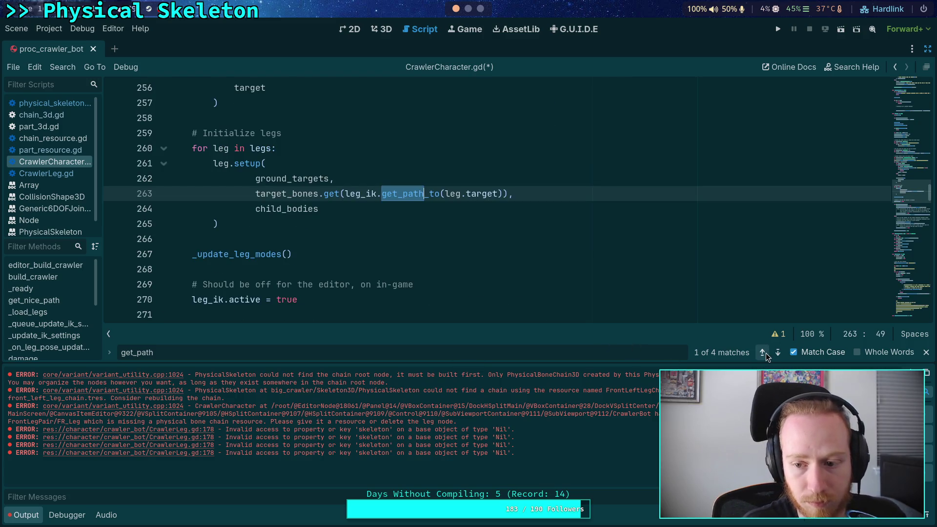
click(766, 353)
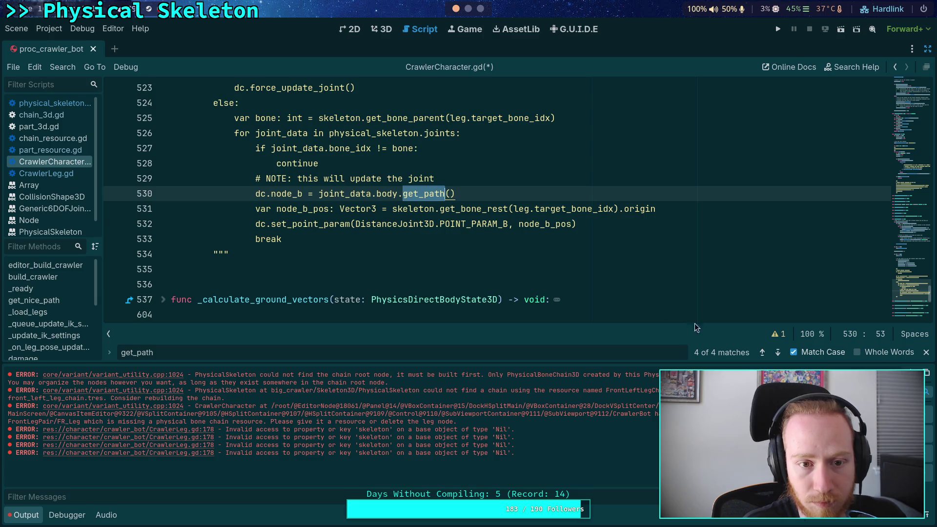
scroll(649, 311, up, 1)
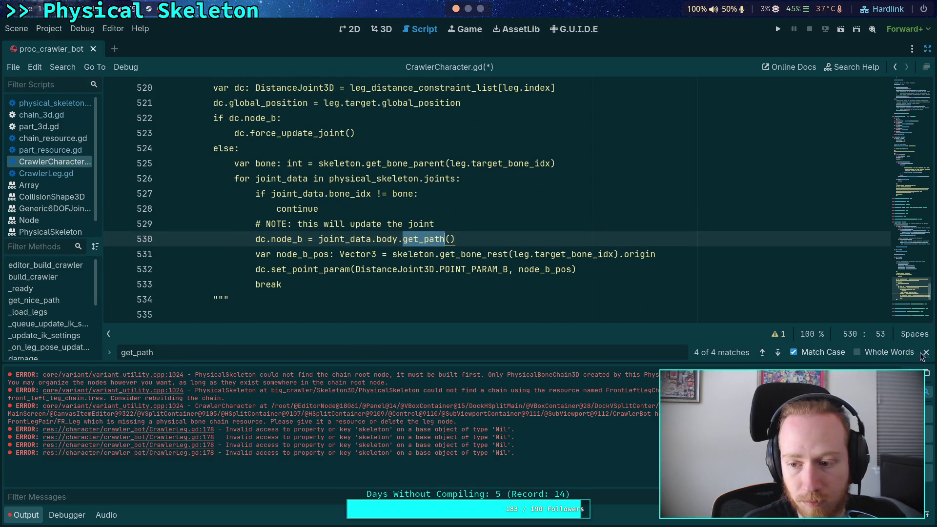
click(592, 270)
key(Escape)
scroll(595, 303, up, 1)
key(ctrl+s)
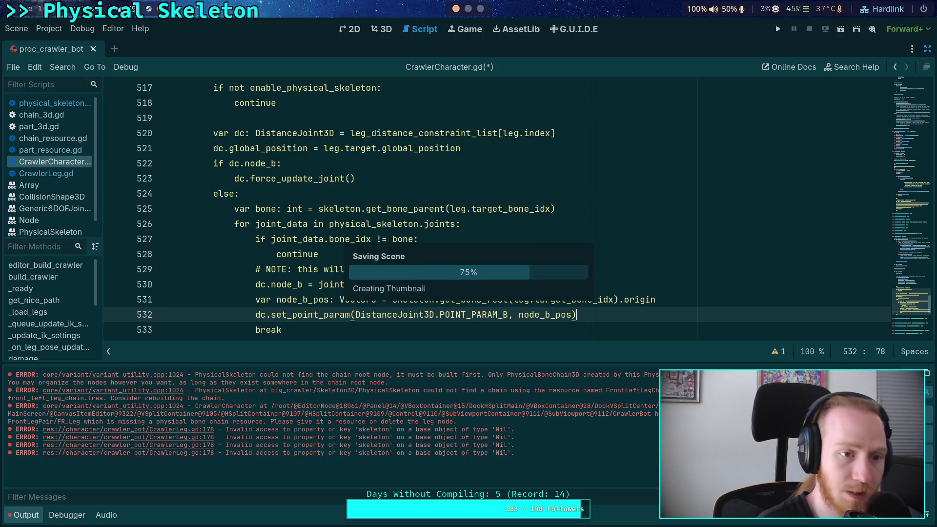
click(455, 250)
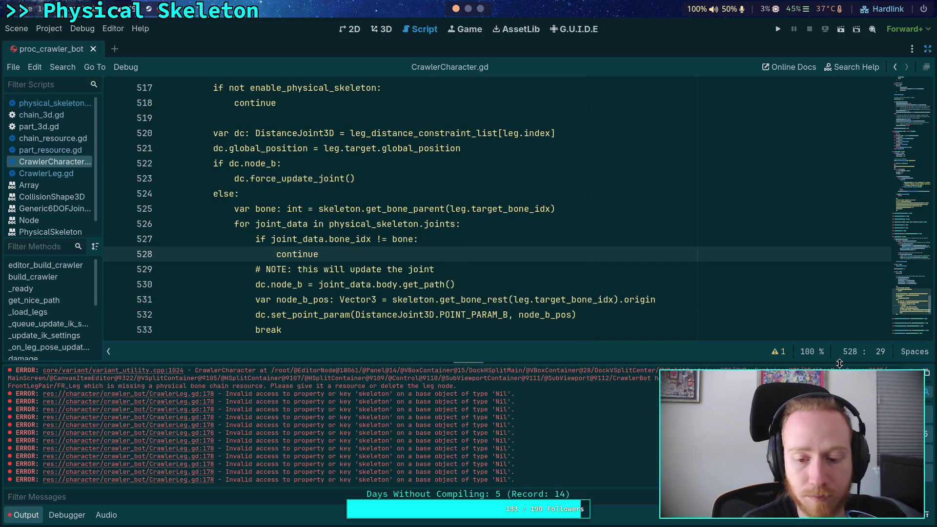
click(19, 31)
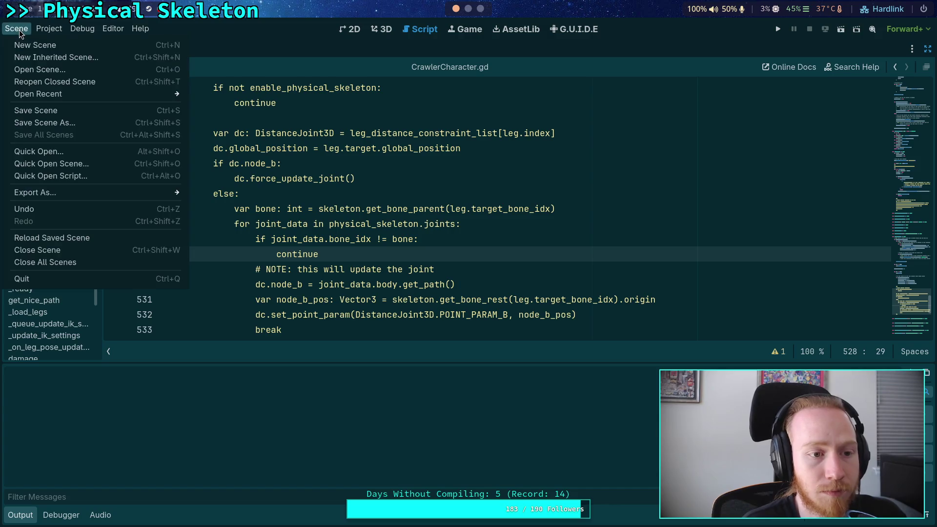
Step: Reload the scene and inspect the Nil 'skeleton' error at CrawlerLeg.gd line 178
click(78, 239)
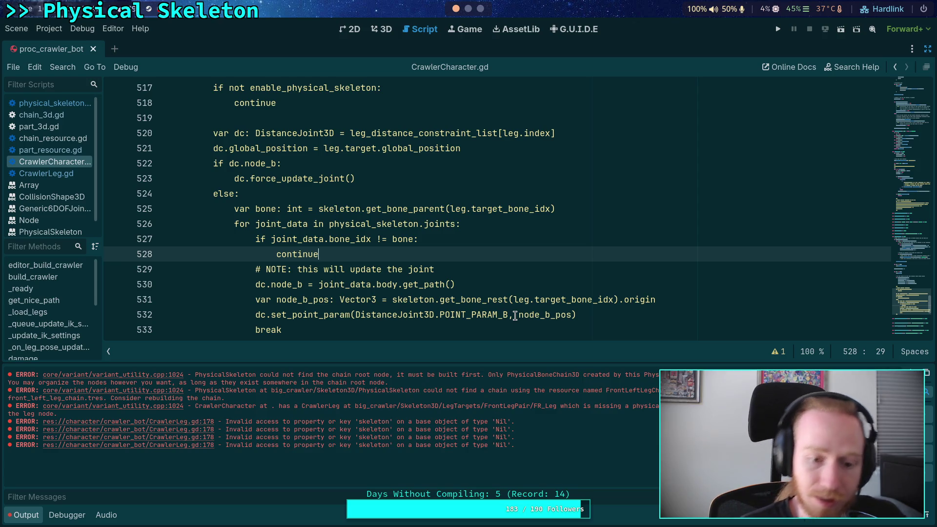
click(197, 422)
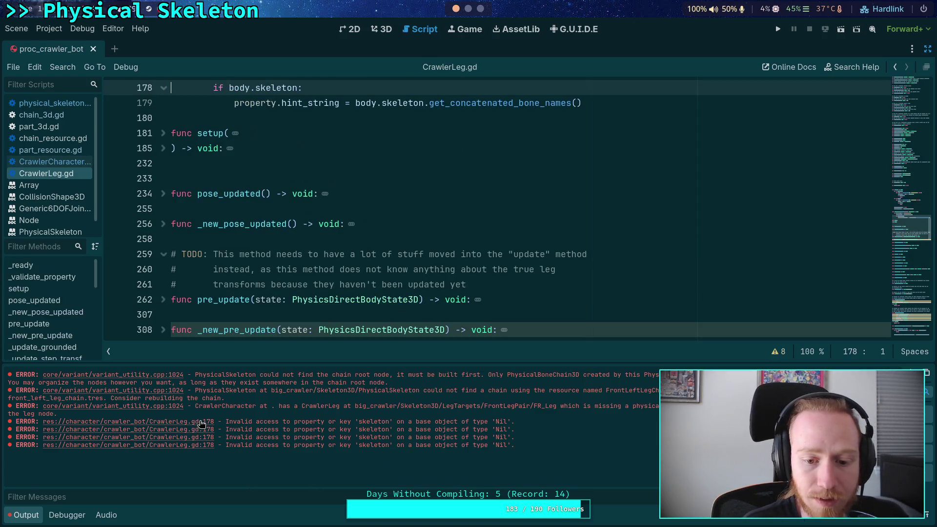
scroll(322, 283, up, 3)
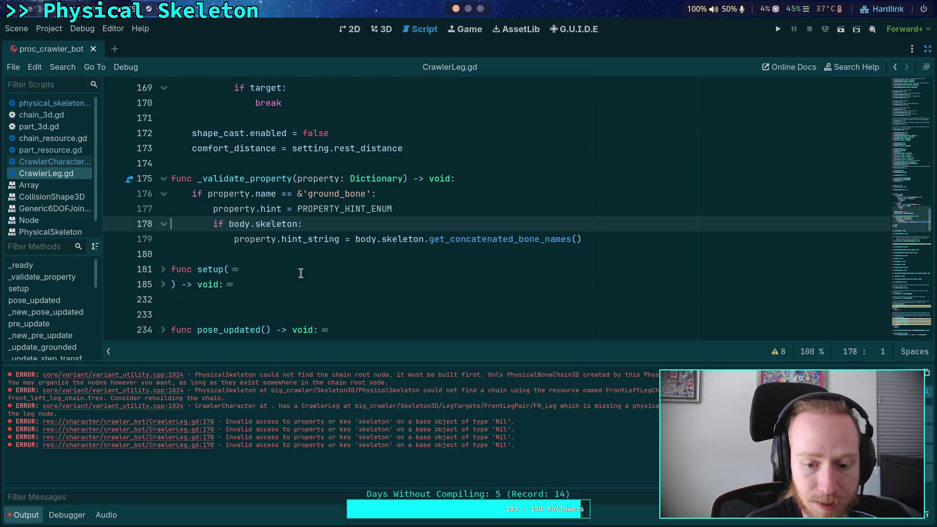
double_click(245, 225)
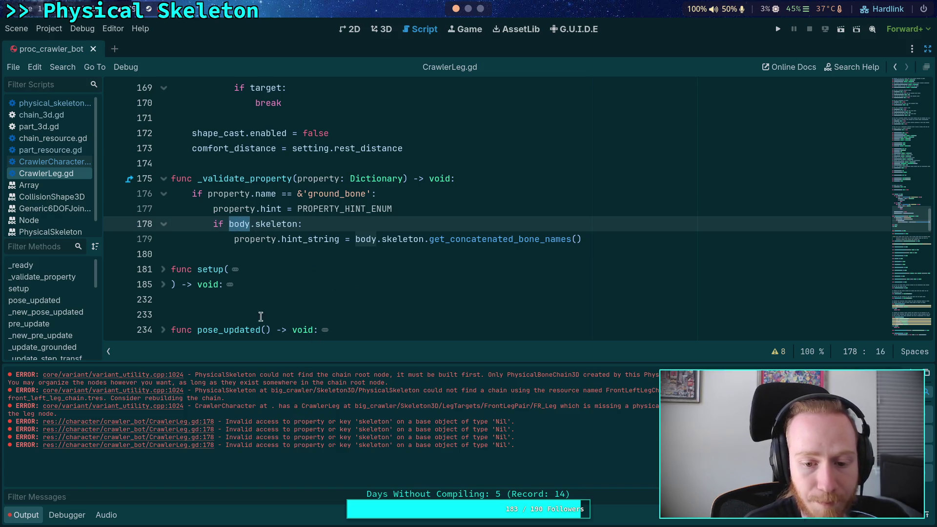
click(263, 253)
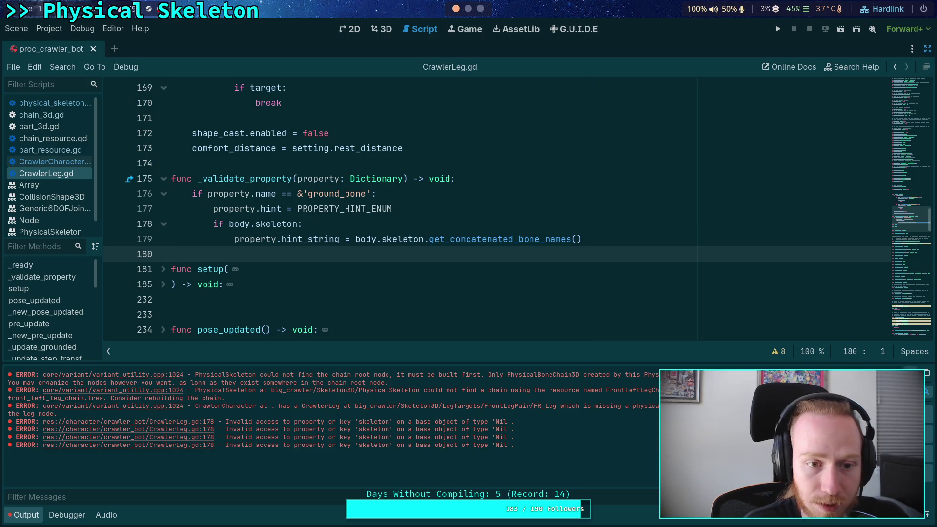
click(30, 516)
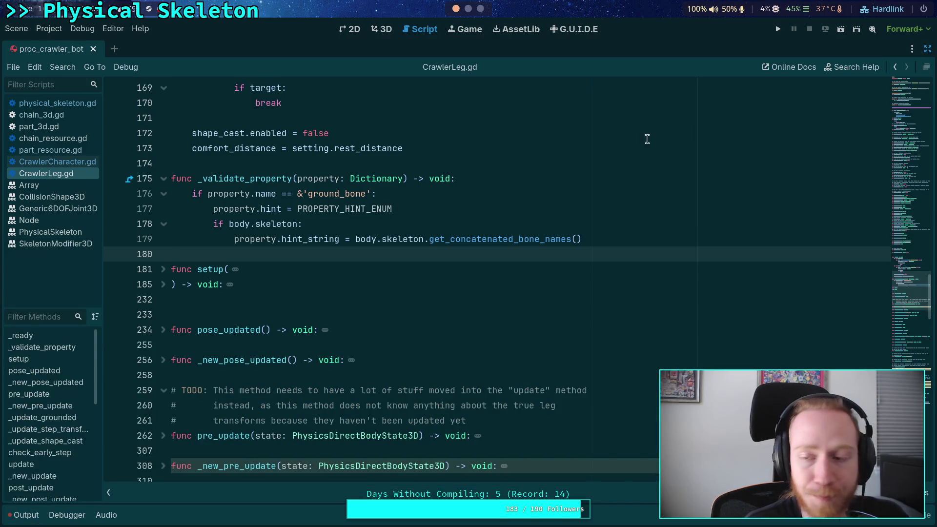
Step: Return to the push_error block in CrawlerCharacter.gd's _load_legs loop
click(58, 165)
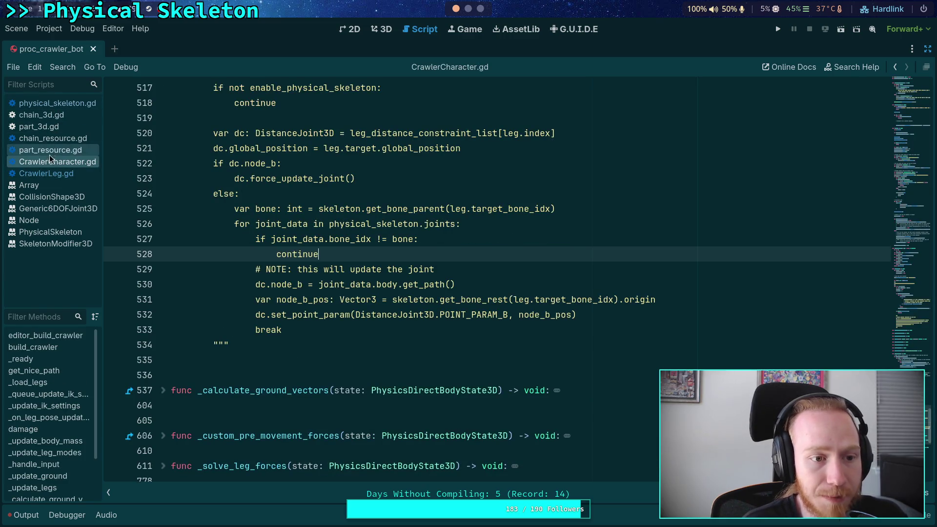
scroll(470, 280, up, 10)
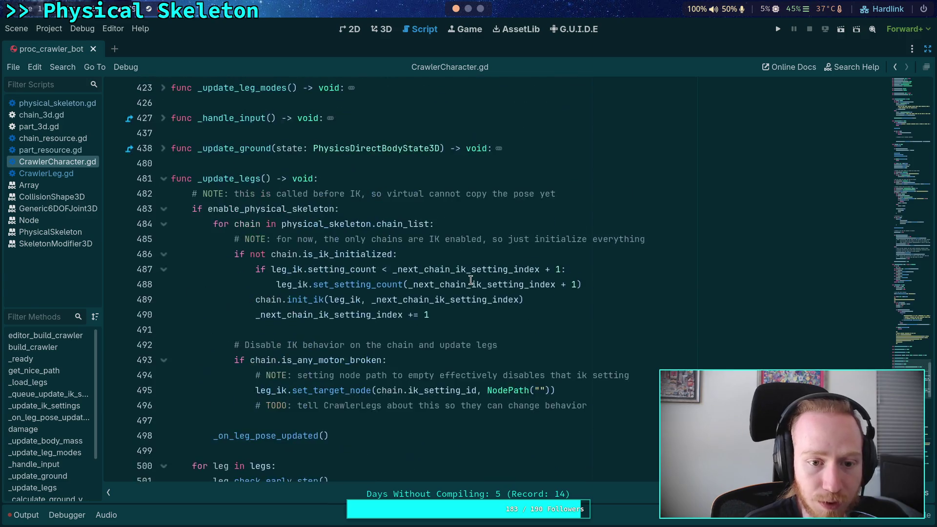
scroll(470, 280, up, 10)
click(295, 326)
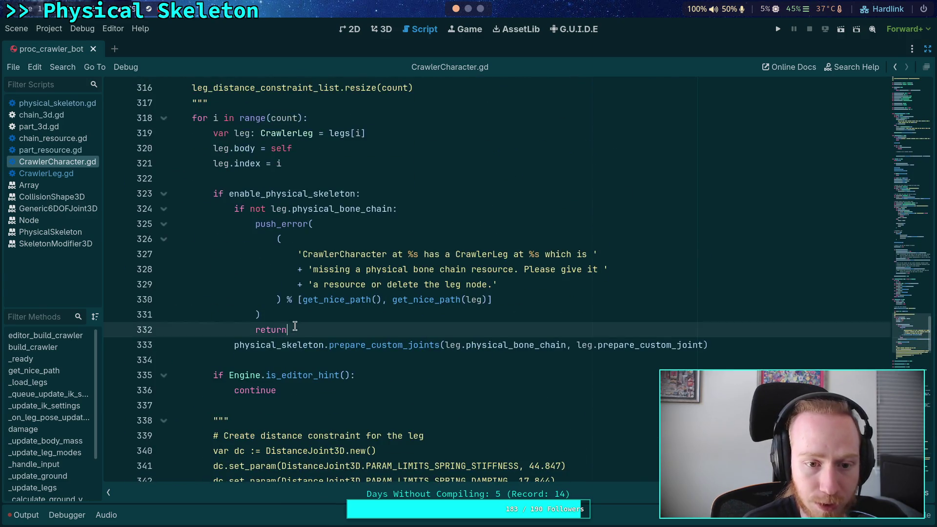
Step: Replace the return line and drop 'not' from the physical_bone_chain check
double_click(295, 326)
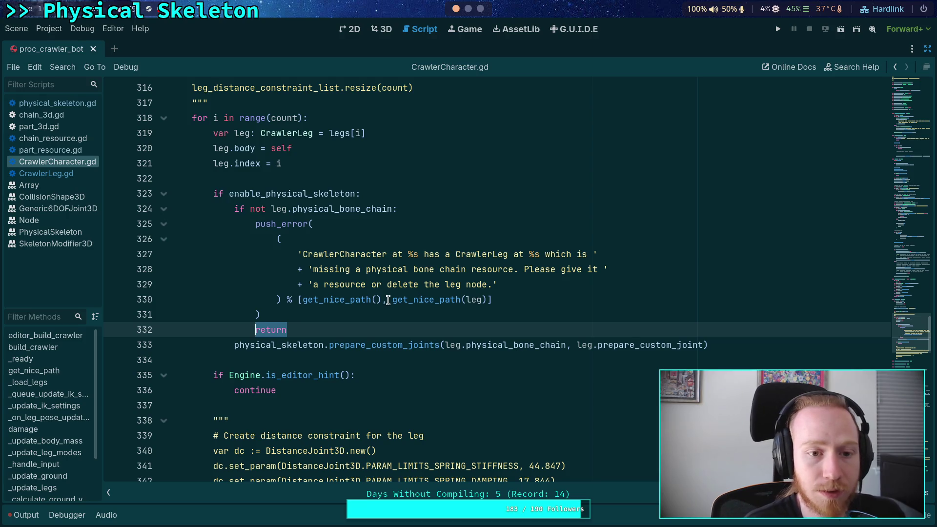
text(con)
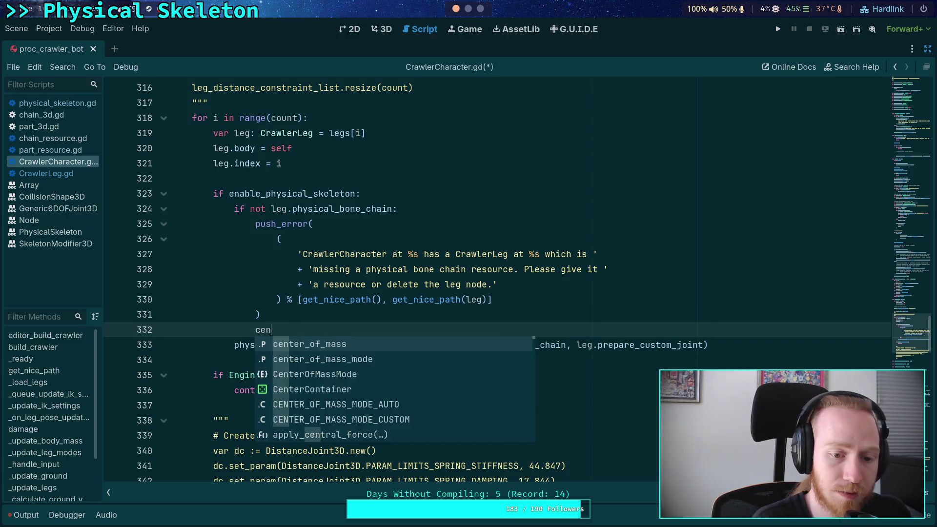
key(BackSpace)
key(BackSpace)
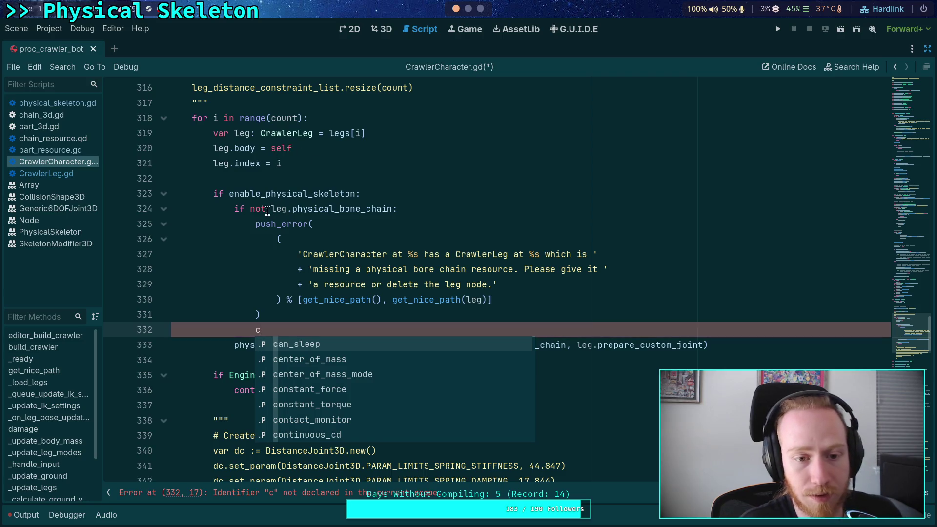
click(268, 209)
key(BackSpace)
key(BackSpace)
key(BackSpace)
Step: Move prepare_custom_joints under the if, put push_error in an else branch, and save
click(272, 336)
click(274, 343)
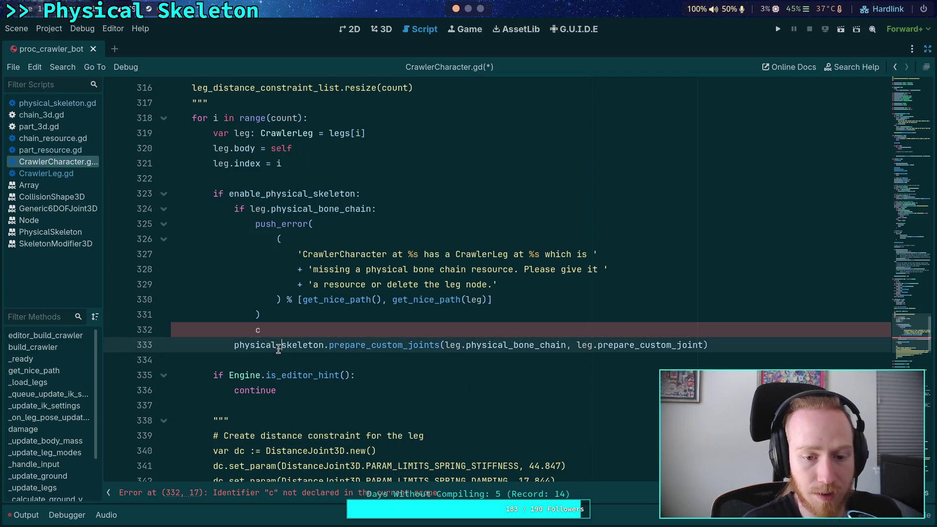
key(alt+Up)
key(alt+Up)
key(alt+Up)
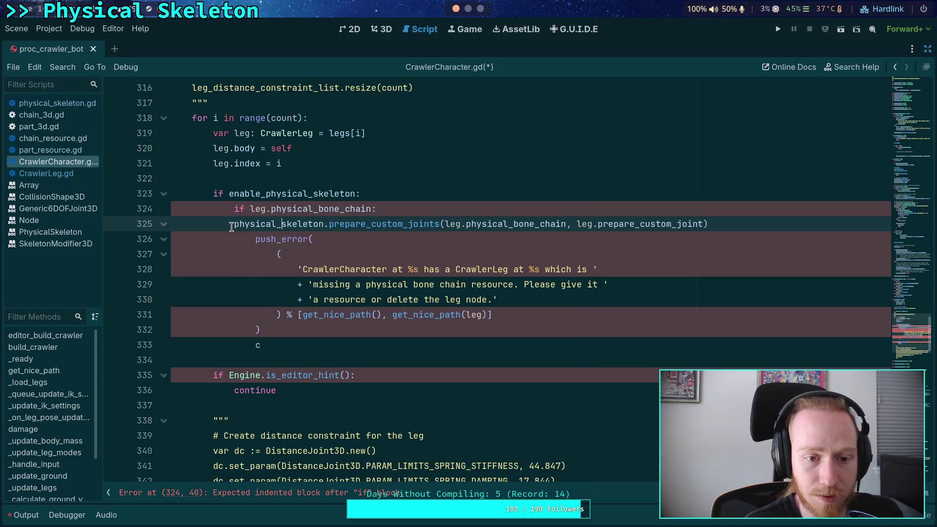
key(Home)
key(Tab)
key(End)
key(Return)
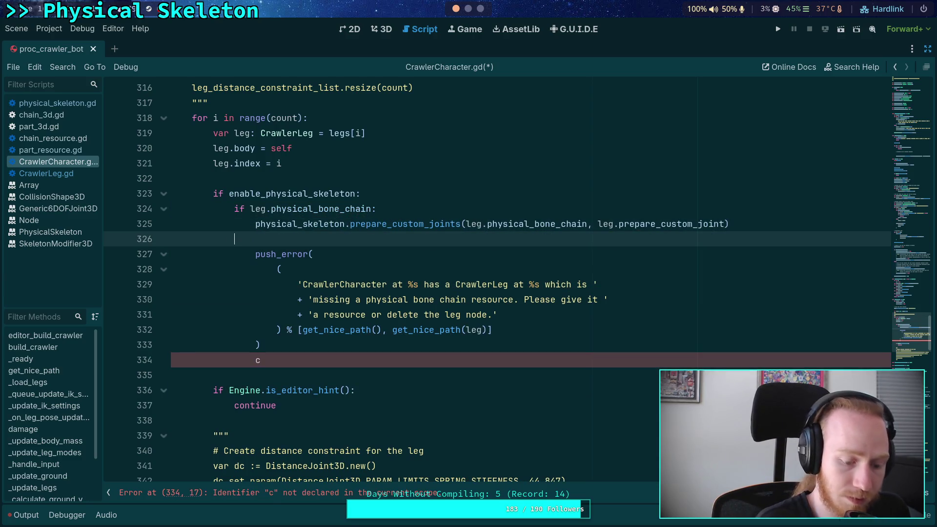
text(else)
key(BackSpace)
key(BackSpace)
key(BackSpace)
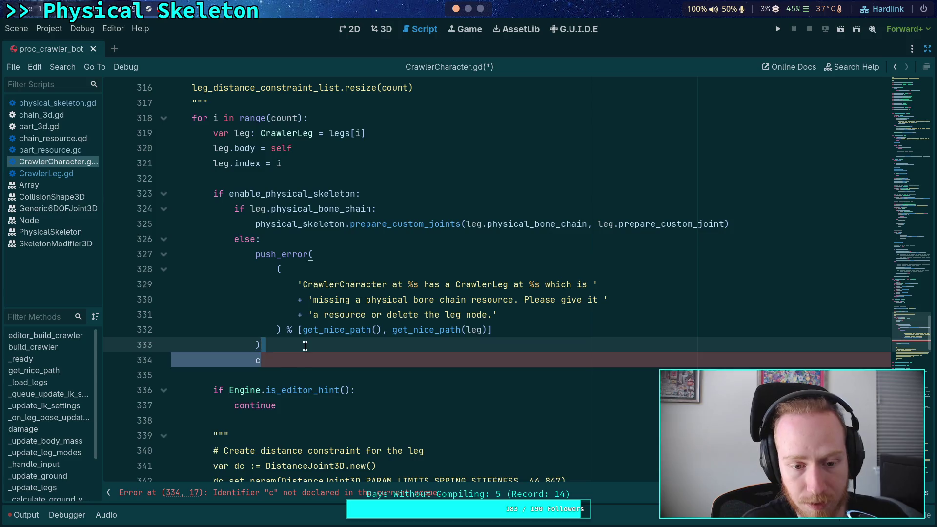
key(ctrl+s)
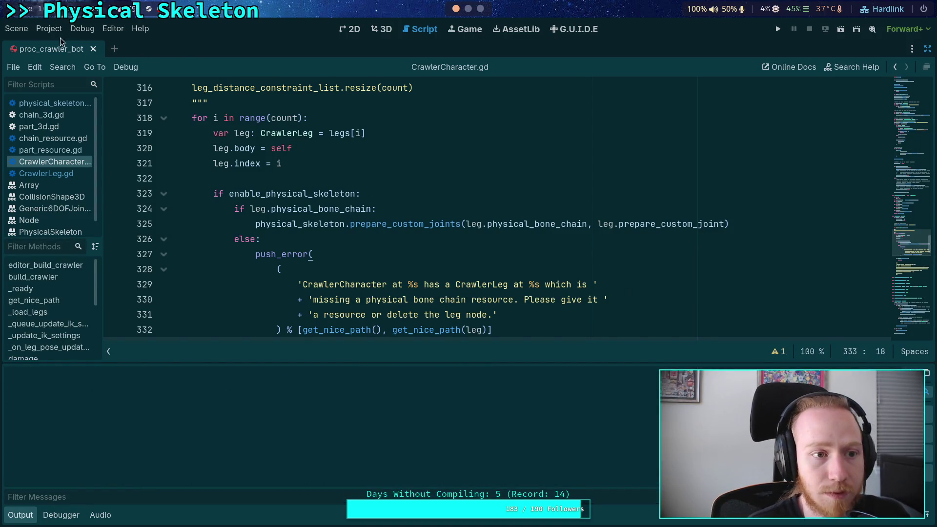
Step: Reload the saved scene, fold all functions, and show the scene tree beside the script
click(16, 29)
click(26, 238)
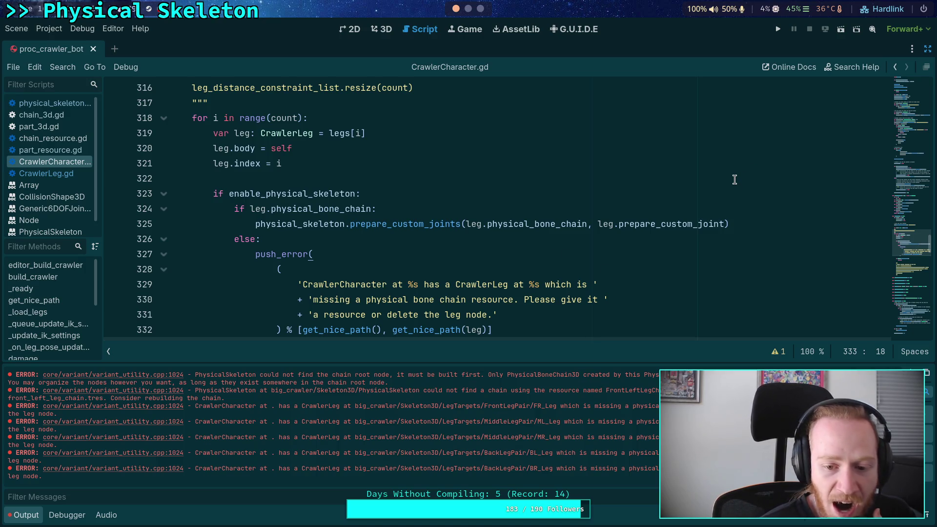
scroll(734, 178, down, 1)
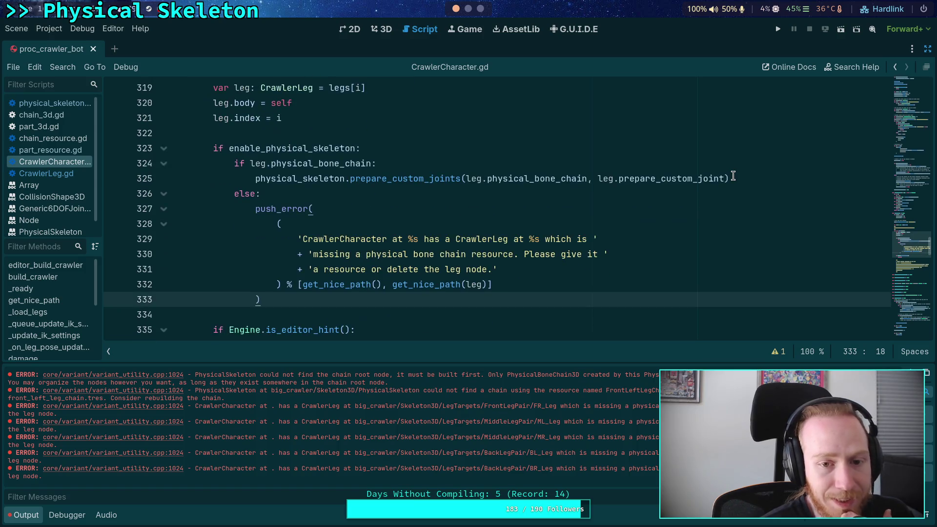
scroll(477, 162, up, 6)
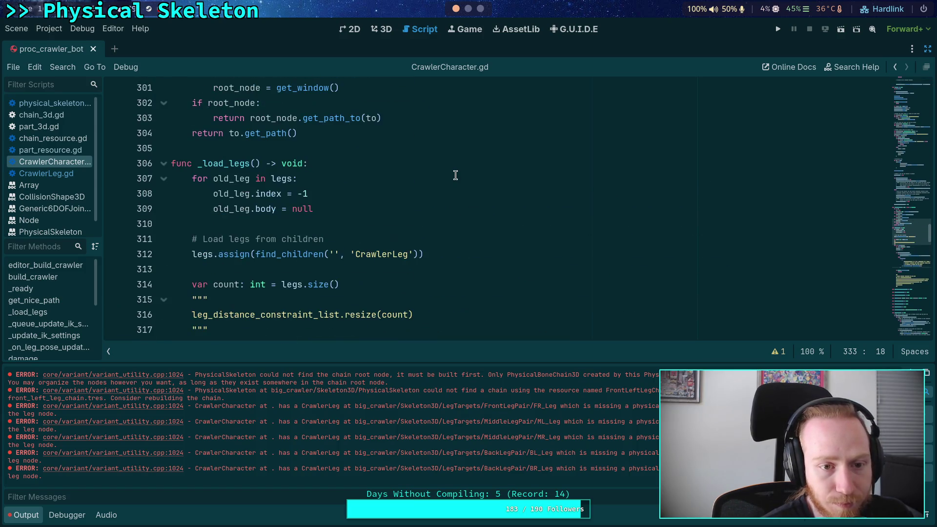
key(ctrl+alt+f)
click(928, 49)
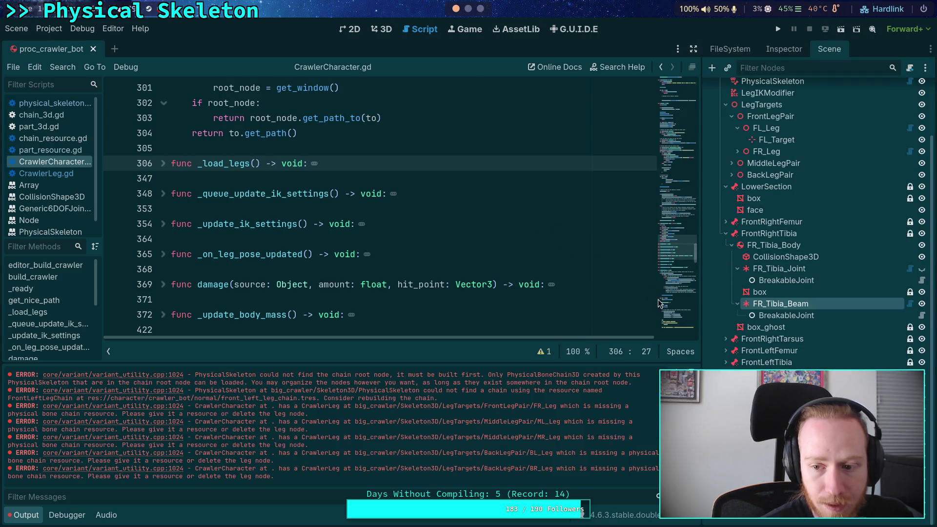
Step: Collapse the FrontRightTibia branch and review FL_Leg's CrawlerLeg properties
click(725, 233)
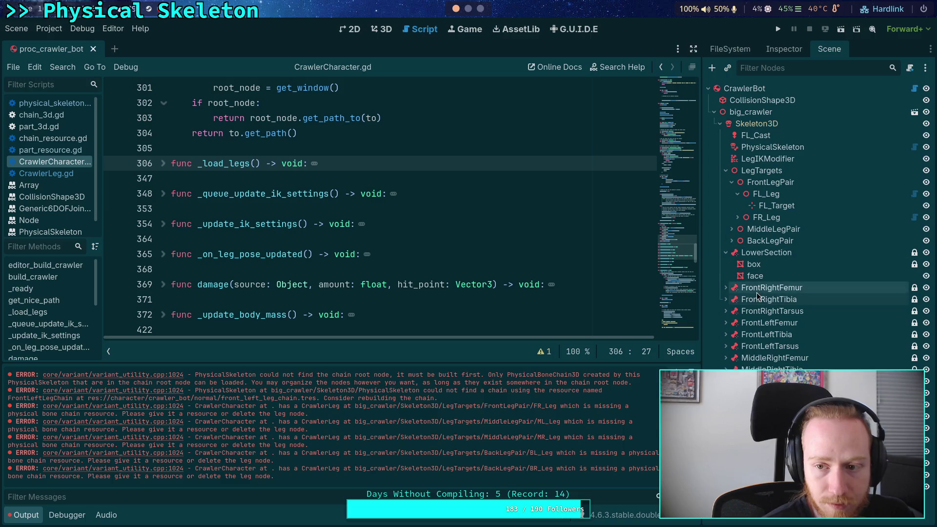
click(779, 198)
click(779, 51)
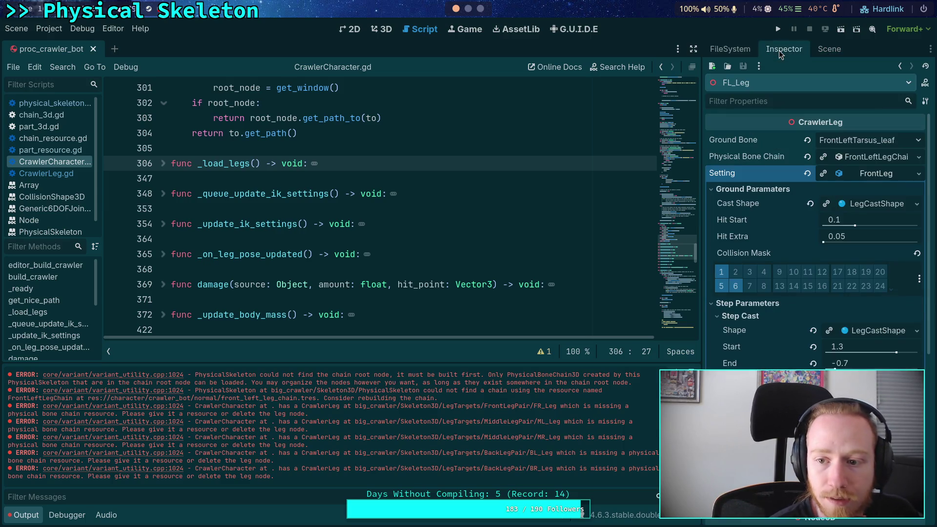
click(859, 177)
click(829, 50)
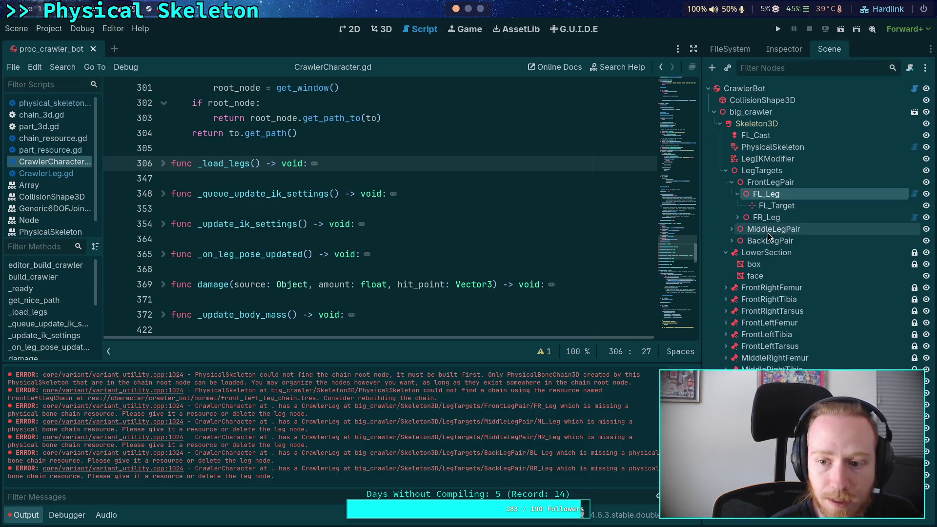
Step: Clear the old errors and rebuild the crawler nodes via CrawlerBot's Build Crawler, confirming OK
click(779, 90)
click(776, 49)
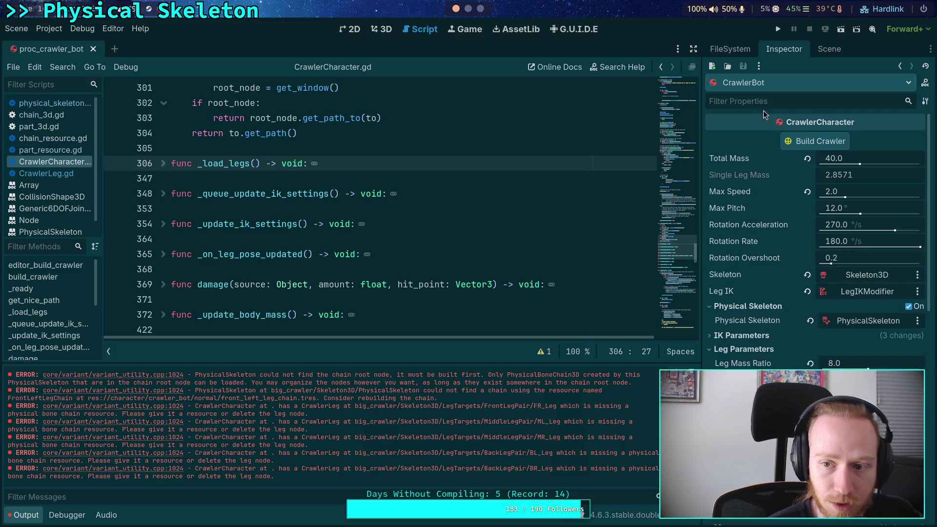
click(681, 376)
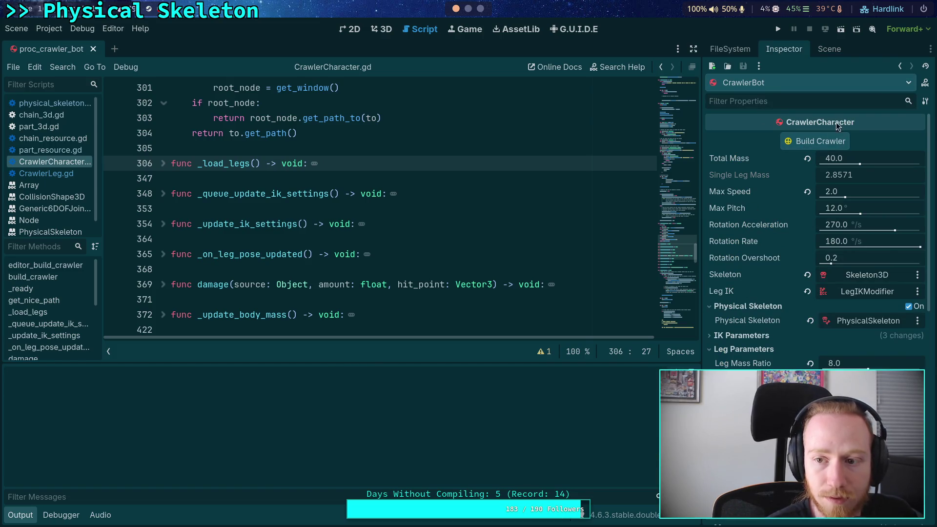
click(820, 141)
click(521, 284)
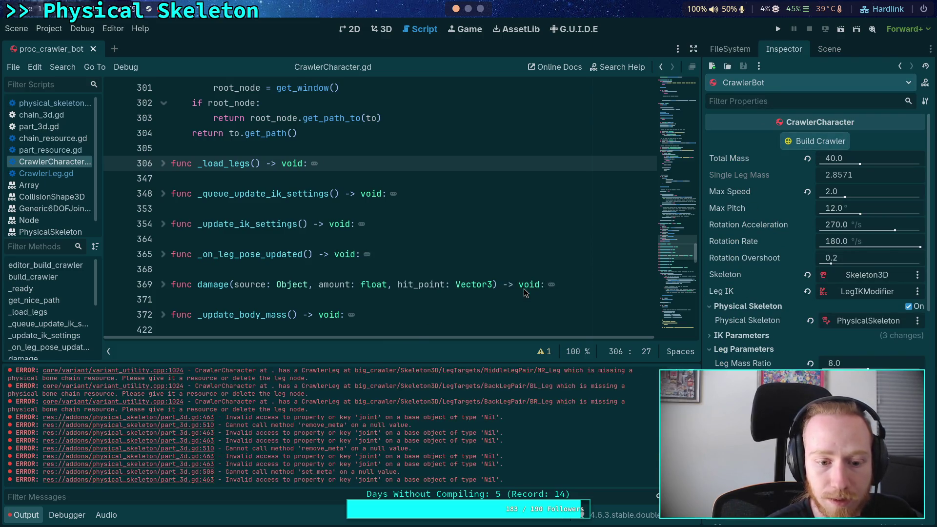
Step: Scroll through the rebuilt scene tree under CrawlerBot
click(734, 49)
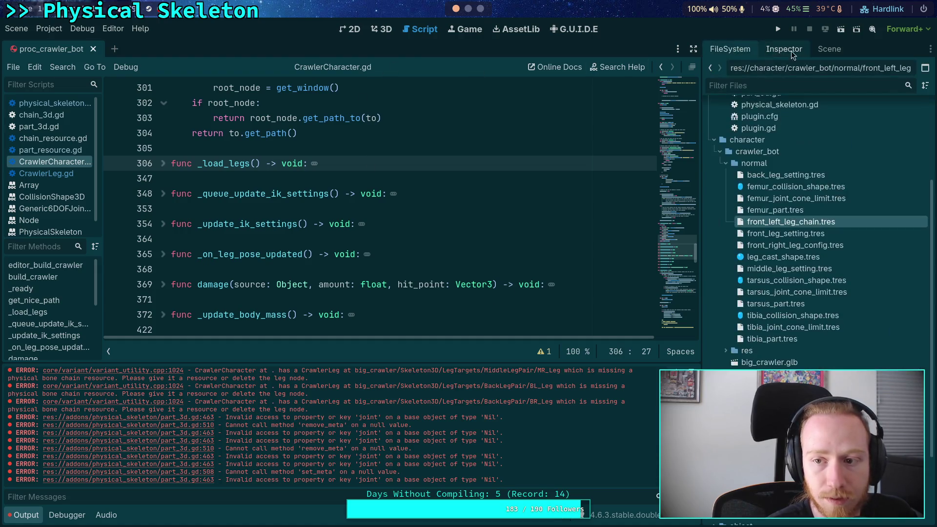
click(829, 49)
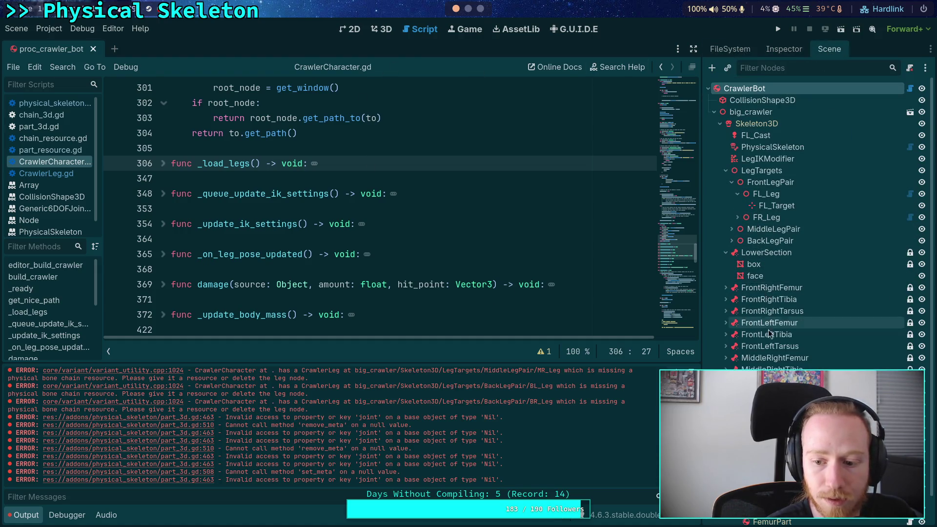
scroll(769, 327, down, 3)
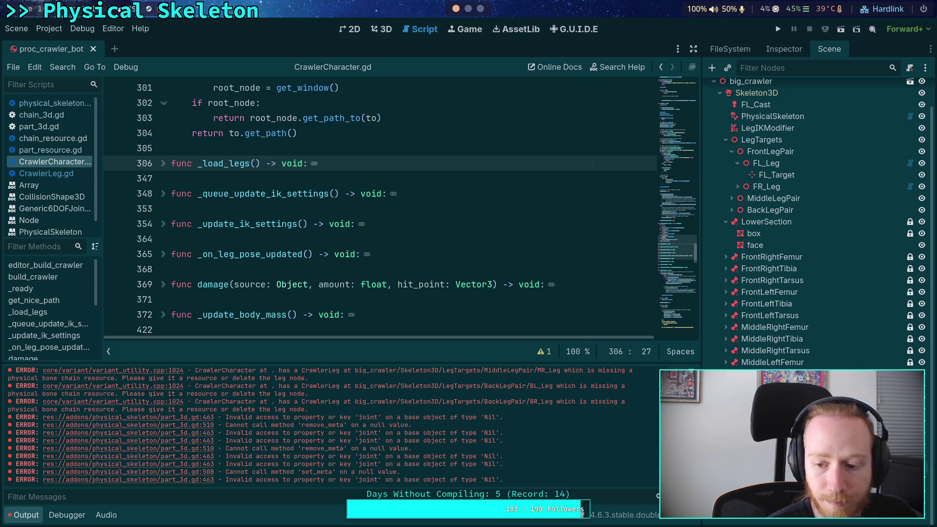
scroll(781, 293, up, 3)
scroll(781, 292, down, 3)
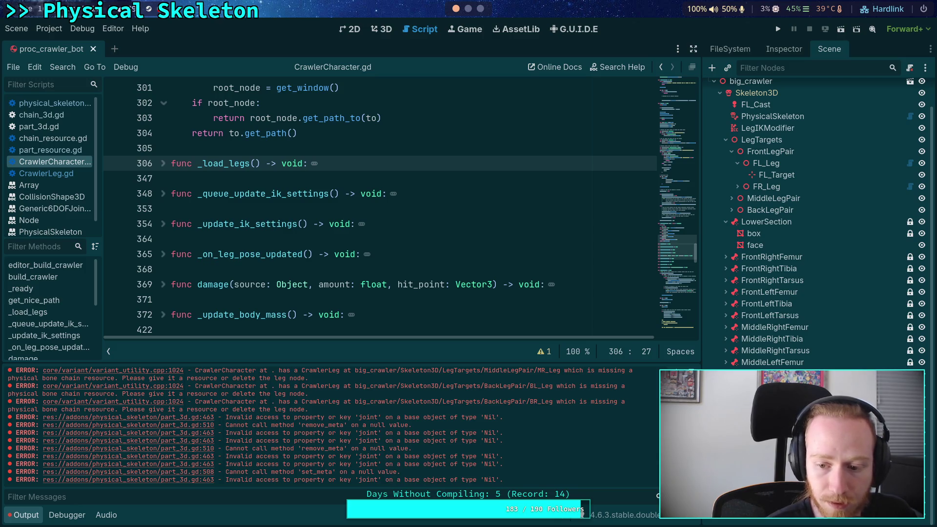
Step: Inspect the BackLeftTarsus bone target's properties, then review the scene tree again
click(773, 49)
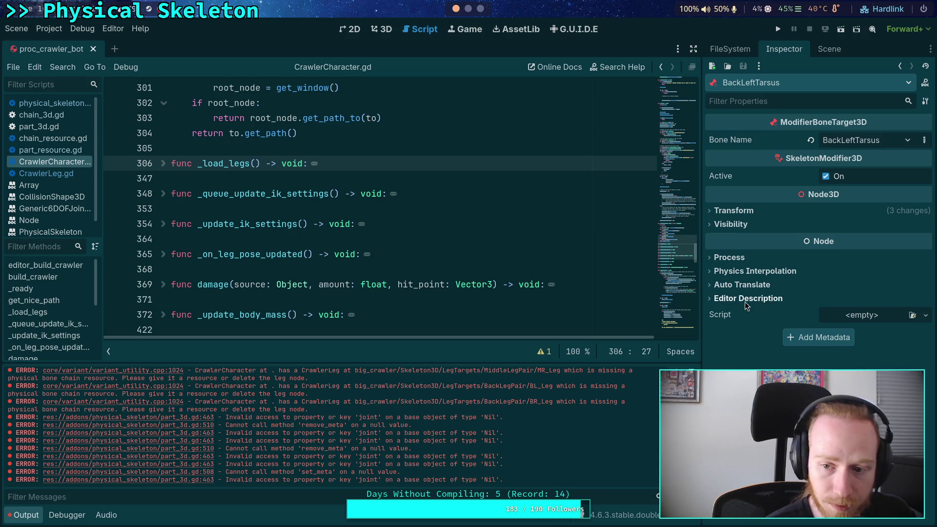
click(754, 285)
click(754, 285)
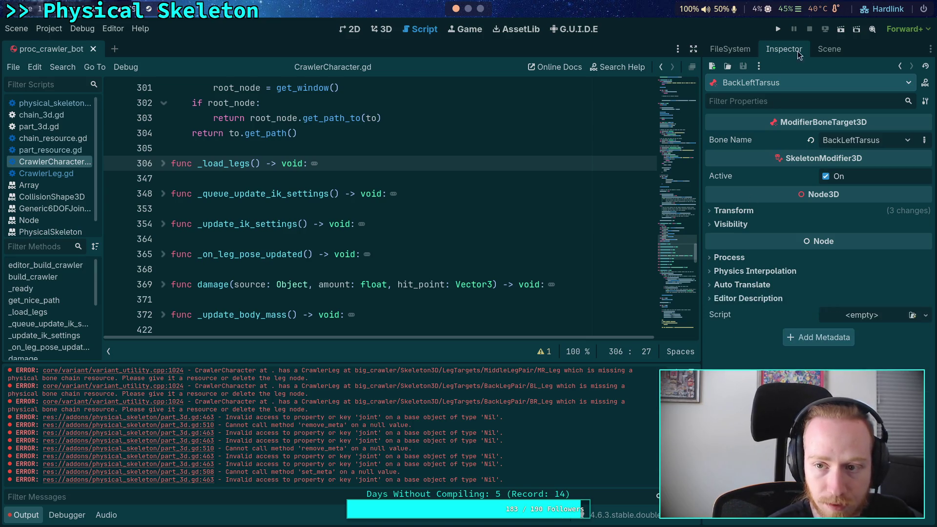
click(829, 49)
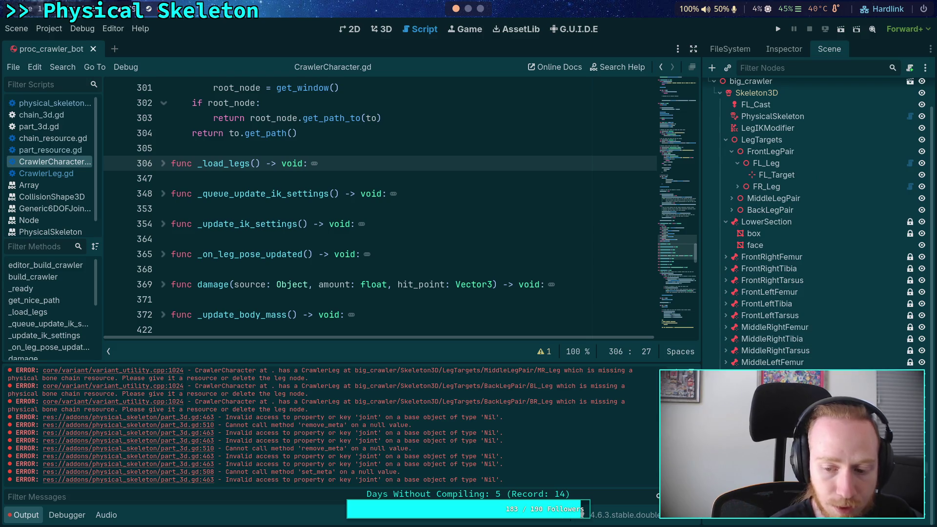
scroll(820, 220, up, 2)
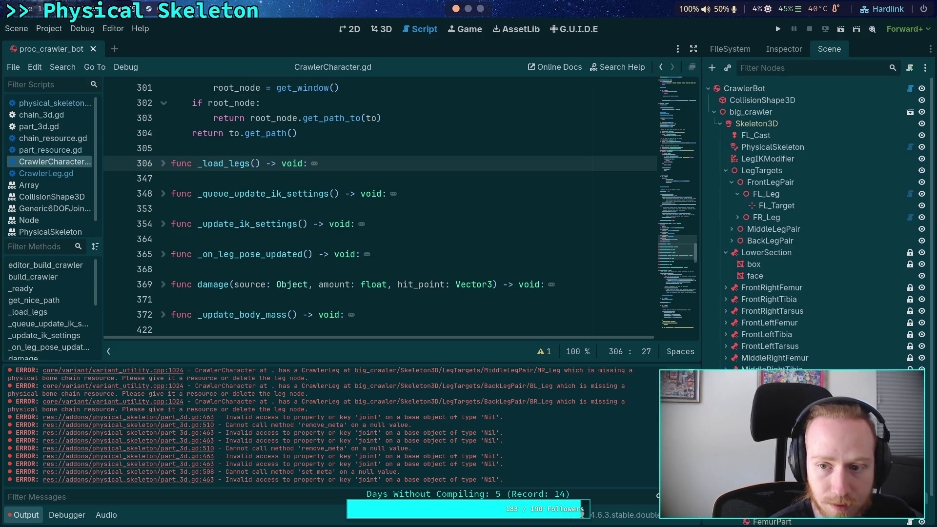
scroll(819, 219, down, 2)
scroll(820, 219, up, 2)
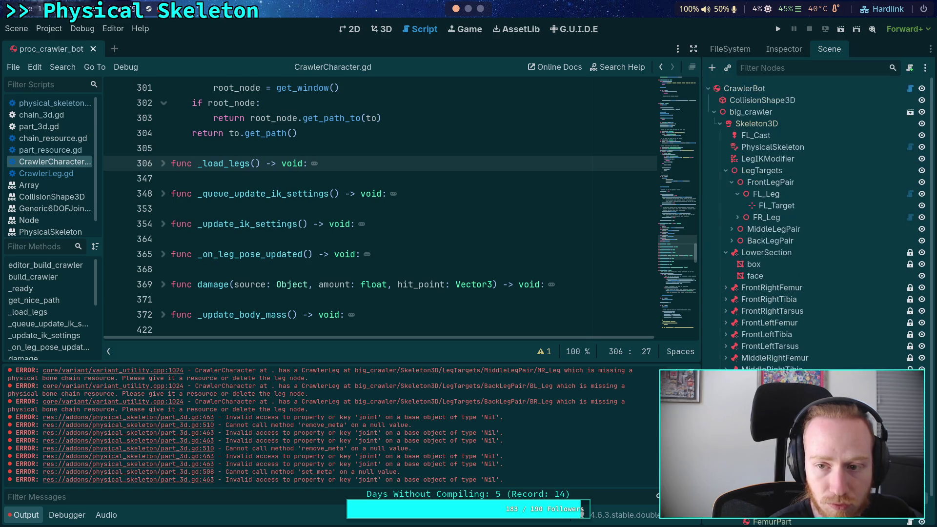
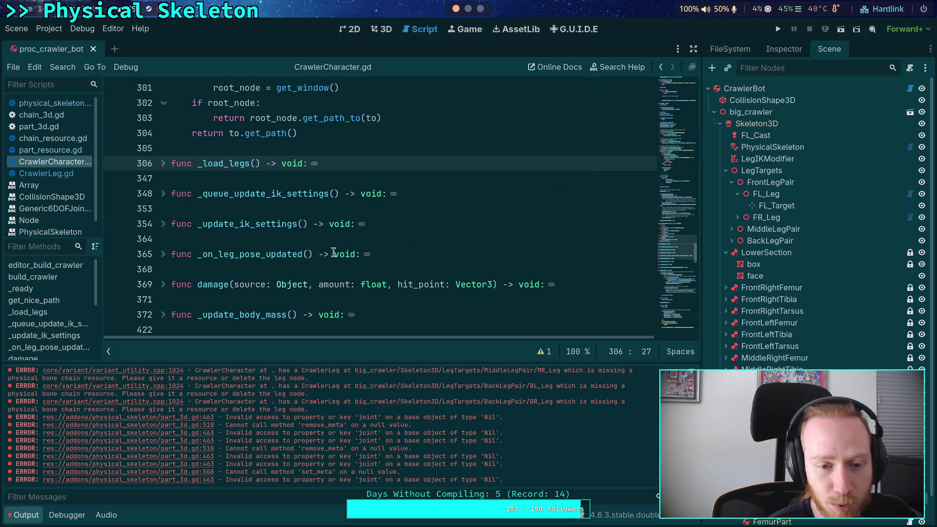
Step: Try to edit a node in the proc_crawler_bot scene tree with Delete and its context menu
click(272, 235)
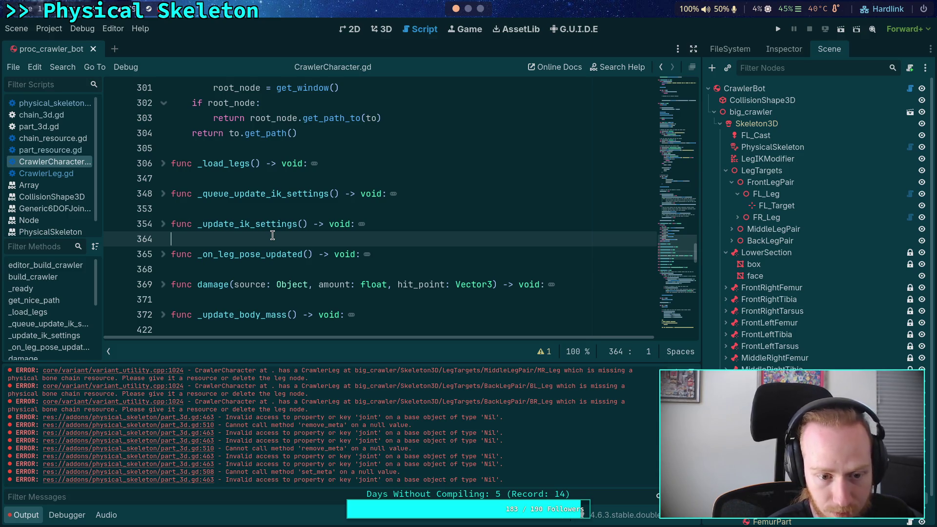
scroll(272, 235, down, 2)
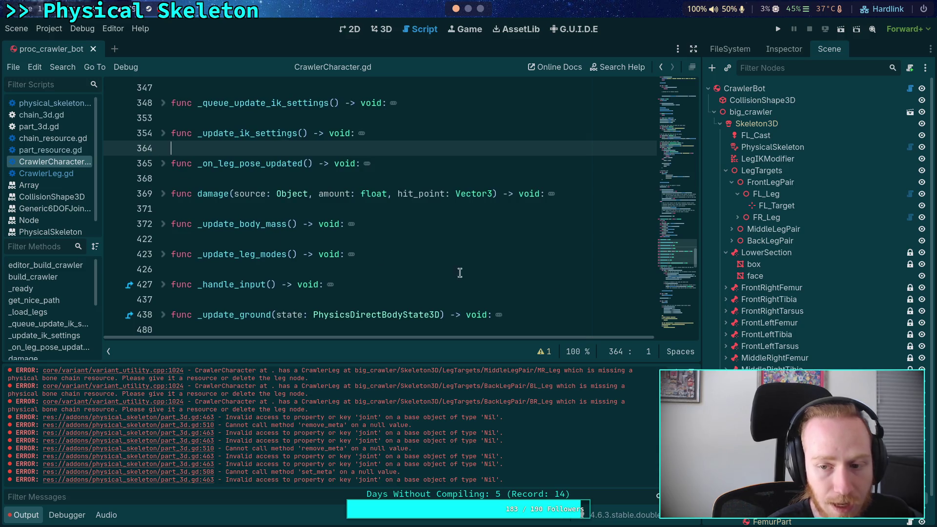
scroll(820, 220, down, 1)
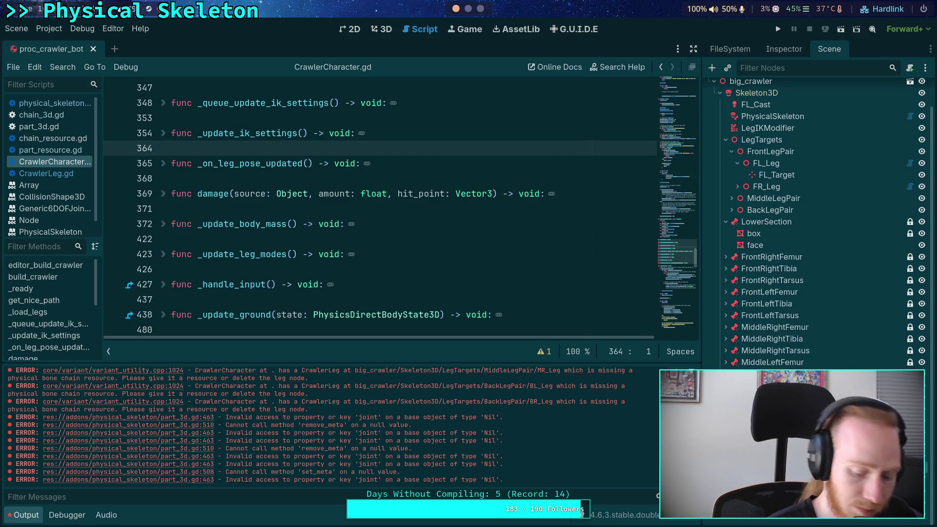
key(Delete)
key(Return)
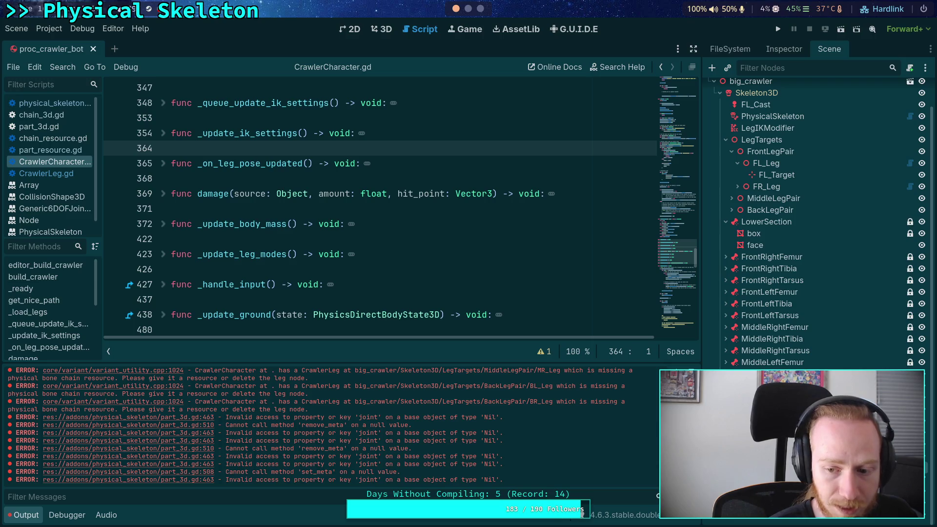
right_click(712, 362)
click(778, 518)
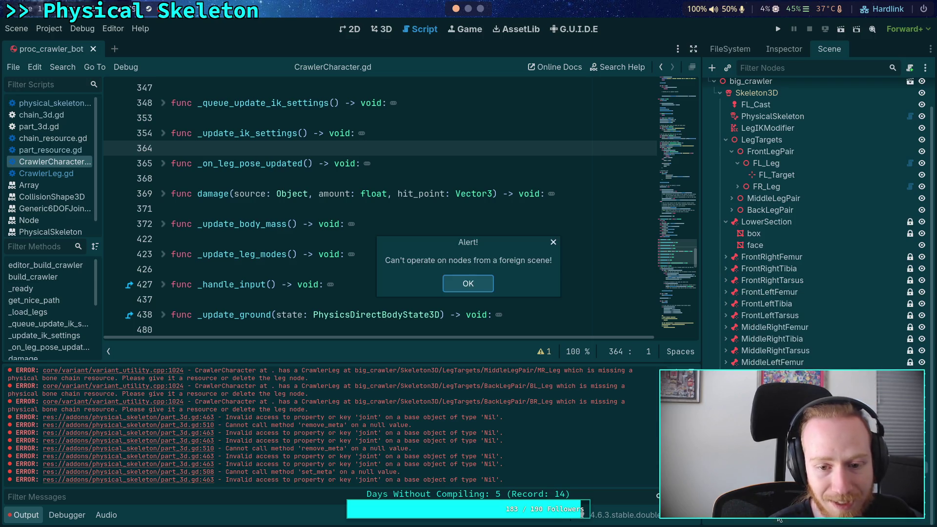
Step: Dismiss the foreign-scene alert and close the proc_crawler_bot scene tab
click(457, 281)
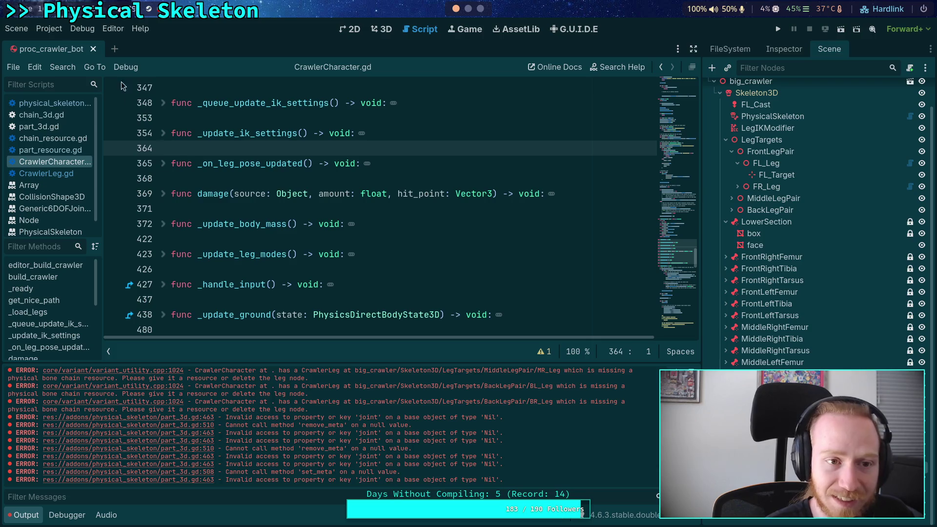
click(93, 49)
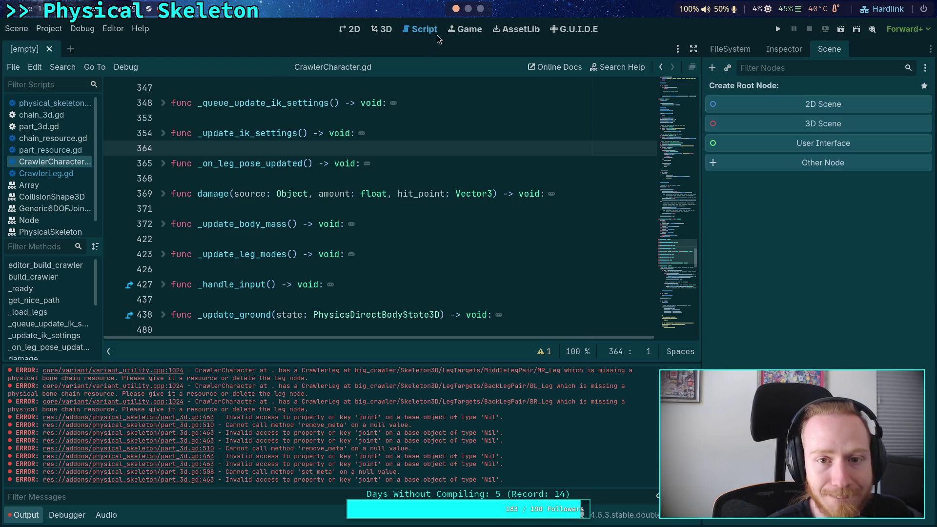
click(468, 8)
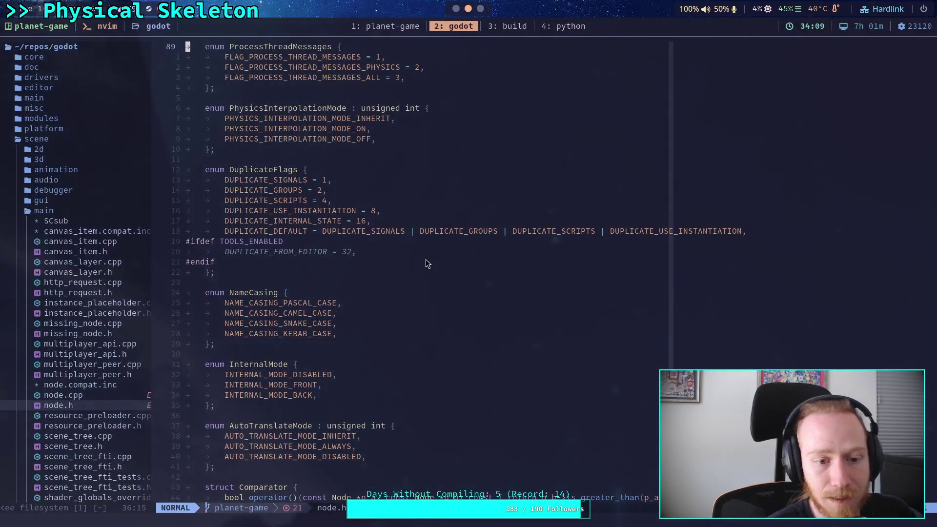
Step: Run git status in the planet-game shell to list the changed files
click(401, 28)
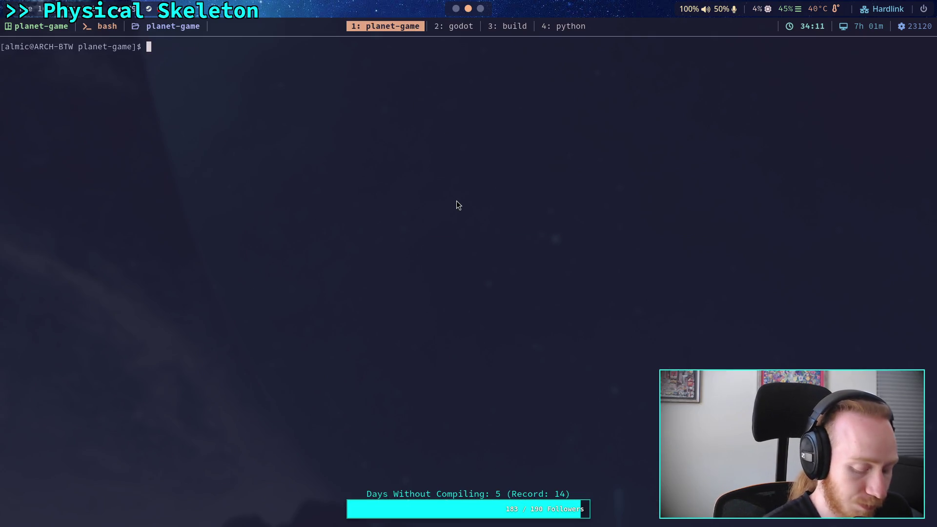
text(git status)
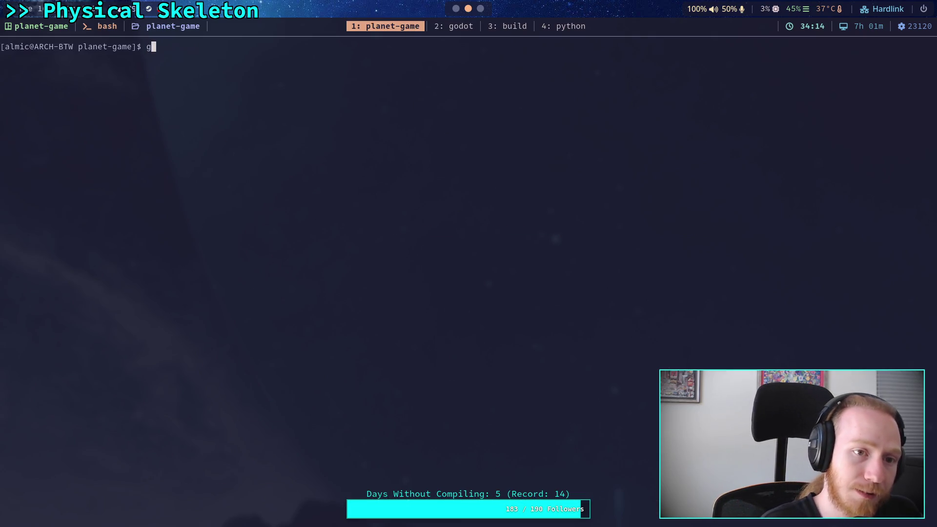
key(Return)
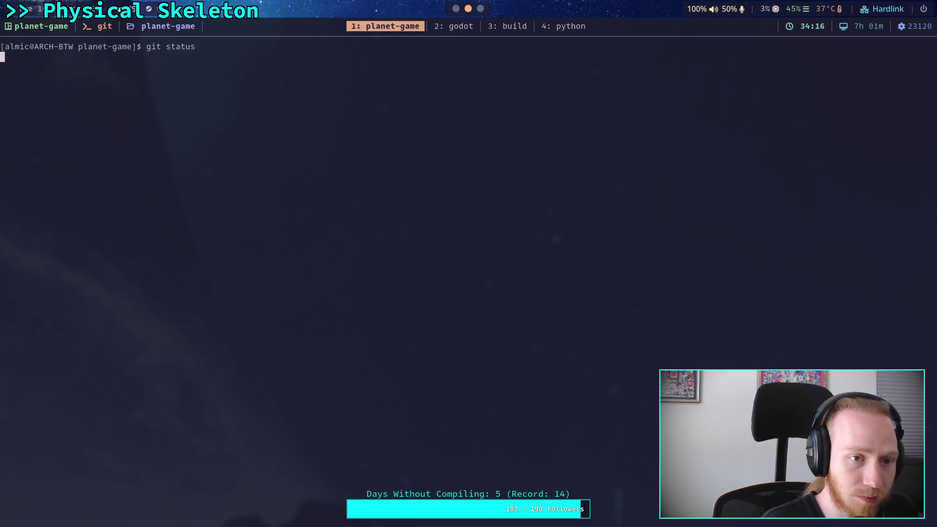
text(git diff)
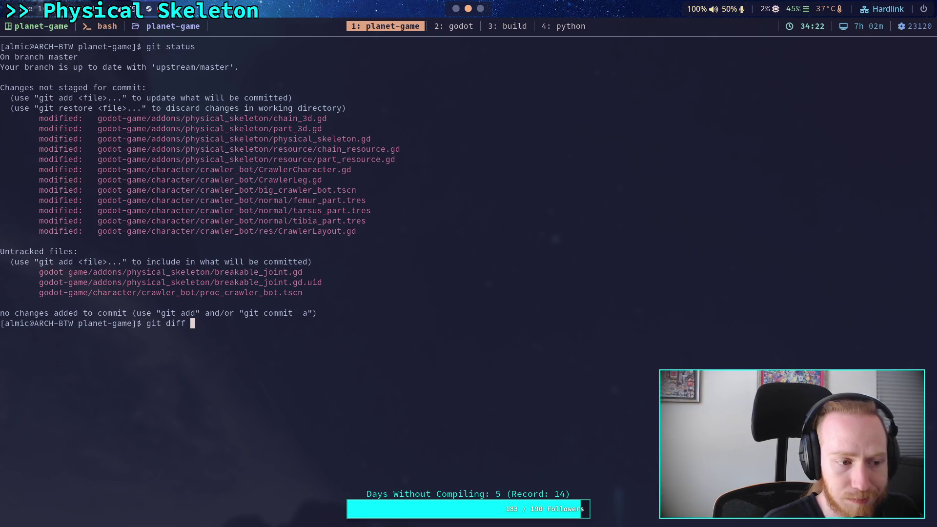
key(BackSpace)
key(BackSpace)
key(BackSpace)
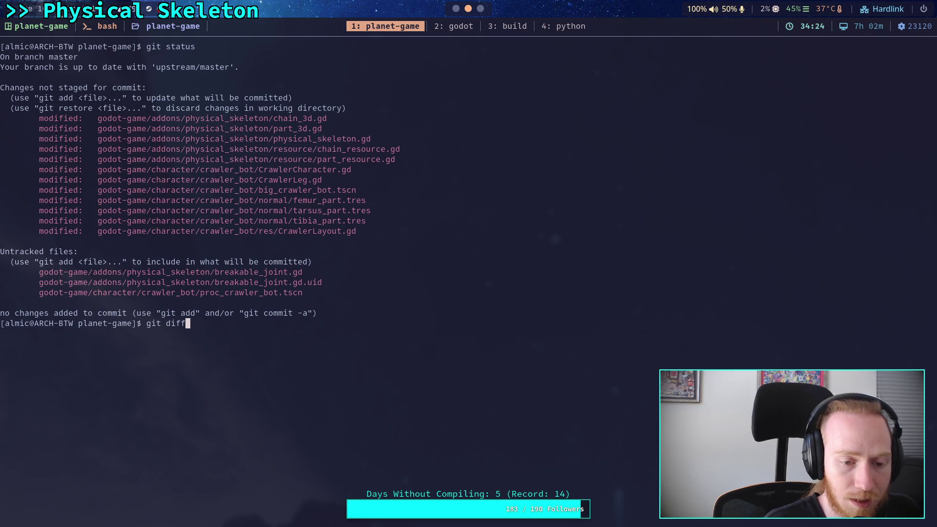
Step: Open godot-game/character/crawler_bot/proc_crawler_bot.tscn in Neovim with the n command
text(n .)
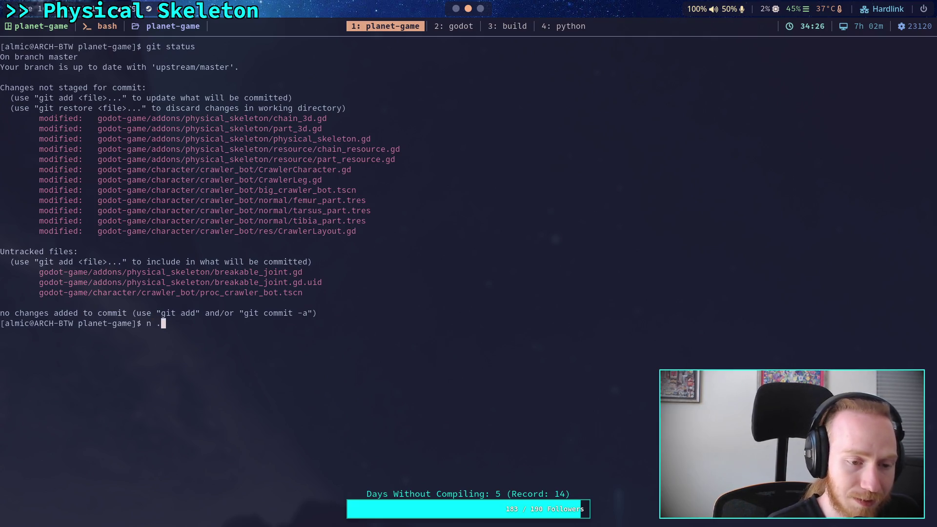
key(BackSpace)
text(godot-game/character/)
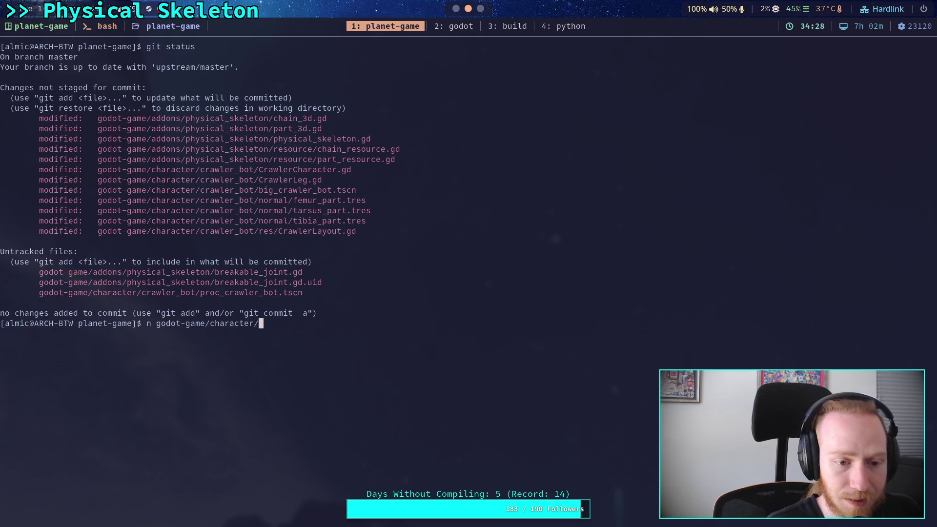
text(cr)
key(Tab)
text(pr)
key(Tab)
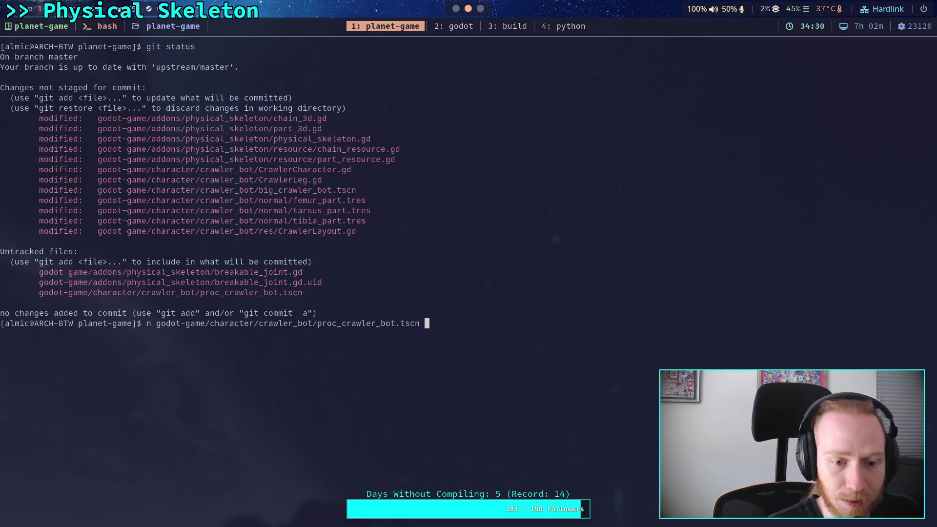
key(Return)
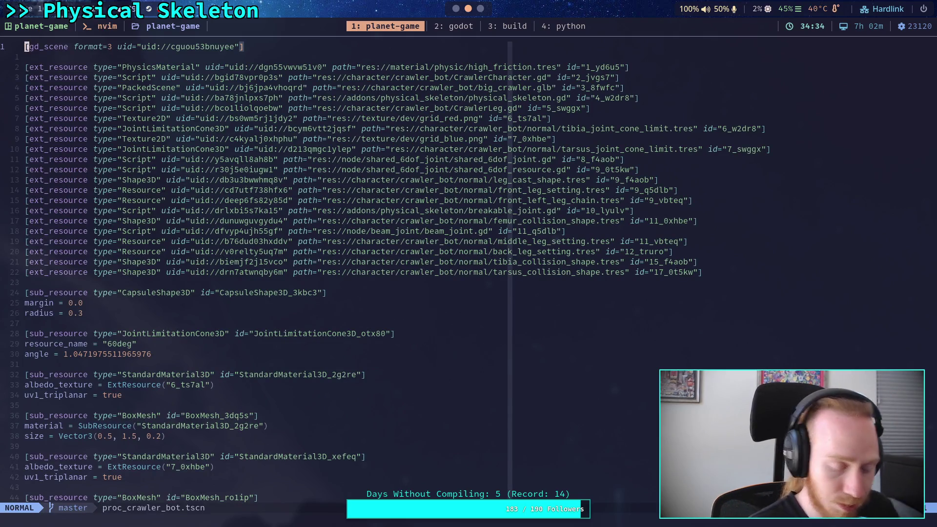
Step: Search proc_crawler_bot.tscn for ChainRootNode and find no match
key(slash)
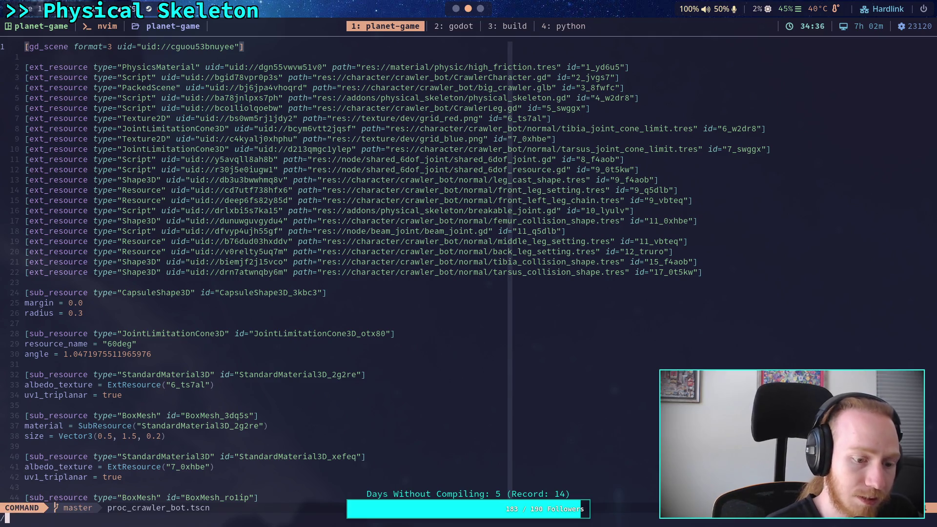
text(chain)
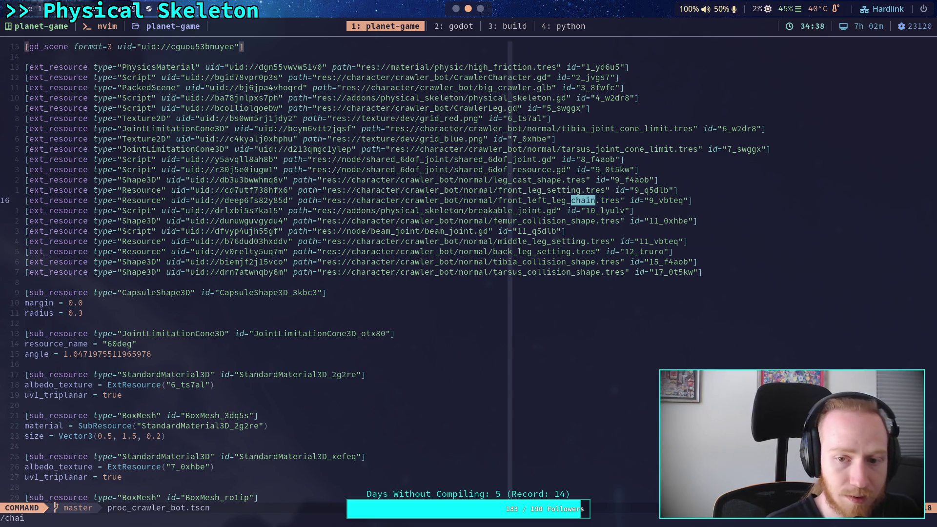
key(BackSpace)
key(BackSpace)
key(BackSpace)
text(Chai)
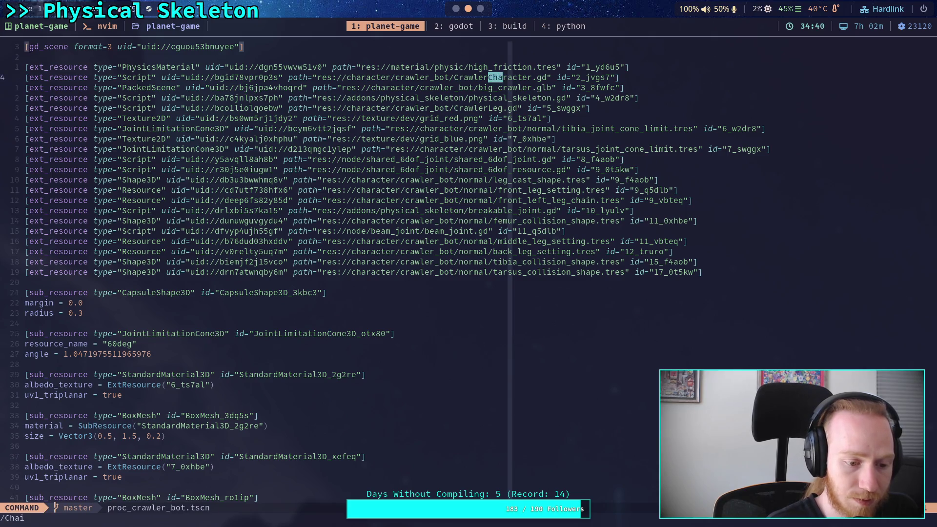
text(nRootNode)
key(Return)
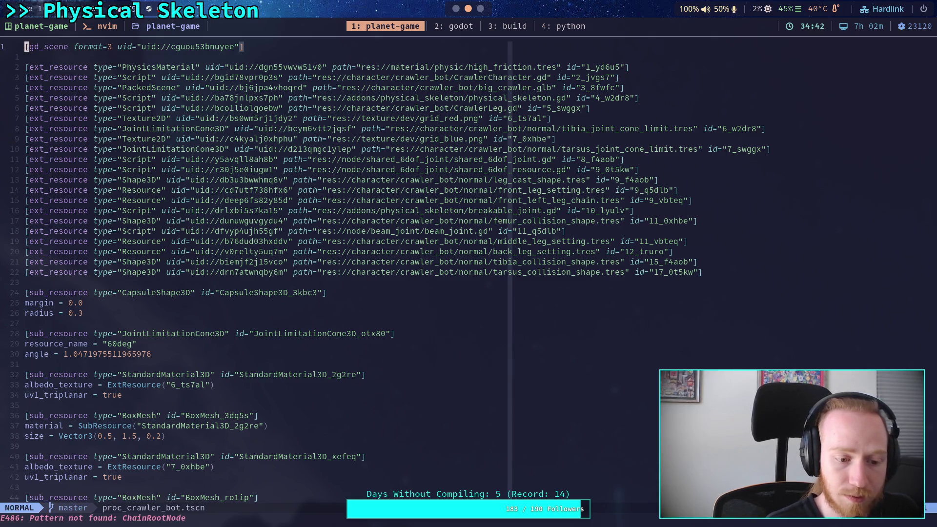
text(/)
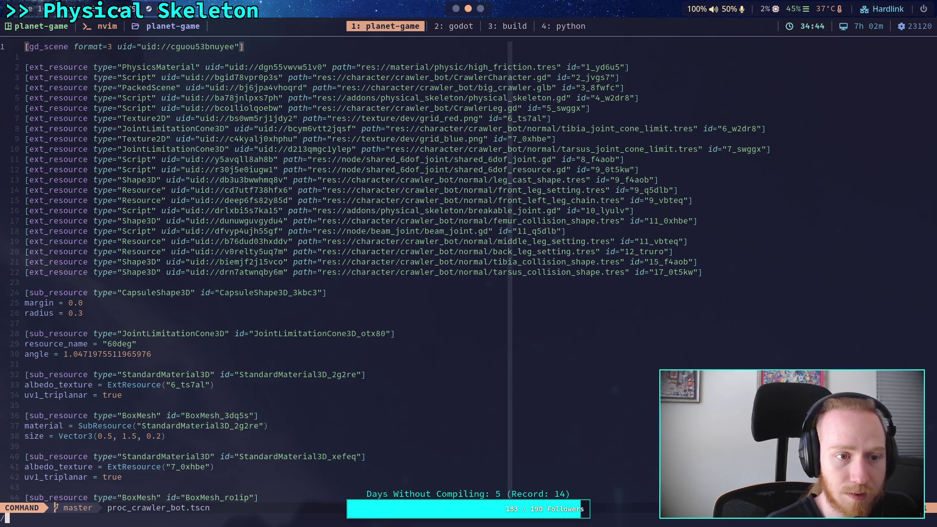
key(Escape)
Step: Scroll down to the BackLegPair BL_Leg and BR_Leg nodes, then return to Godot
scroll(325, 258, down, 20)
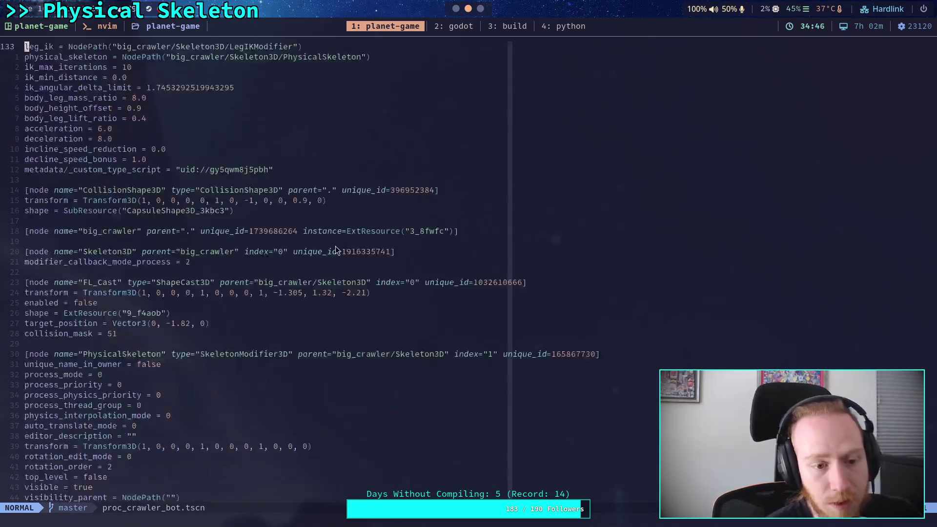
scroll(335, 245, down, 20)
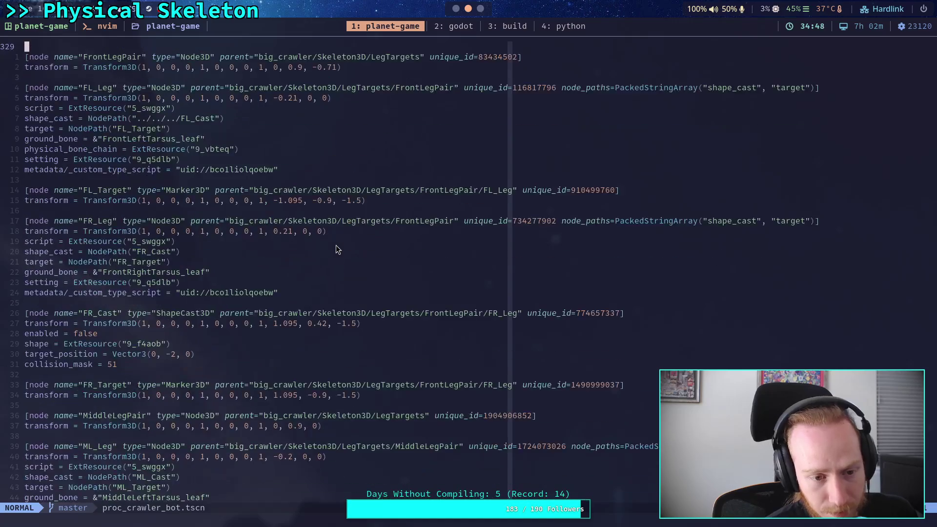
scroll(336, 244, down, 20)
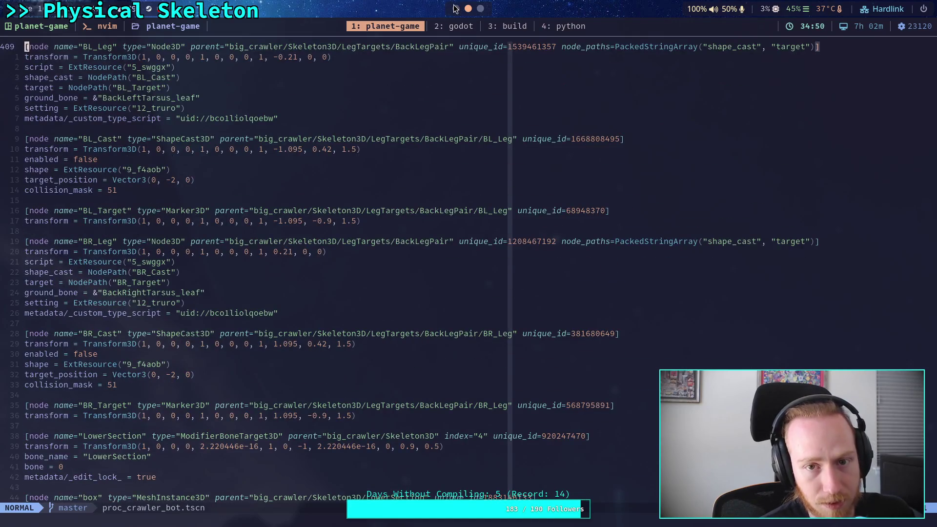
key(super+2)
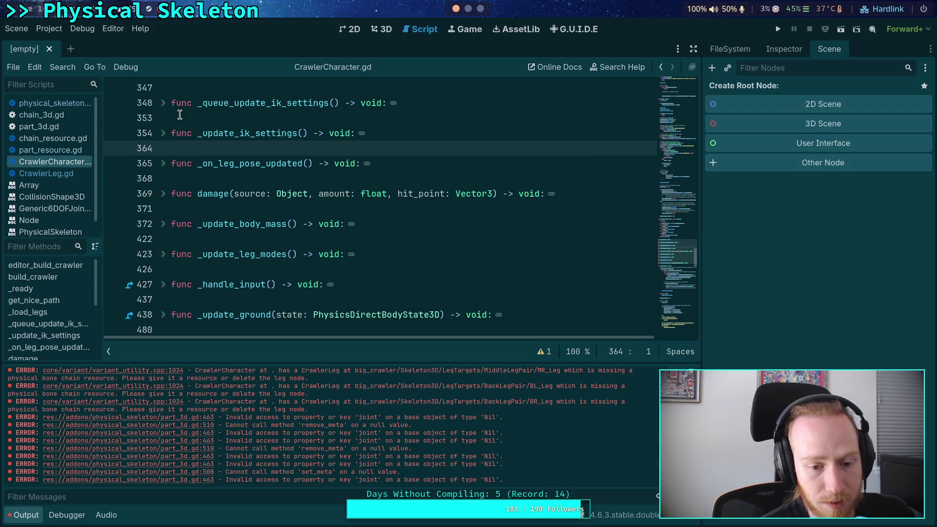
Step: Reopen the proc_crawler_bot scene from the FileSystem dock and show its node tree
click(751, 51)
double_click(781, 374)
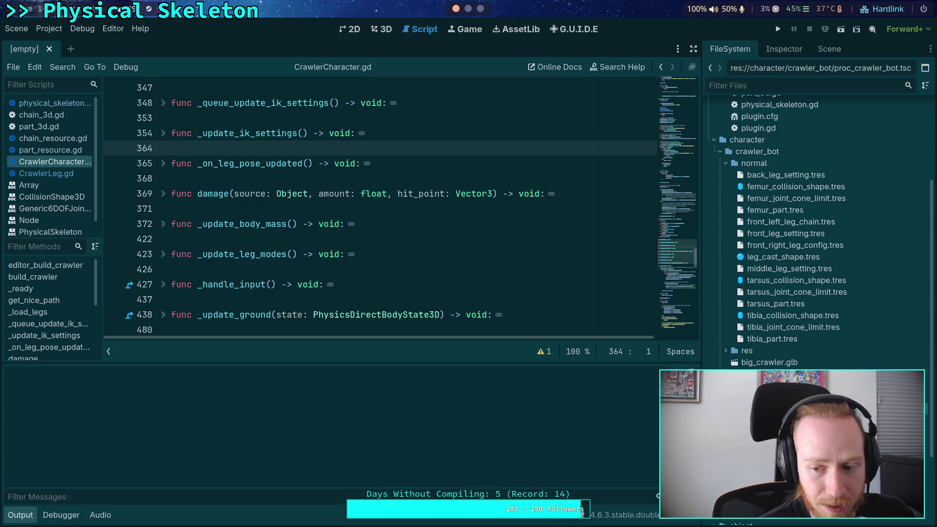
click(783, 50)
click(825, 50)
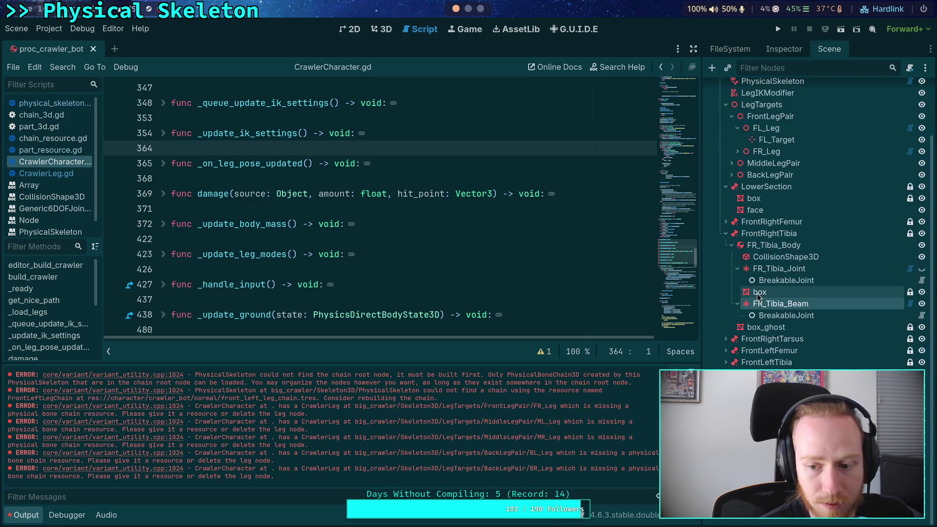
scroll(770, 320, up, 2)
scroll(770, 320, down, 3)
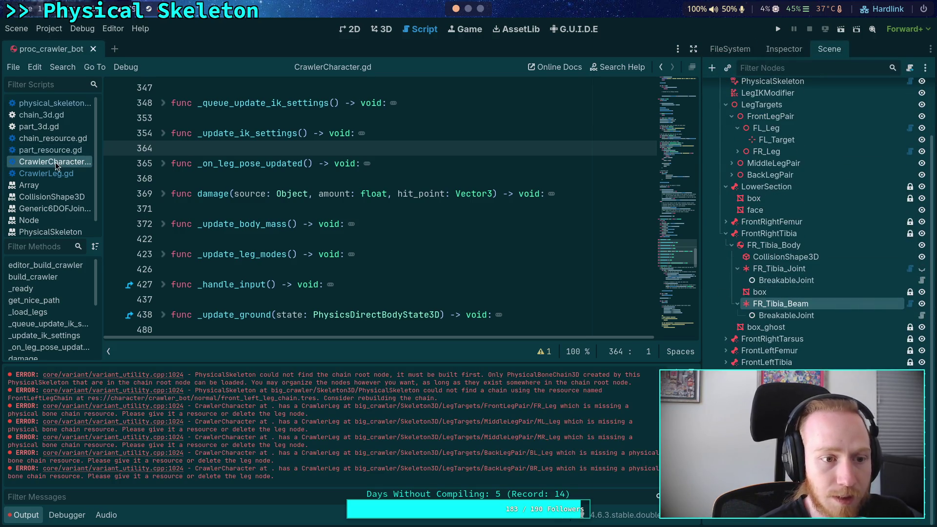
Step: Open physical_skeleton.gd and look through its setup code
click(51, 103)
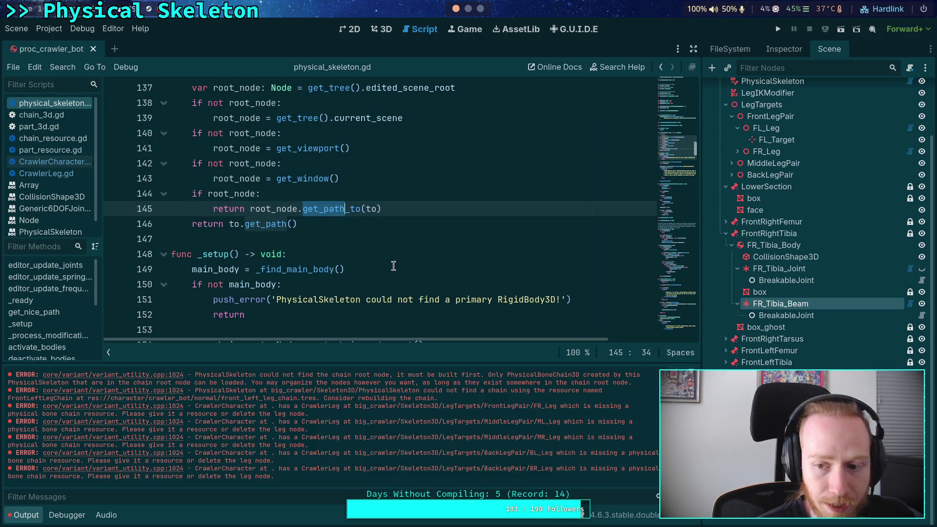
scroll(790, 264, up, 2)
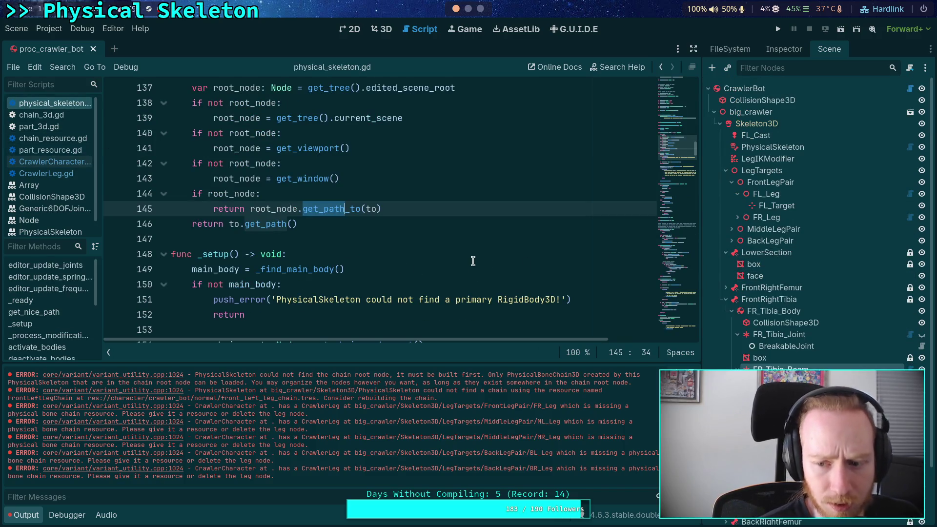
scroll(463, 248, down, 2)
click(450, 232)
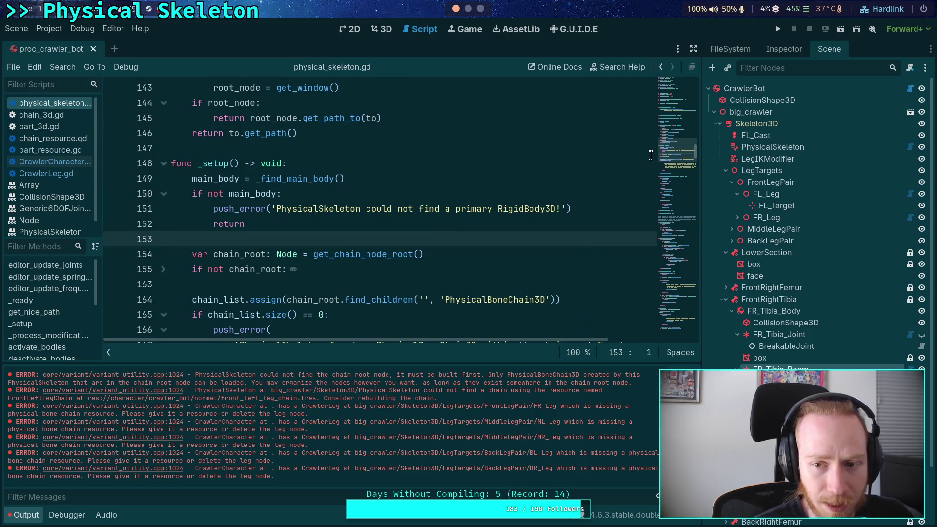
mouse_move(651, 155)
mouse_down()
mouse_move(683, 293)
mouse_move(680, 334)
mouse_up()
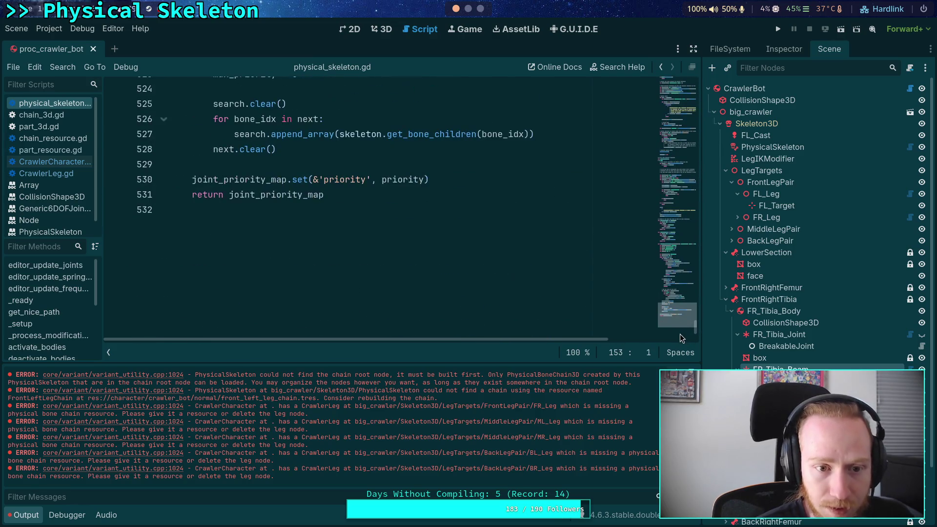
click(508, 243)
Step: Find 'owner' and change line 297 to chain_root.owner = owner, then save
key(ctrl+f)
text(owner)
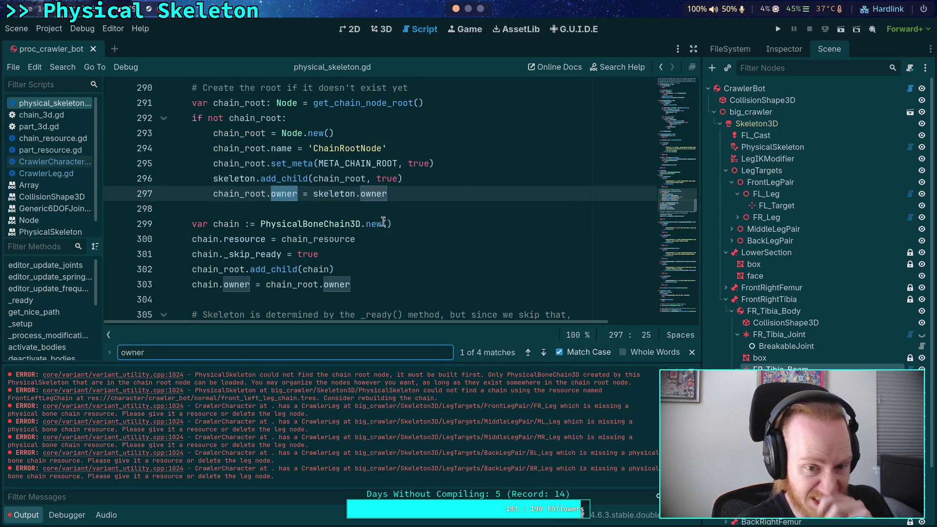
drag(314, 194, 360, 195)
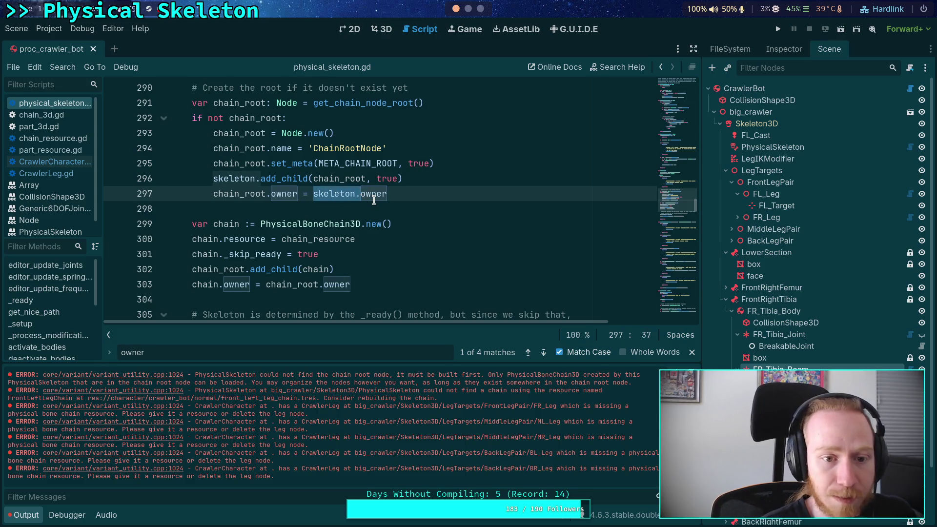
key(BackSpace)
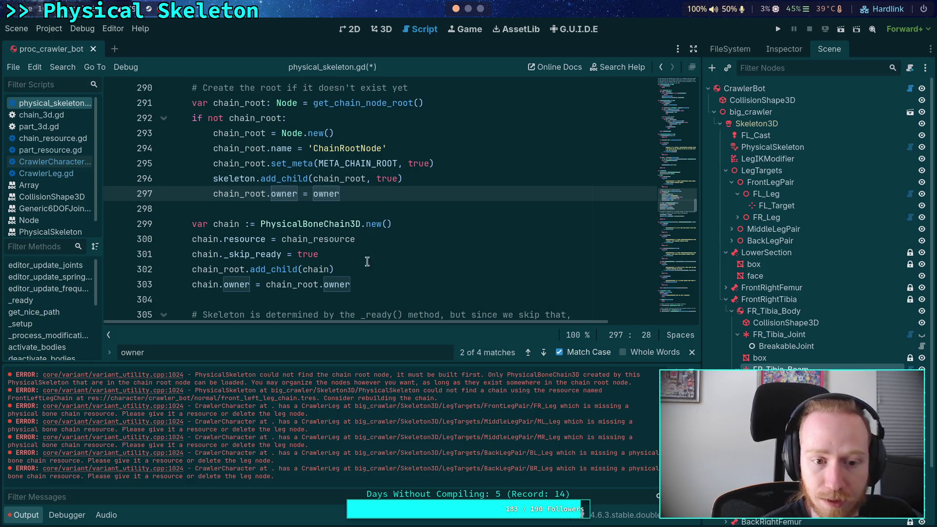
scroll(387, 264, down, 1)
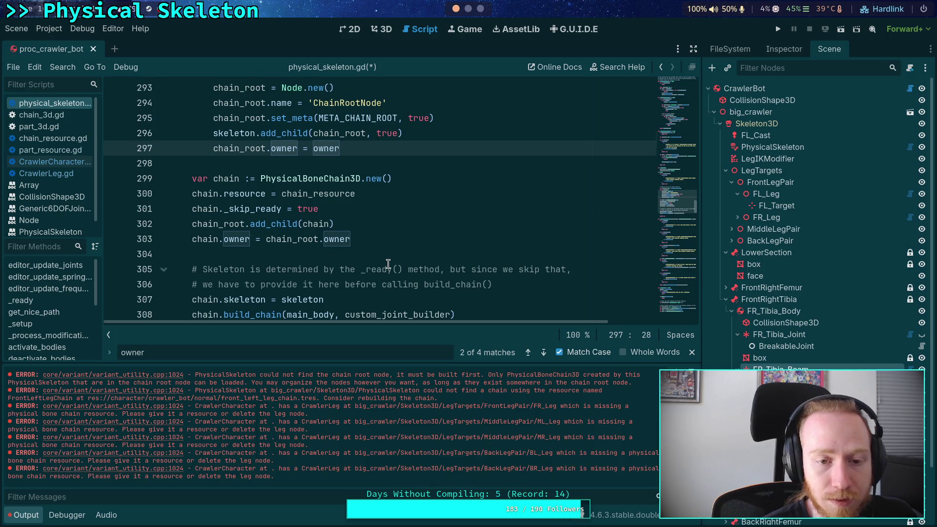
scroll(388, 264, down, 2)
scroll(388, 264, up, 7)
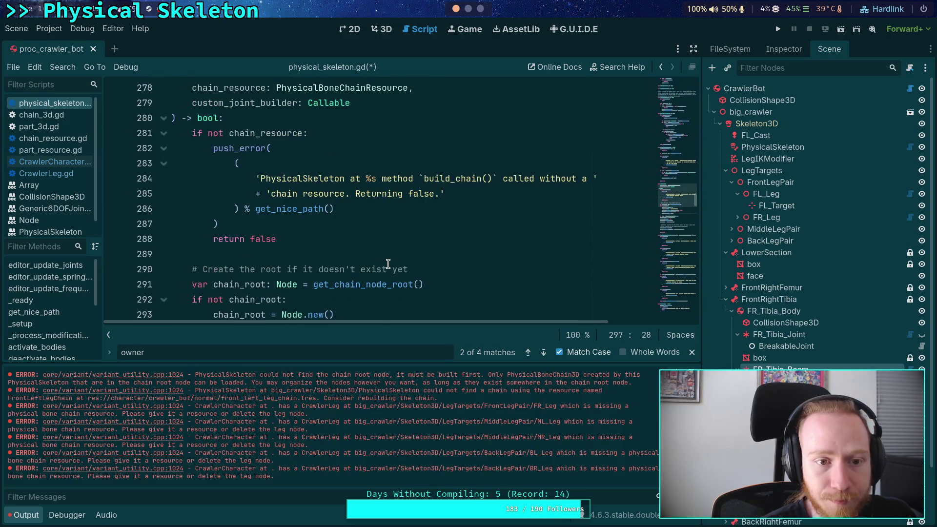
scroll(388, 264, down, 4)
key(Down)
key(ctrl+s)
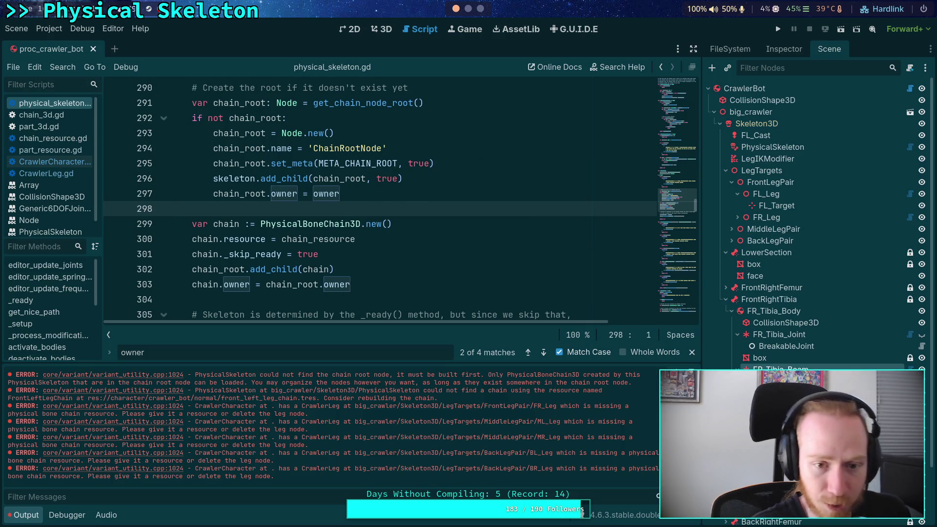
Step: Collapse the LowerSection and FrontRightTibia branches and clear the old Output errors
click(725, 170)
click(726, 182)
click(725, 205)
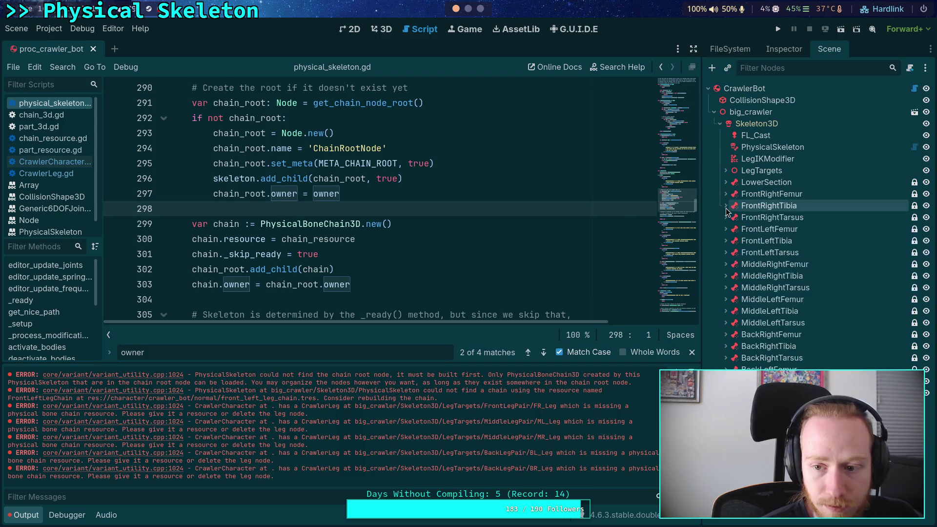
click(726, 171)
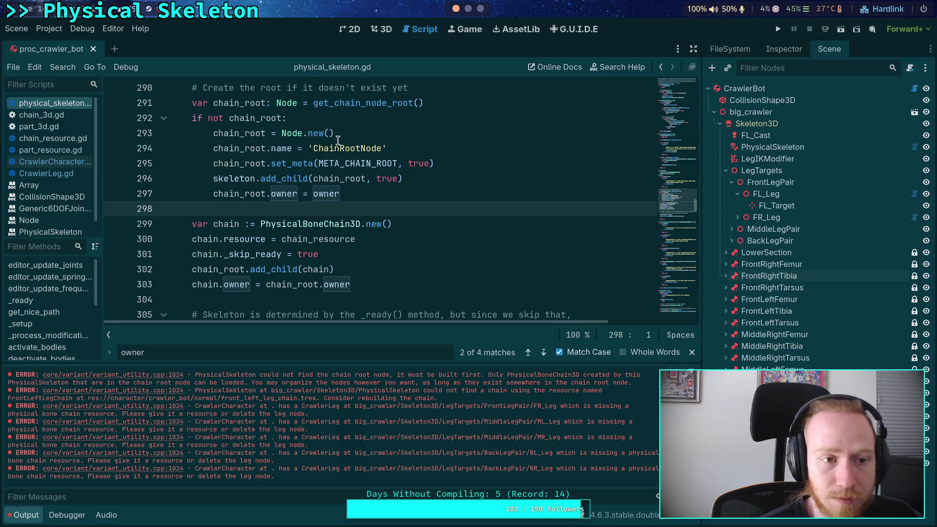
click(354, 148)
click(783, 49)
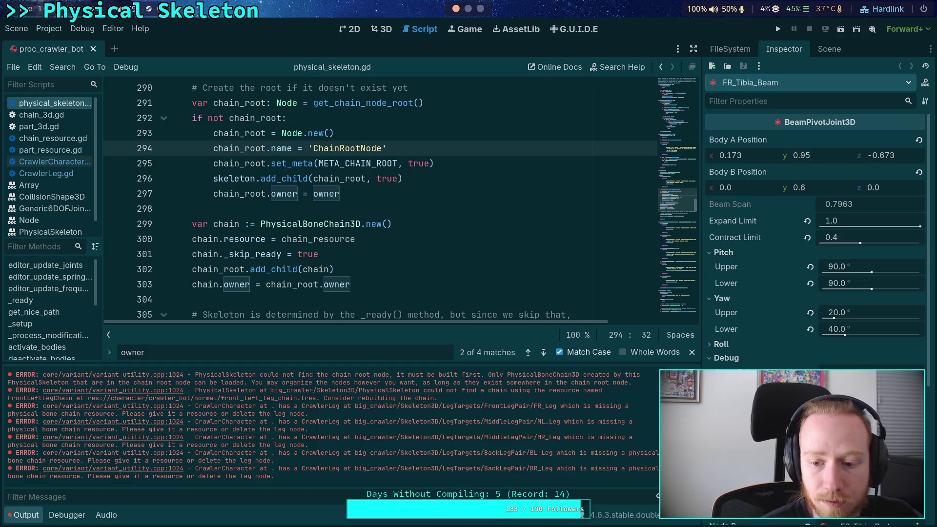
click(688, 375)
click(829, 49)
Step: Select CrawlerBot and rebuild it with Build Crawler, confirming with OK
click(761, 89)
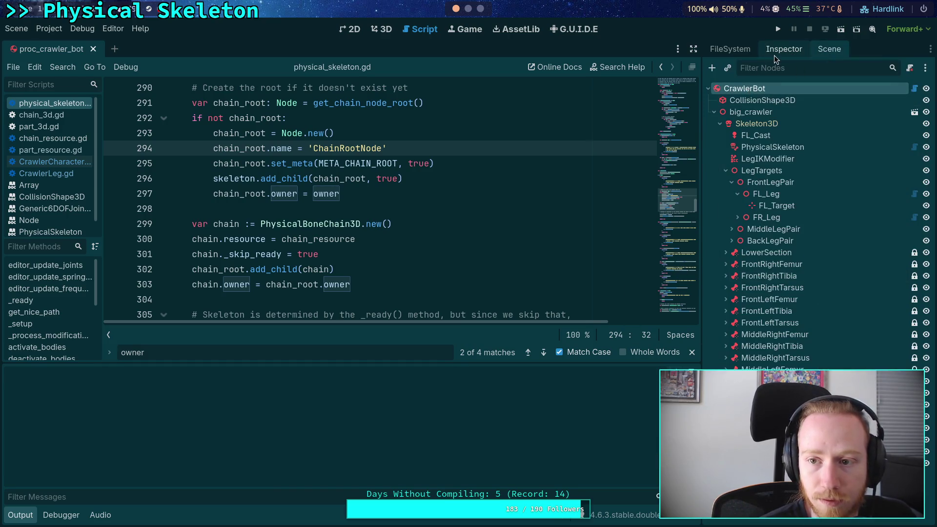
click(777, 50)
click(815, 142)
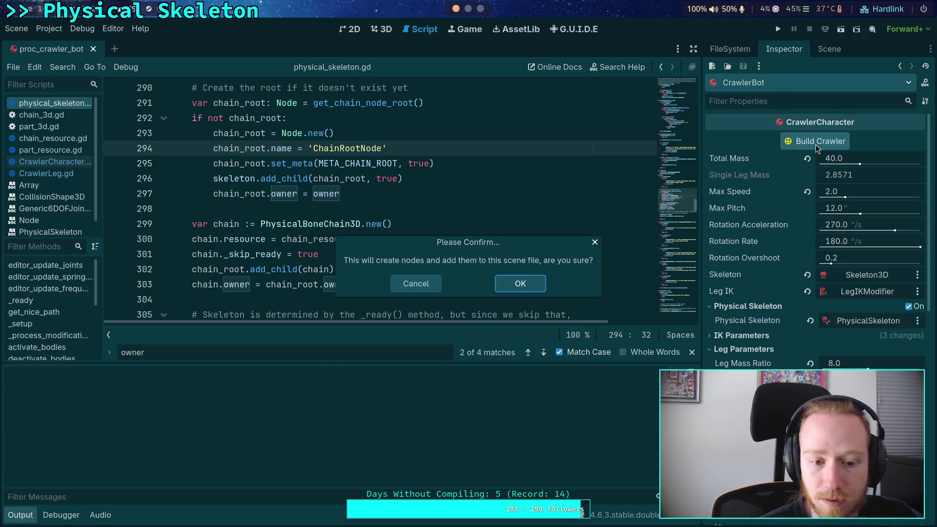
click(500, 277)
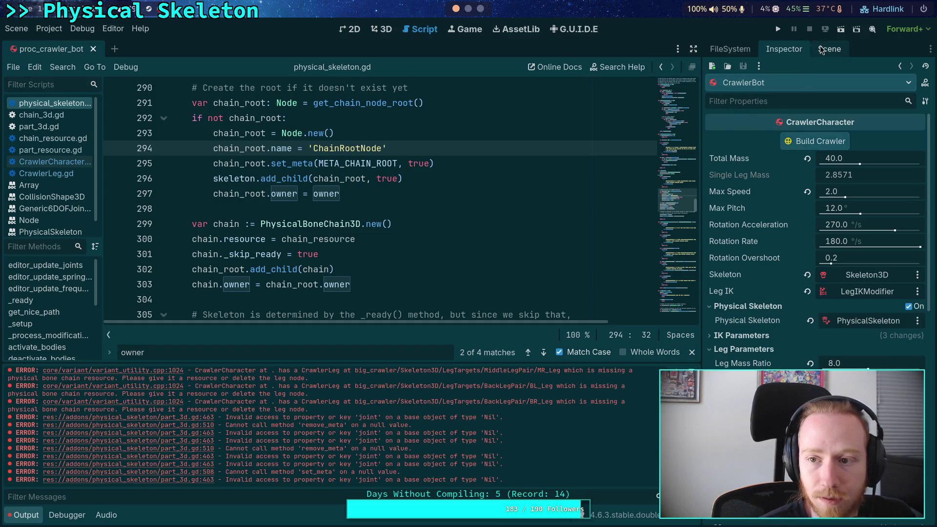
click(825, 49)
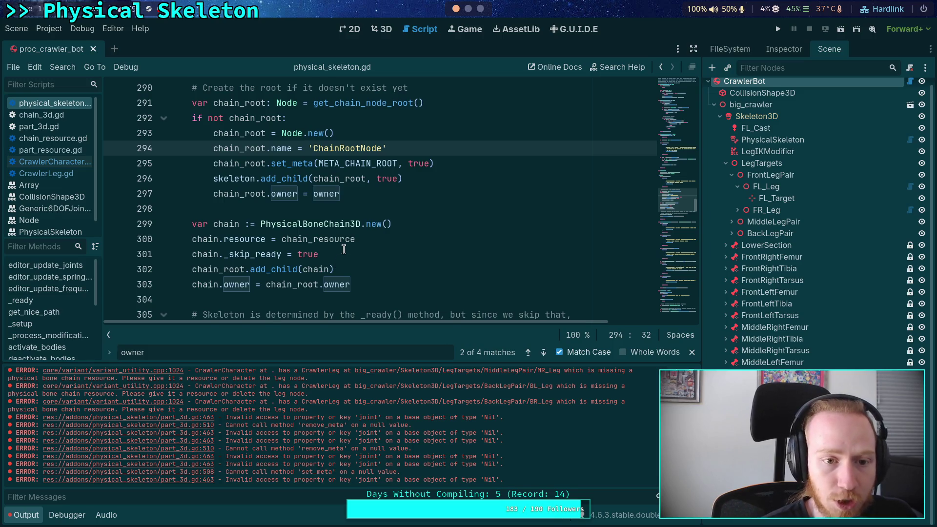
Step: Start a new line after the chain creation line in physical_skeleton.gd
scroll(343, 250, down, 1)
click(459, 178)
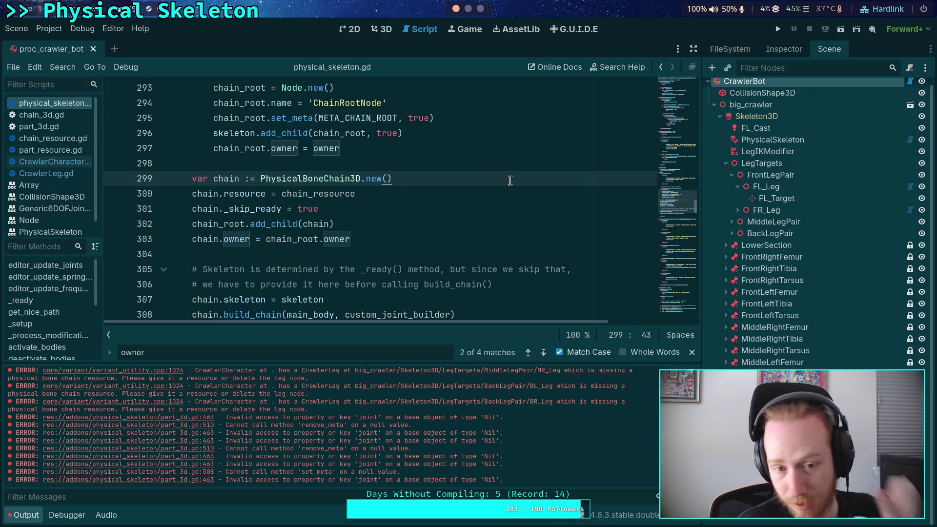
key(Return)
text(chai)
key(BackSpace)
key(BackSpace)
key(BackSpace)
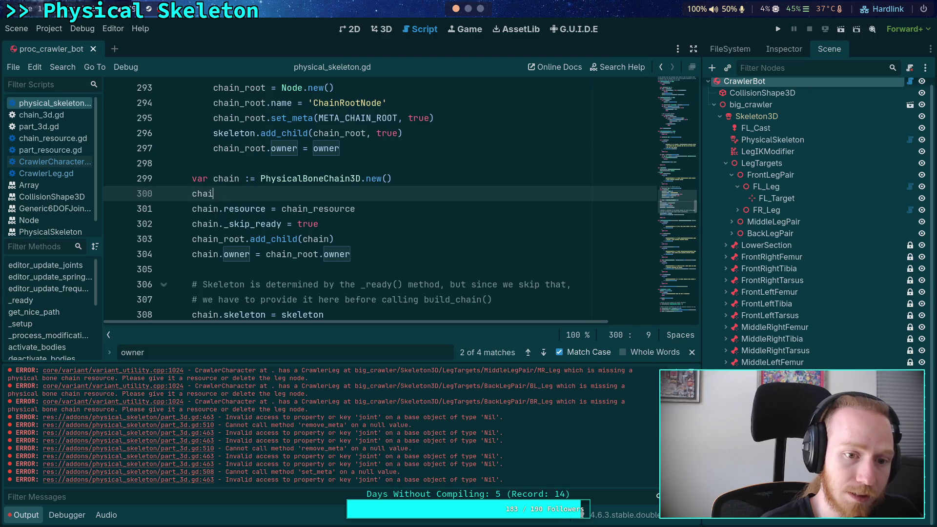
Step: Add chain.name = chain.resource.resource_name below the chain's resource assignment
key(alt+Down)
text(chain)
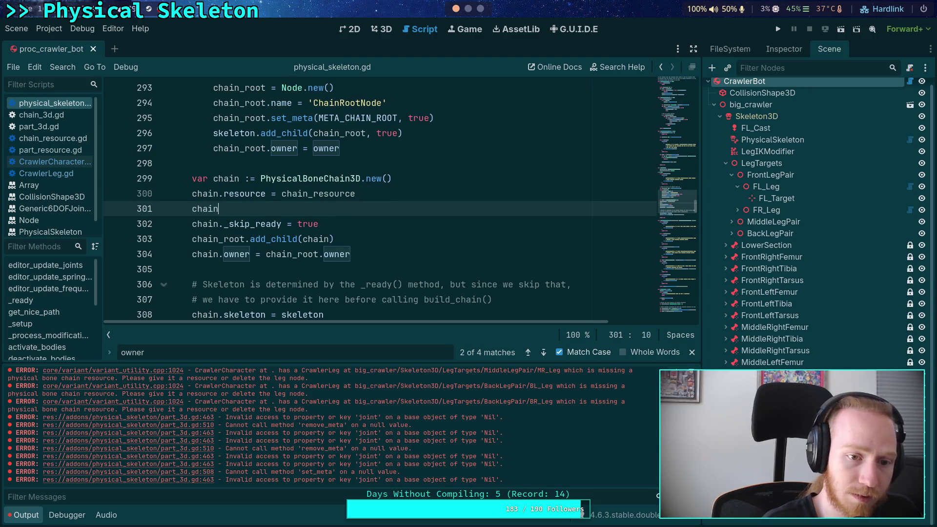
text(.name = )
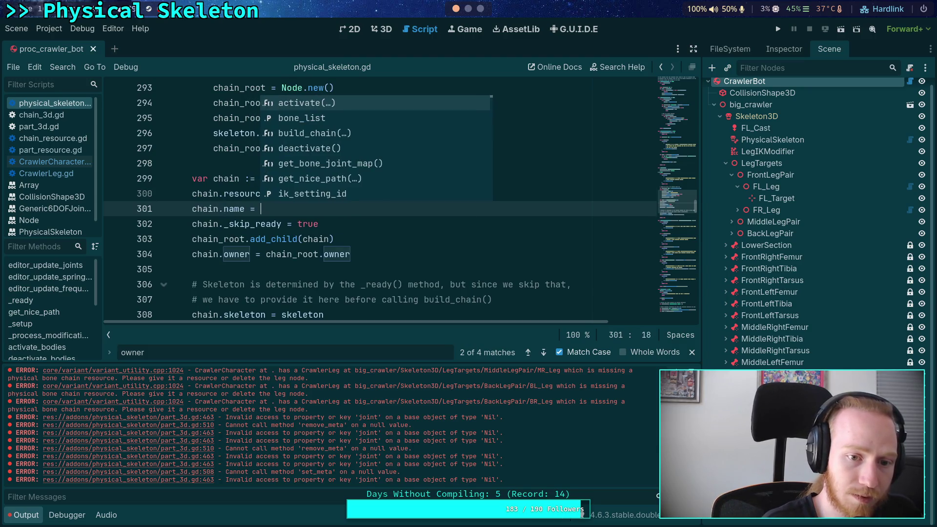
text(chain.resou)
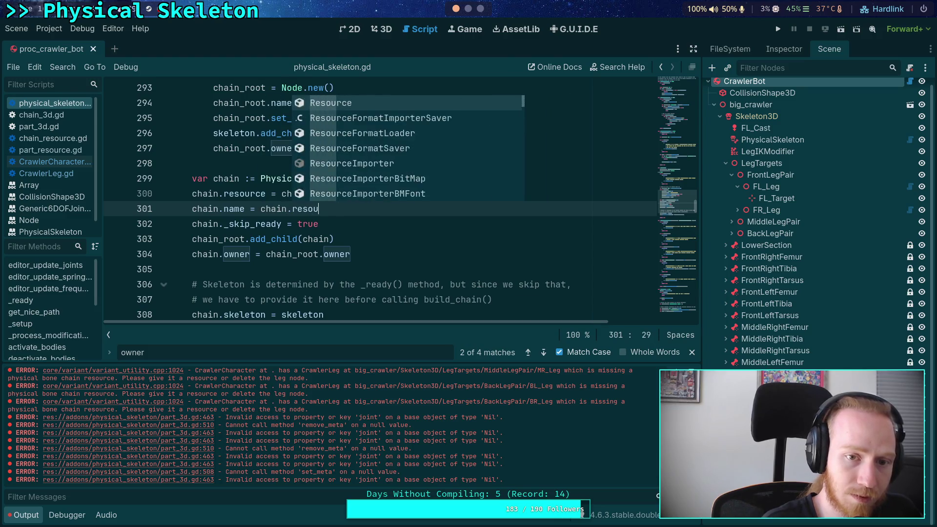
text(rce.)
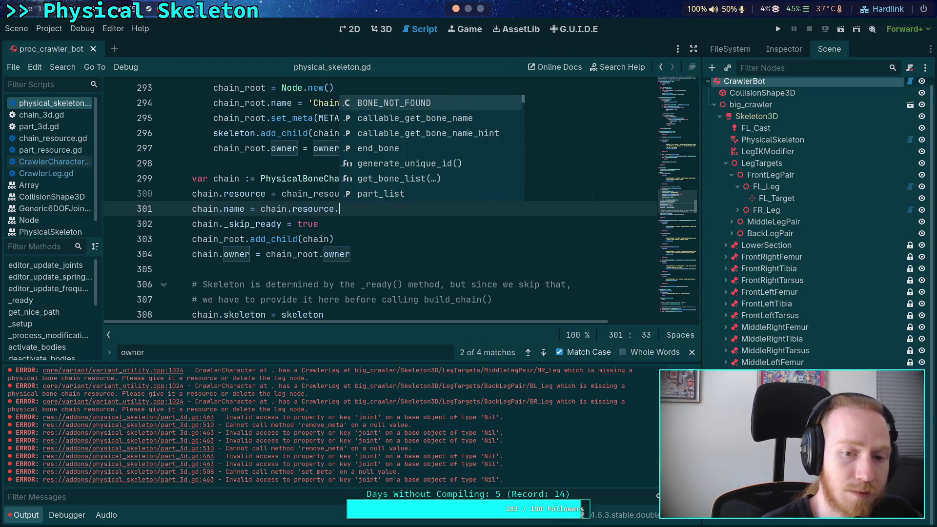
text(reso)
key(Down)
key(Return)
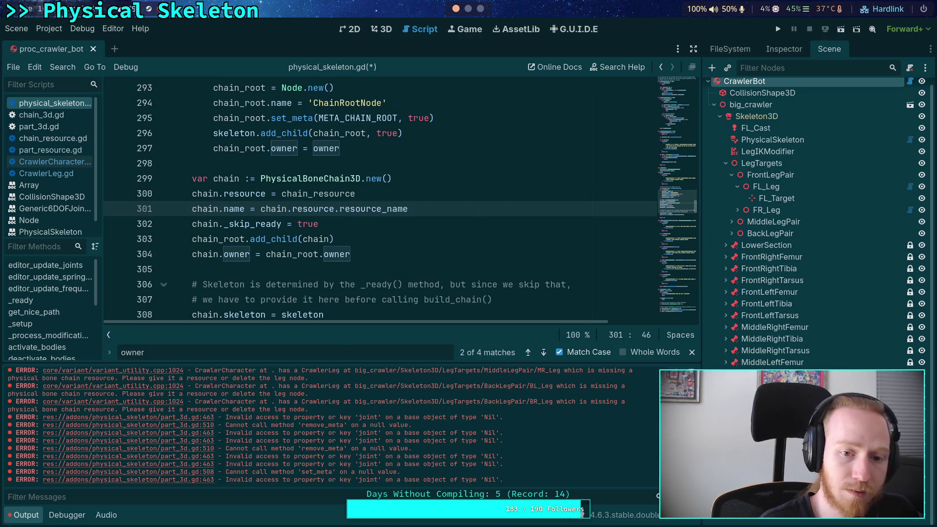
Step: Check how parts are named in chain_3d.gd and part_3d.gd, then return to physical_skeleton.gd
click(78, 116)
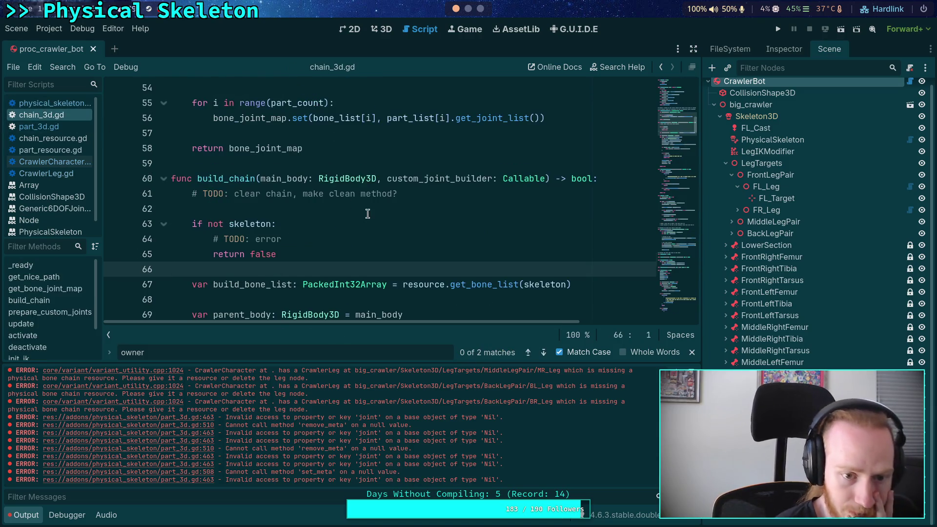
scroll(367, 214, down, 5)
scroll(367, 213, down, 3)
scroll(367, 213, up, 5)
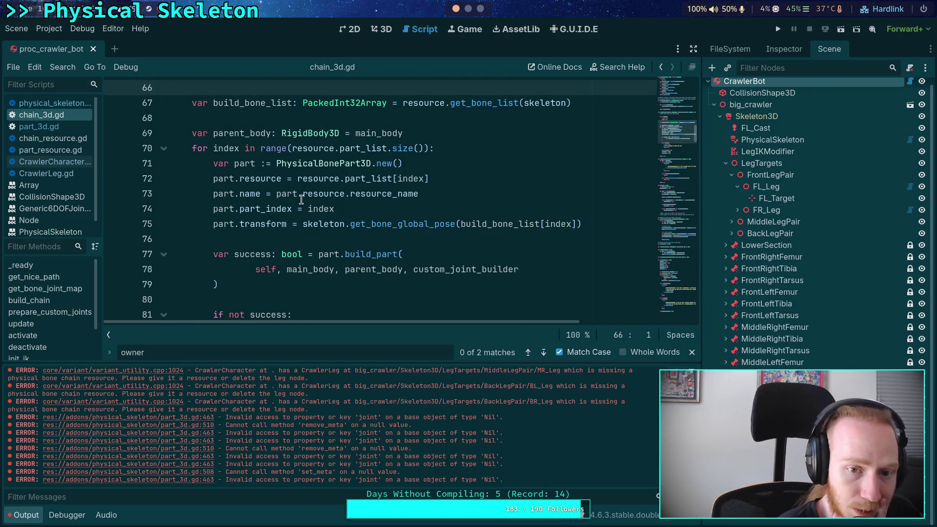
click(49, 125)
click(64, 103)
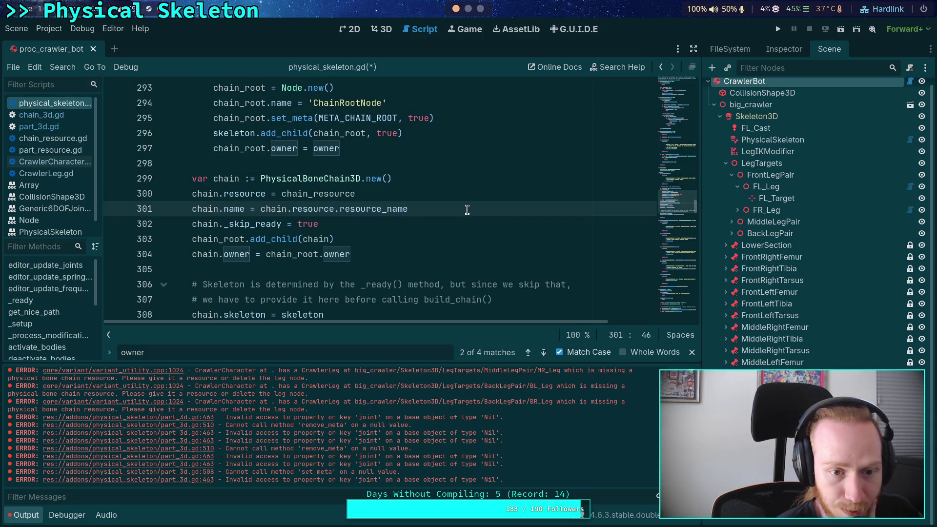
Step: Change the call to chain_root.add_child(chain, true) and save the script
click(329, 239)
text(, )
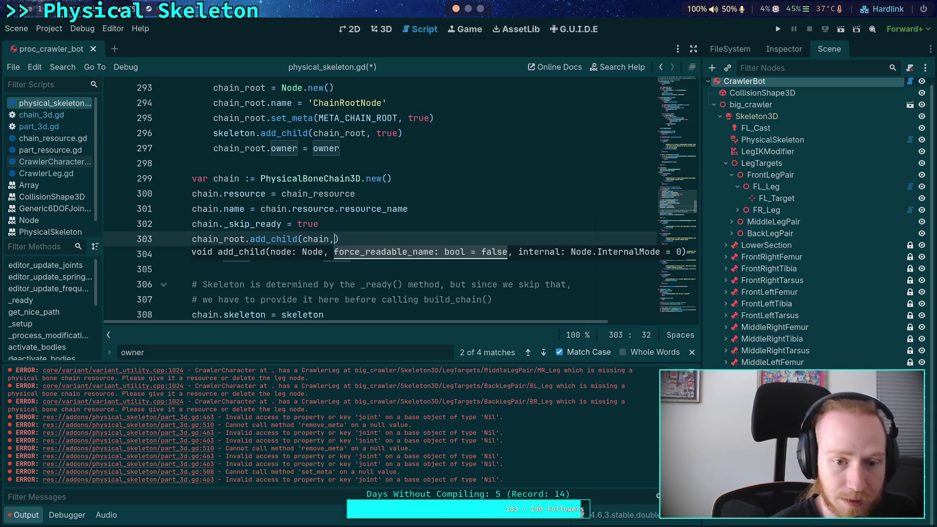
text(true)
key(ctrl+s)
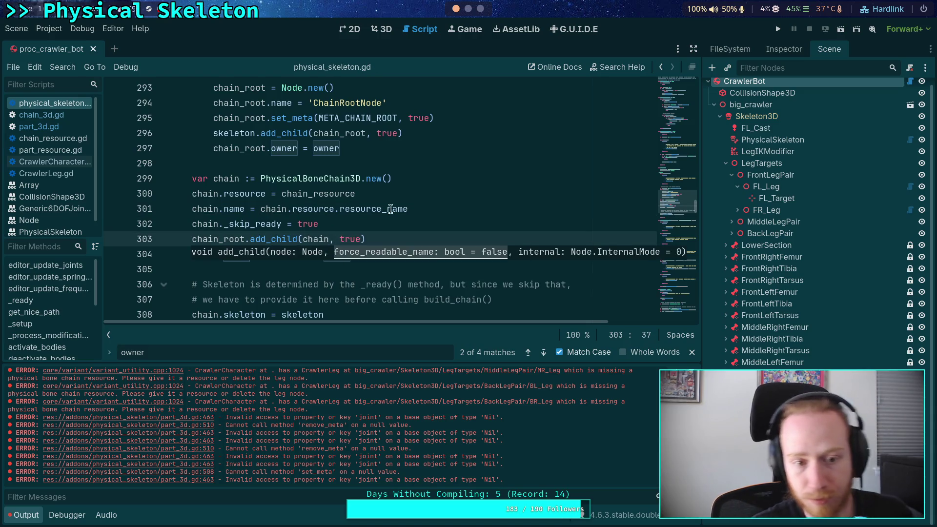
click(406, 208)
right_click(743, 251)
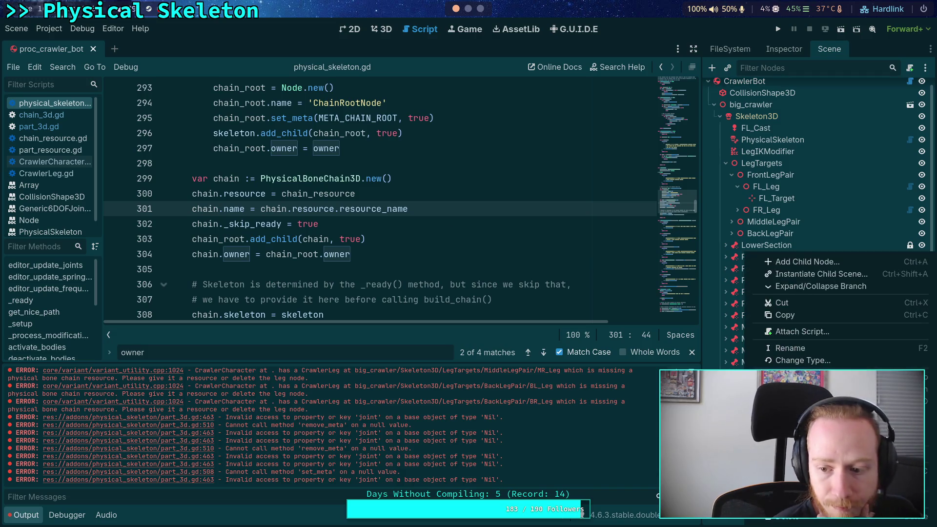
Step: Delete ChainRootNode and its children from the scene
click(761, 364)
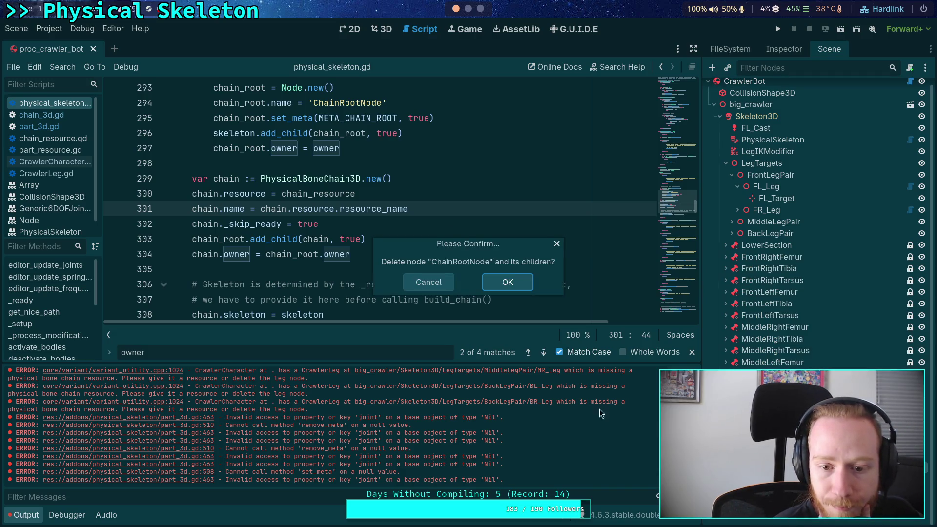
click(507, 283)
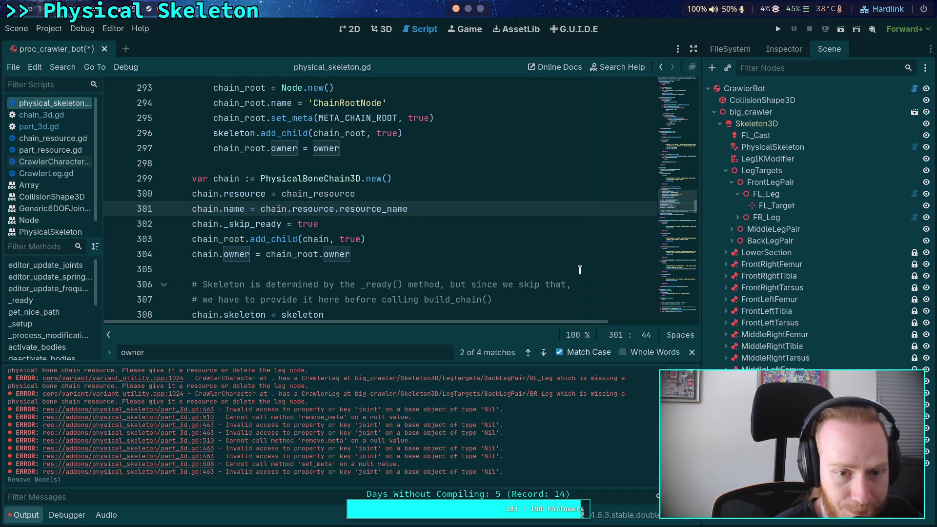
click(451, 240)
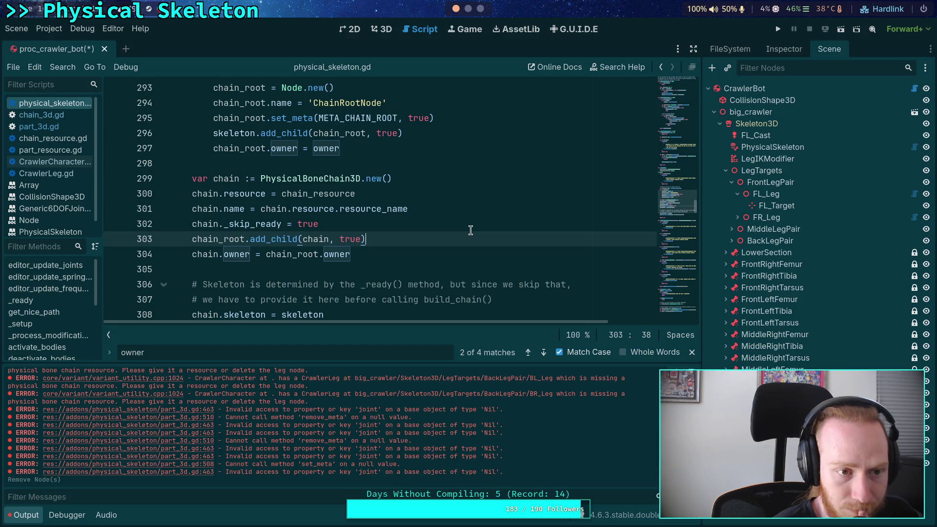
click(72, 119)
scroll(236, 89, up, 20)
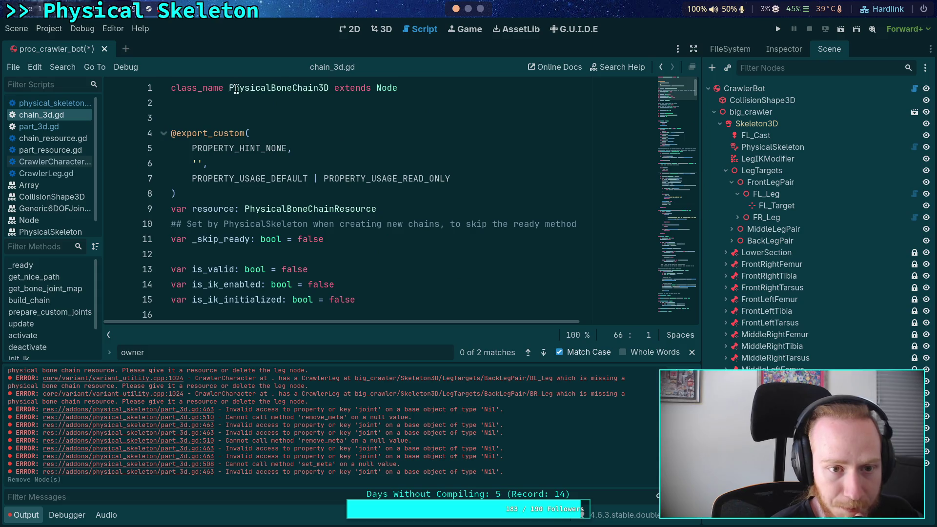
click(171, 87)
key(Return)
key(Up)
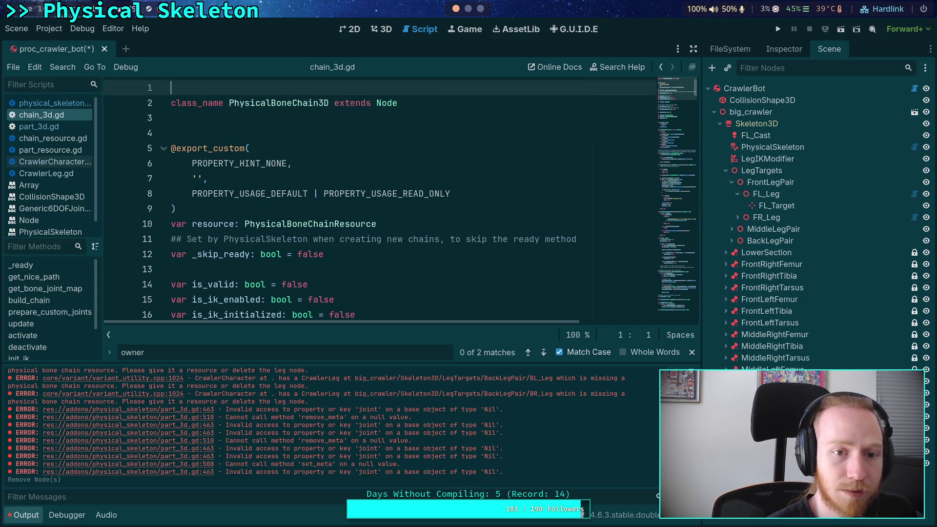
text(tool)
key(ctrl+s)
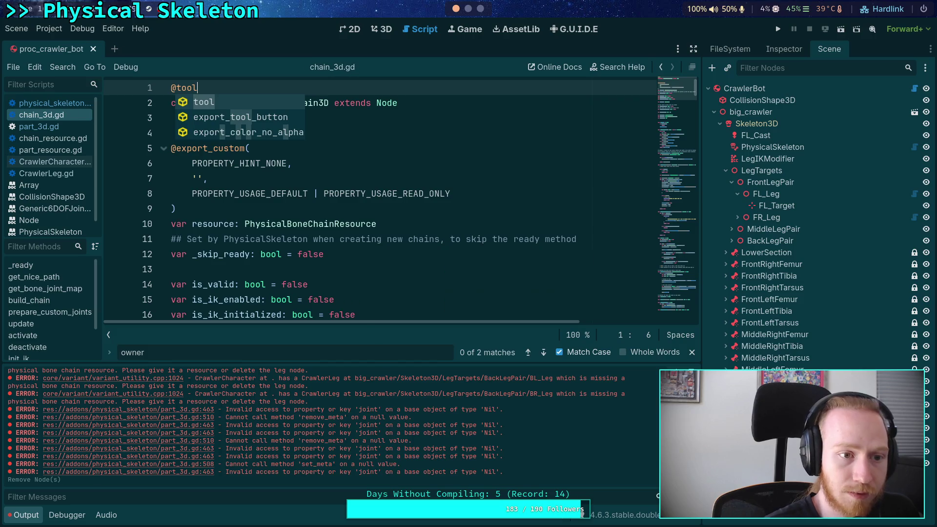
click(59, 128)
scroll(171, 88, up, 20)
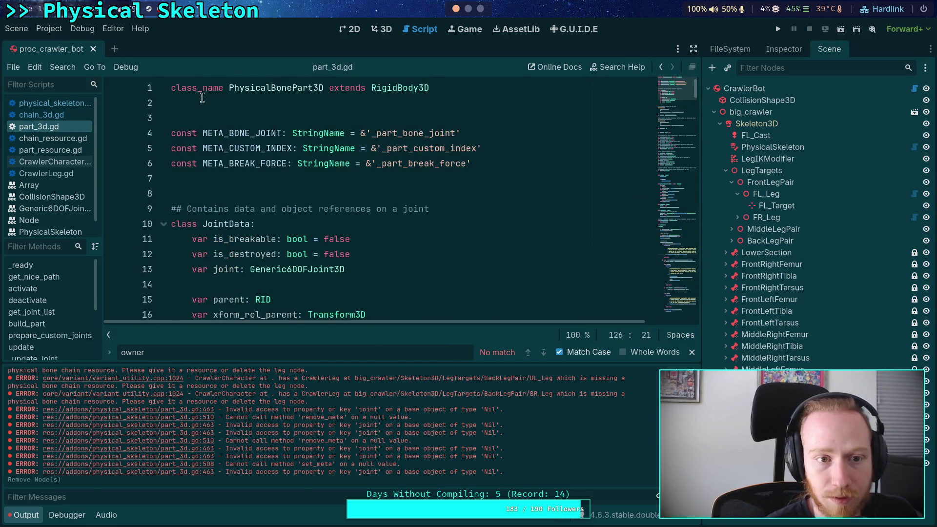
click(171, 87)
key(Return)
key(Up)
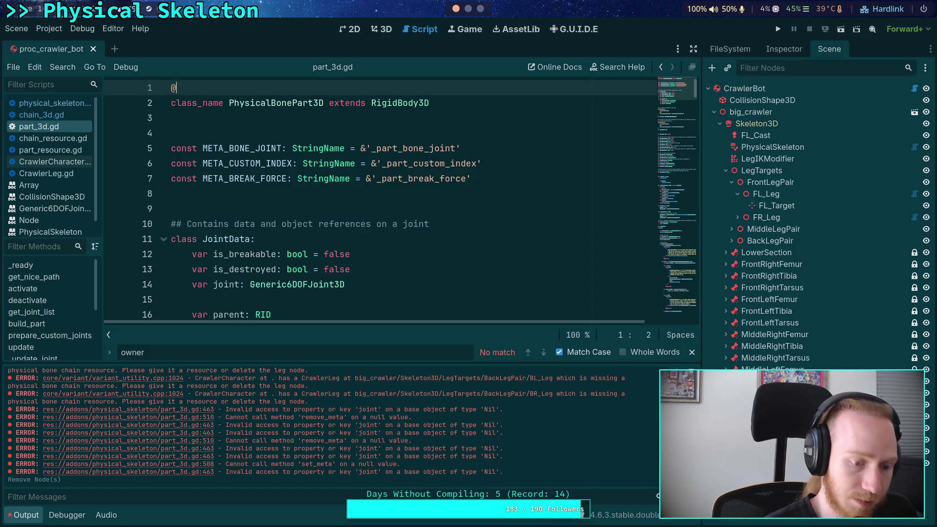
text(tool)
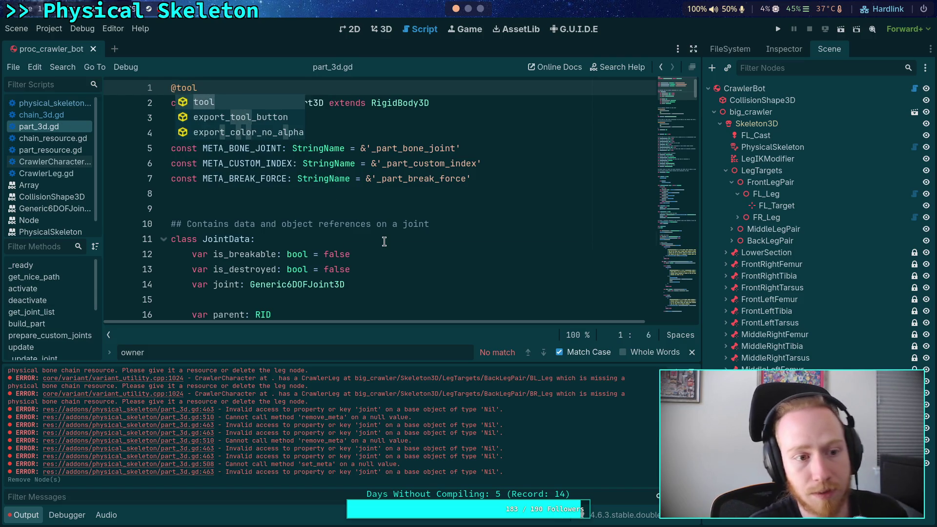
click(384, 242)
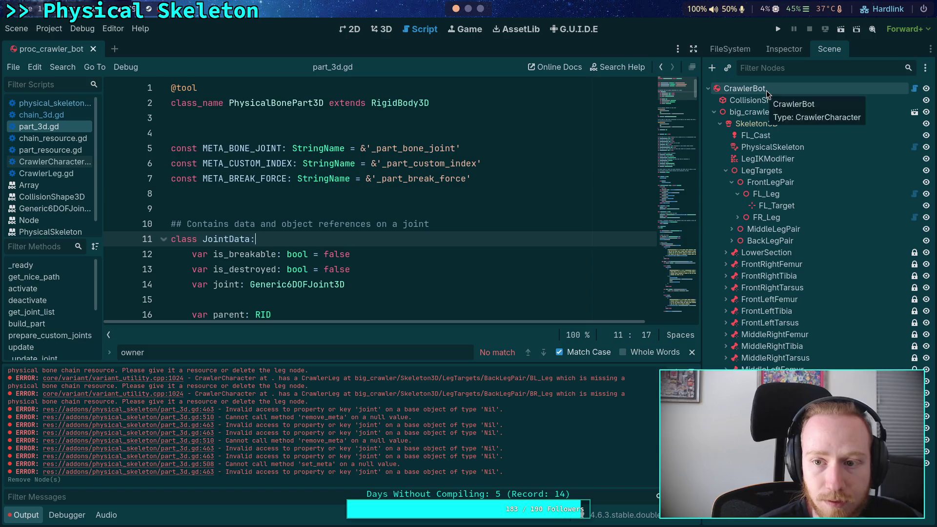
click(783, 49)
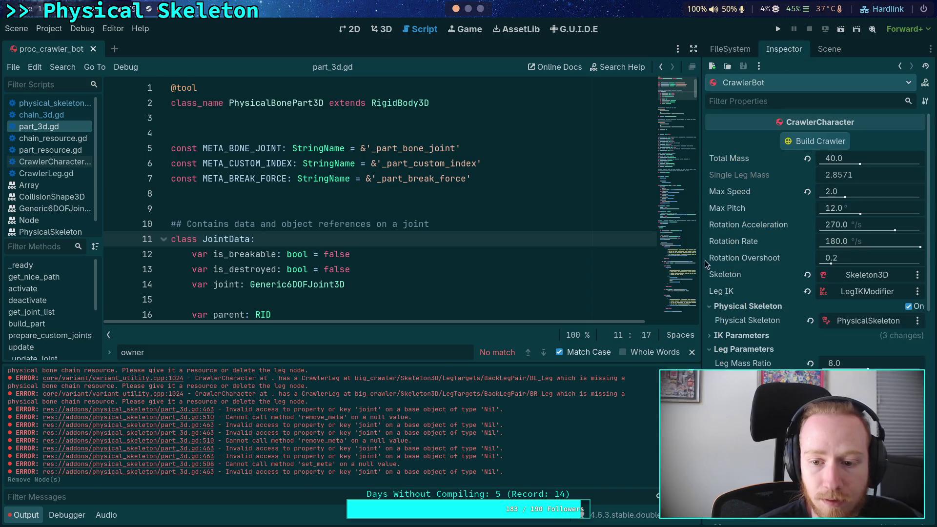
Step: Rebuild the crawler with Build Crawler and confirm with OK
click(794, 140)
click(522, 285)
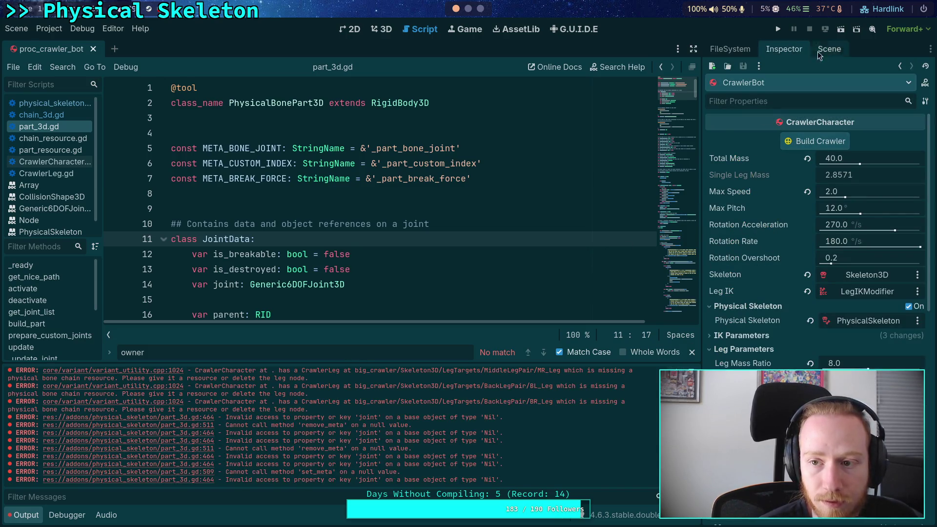
click(830, 49)
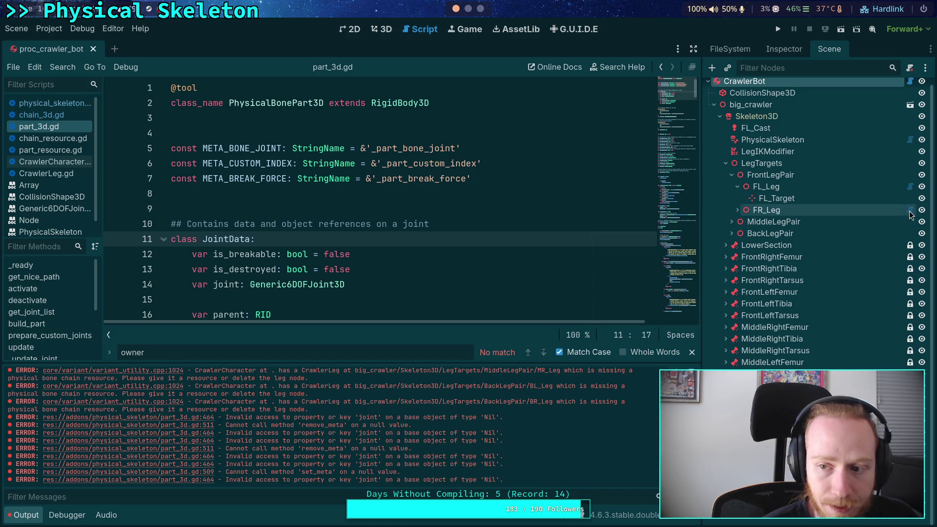
Step: Inspect the regenerated FR_Leg node's properties and editor description
click(811, 214)
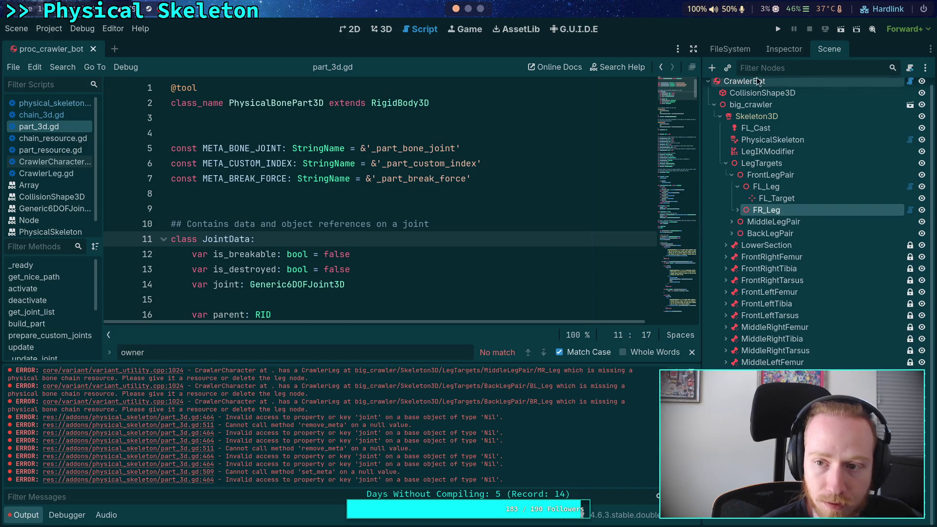
click(783, 49)
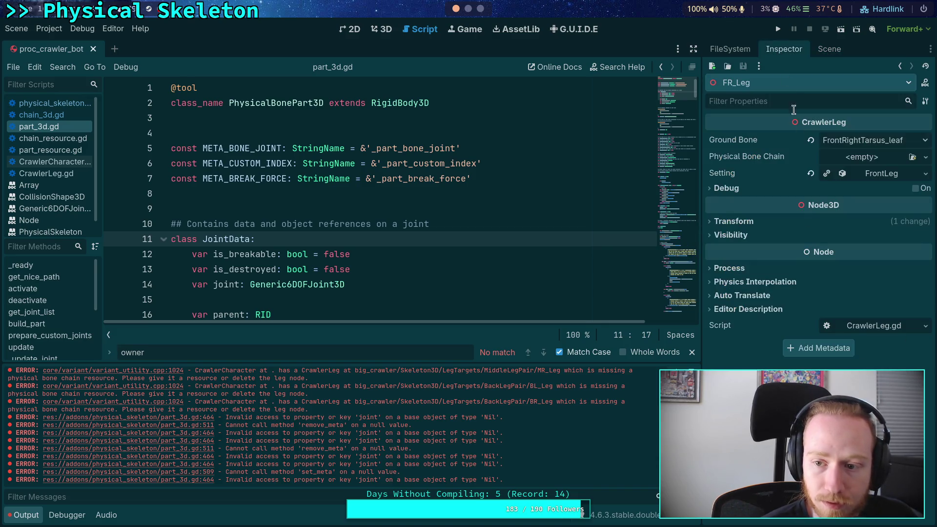
click(732, 310)
click(738, 310)
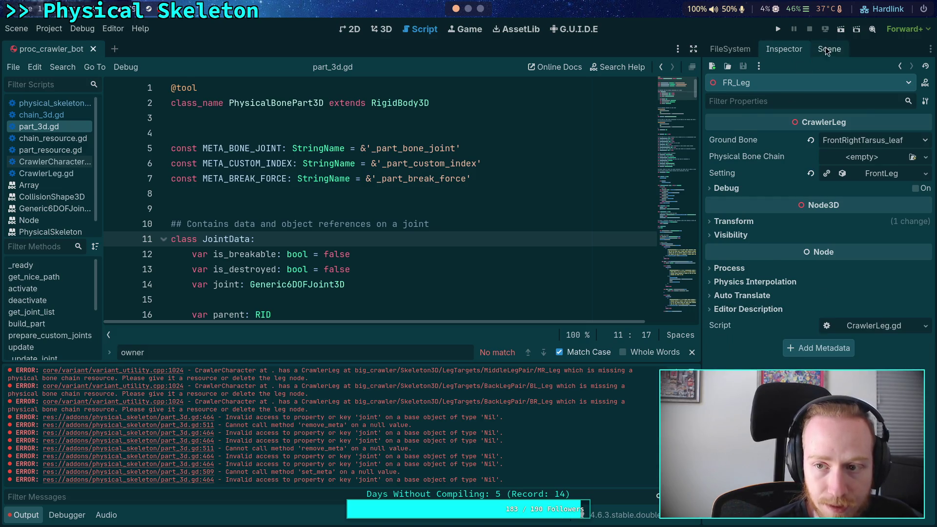
click(829, 49)
Step: Inspect a femur part node's properties, then go to the Neovim workspace
click(773, 362)
click(783, 49)
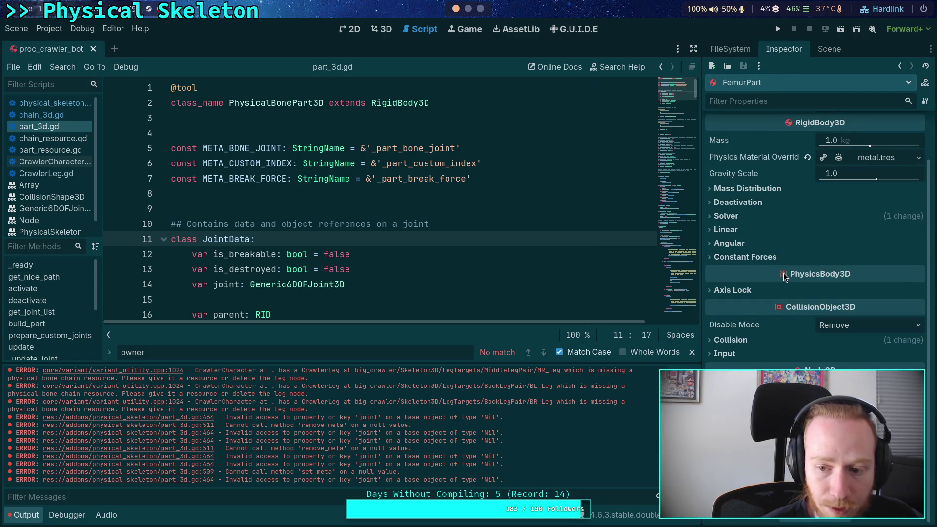
scroll(785, 279, up, 2)
click(830, 49)
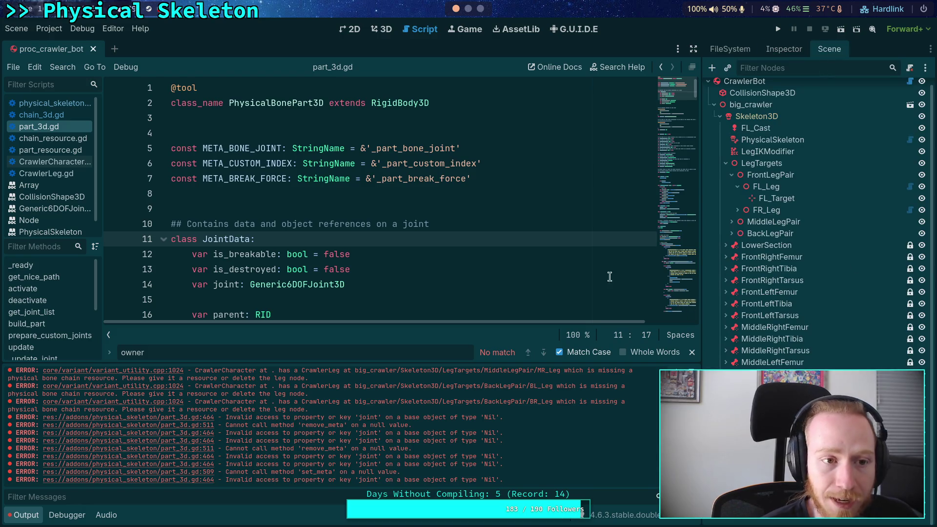
click(466, 9)
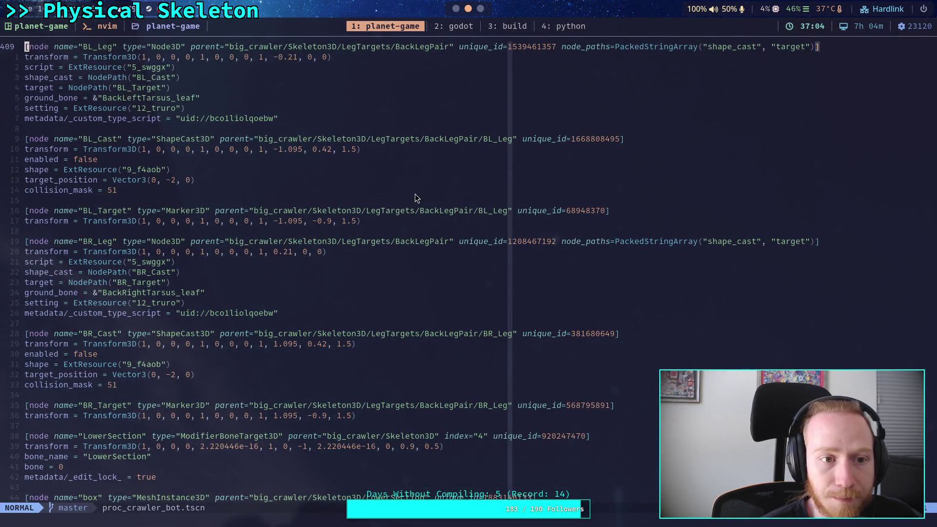
Step: Scroll proc_crawler_bot.tscn to the FR_Femur_Joint and BreakableJoint nodes, then return to Godot
click(455, 8)
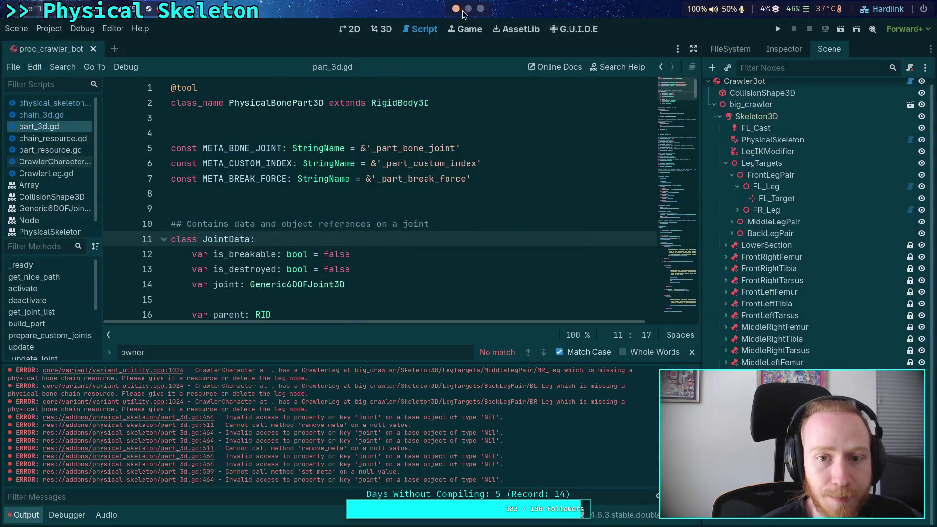
click(467, 9)
scroll(403, 279, down, 4)
scroll(403, 279, down, 10)
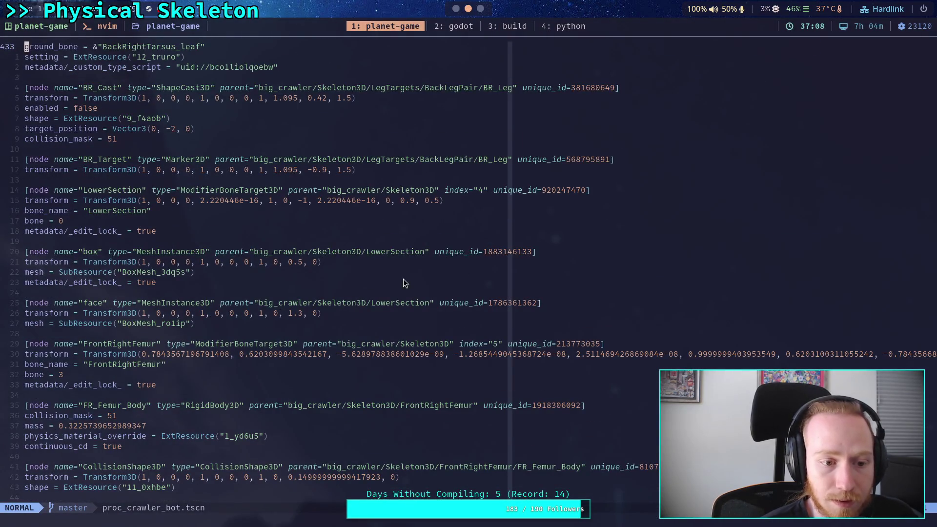
scroll(403, 280, down, 10)
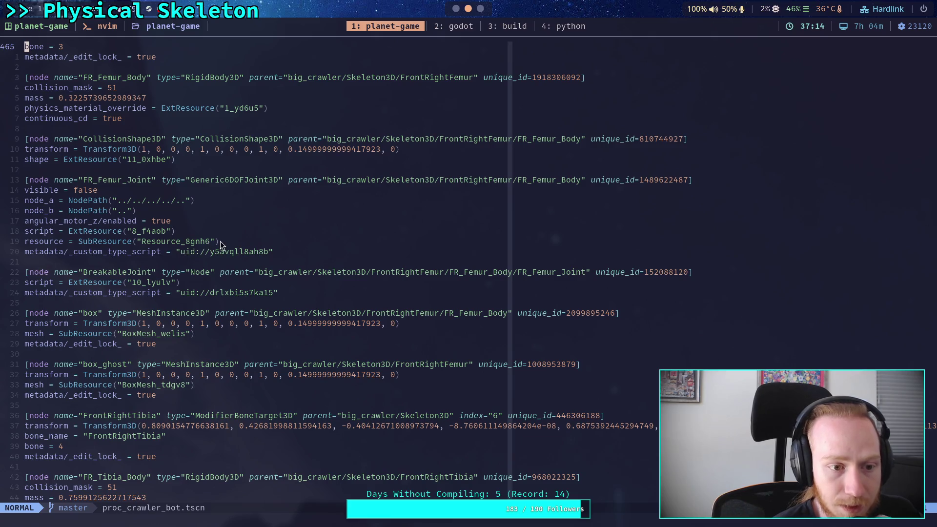
click(454, 9)
scroll(361, 228, down, 2)
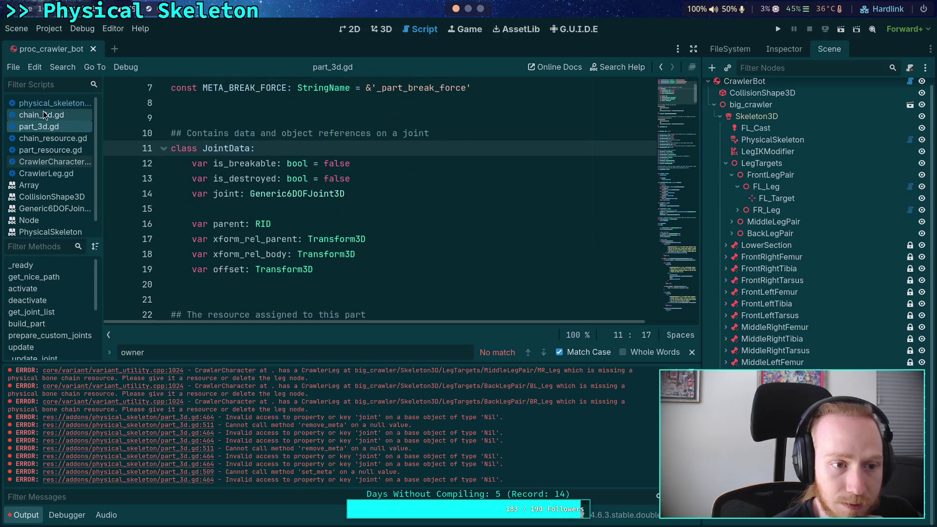
Step: Open chain_3d.gd and inspect the FrontLeftLegChain's properties and resource
click(42, 113)
click(287, 234)
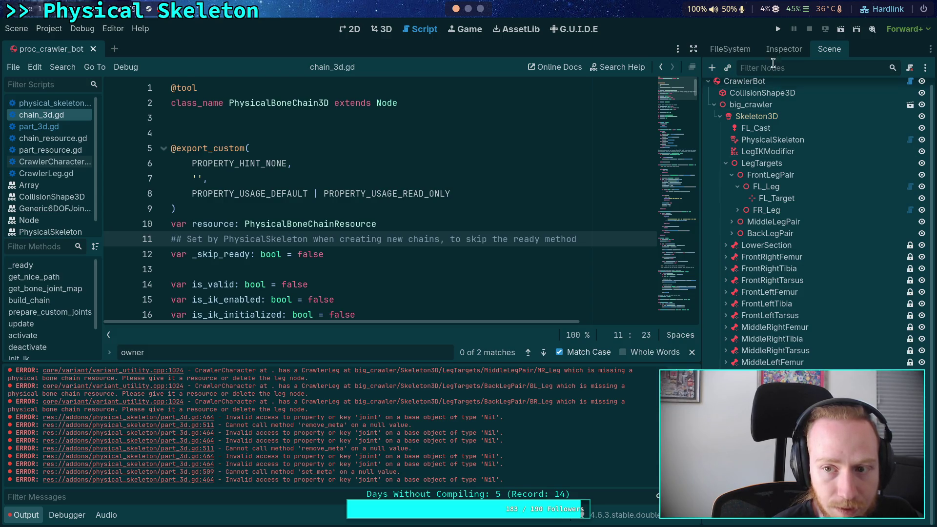
click(777, 51)
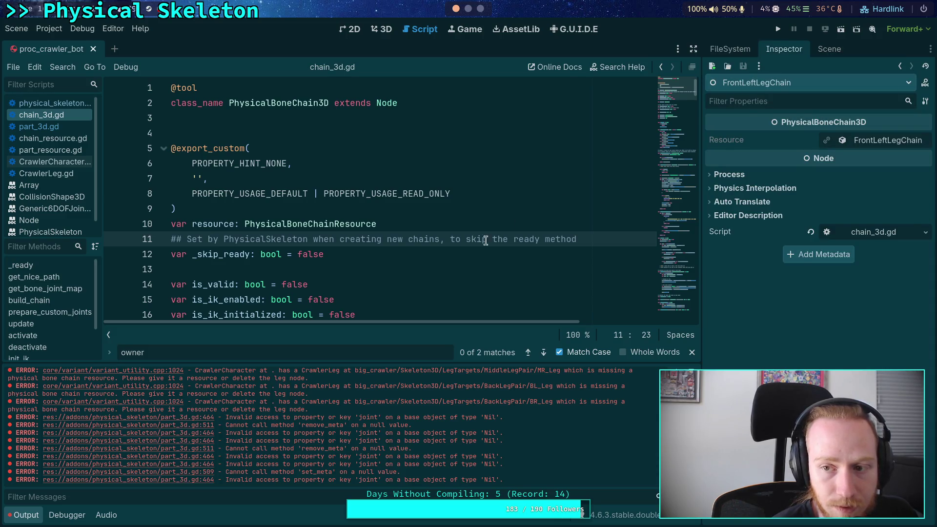
click(485, 284)
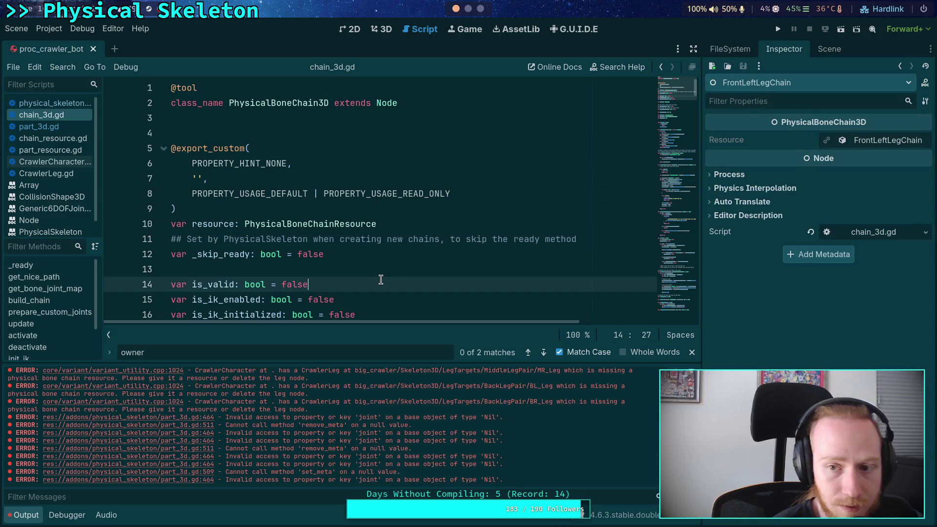
click(883, 141)
click(878, 142)
click(468, 229)
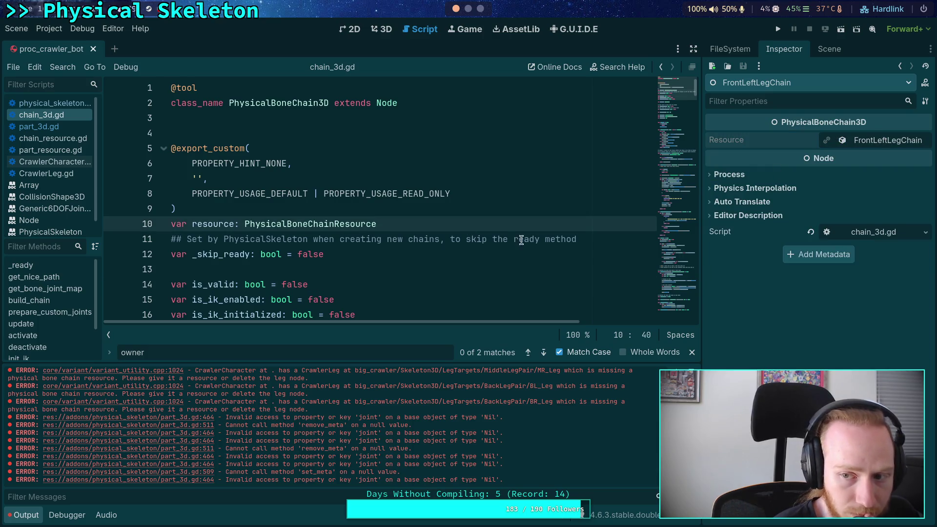
Step: Widen the Inspector dock and view physical_skeleton.gd's chain creation with _skip_ready
mouse_move(701, 283)
mouse_down()
mouse_move(615, 283)
mouse_move(648, 254)
mouse_move(676, 253)
mouse_up()
click(358, 278)
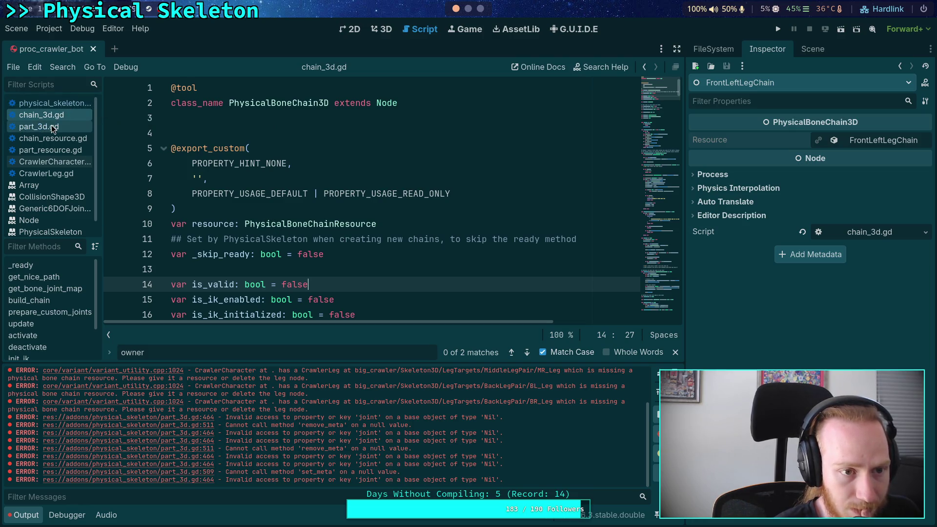
click(55, 104)
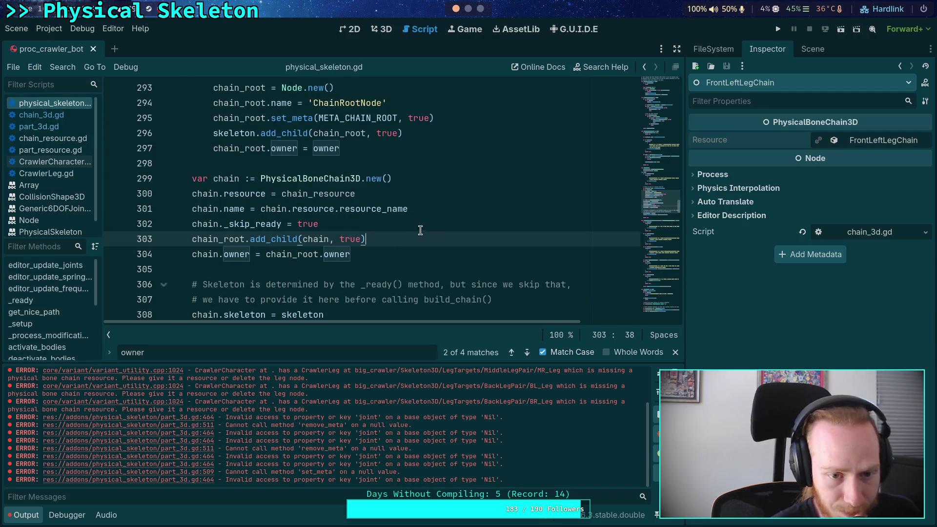
click(438, 220)
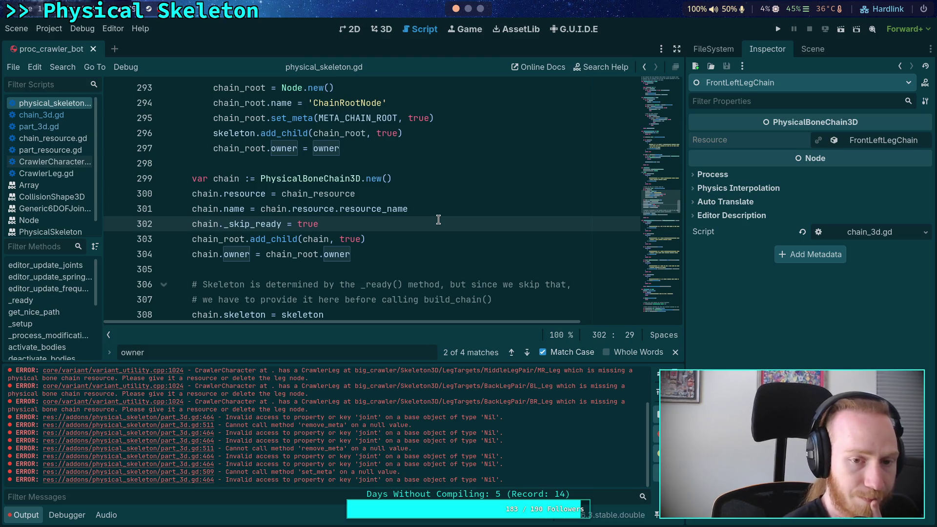
click(439, 178)
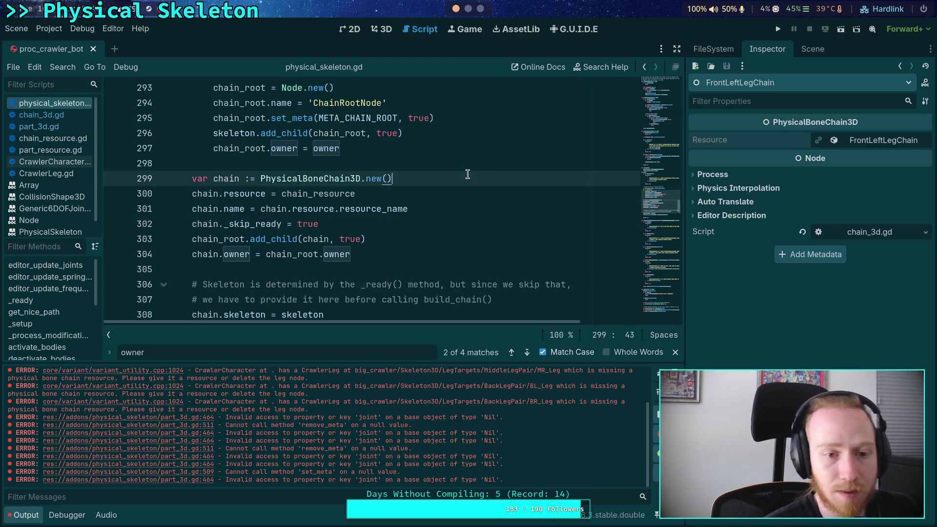
Step: Start a new line 300 with chain.set_meta(&'_custom_…', checking the exact metadata key in the scene file
key(Return)
text(PhysicalBoneChain3D.)
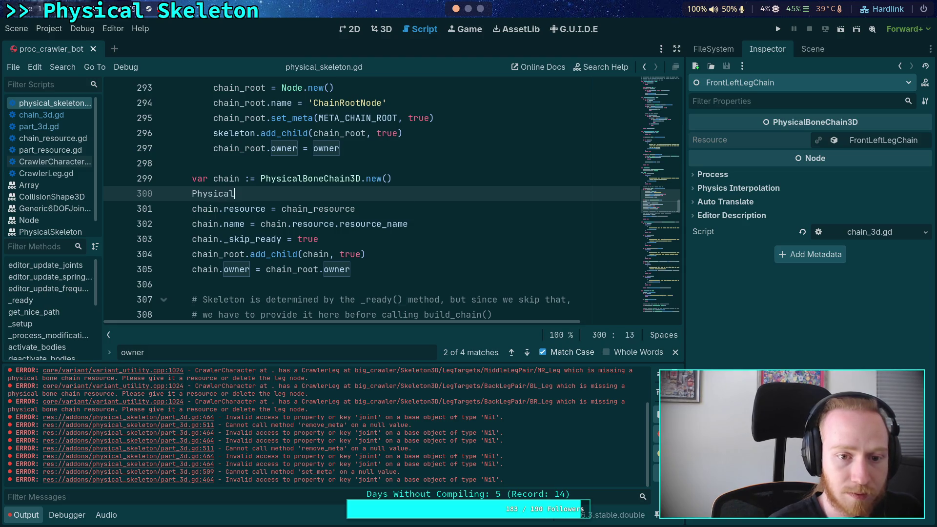
text(scr)
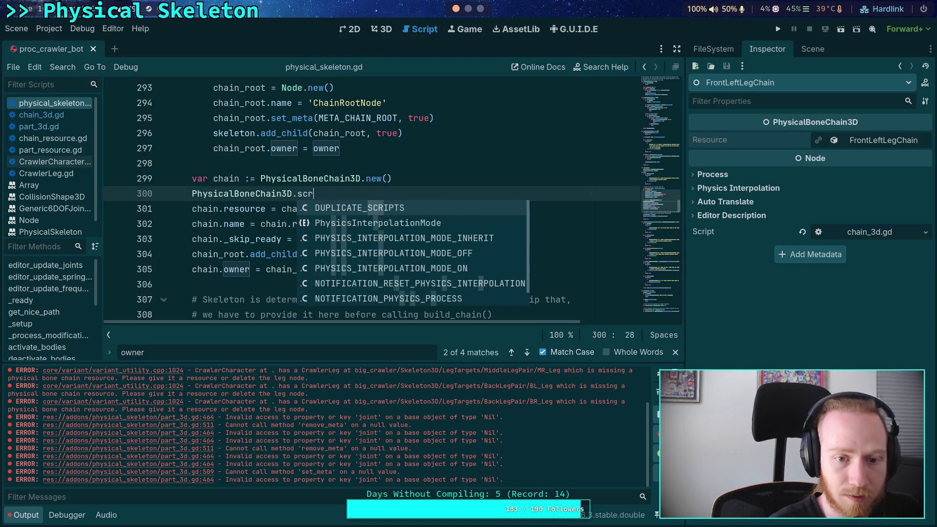
key(BackSpace)
key(BackSpace)
key(BackSpace)
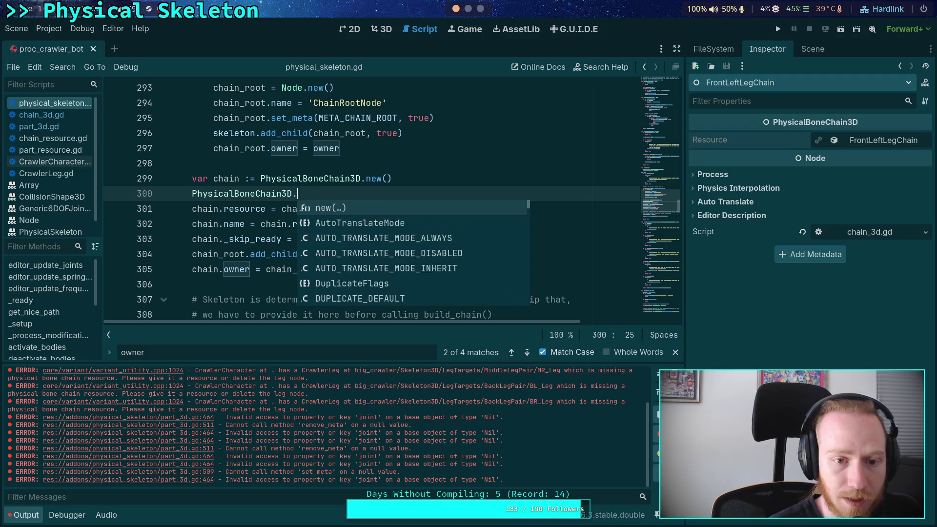
key(BackSpace)
key(BackSpace)
key(BackSpace)
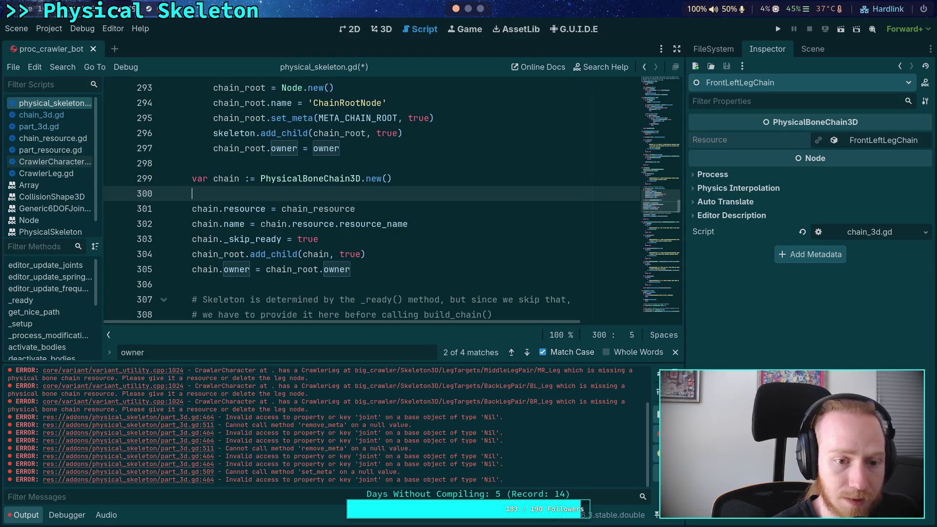
text(chain.set_)
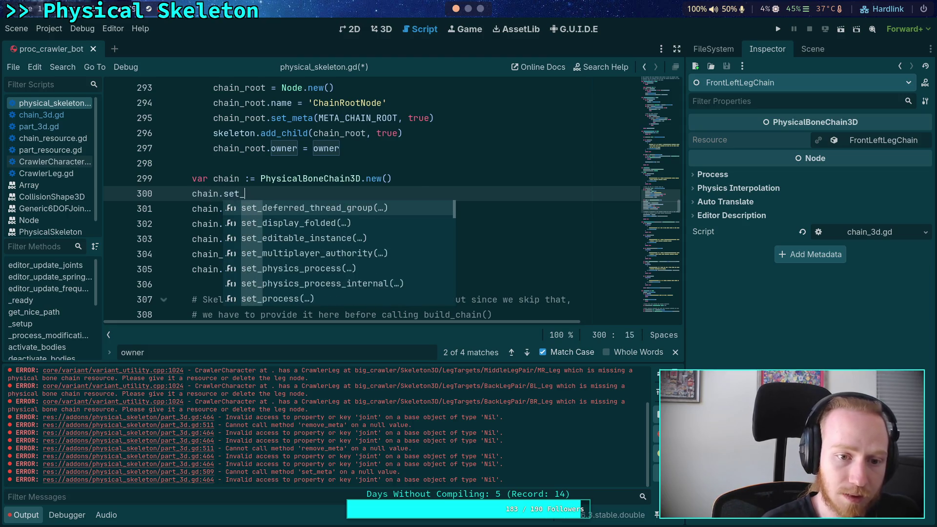
text(me)
key(BackSpace)
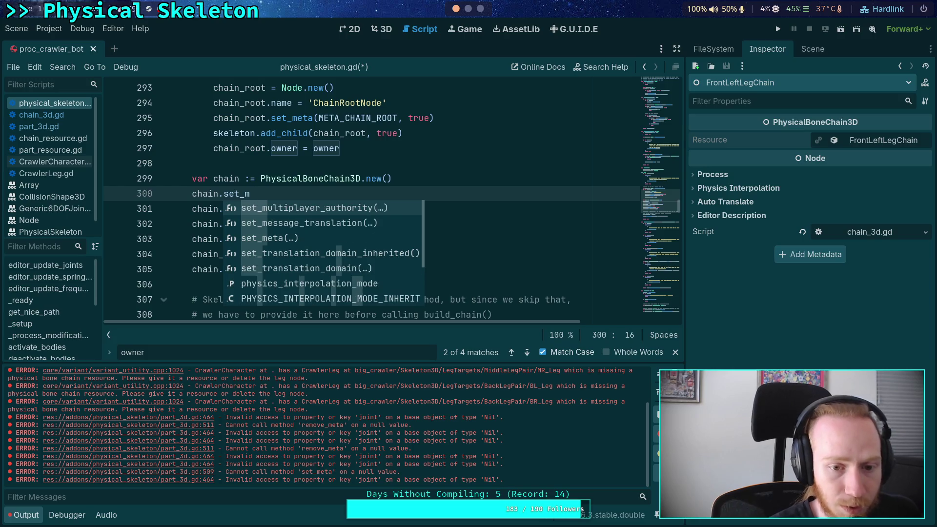
key(Down)
key(Down)
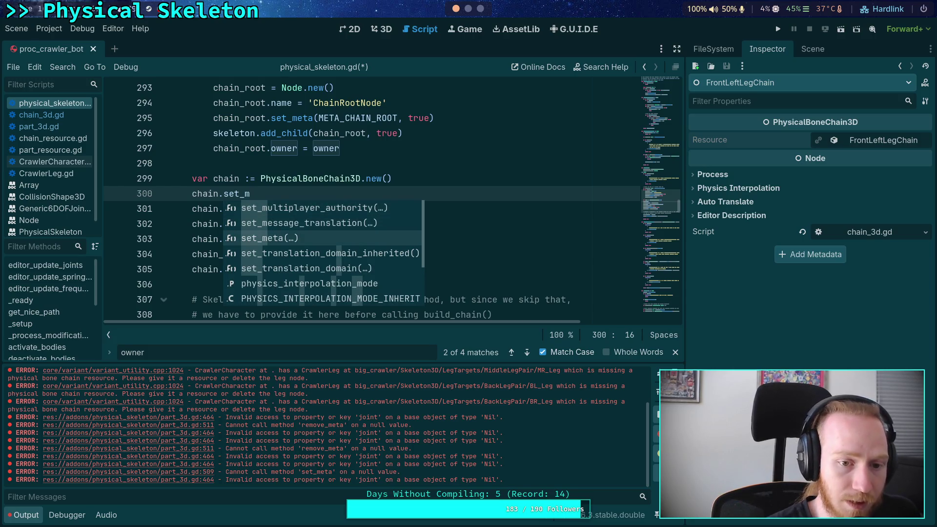
key(Return)
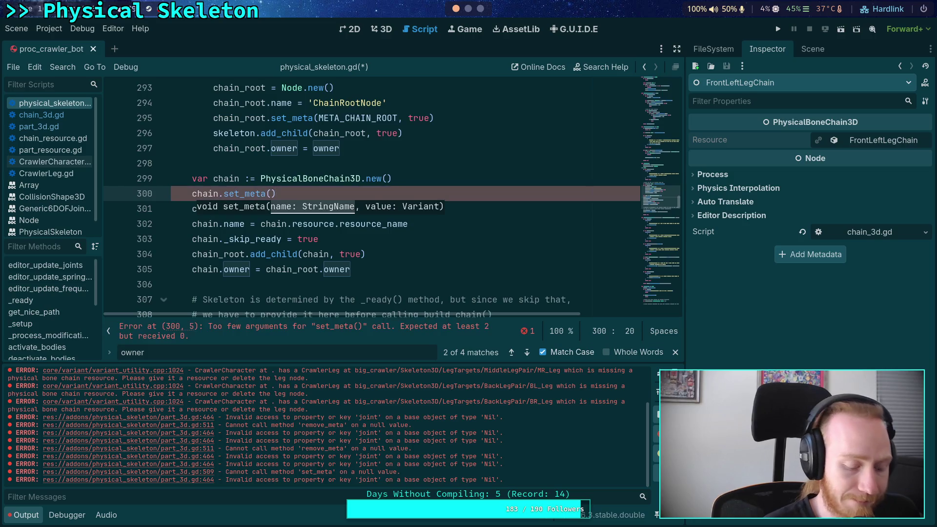
text(&'-)
key(BackSpace)
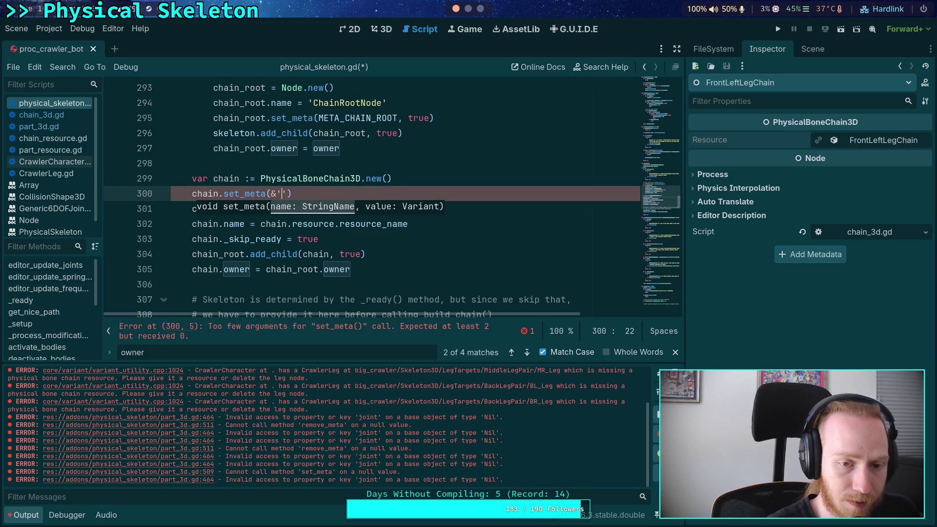
text(_custom_)
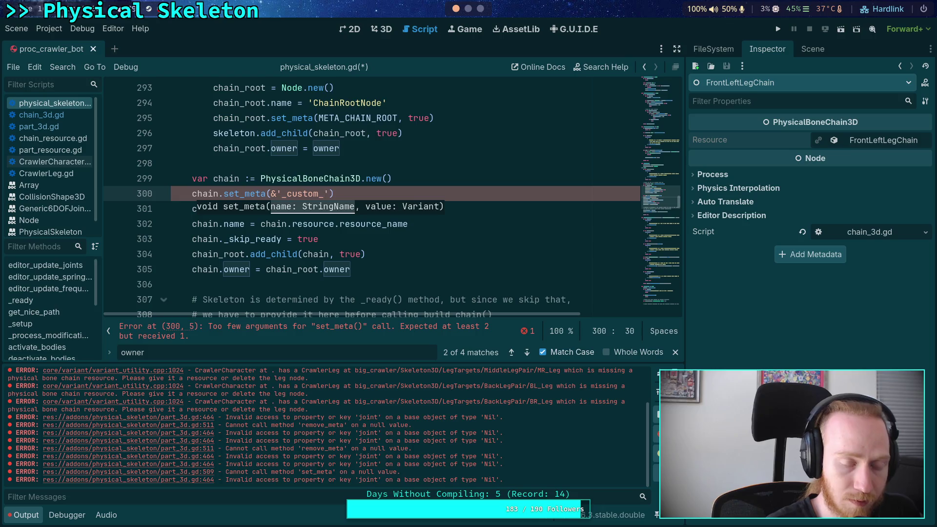
text(resourc)
key(BackSpace)
key(BackSpace)
key(BackSpace)
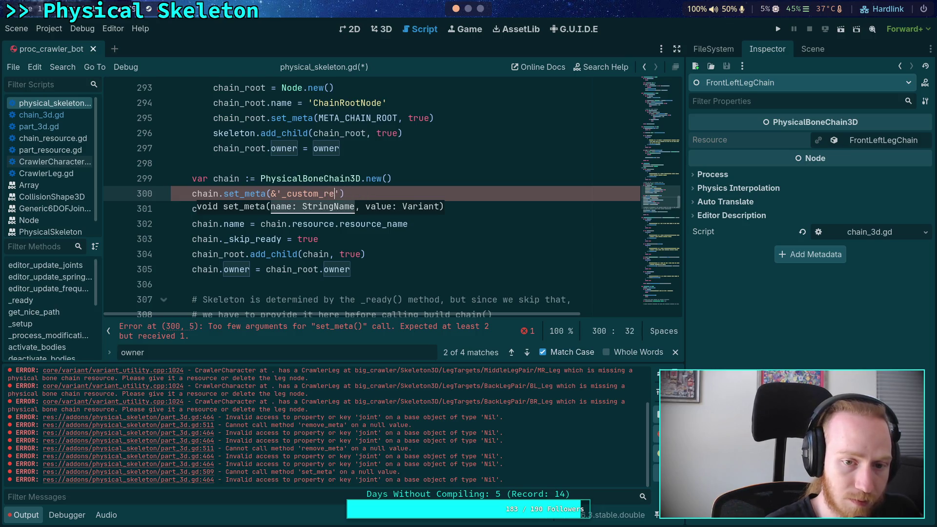
key(BackSpace)
click(455, 9)
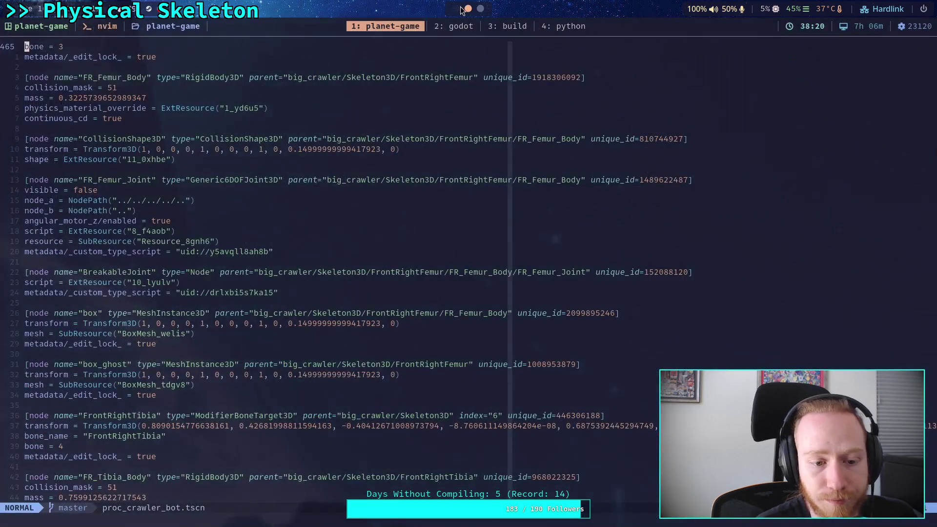
click(456, 8)
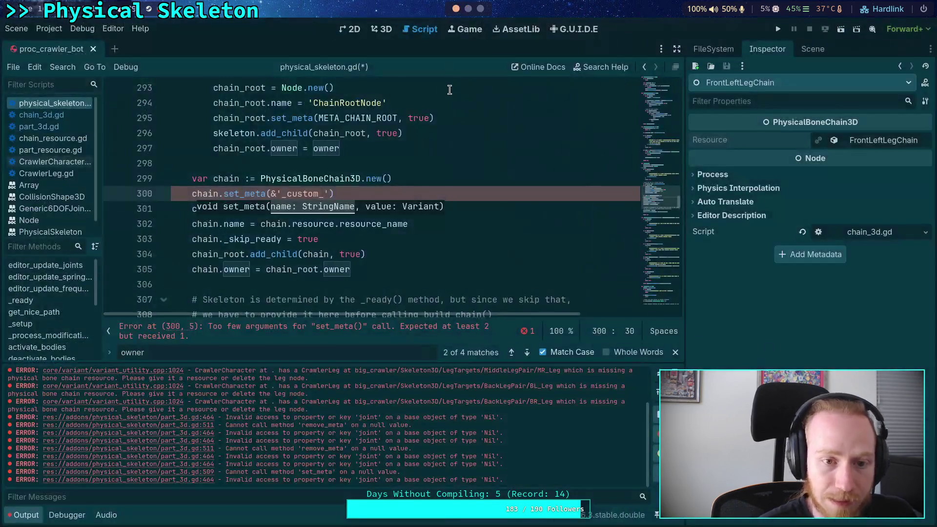
Step: Finish the call with key '_custom_type_script' and value (chain.get_script() as Script)
text(type_script',)
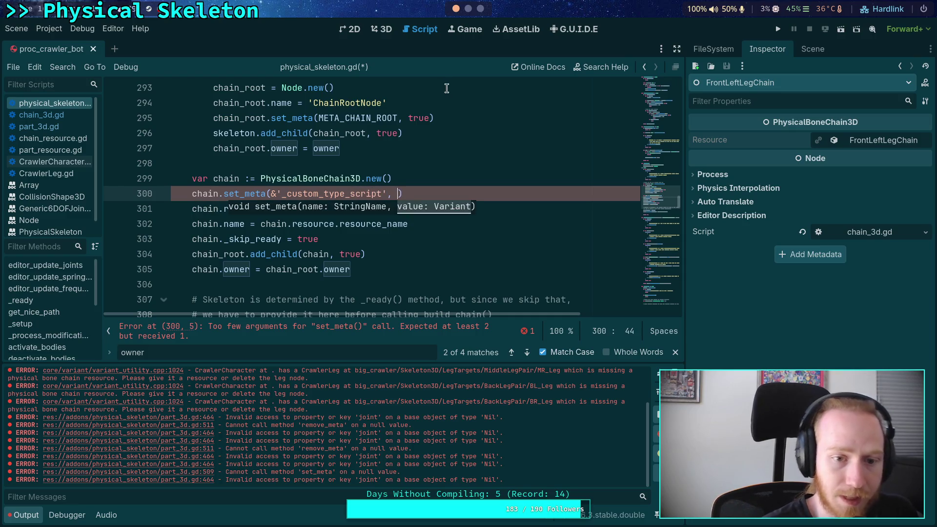
text( chain.scr)
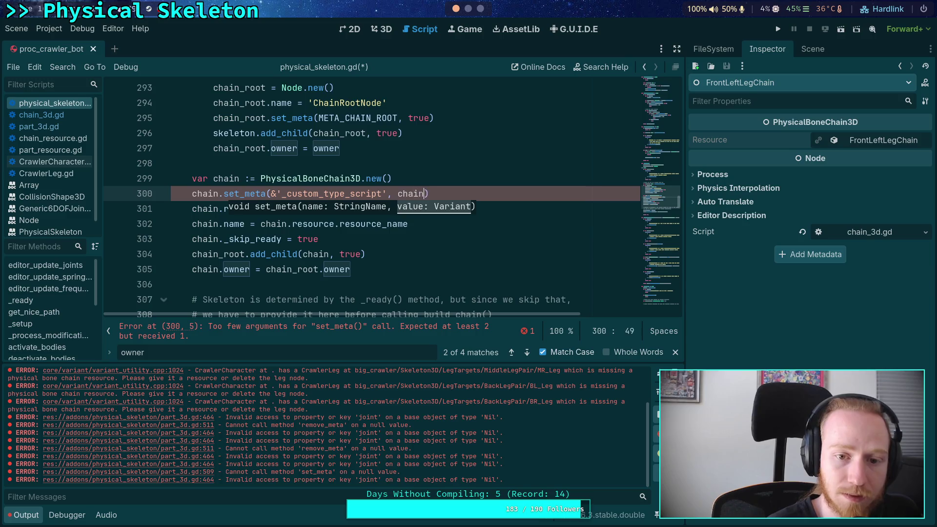
text(ip)
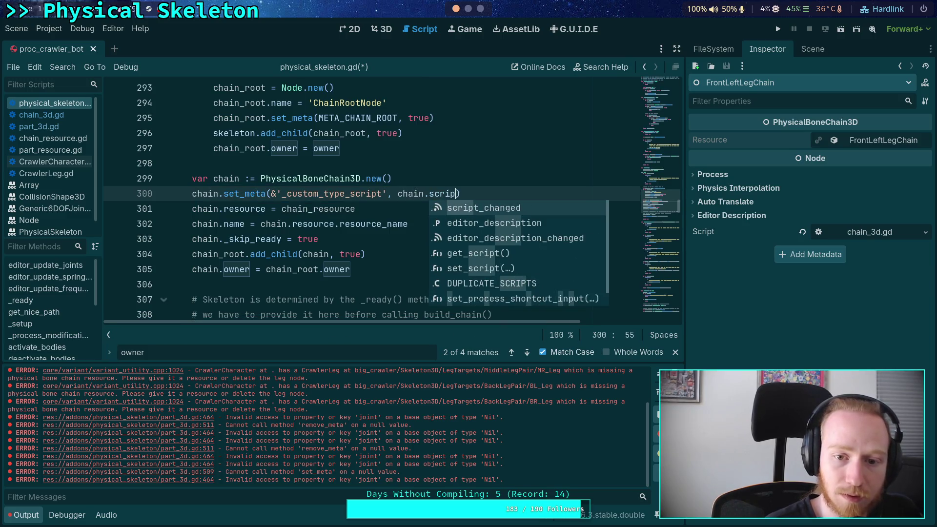
key(Down)
key(Down)
key(Down)
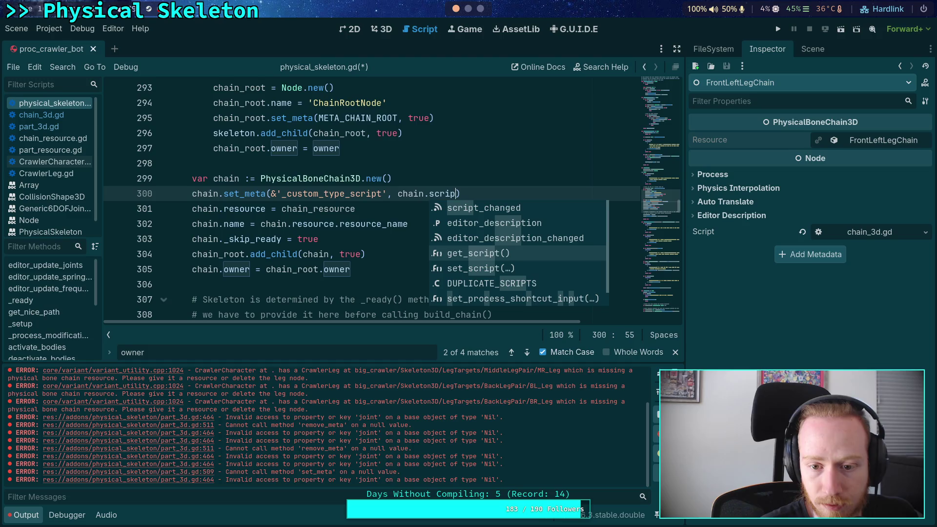
key(Return)
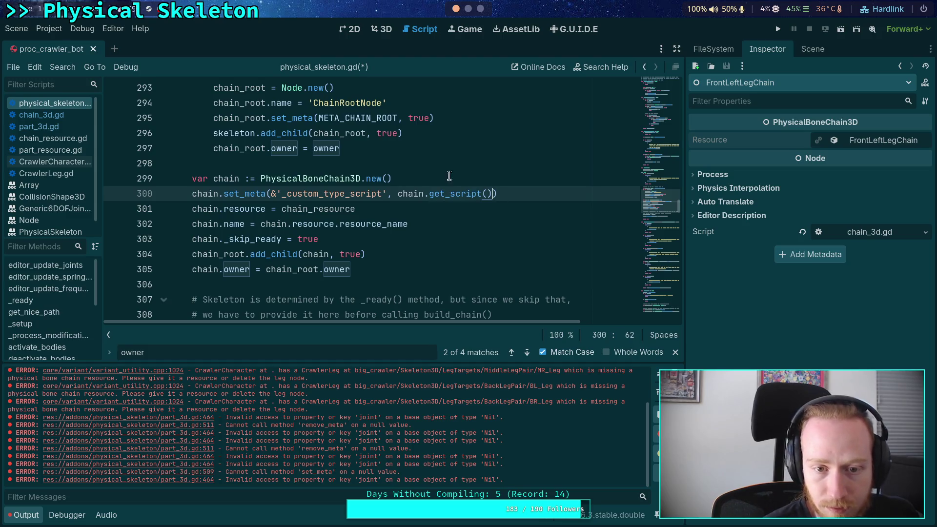
mouse_move(452, 193)
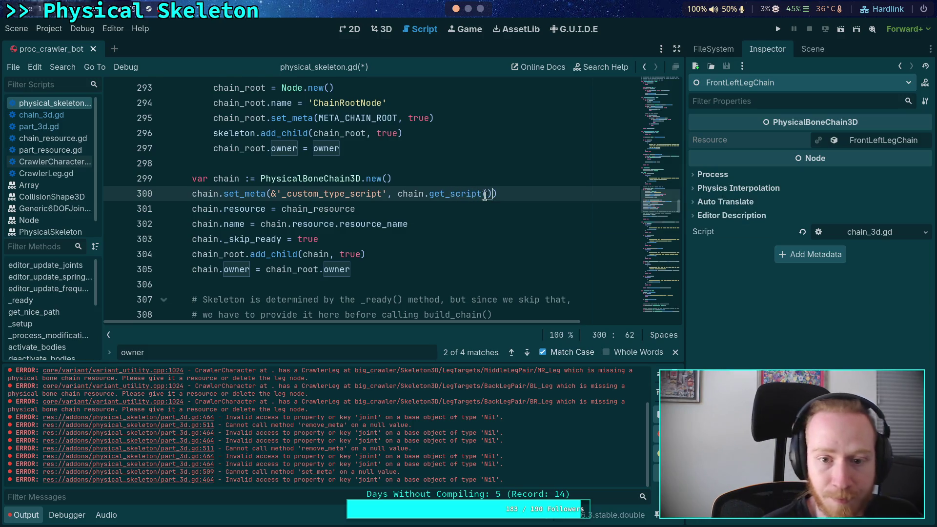
text(.)
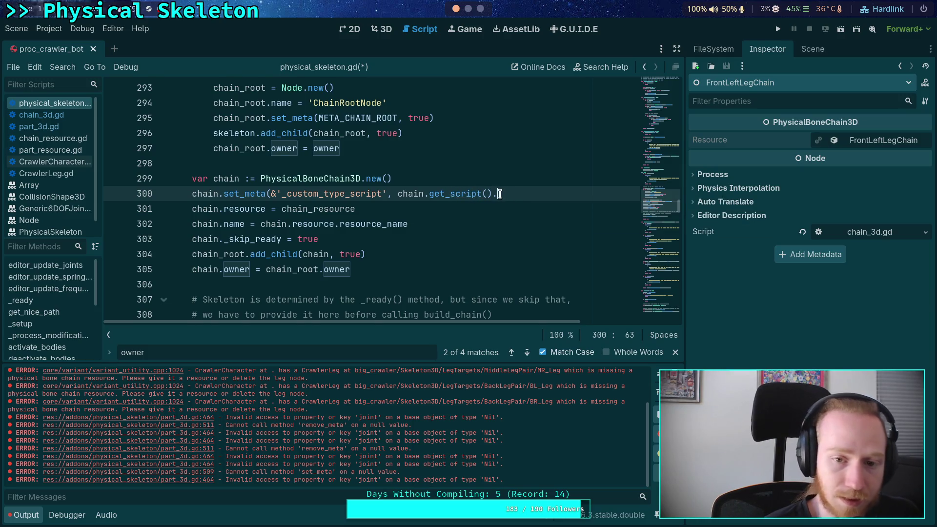
key(BackSpace)
text())
drag(399, 193, 492, 194)
text(())
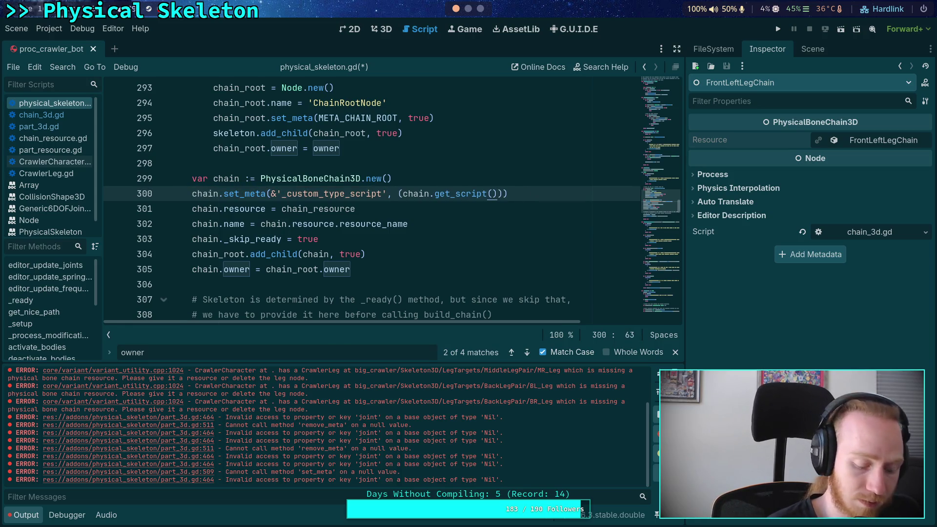
text( as Script))
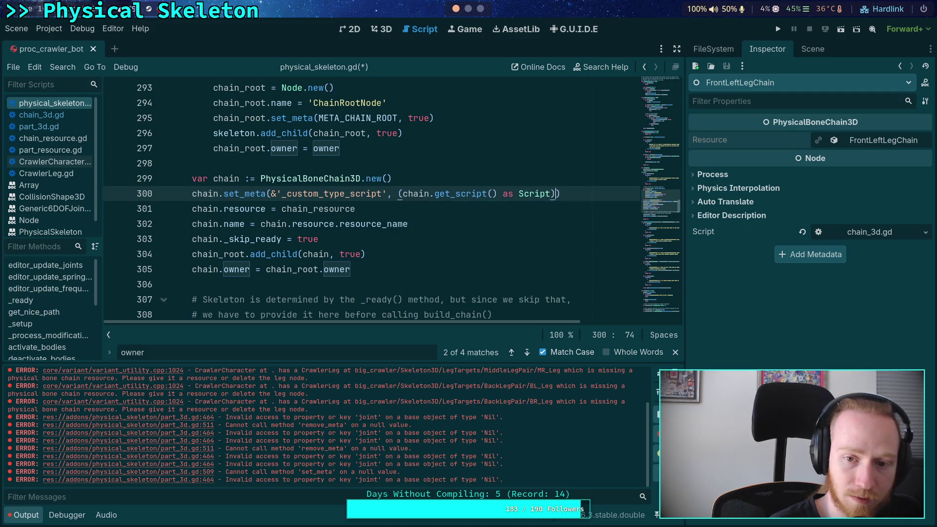
text(.u)
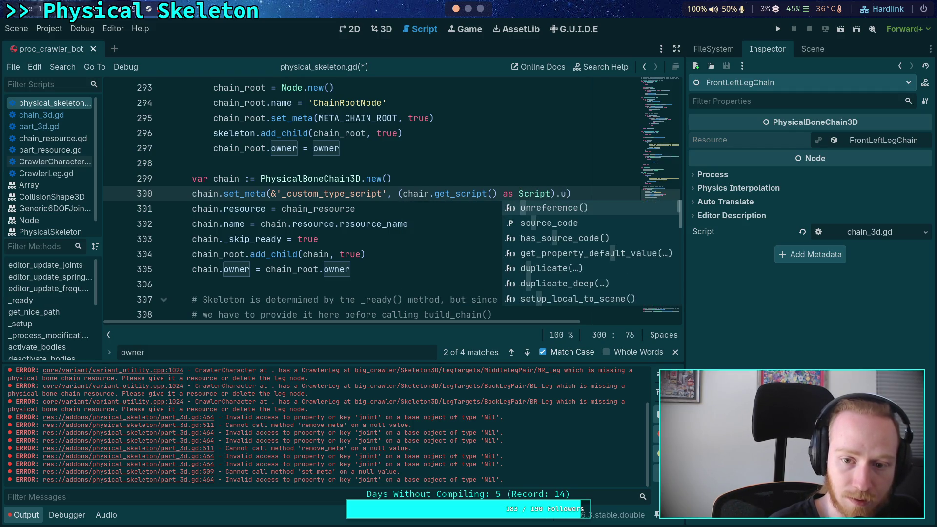
text(i)
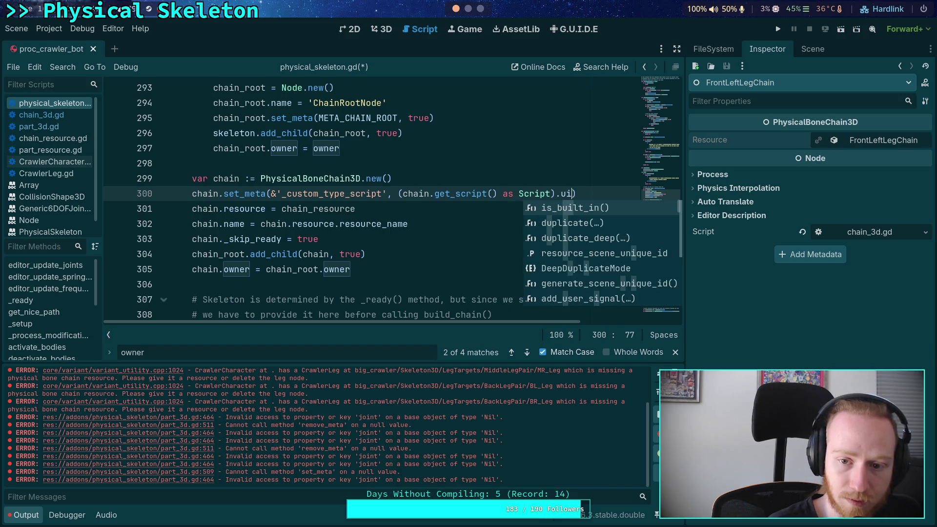
text(d)
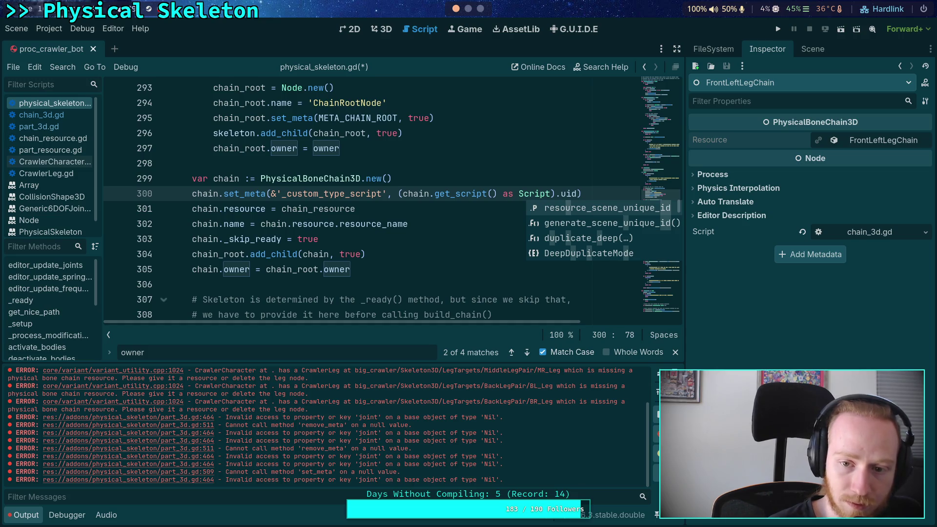
key(BackSpace)
key(BackSpace)
key(BackSpace)
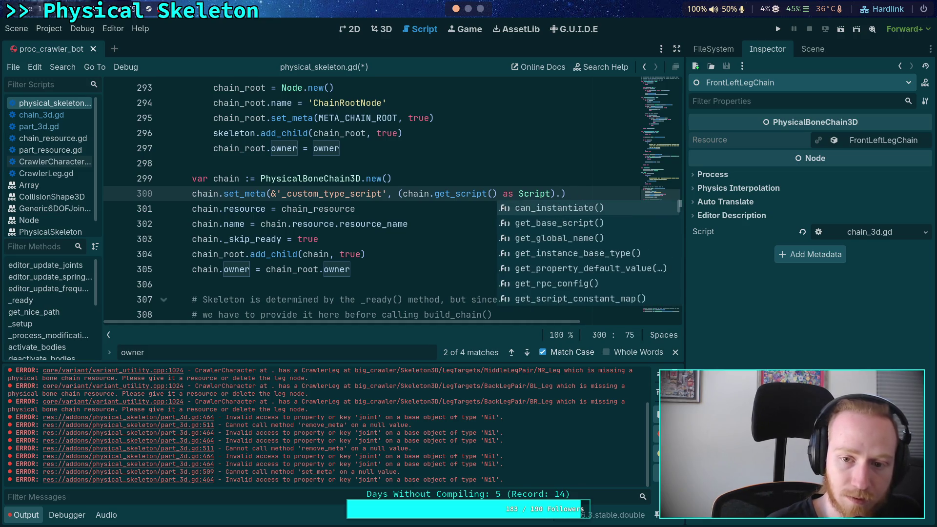
key(BackSpace)
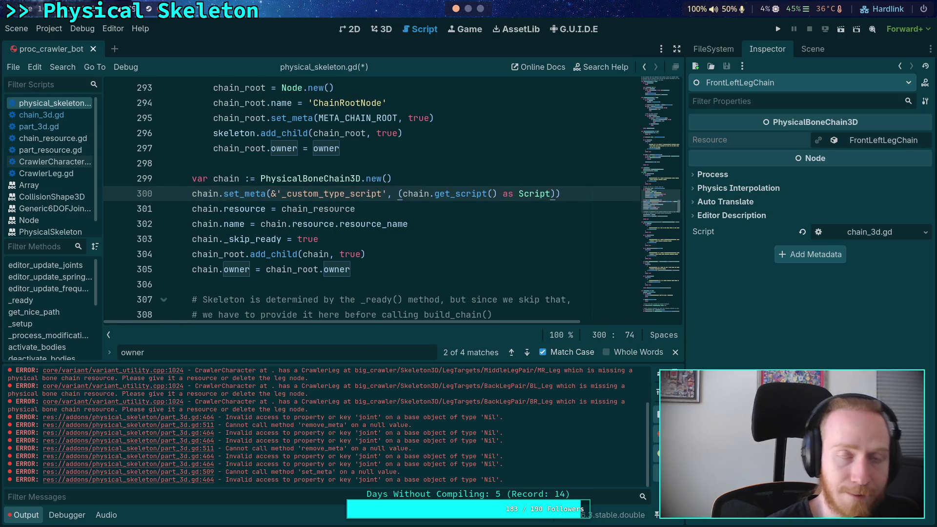
drag(686, 193, 780, 189)
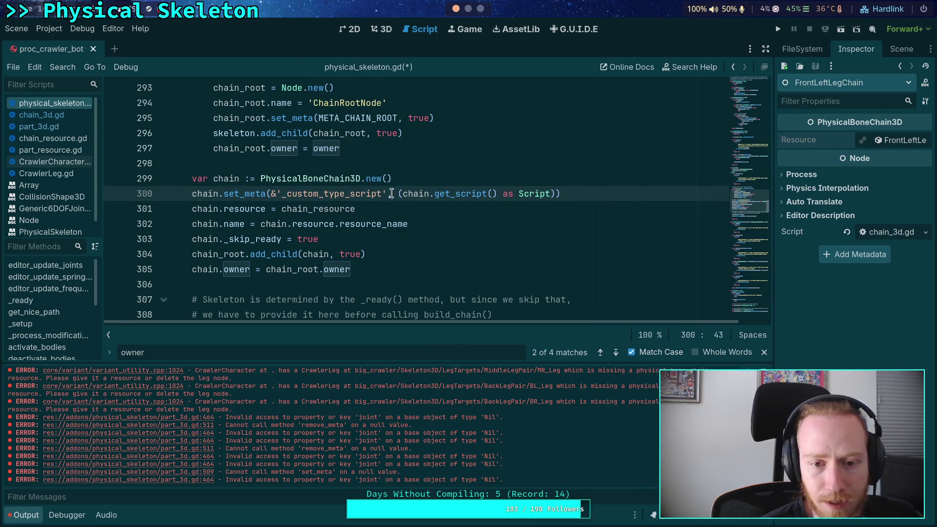
Step: Wrap line 300's metadata value in a ResourceLoader.get_resource_uid call
click(391, 193)
text(, ResourceL)
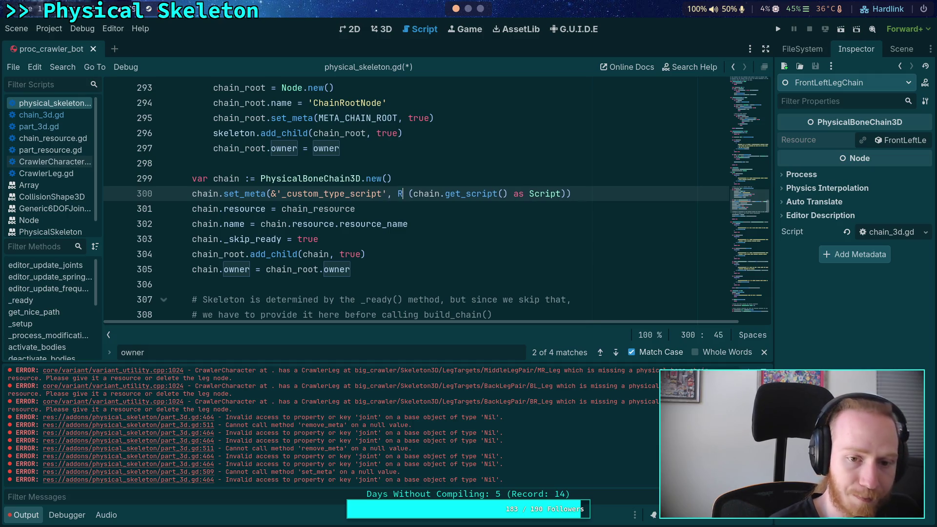
text(oader.get_)
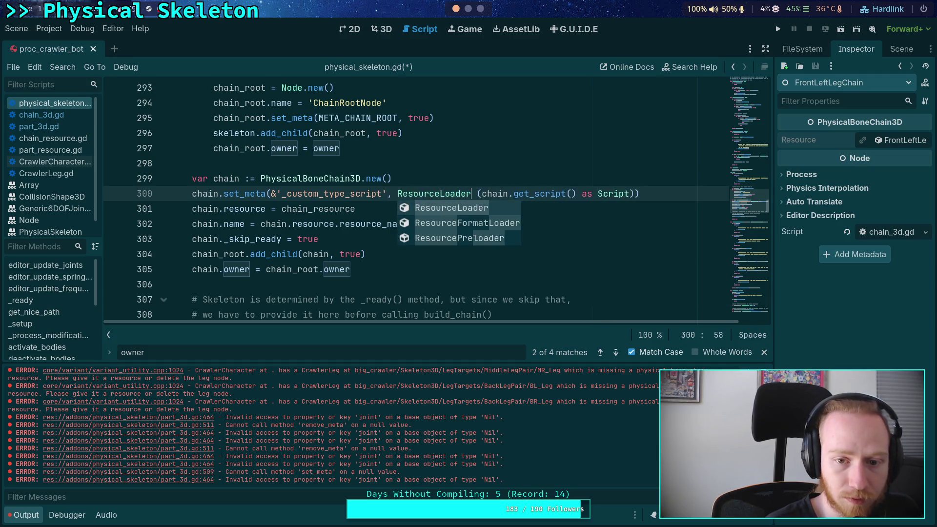
text(res)
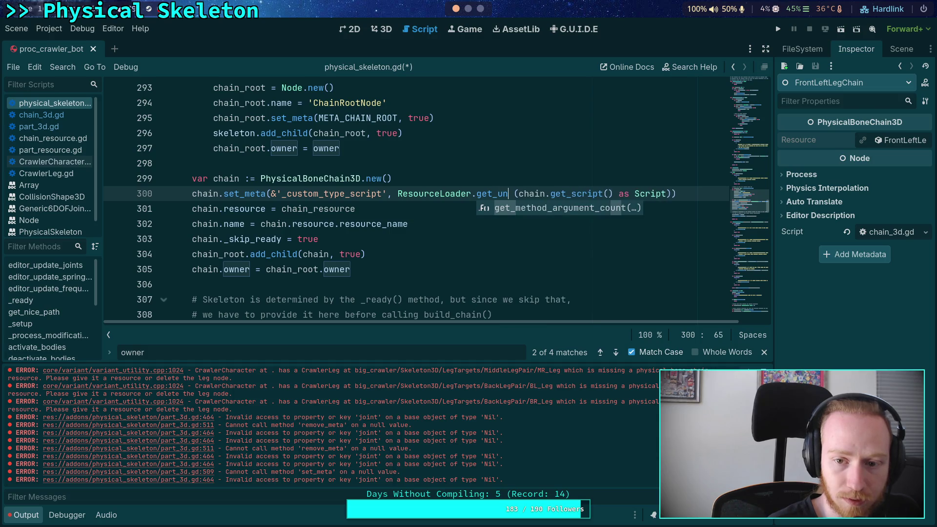
key(Return)
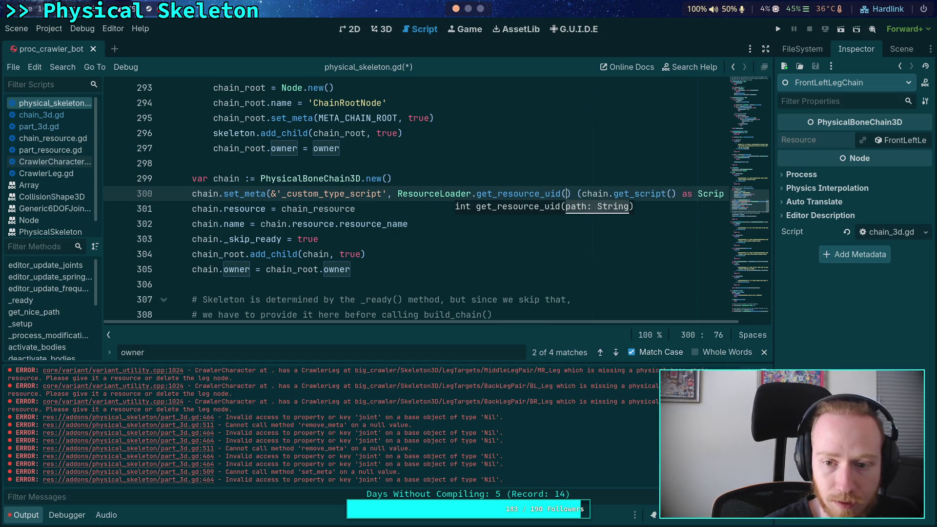
key(Delete)
key(Delete)
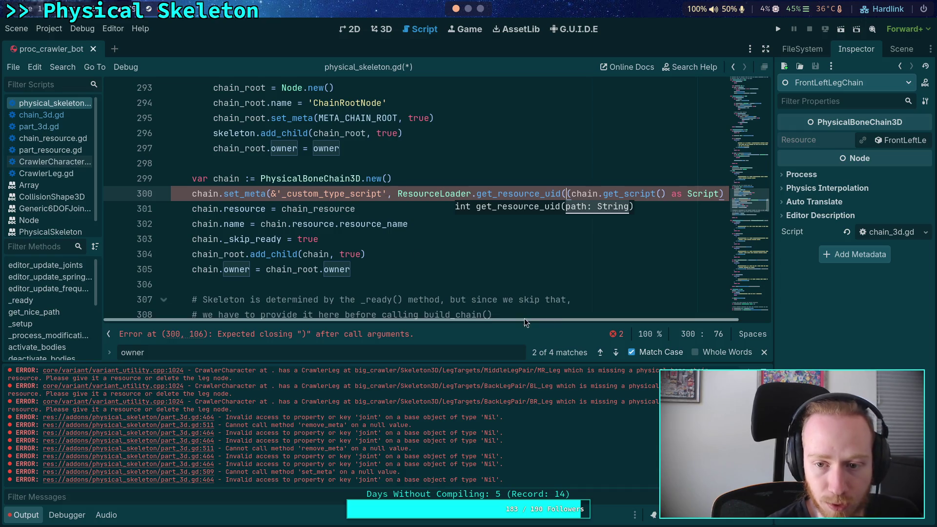
drag(524, 322, 550, 322)
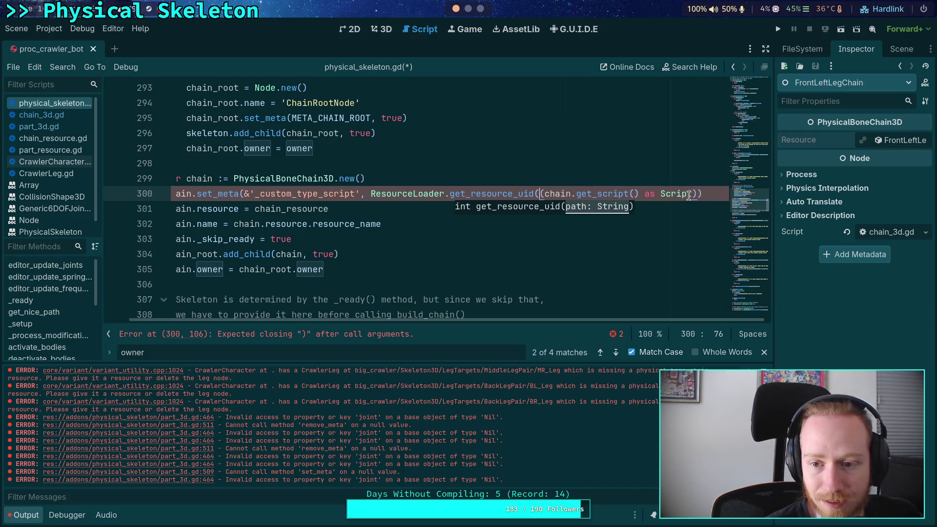
Step: Pass the script's resource_path to get_resource_uid and add the missing closing parenthesis
click(697, 194)
text(.path)
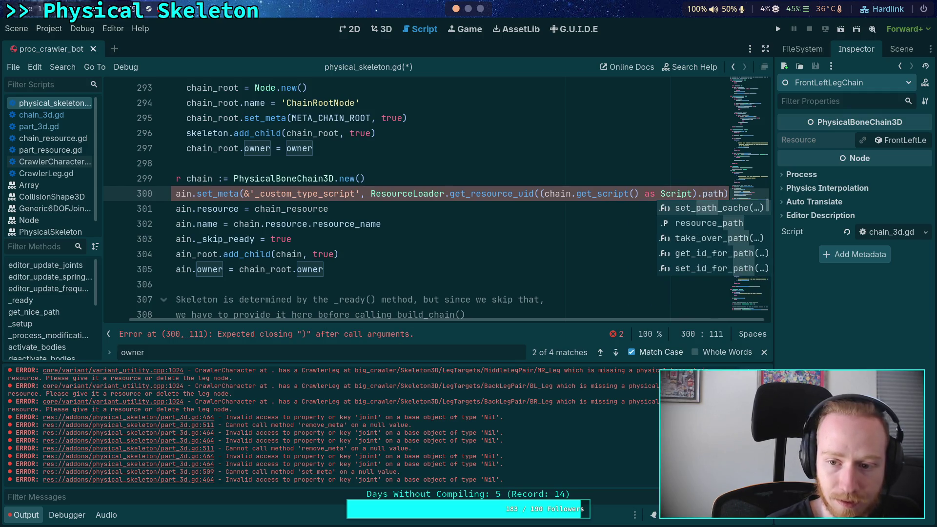
key(Down)
key(Return)
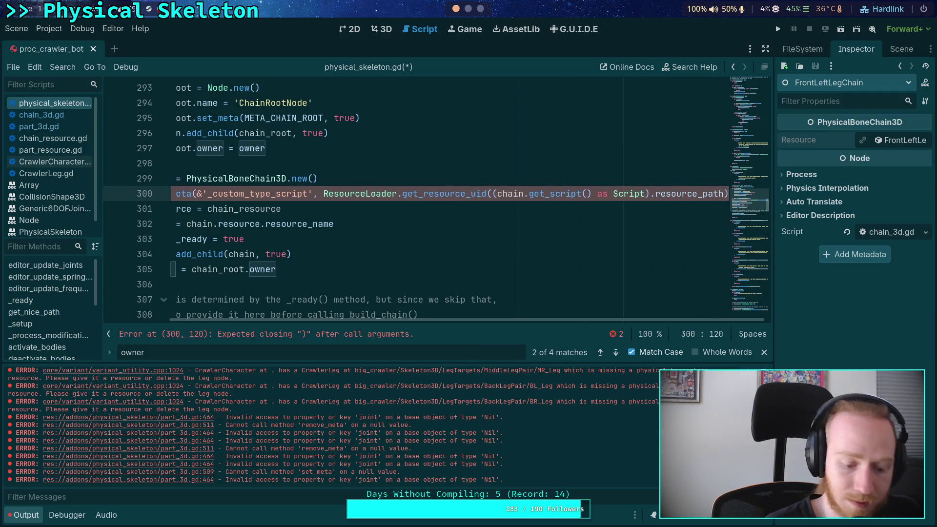
key(End)
key(Down)
key(Up)
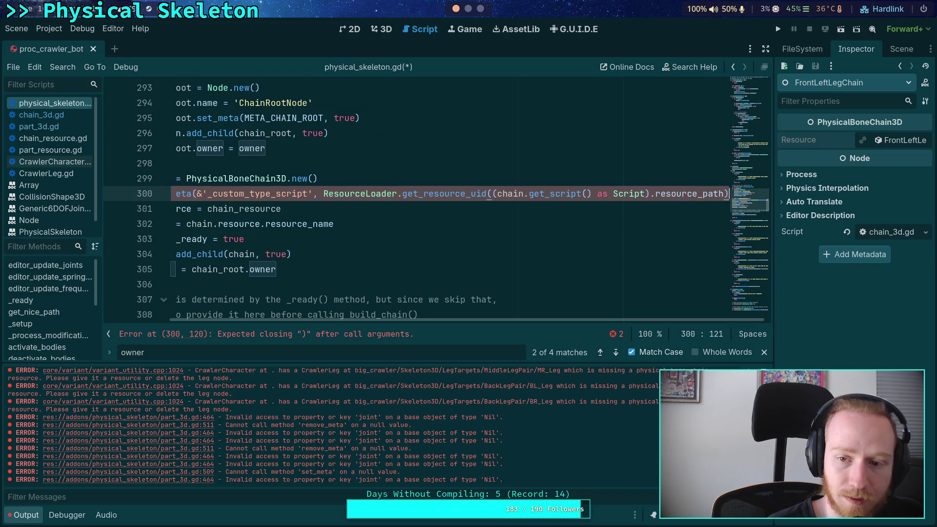
text())
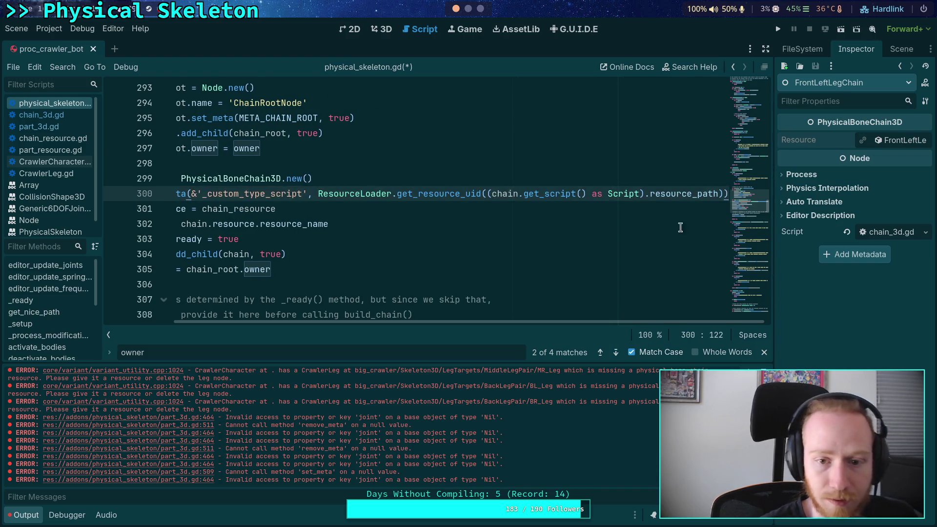
click(400, 239)
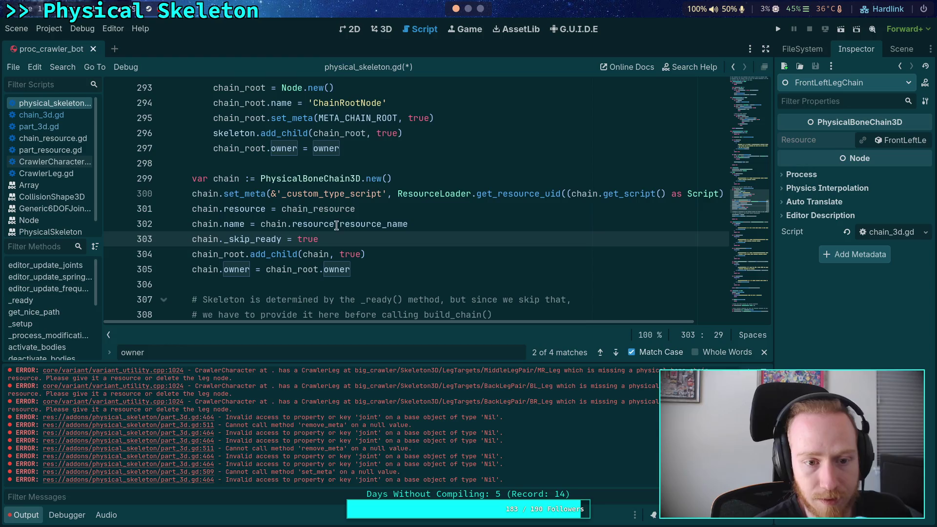
click(319, 195)
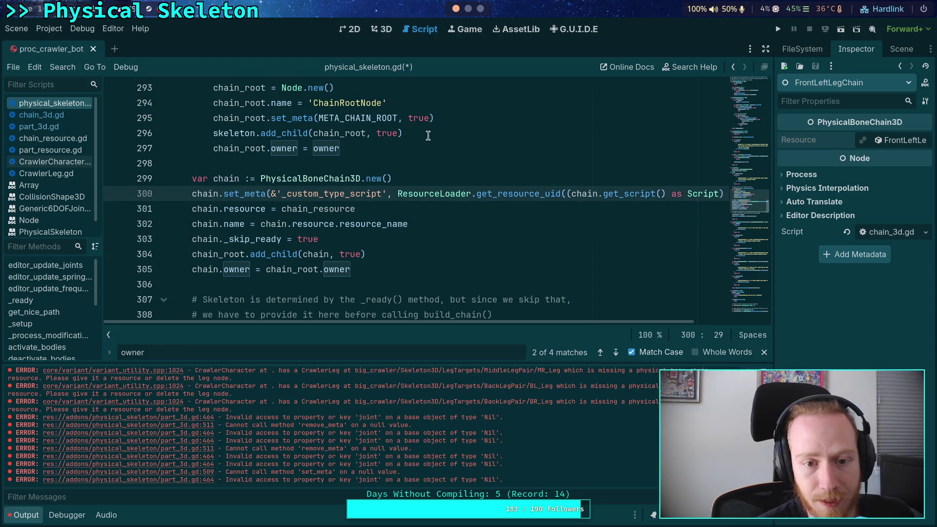
key(alt+Tab)
Step: In the Godot source workspace, live-grep for _custom_type_script
click(461, 26)
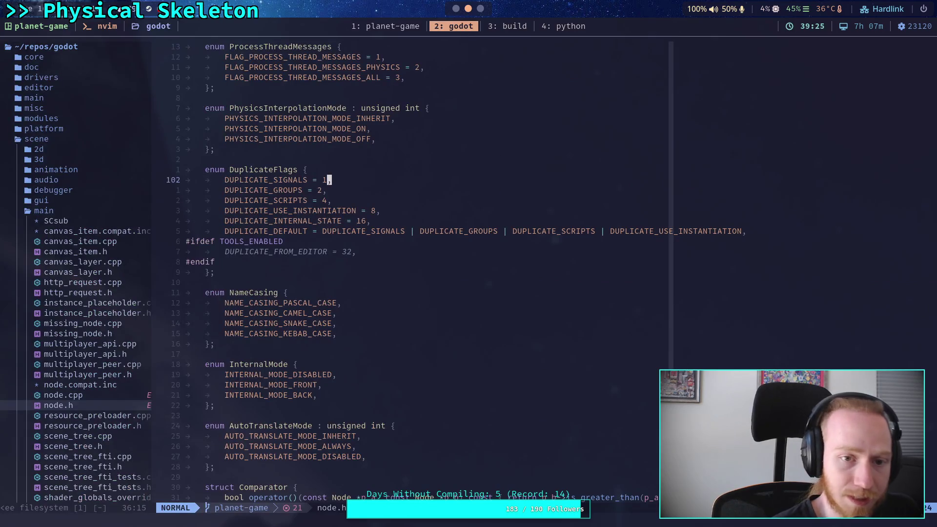
key(space)
text(fg_cust)
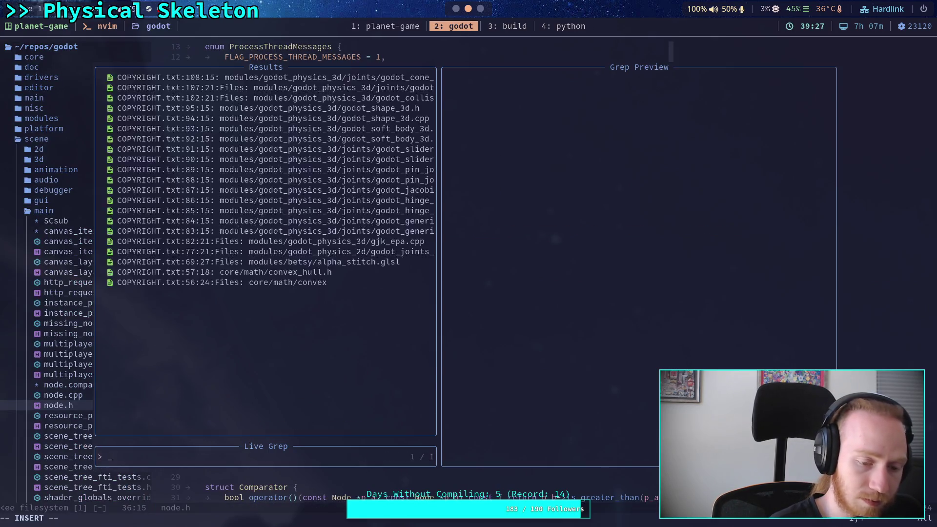
text(om_type_s)
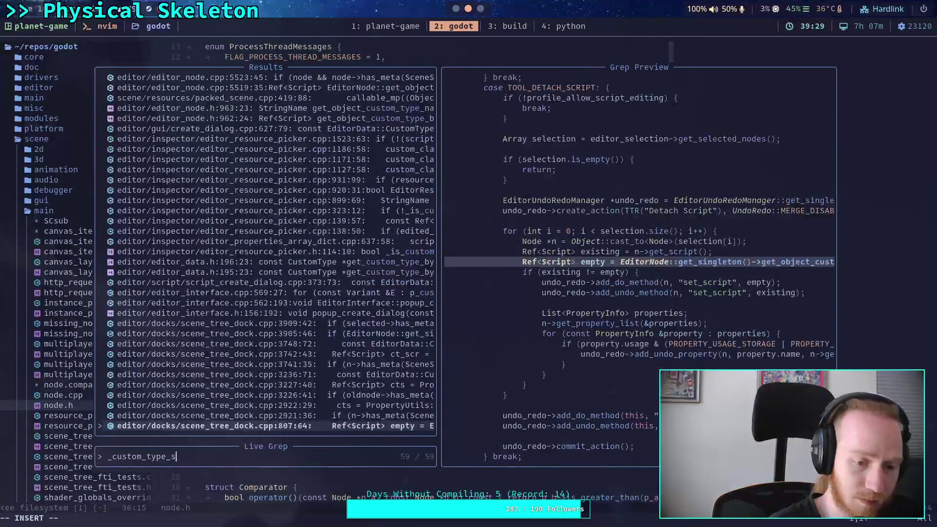
text(cript)
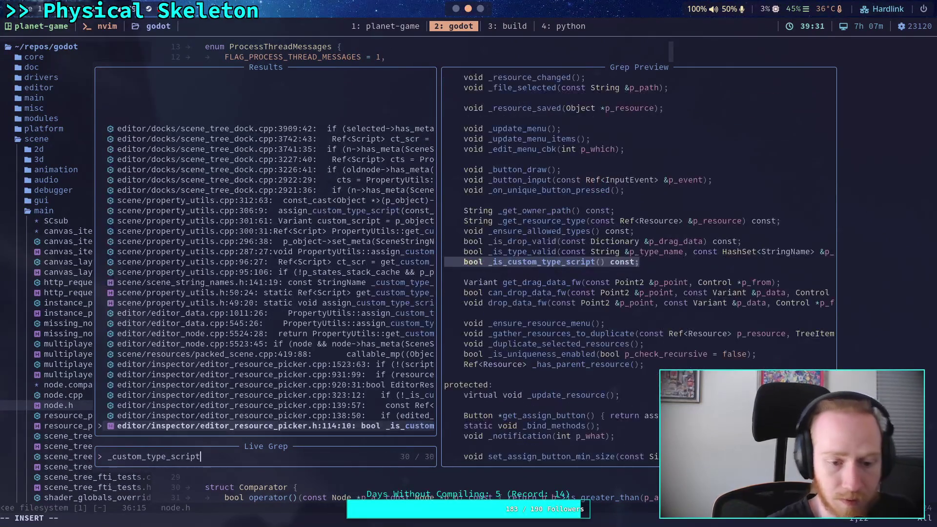
Step: Preview the matches across packed_scene, scene_tree_dock, editor files, then open property_utils.cpp at assign_custom_type_script
key(Up)
key(Up)
key(Up)
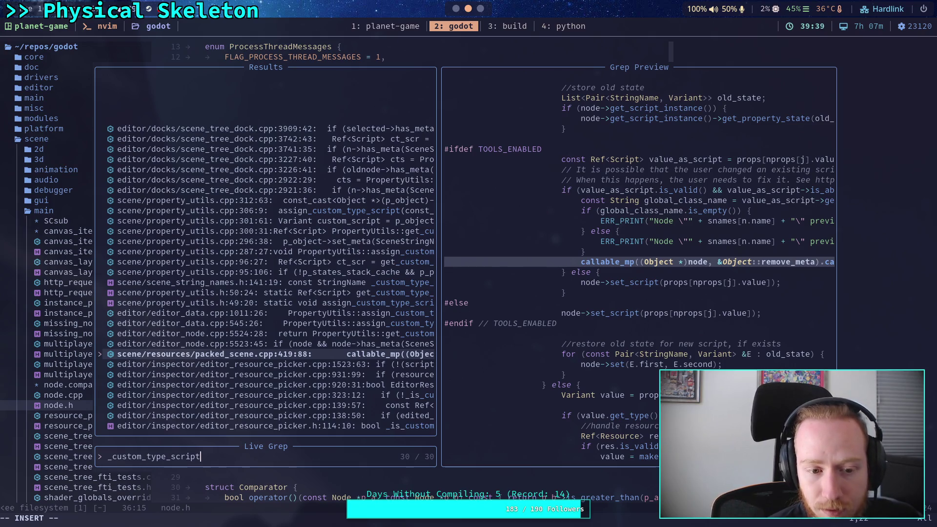
key(Up)
key(Up)
key(Up)
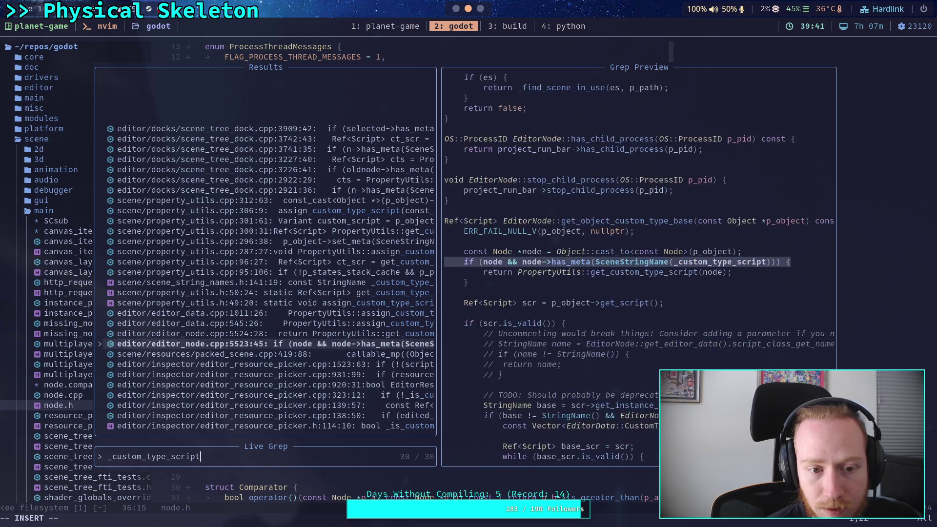
key(Up)
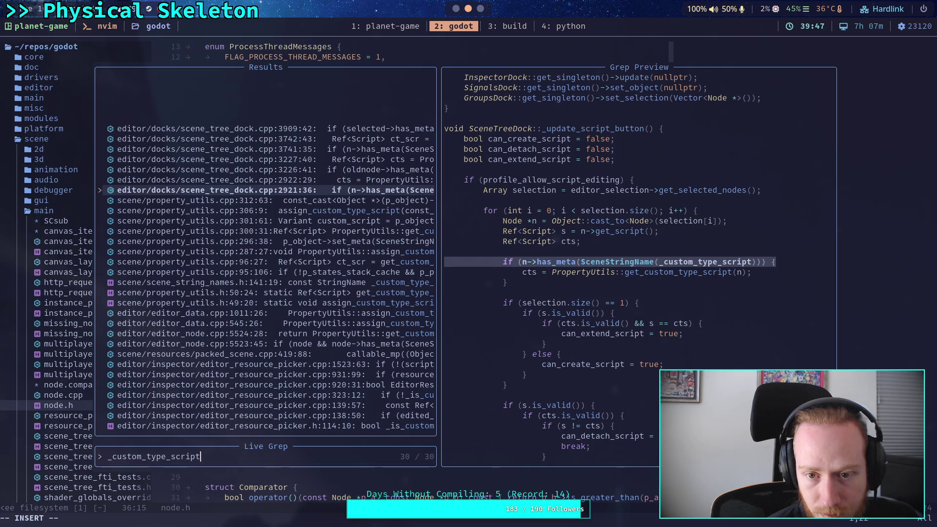
key(Up)
key(Up)
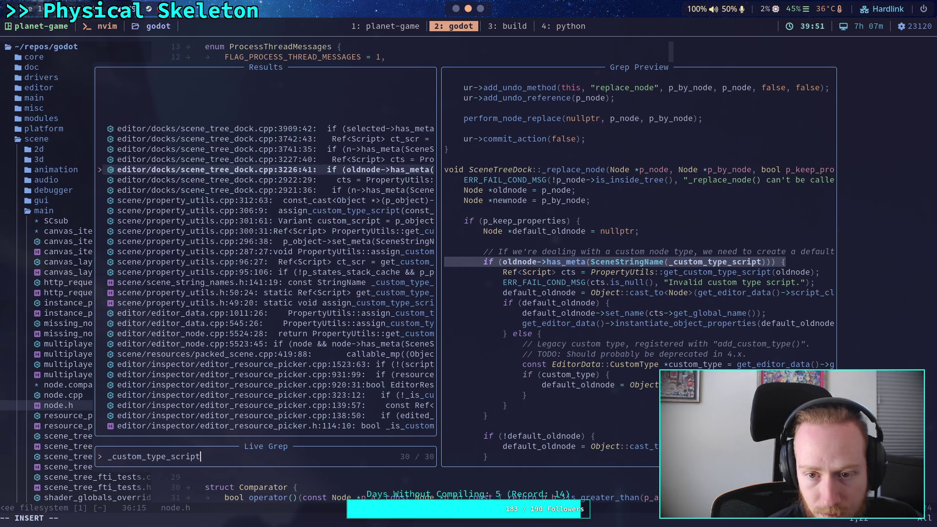
key(Up)
key(Up)
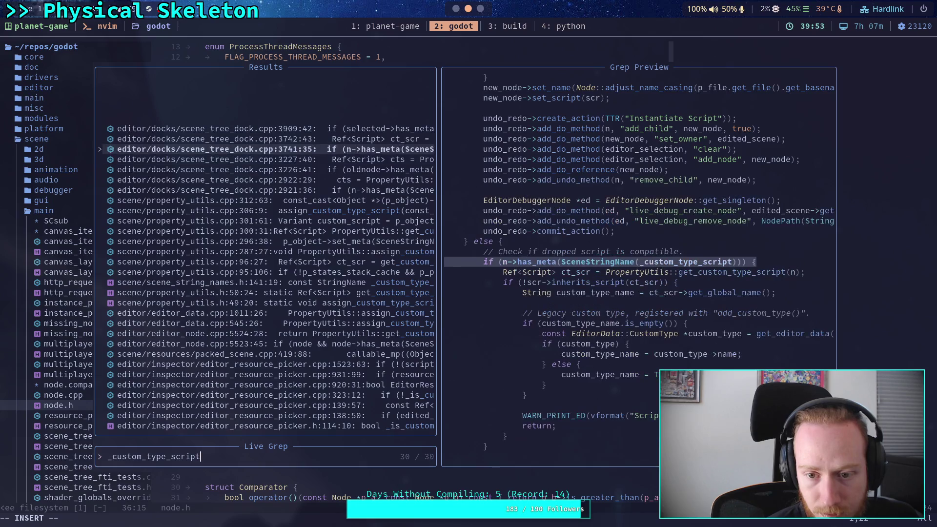
key(Up)
key(Up)
key(Up)
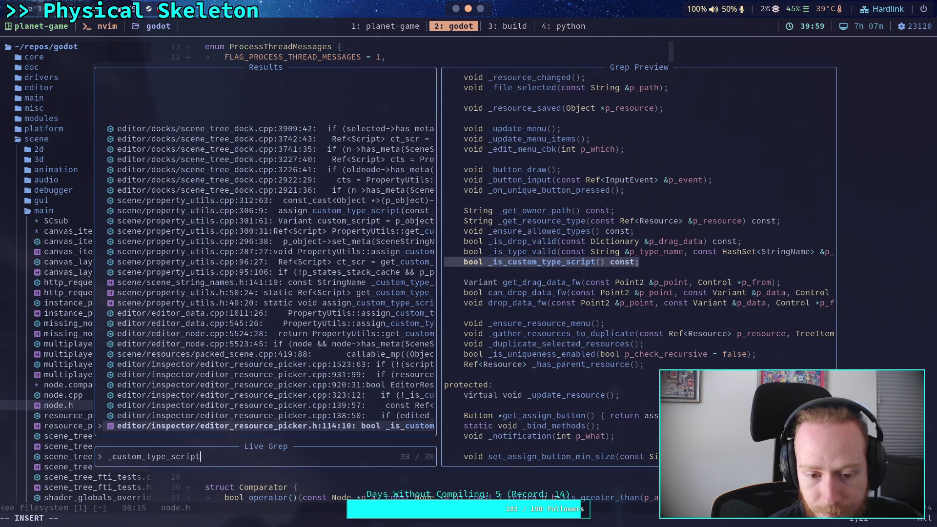
key(Up)
key(Up)
key(Up)
key(Up)
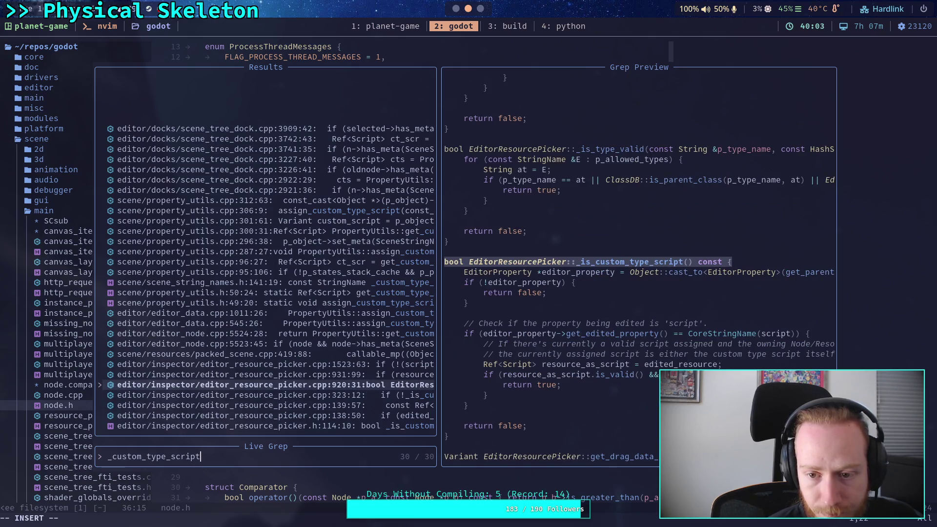
key(Up)
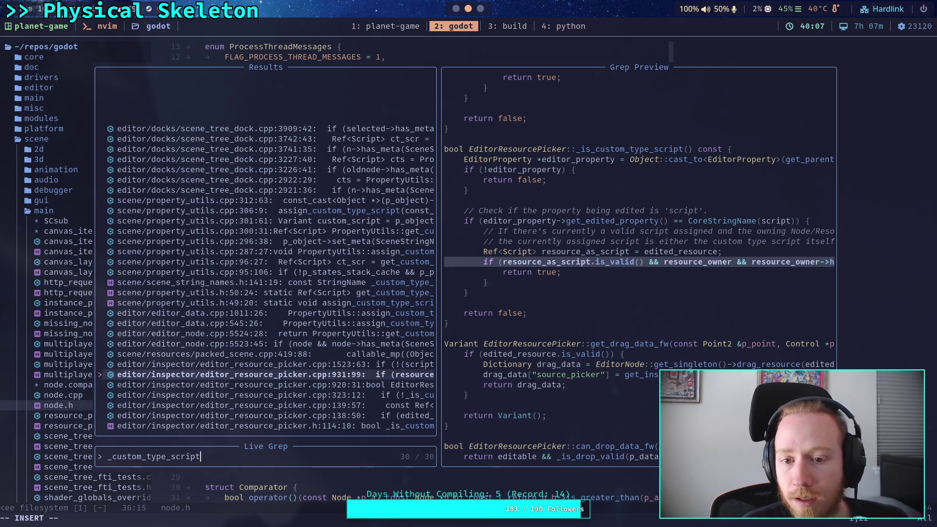
key(Up)
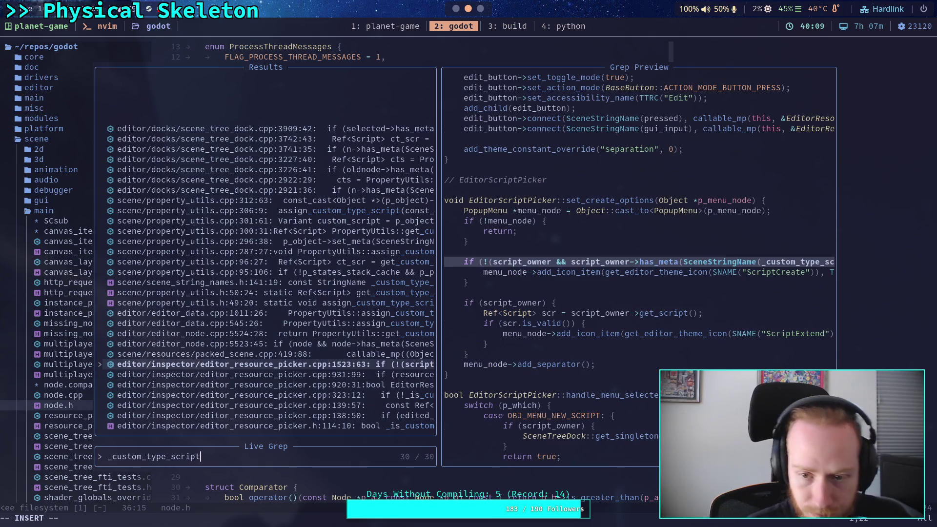
key(Up)
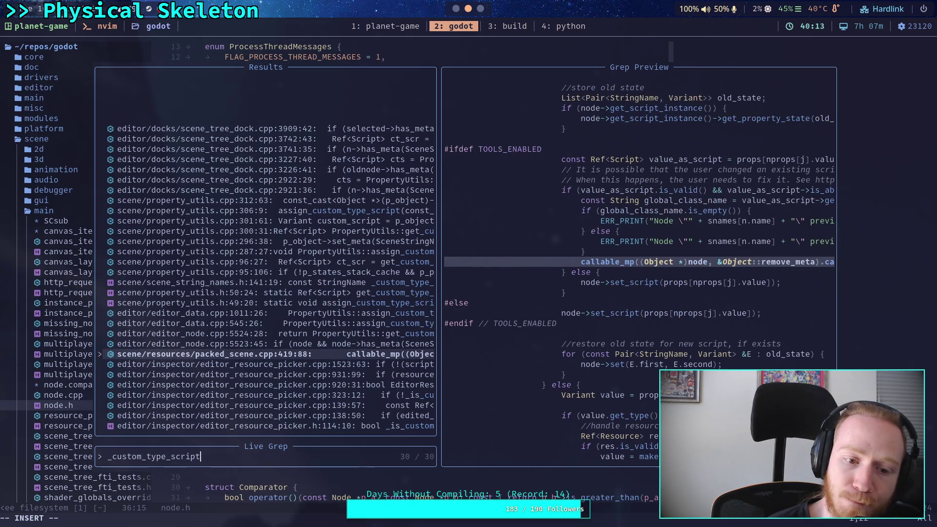
key(Up)
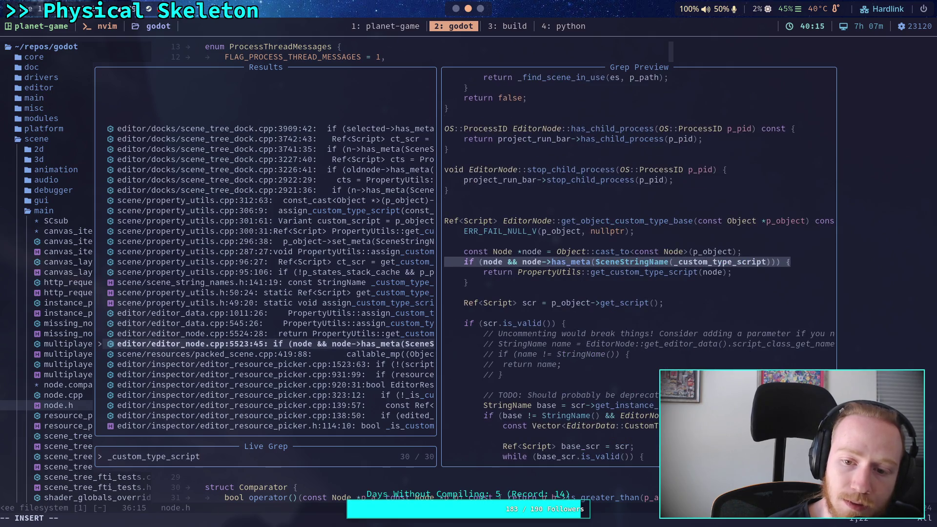
key(Up)
key(Up)
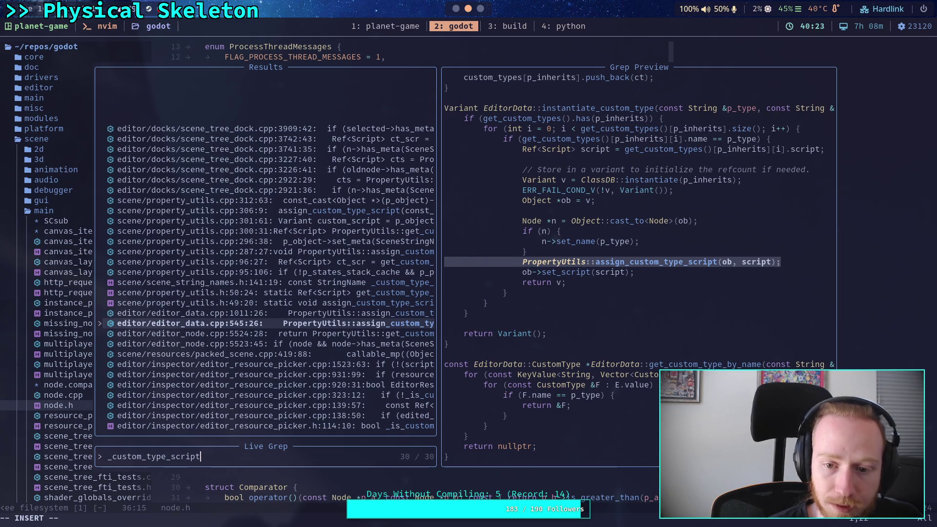
key(Up)
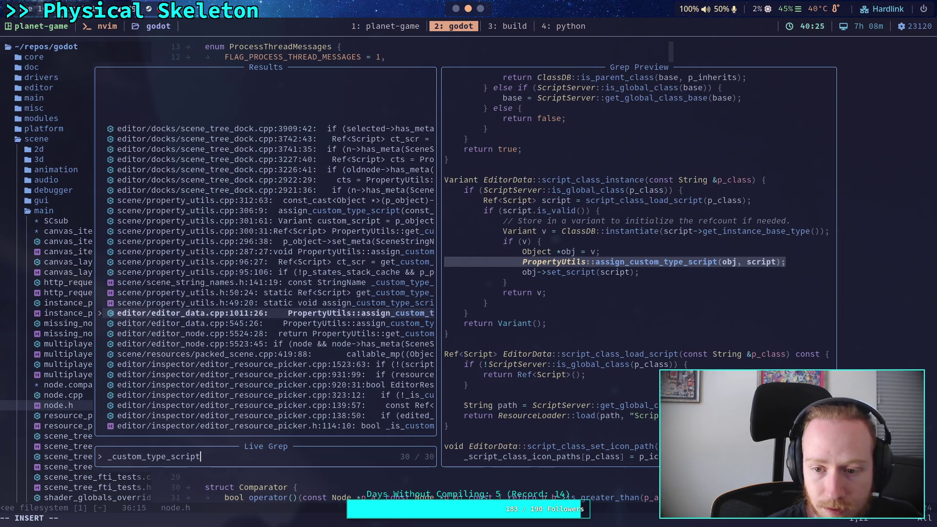
key(Up)
key(Up)
key(Up)
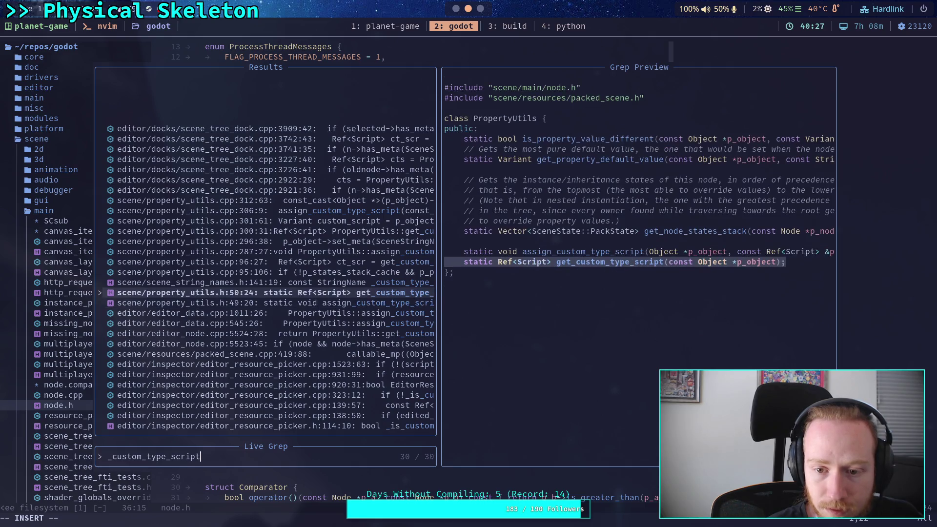
key(Up)
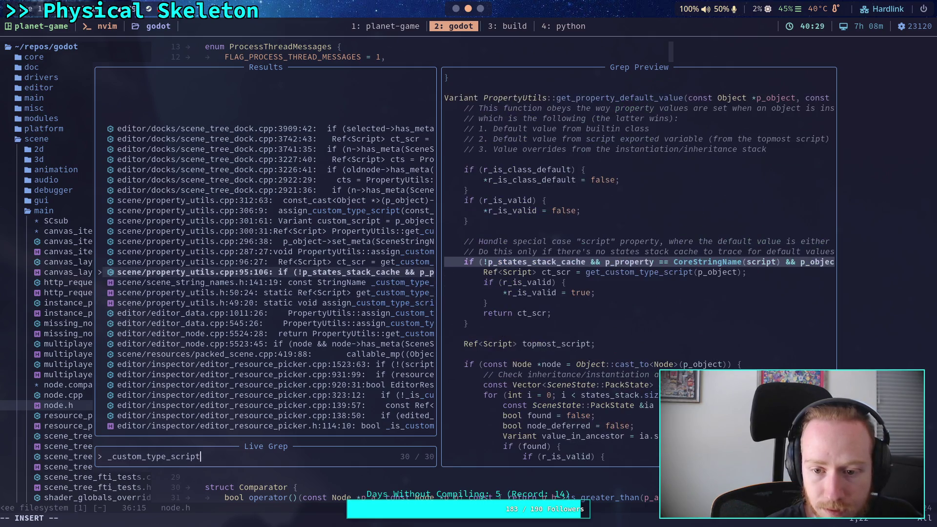
key(Up)
key(Up)
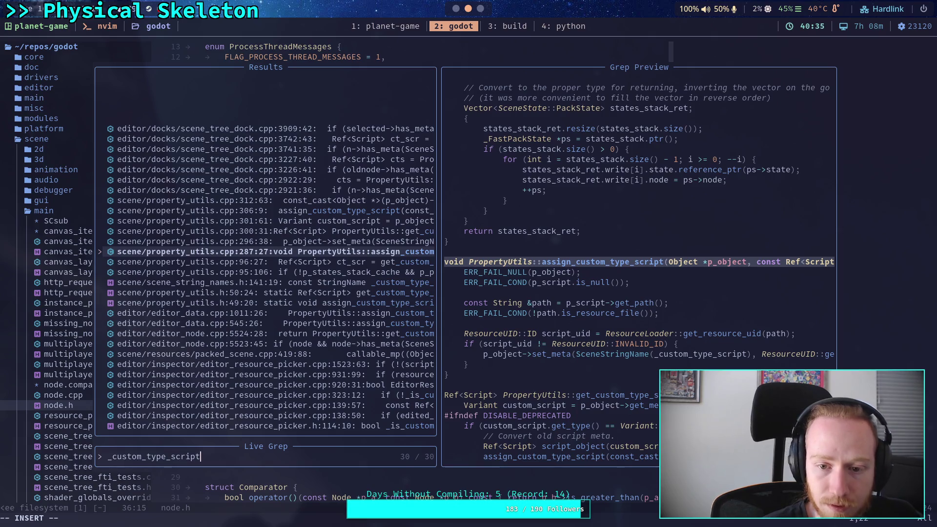
key(Return)
key(j)
key(j)
key(j)
key(k)
key(k)
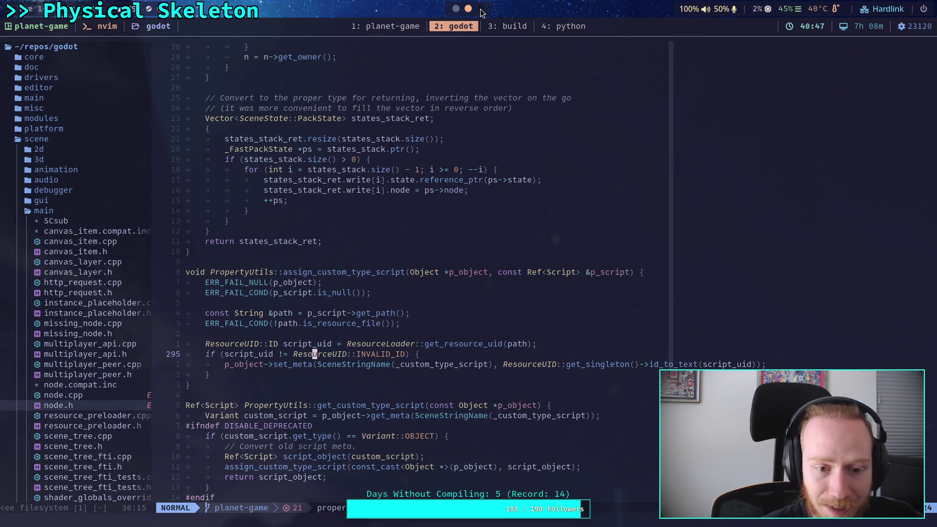
Step: Back in Godot, look through part_3d.gd and chain_3d.gd, jumping to the next 'owner' match
click(463, 28)
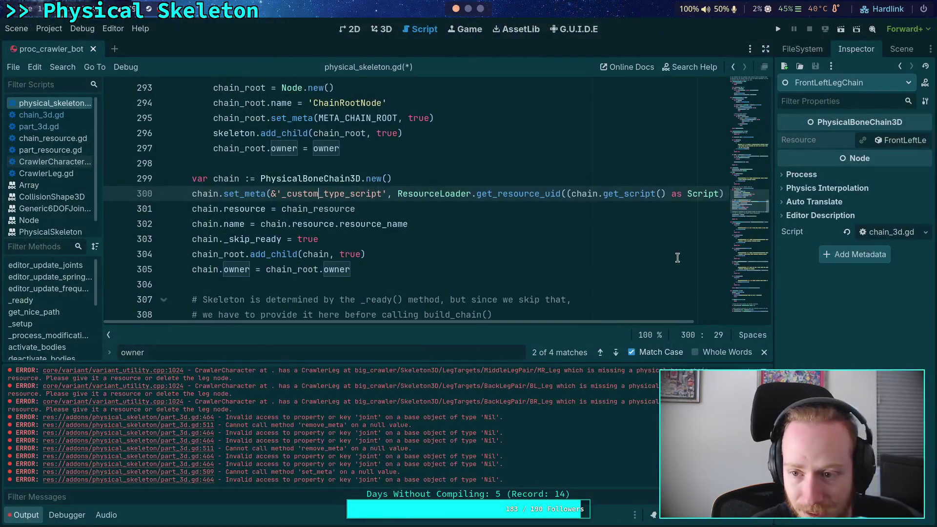
click(213, 186)
click(219, 194)
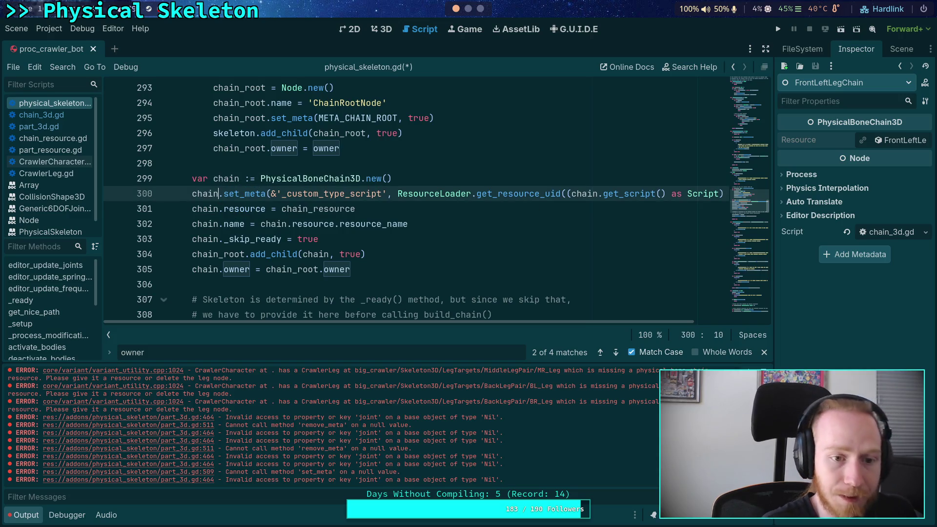
click(38, 127)
key(ctrl+shift+comma)
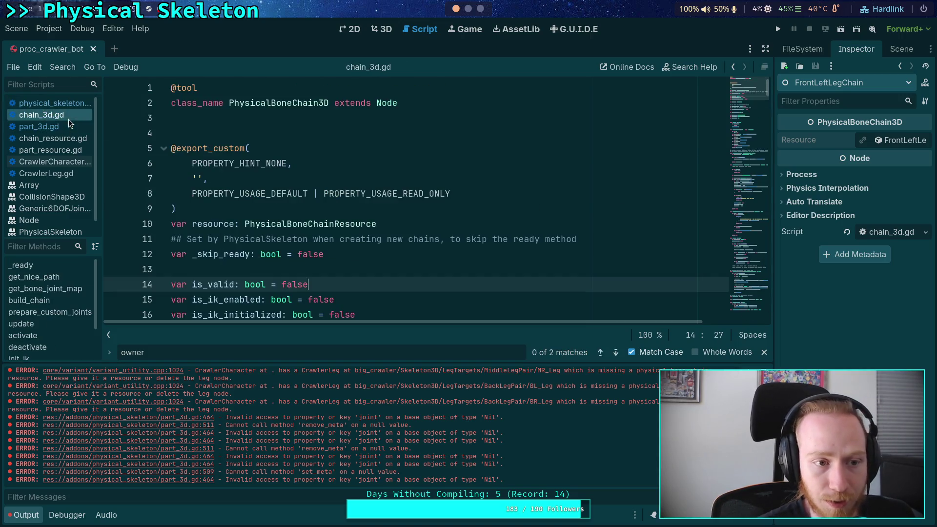
scroll(577, 243, down, 9)
scroll(578, 243, down, 5)
click(615, 352)
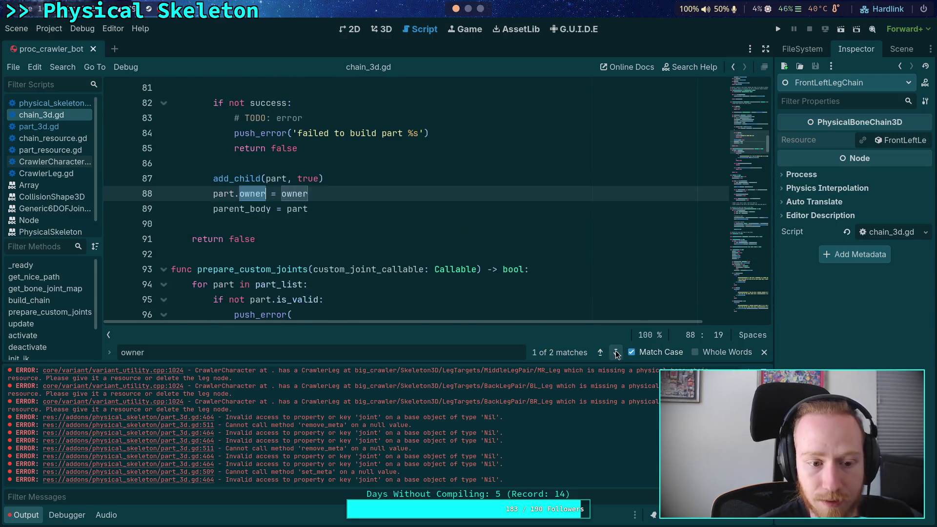
scroll(341, 236, up, 1)
scroll(361, 230, up, 3)
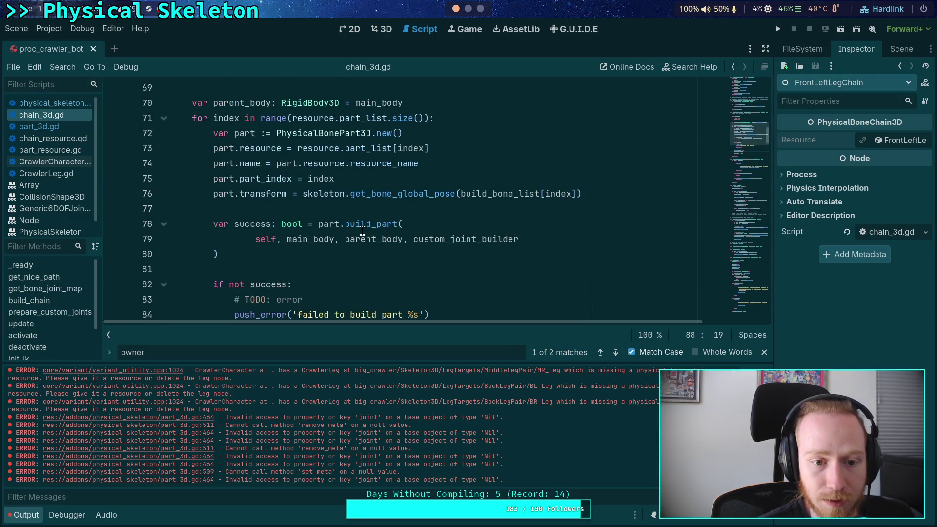
click(472, 147)
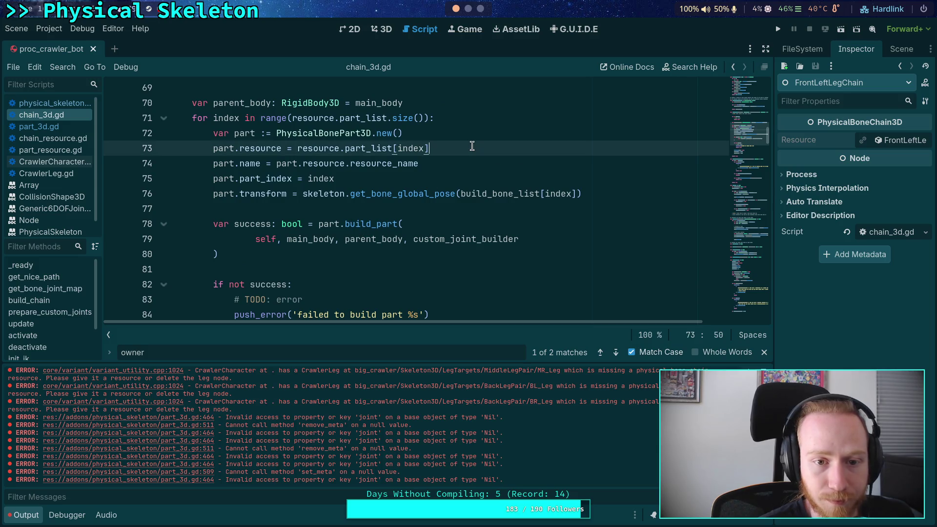
Step: Switch between physical_skeleton.gd and part_3d.gd, ending on chain_3d.gd's part-creation loop
click(54, 127)
click(58, 100)
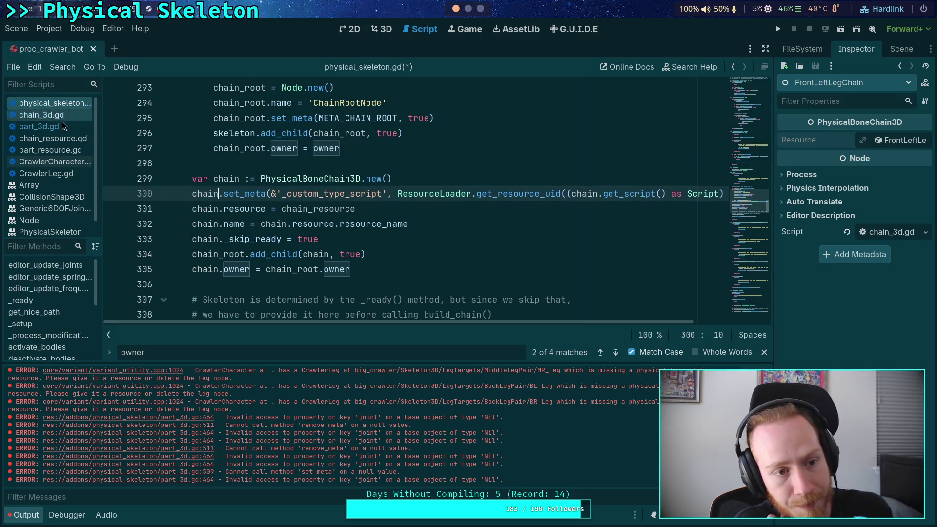
click(63, 121)
click(66, 104)
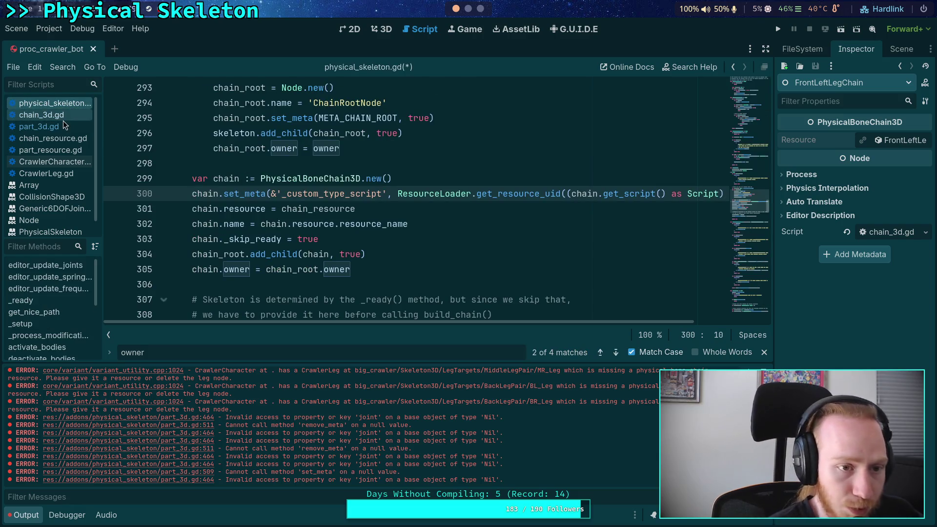
click(63, 116)
click(443, 137)
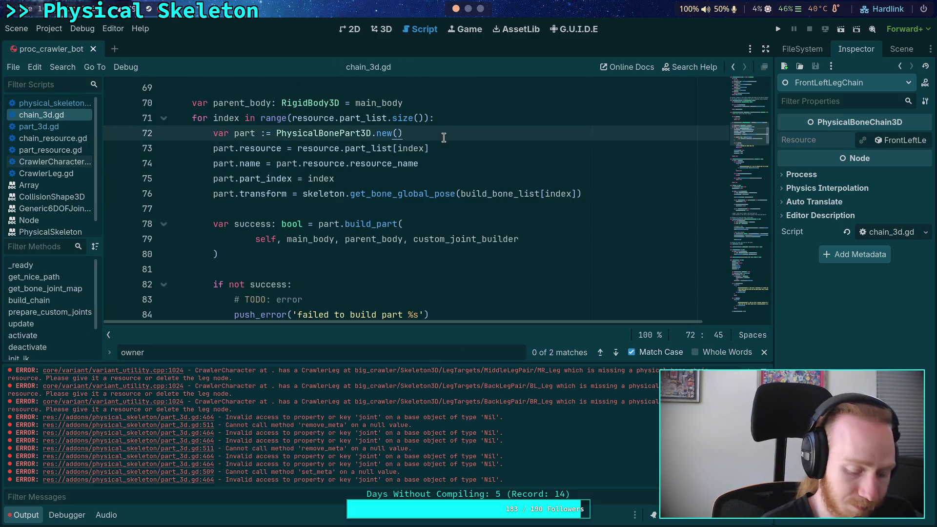
Step: Paste the _custom_type_script set_meta line as line 73 of chain_3d.gd and enlarge the code view
key(Return)
key(ctrl+v)
key(BackSpace)
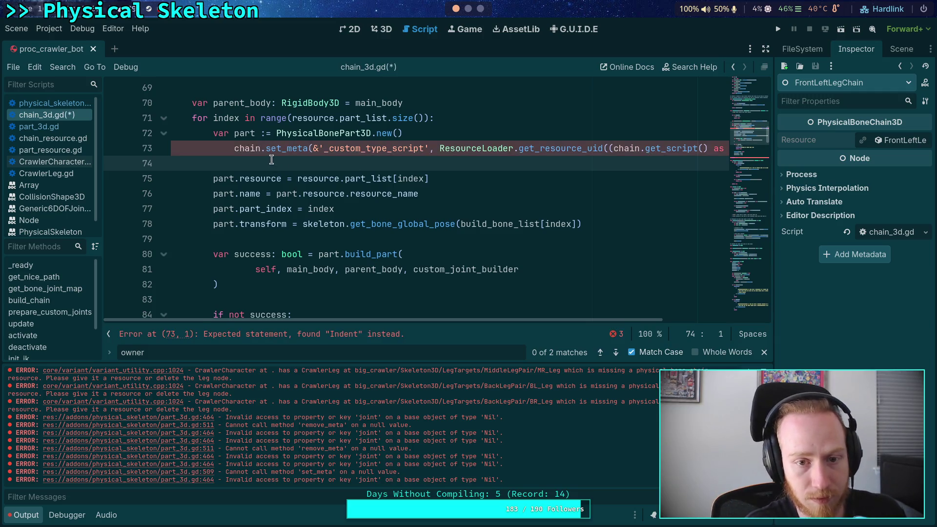
click(287, 148)
click(180, 148)
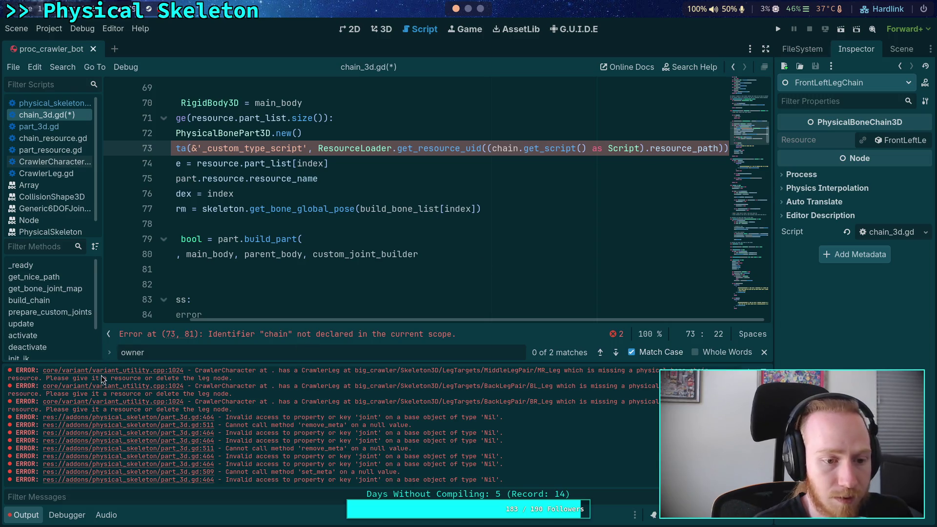
click(109, 351)
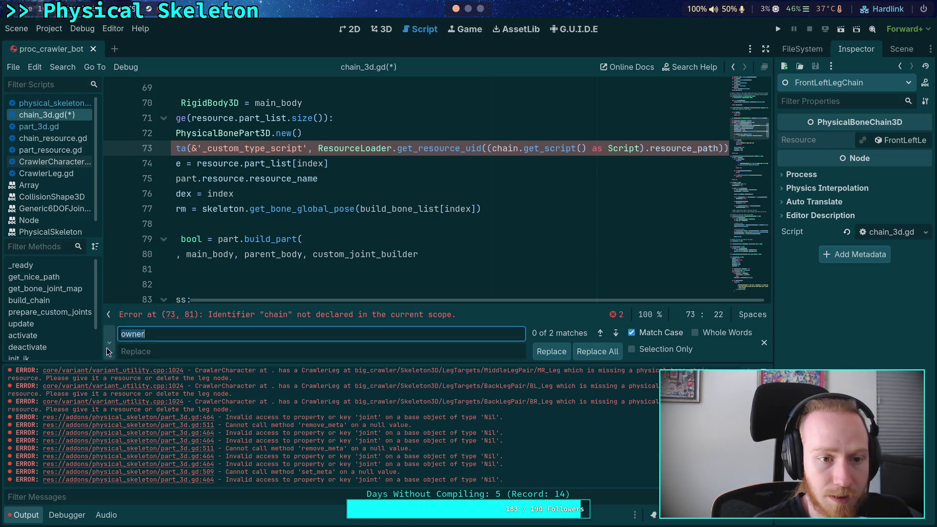
click(764, 342)
click(29, 516)
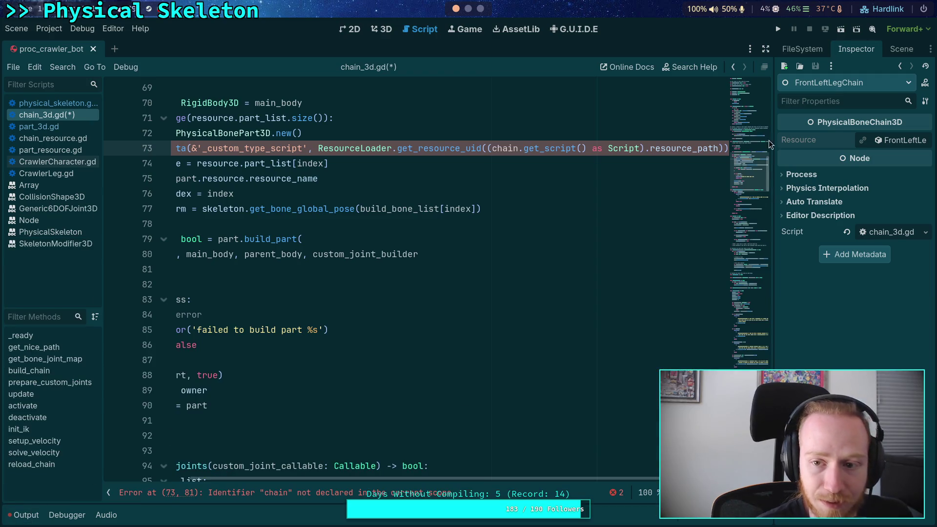
click(766, 49)
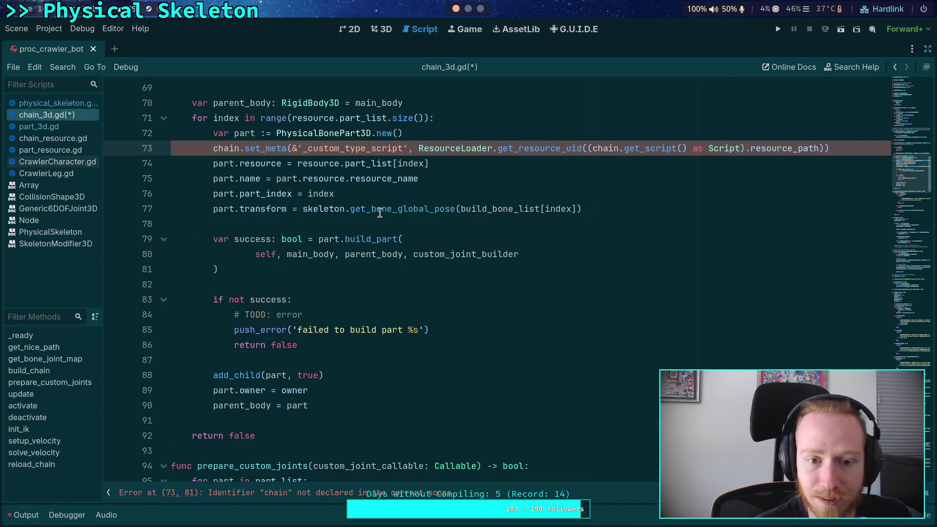
Step: Change both 'chain' references on line 73 to 'part' and save chain_3d.gd
double_click(215, 149)
text(part)
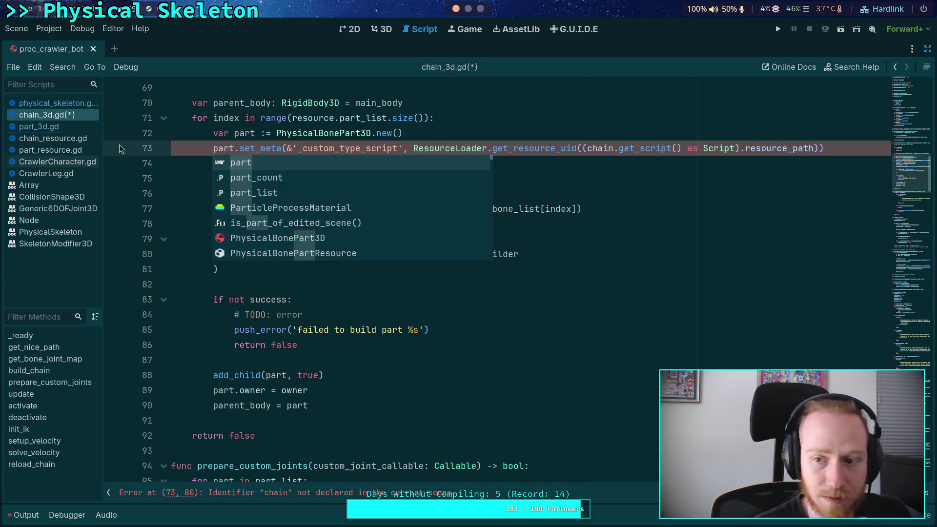
key(Escape)
double_click(608, 149)
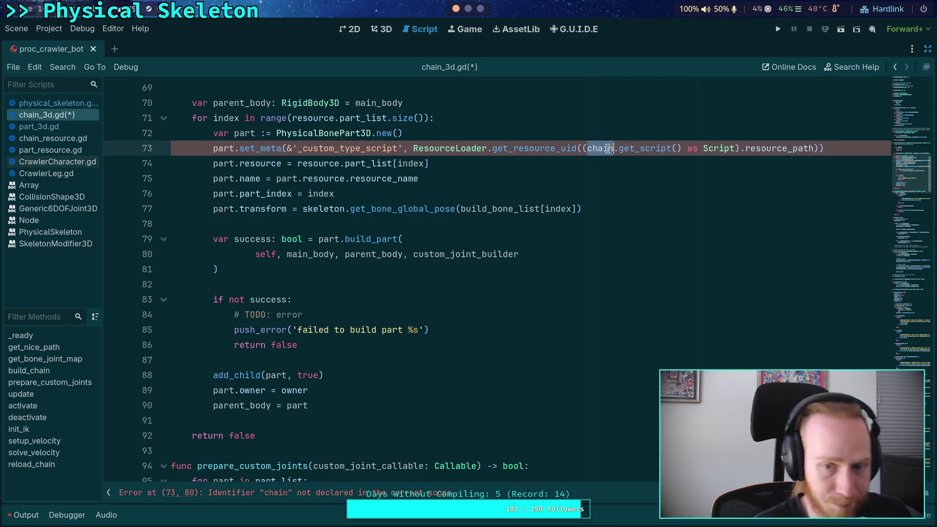
text(part)
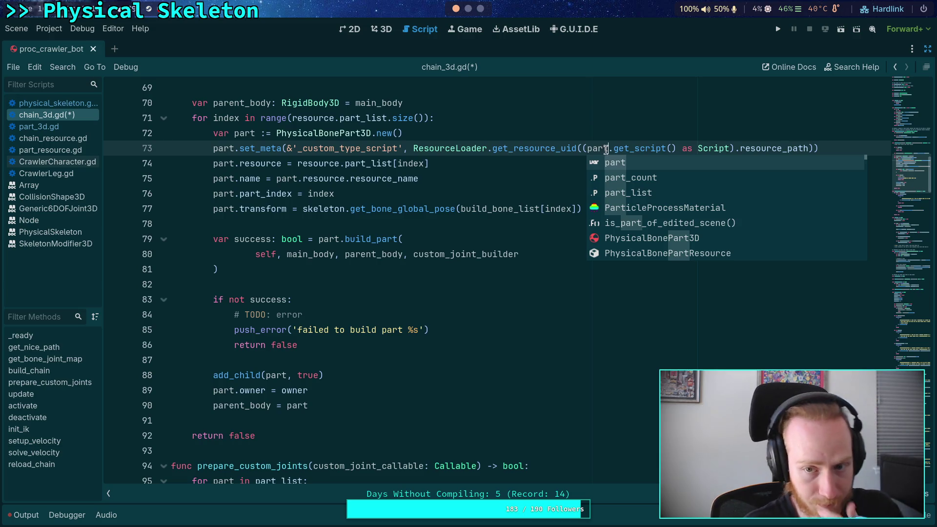
click(481, 170)
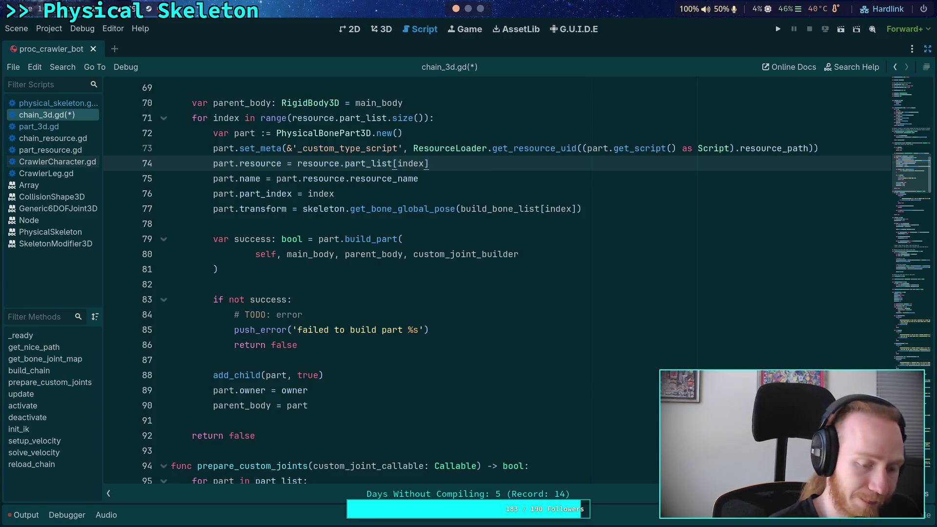
key(ctrl+s)
click(927, 49)
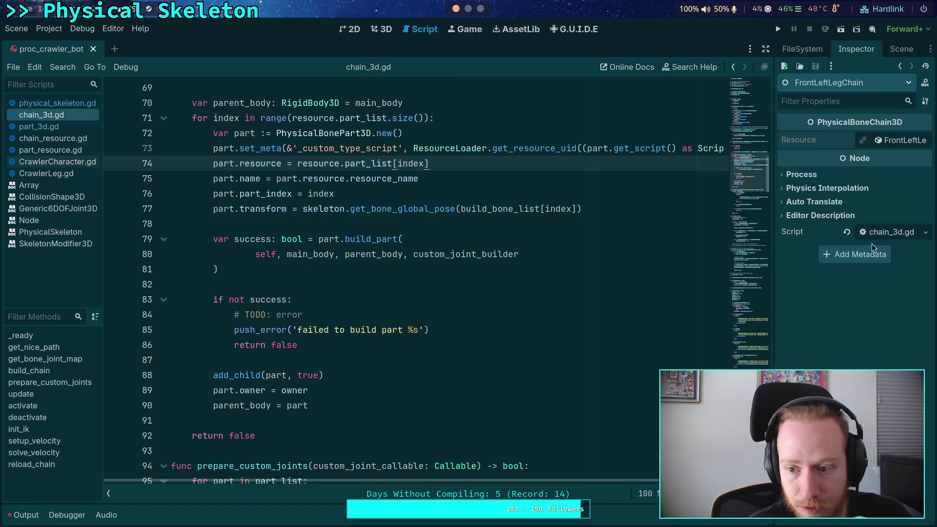
Step: Delete the CrawlerBody node with its children and save the scene
click(803, 49)
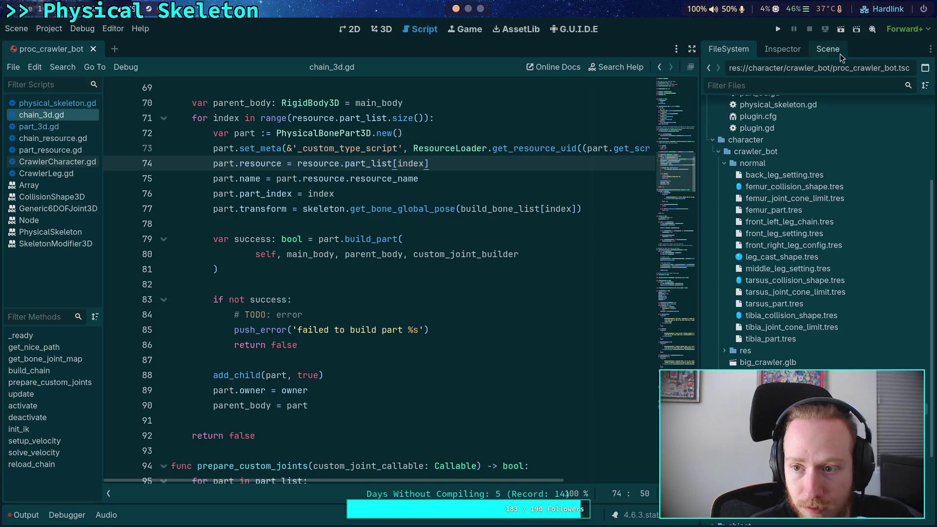
click(839, 54)
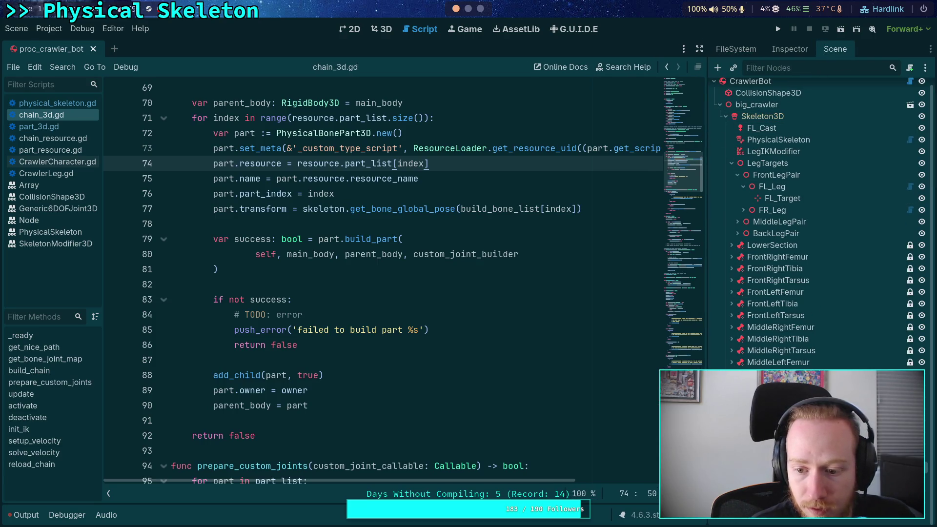
right_click(744, 439)
click(781, 517)
click(499, 283)
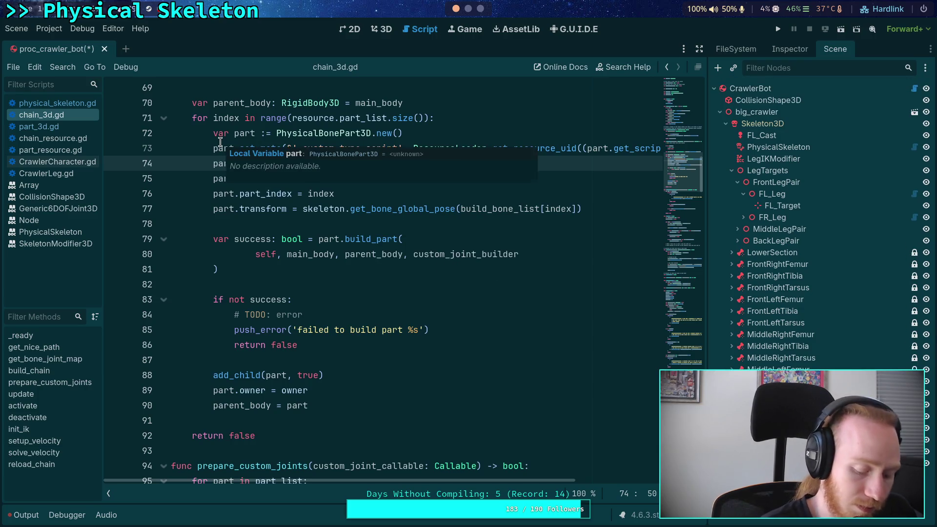
key(ctrl+s)
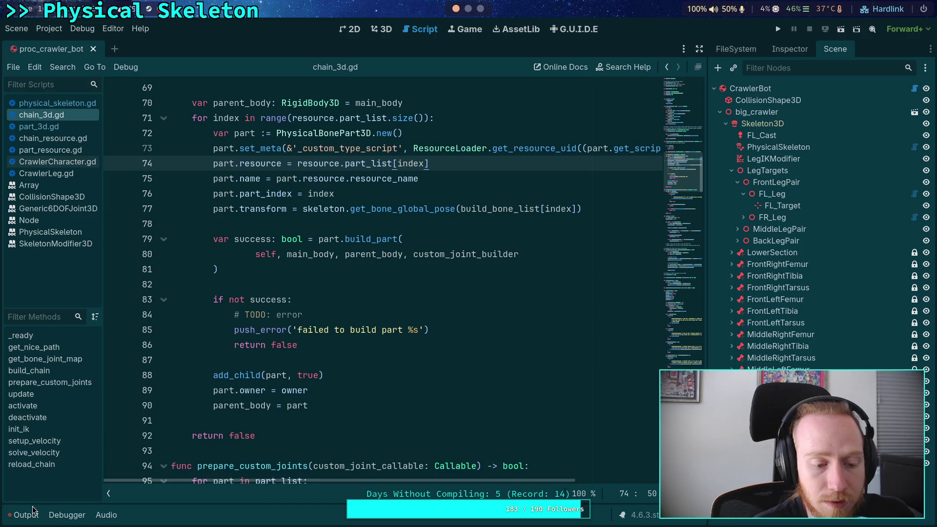
Step: Clear the Output log and rebuild the crawler via CrawlerBot's Build Crawler button
click(33, 512)
click(698, 377)
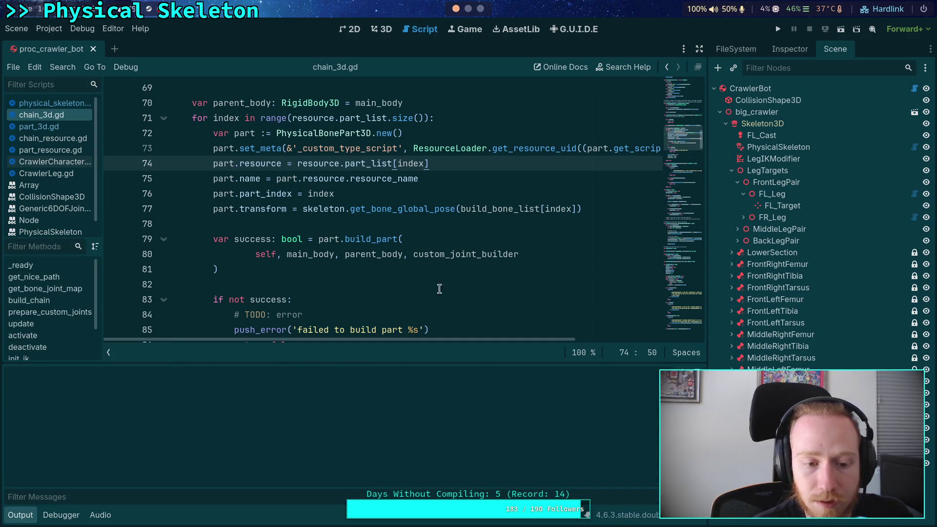
click(750, 88)
click(790, 49)
click(825, 142)
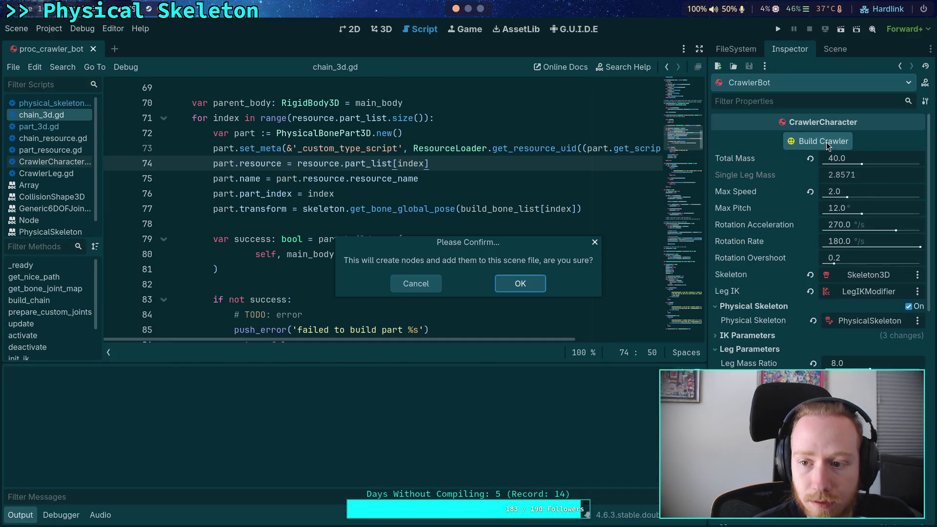
click(513, 283)
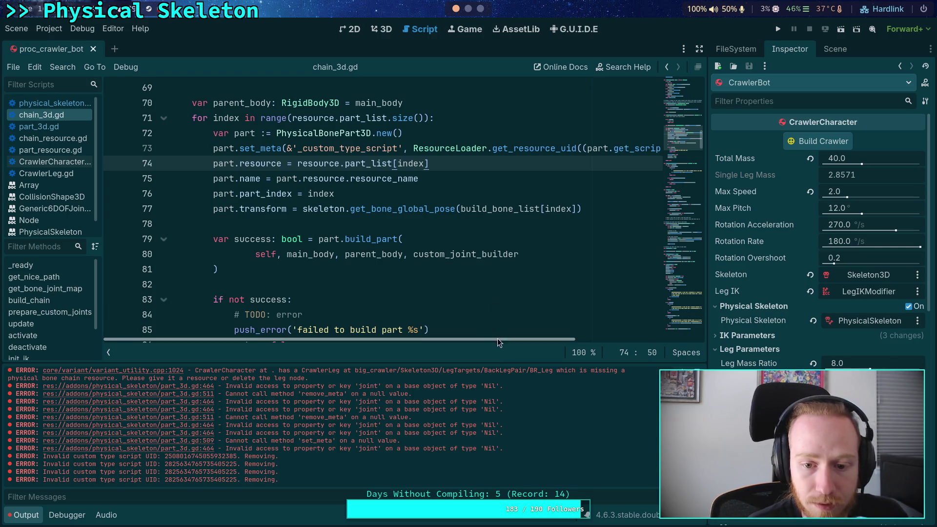
drag(496, 338, 704, 337)
mouse_move(369, 147)
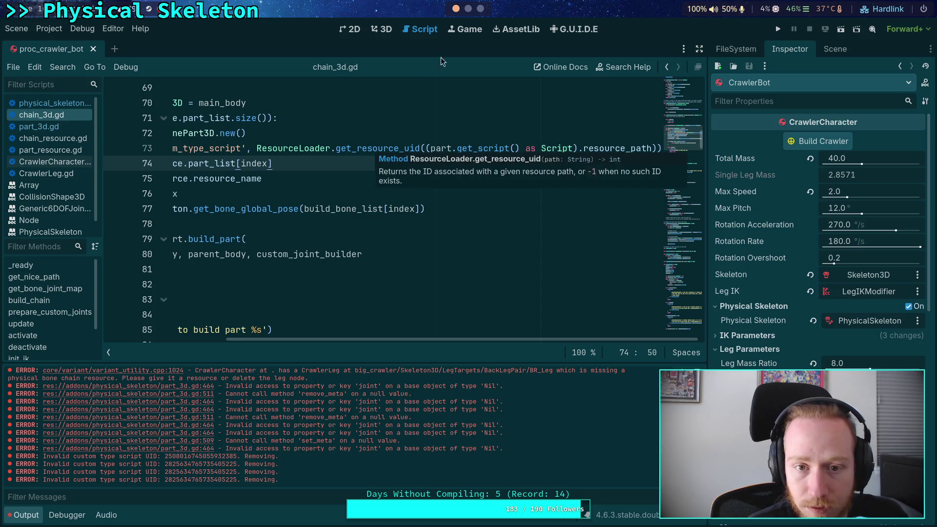
click(468, 9)
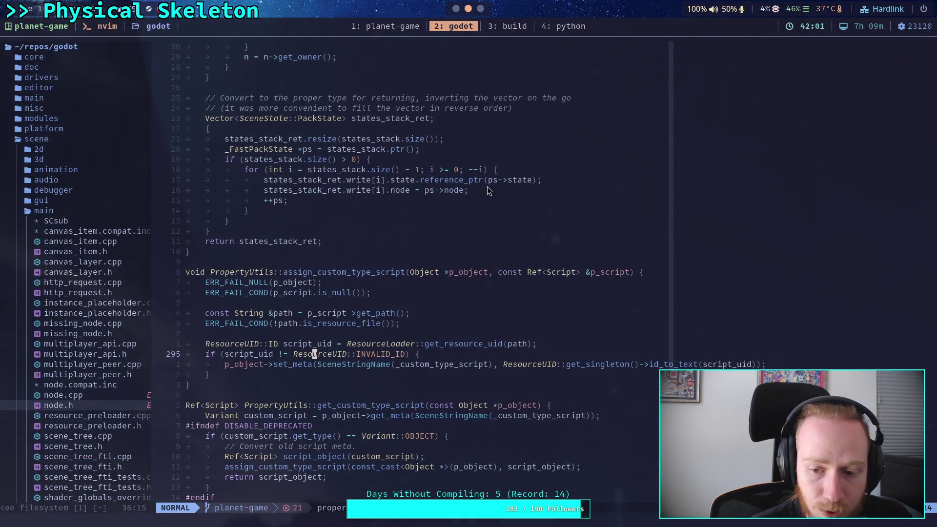
Step: Wrap the ResourceLoader call on line 73 in ResourceUID.id_to_text()
click(455, 9)
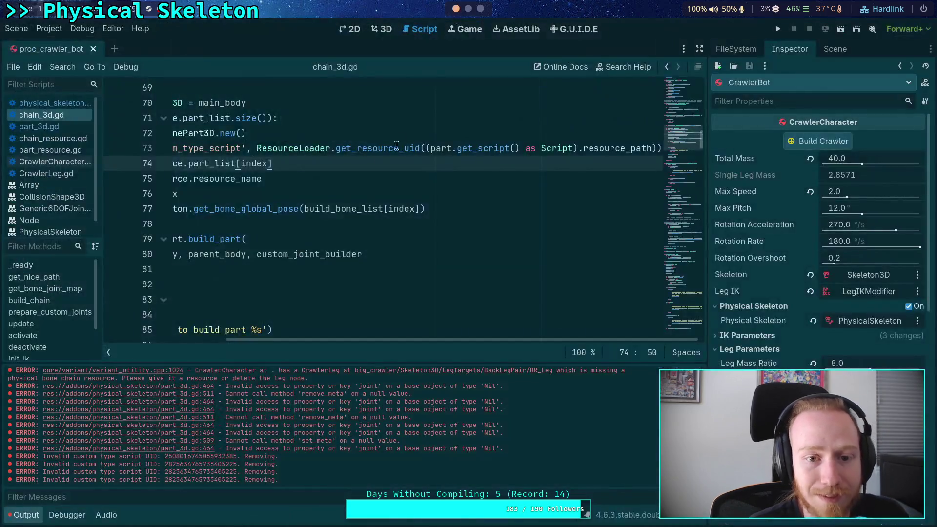
click(257, 148)
text(R)
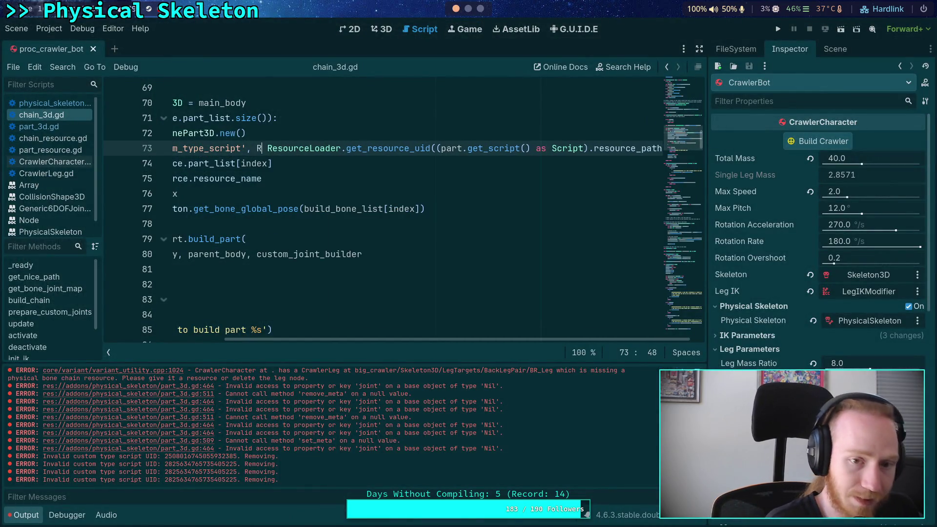
text(esou)
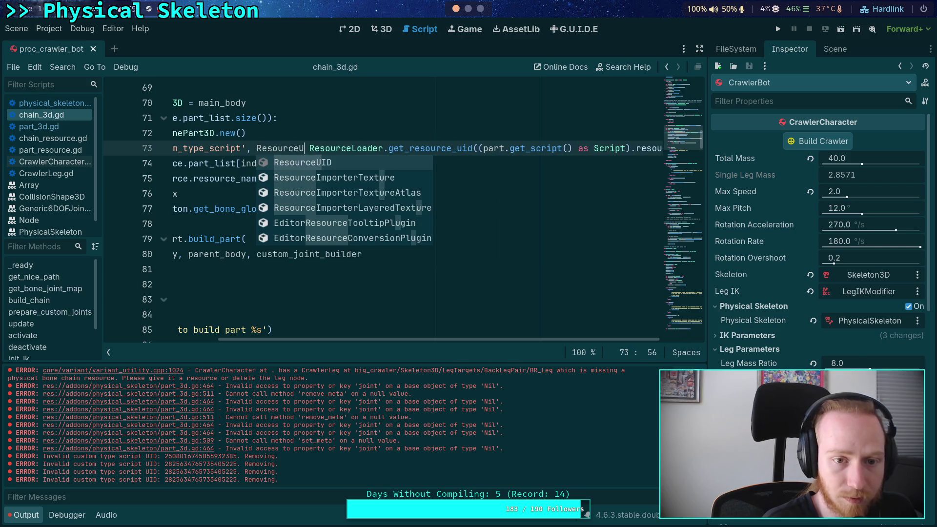
text(rceUID.id_to_text()
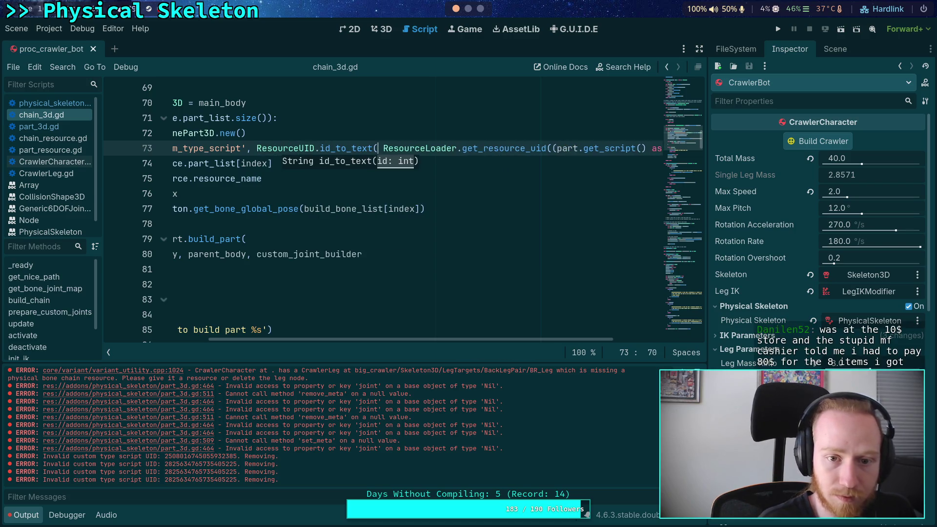
drag(537, 340, 619, 339)
click(658, 146)
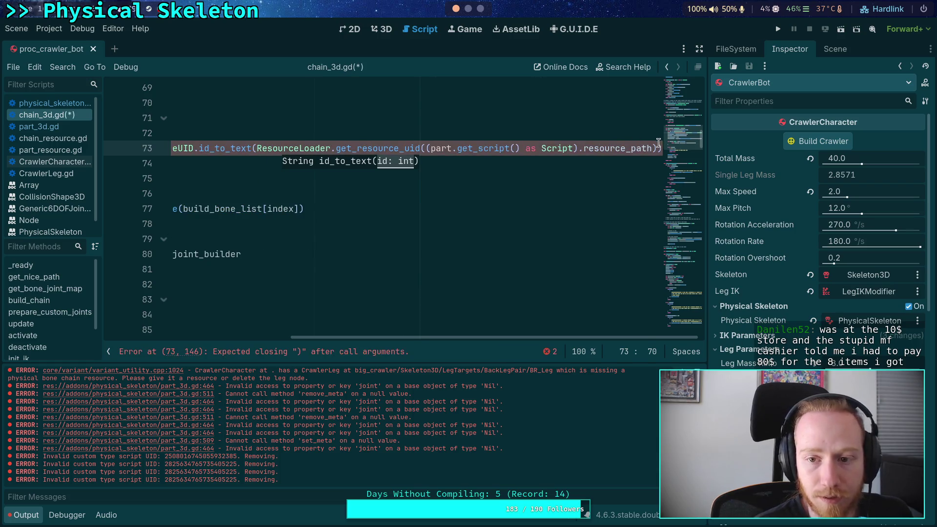
text()))
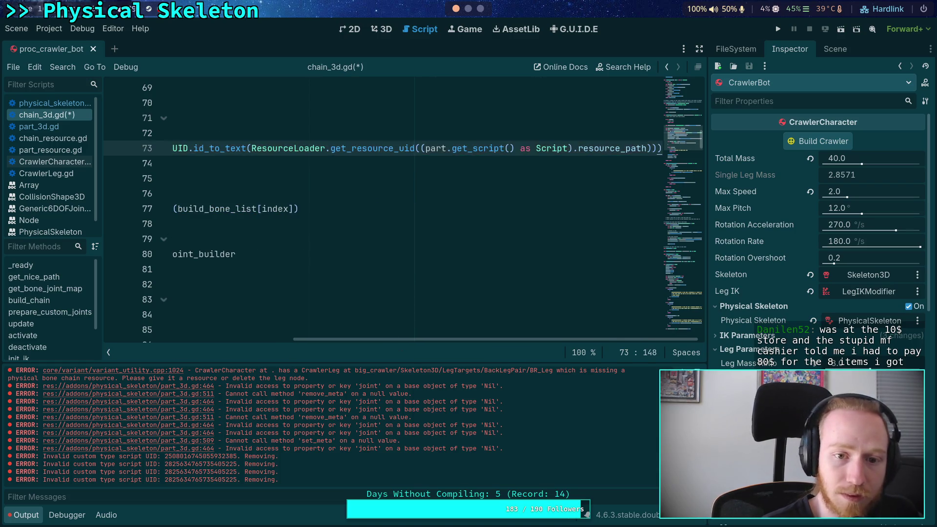
scroll(510, 331, left, 10)
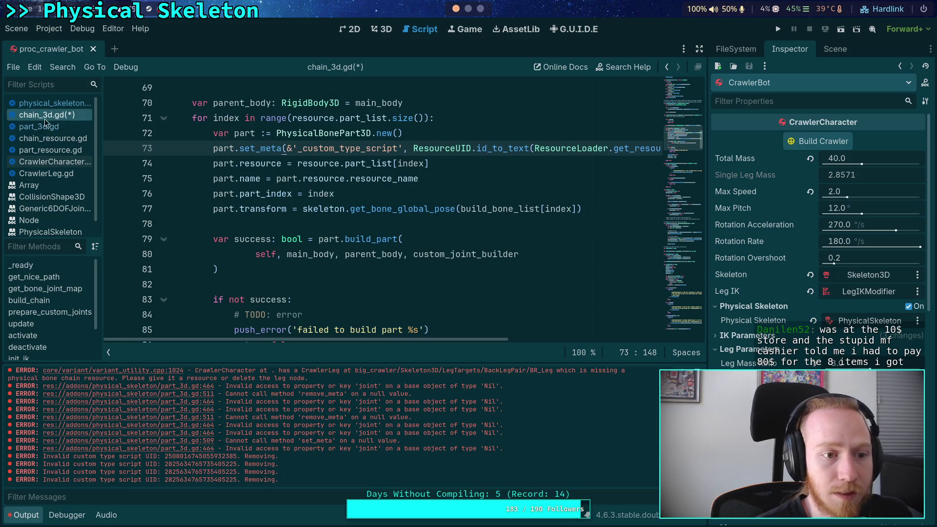
Step: In physical_skeleton.gd, insert 'ResourceUID.' after the meta key on line 300
click(69, 104)
click(386, 193)
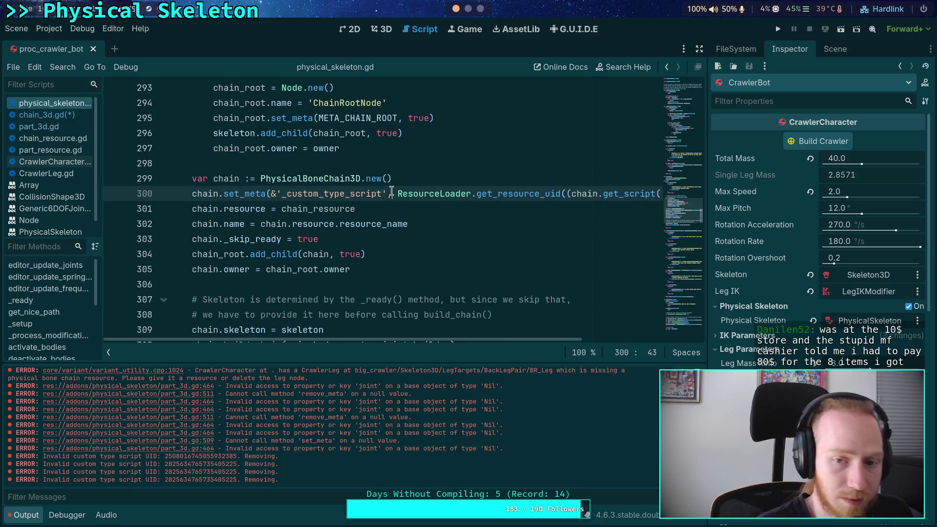
text(ResourceU Resource)
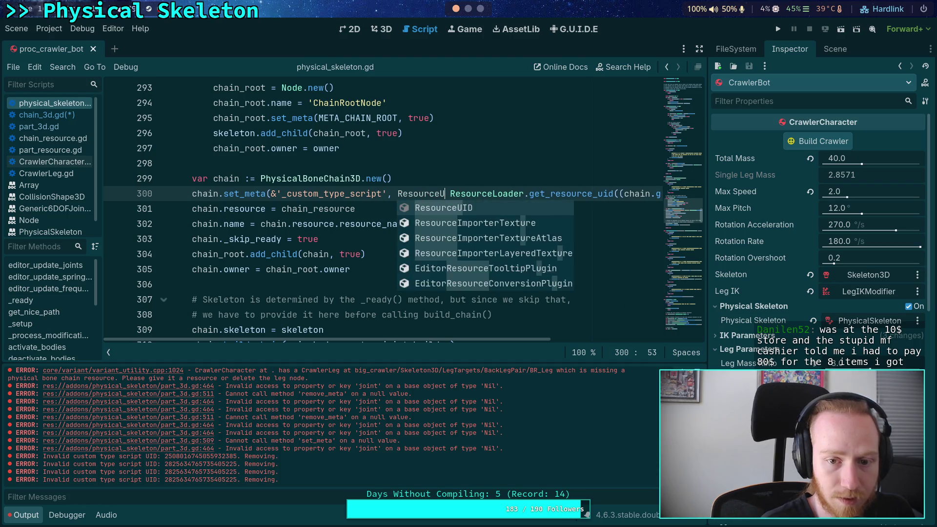
key(Return)
text(.)
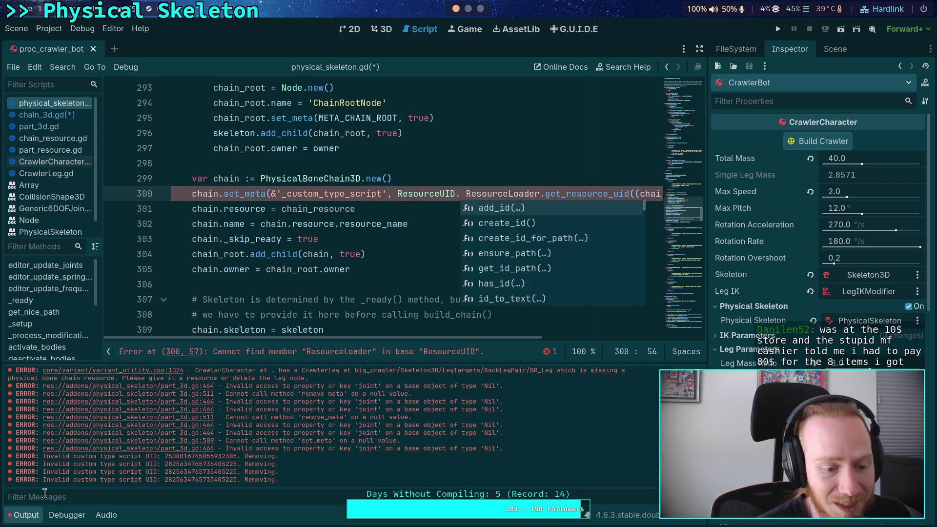
Step: Complete line 300 so the script UID is wrapped in ResourceUID.id_to_text()
click(38, 515)
drag(316, 483, 473, 479)
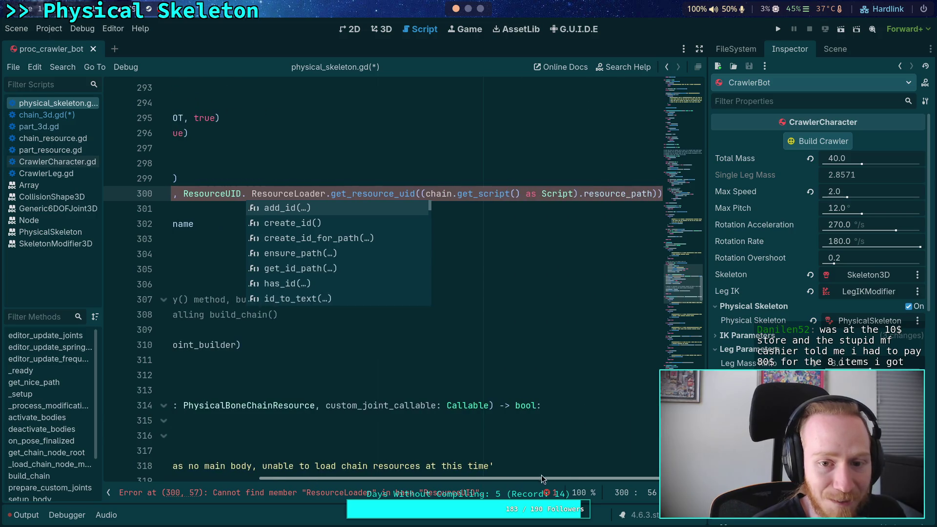
click(479, 193)
mouse_move(479, 195)
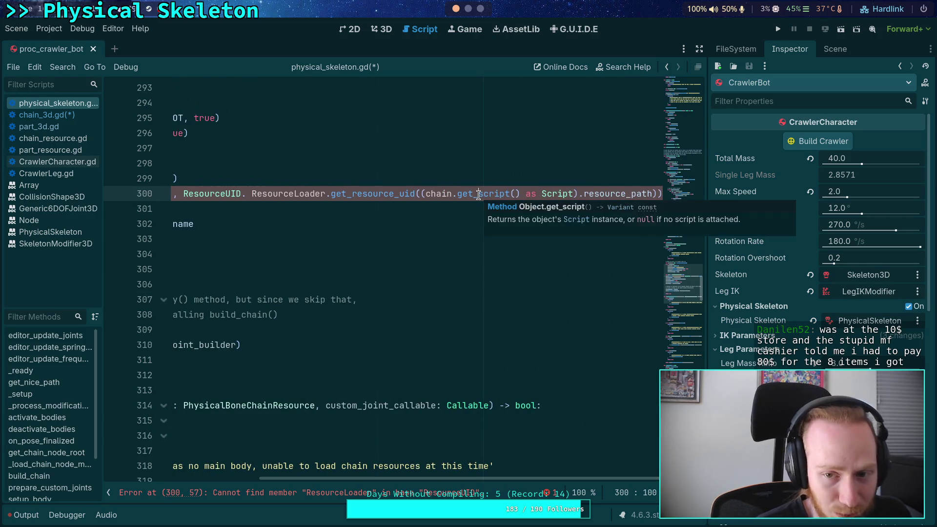
click(247, 193)
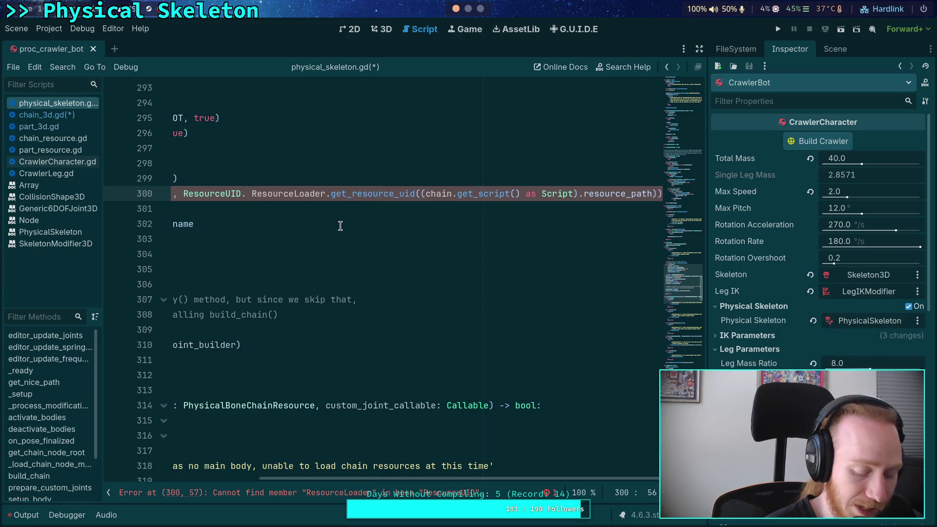
text(id_to_text()
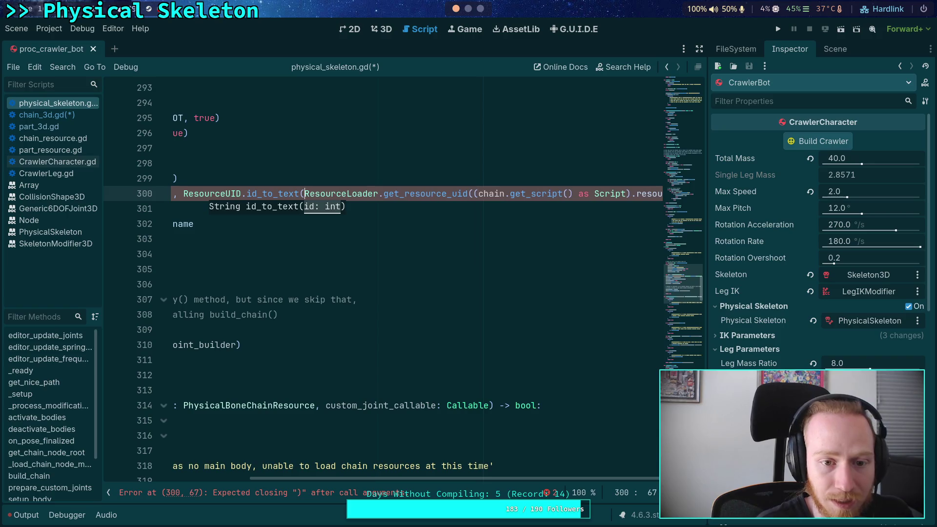
drag(441, 479, 477, 479)
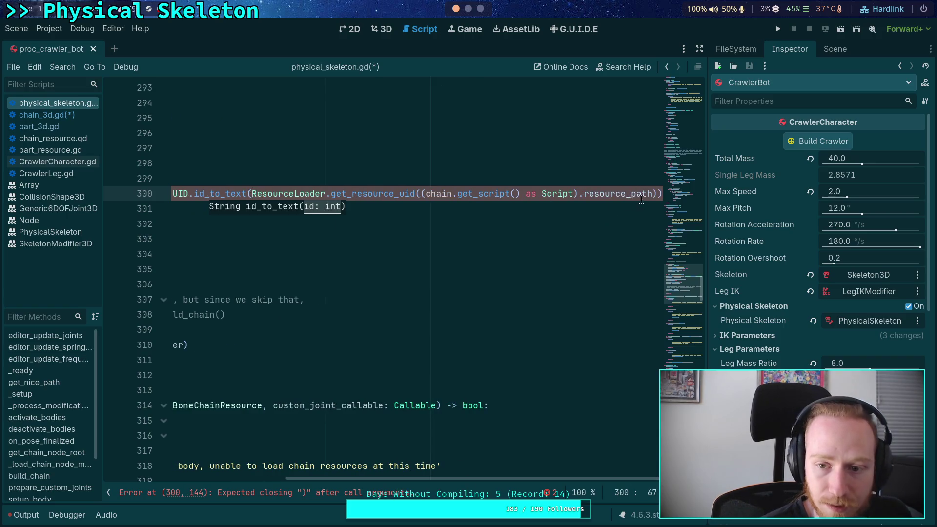
click(657, 194)
text()))
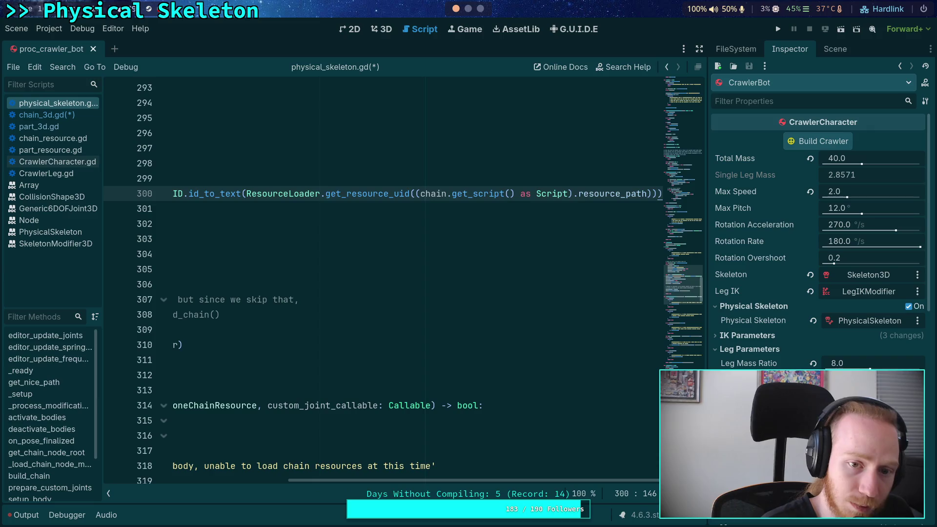
Step: Save the edited scripts and bring up the Output log
key(ctrl+s)
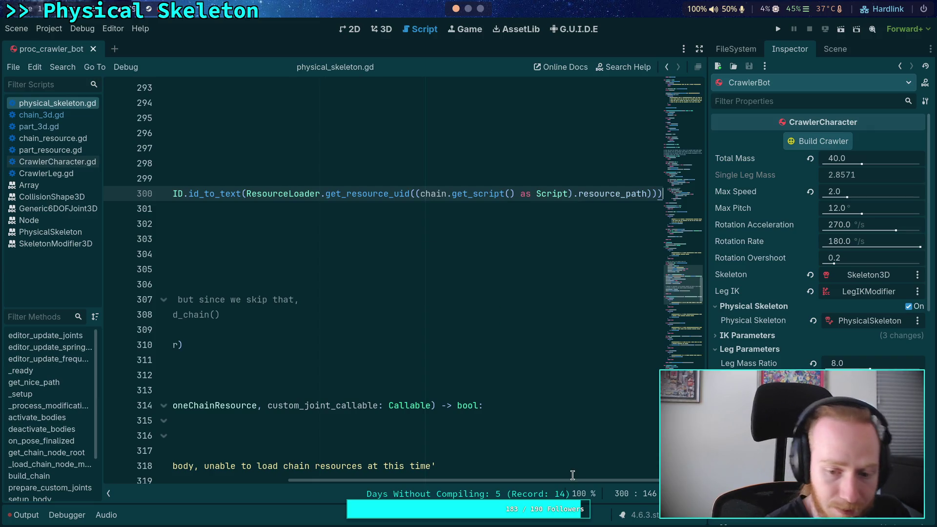
drag(561, 480, 375, 481)
click(328, 254)
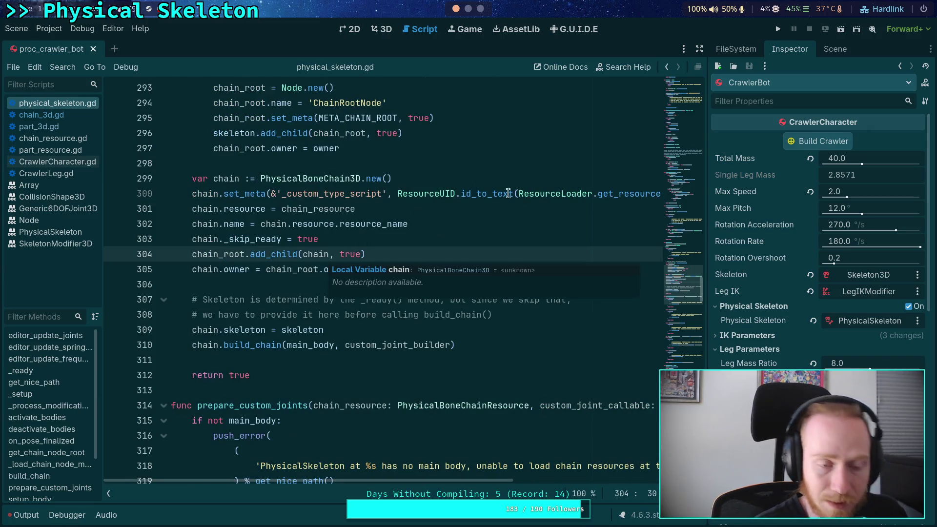
click(20, 515)
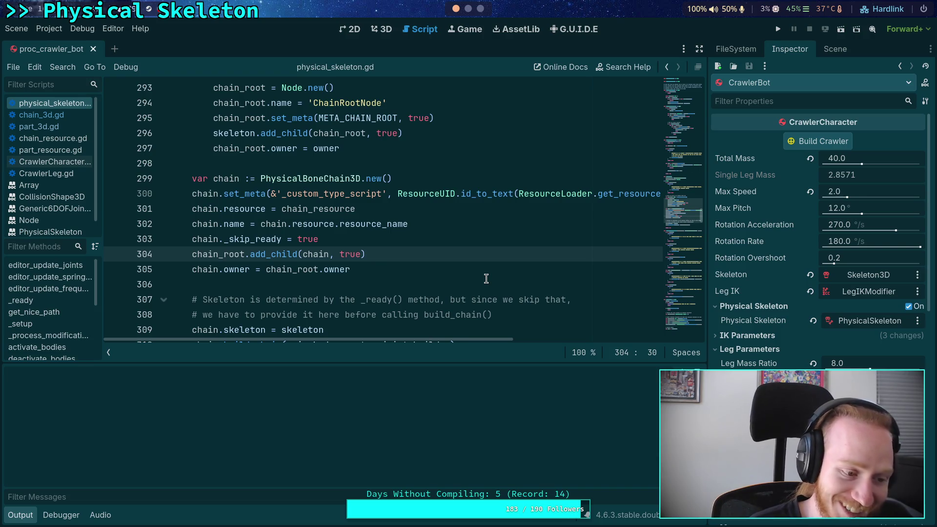
Step: Delete ChainRootNode and its children from the scene tree
click(843, 51)
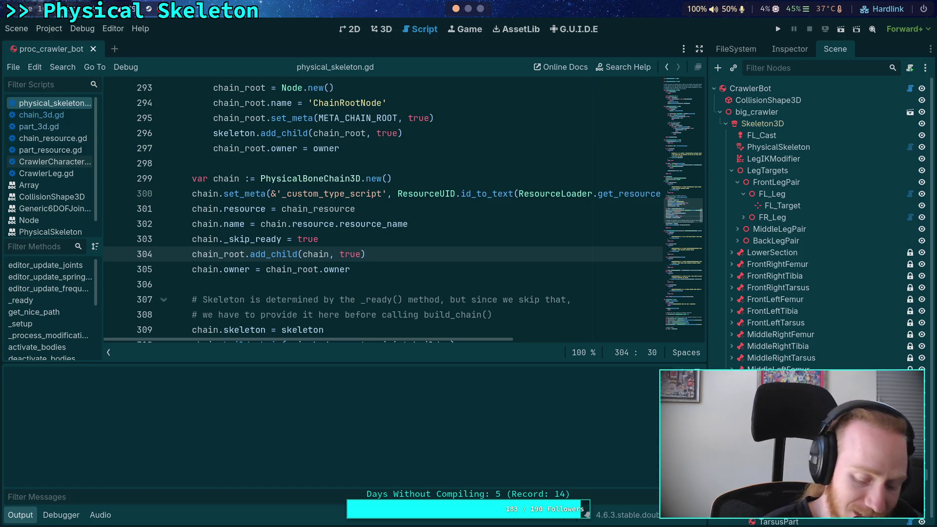
key(Delete)
key(Return)
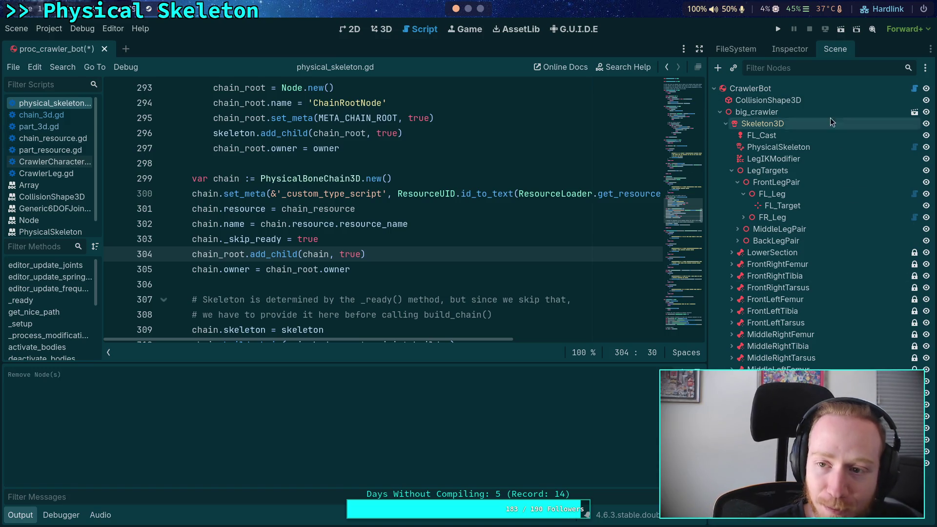
Step: Rebuild the crawler from CrawlerBot's Build Crawler button and open part_3d.gd
click(761, 88)
click(789, 51)
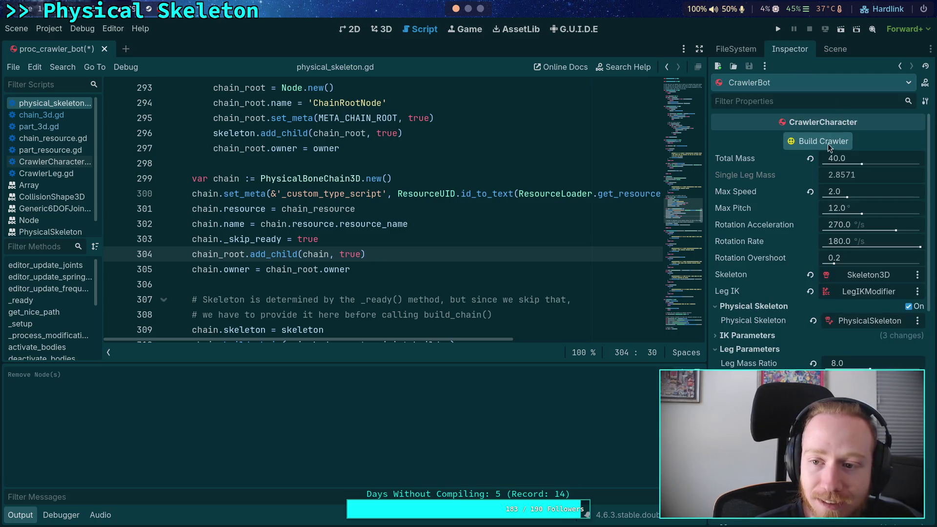
click(827, 144)
click(521, 286)
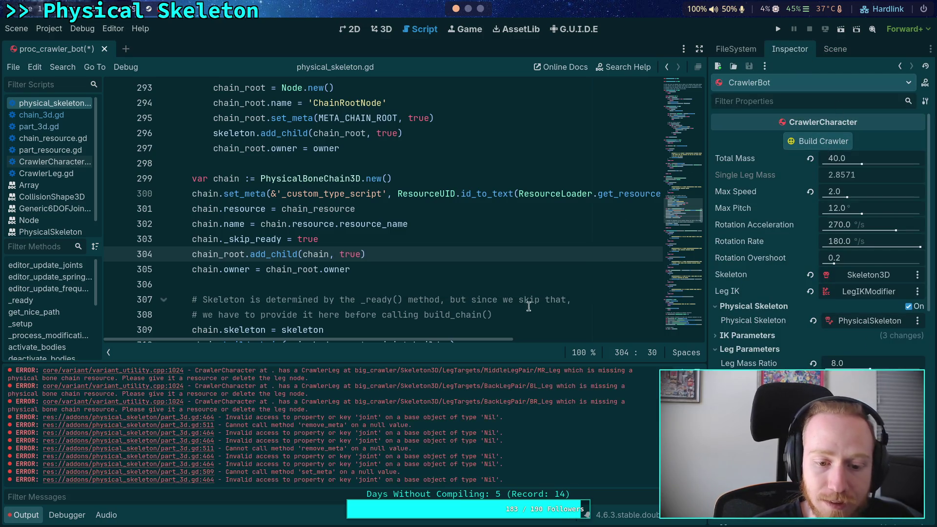
scroll(514, 429, up, 2)
scroll(535, 415, down, 2)
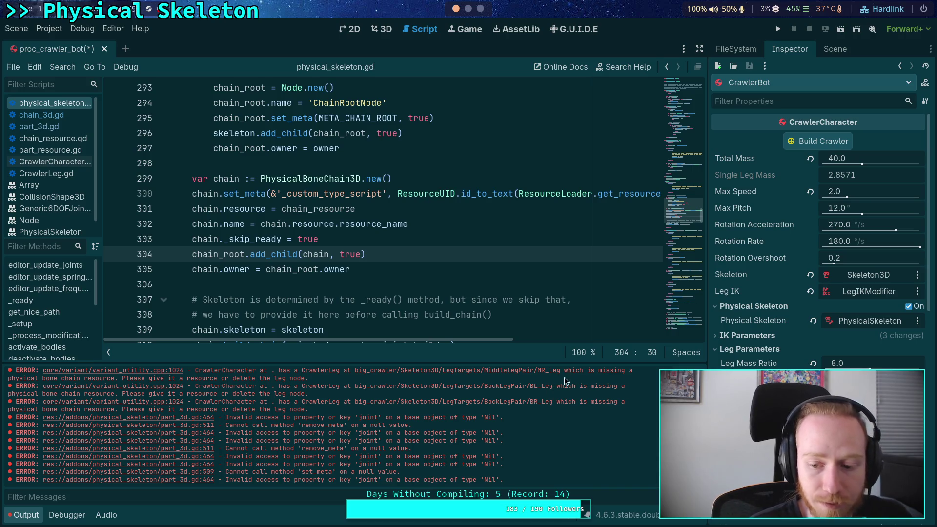
click(831, 50)
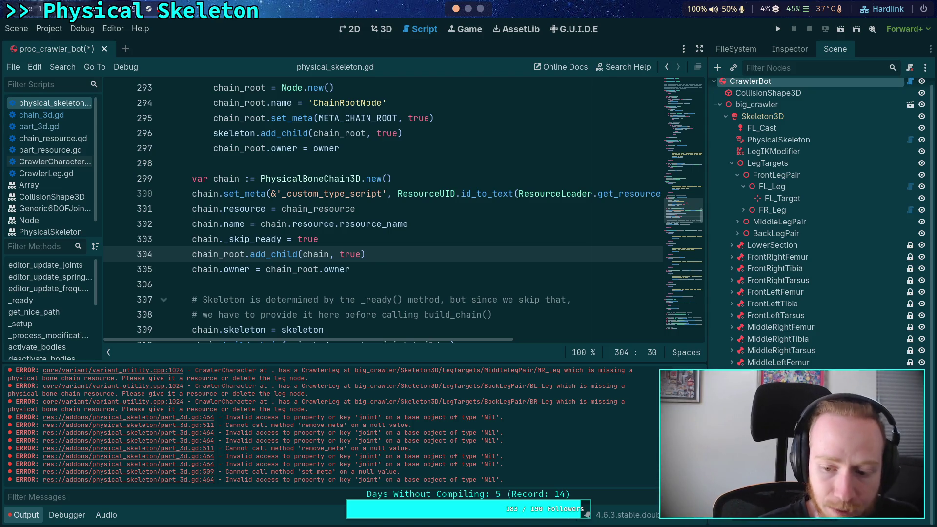
click(38, 126)
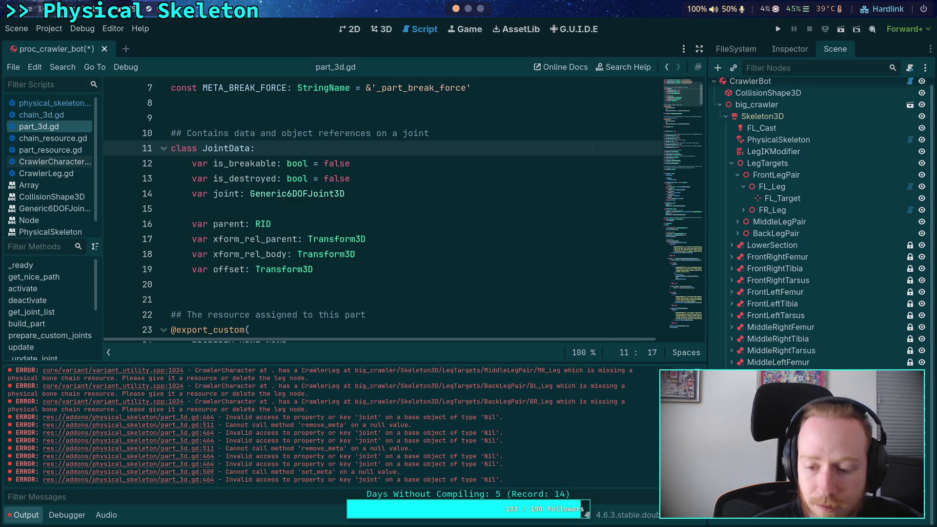
Step: Check the FemurPart node's properties in the Inspector
click(795, 53)
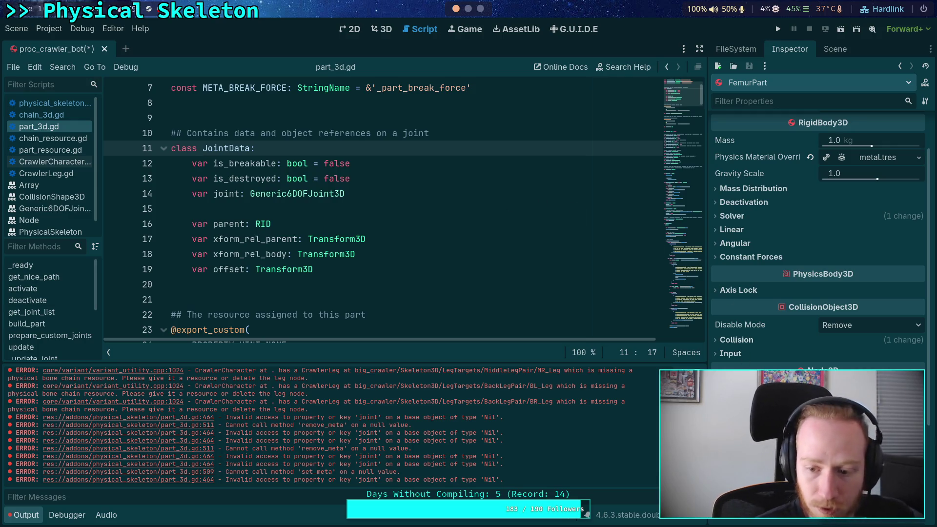
click(836, 50)
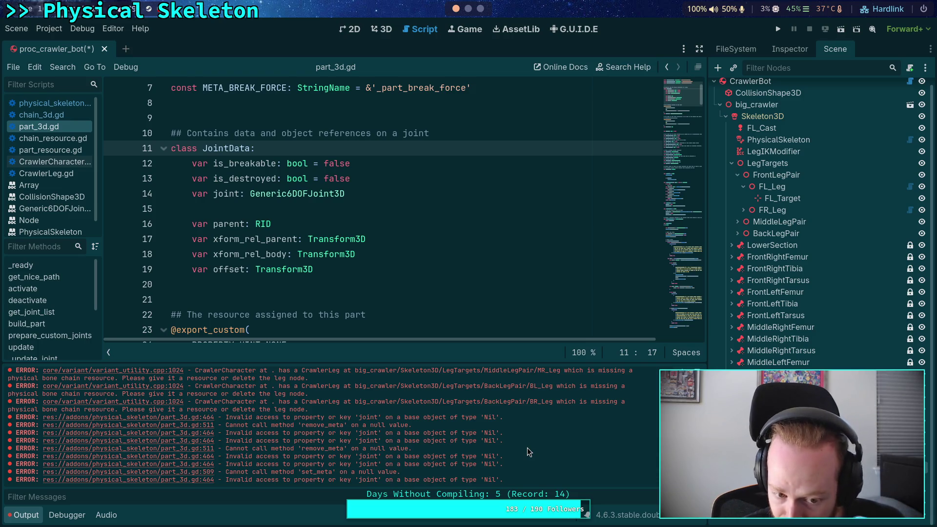
key(ctrl+z)
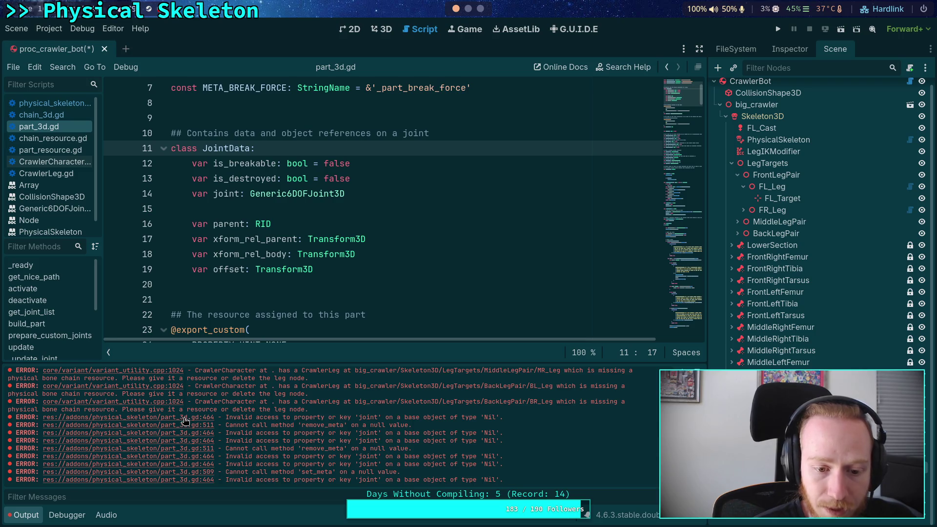
Step: Inspect bone_joint_data and loaded_bone_joint_data behind the part_3d.gd line 464 error
click(184, 418)
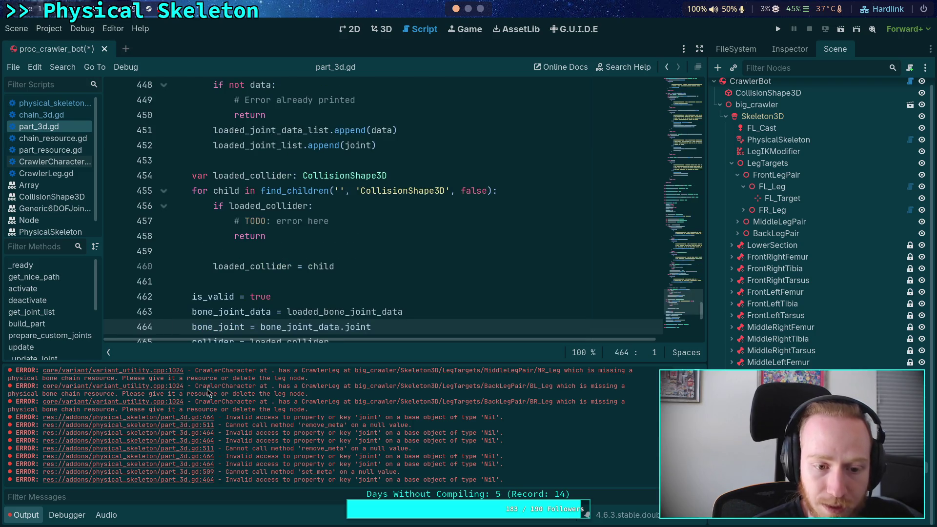
scroll(294, 277, down, 2)
double_click(310, 235)
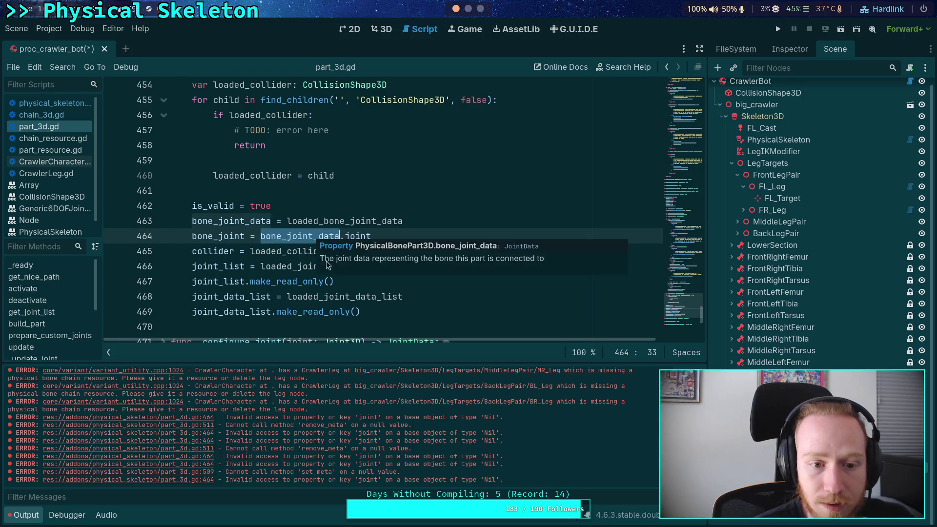
double_click(358, 222)
scroll(283, 259, up, 15)
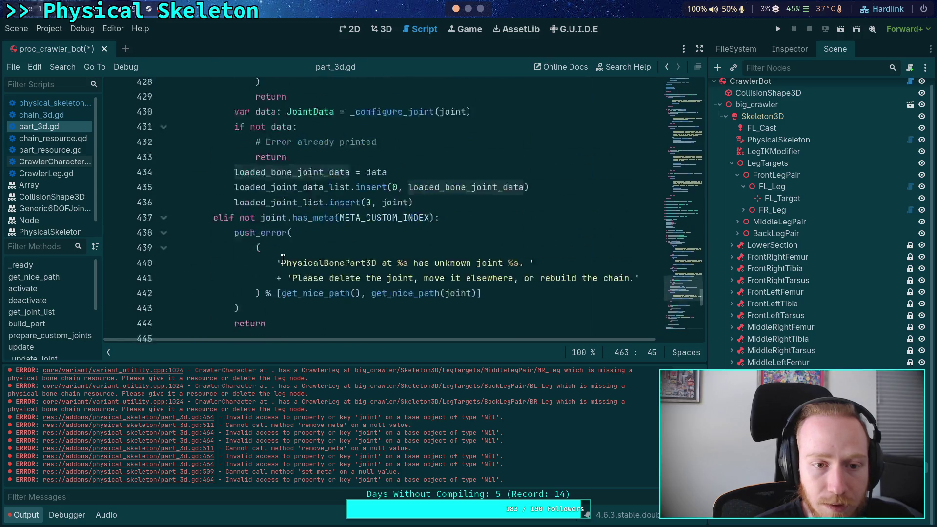
scroll(283, 258, up, 5)
scroll(283, 258, down, 10)
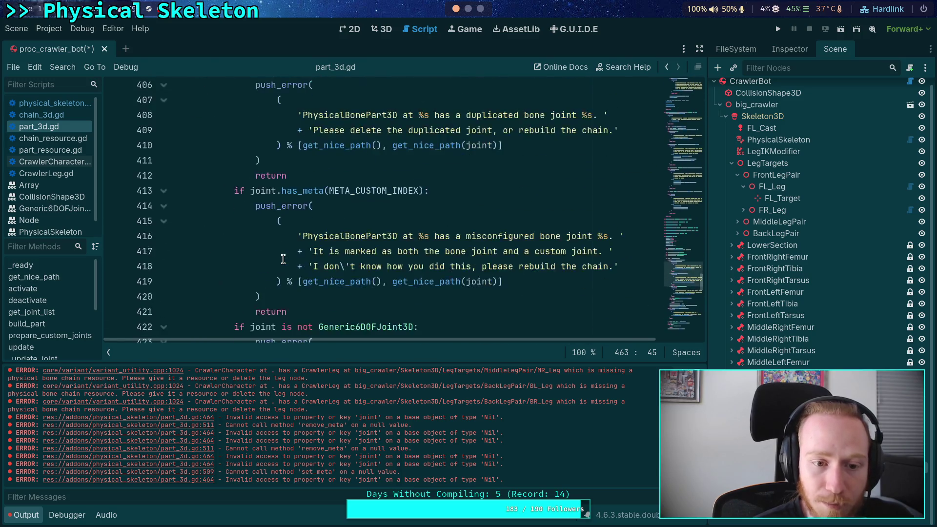
scroll(283, 259, down, 3)
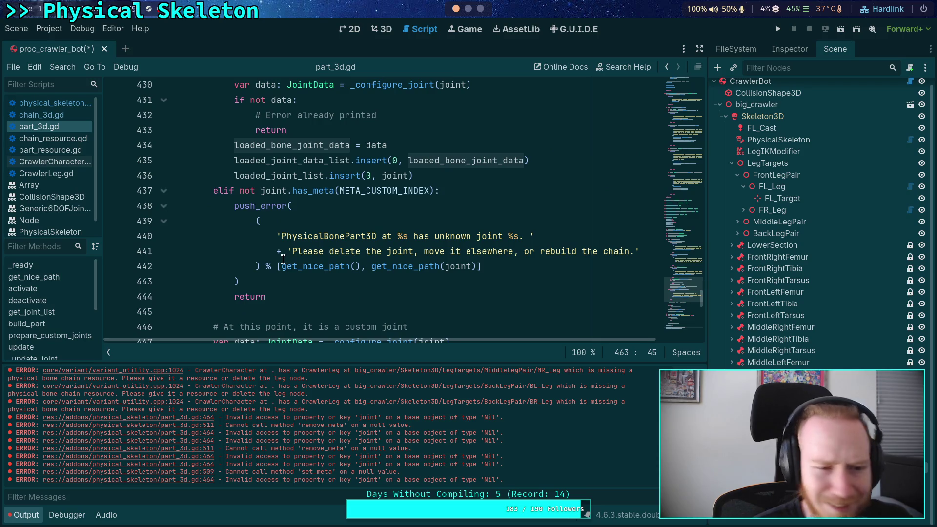
scroll(283, 259, down, 5)
scroll(283, 259, down, 3)
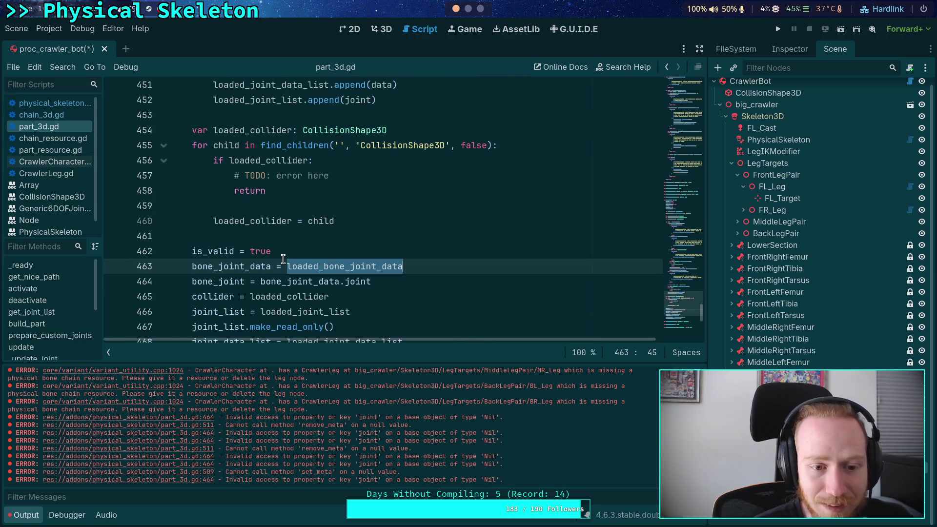
scroll(283, 258, down, 4)
scroll(283, 259, up, 4)
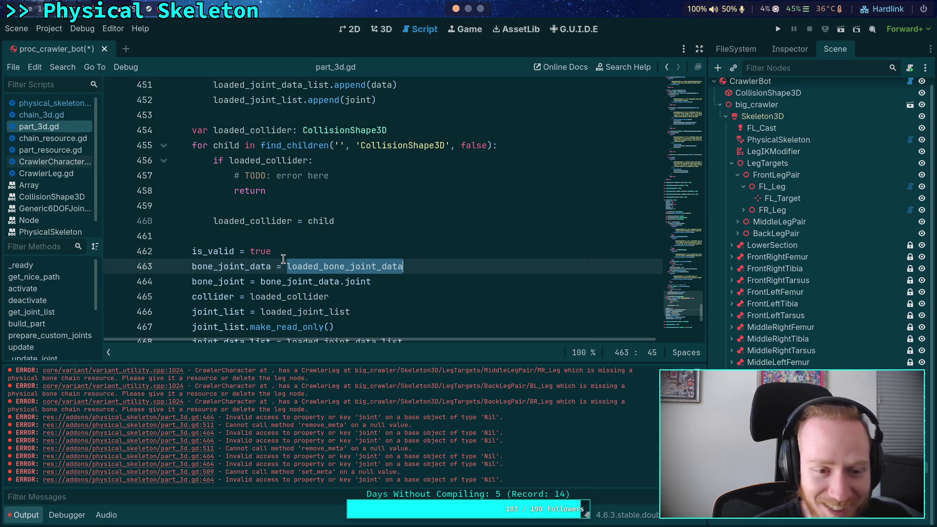
Step: Review the part_3d.gd line 464 and line 511 errors from the Output log
click(23, 514)
scroll(168, 370, up, 2)
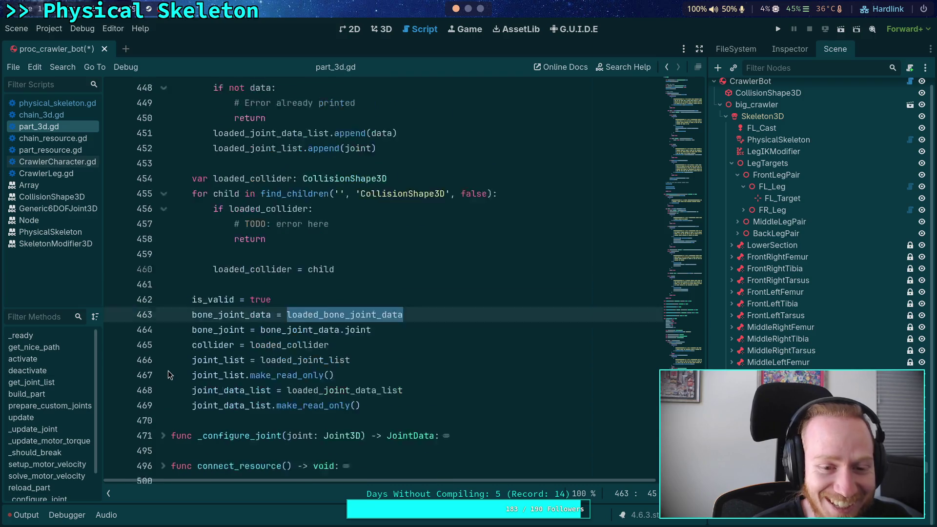
click(23, 514)
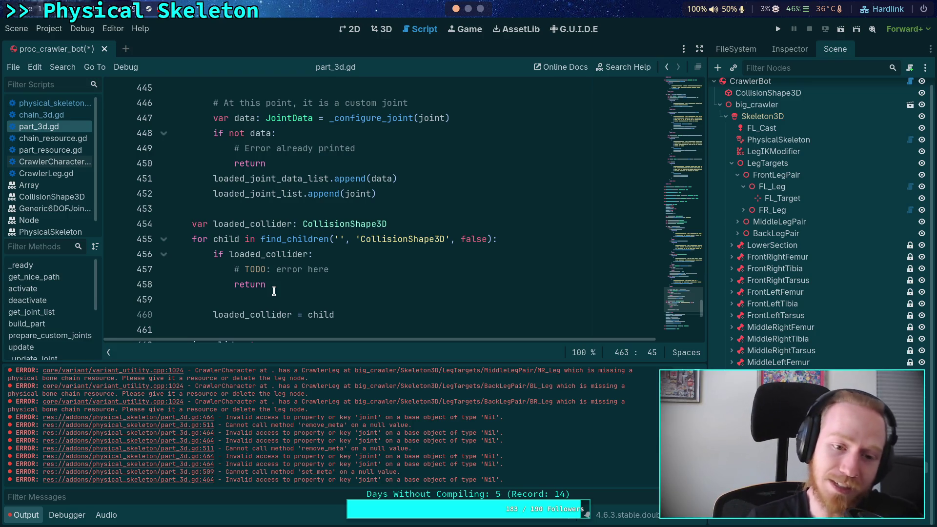
click(201, 418)
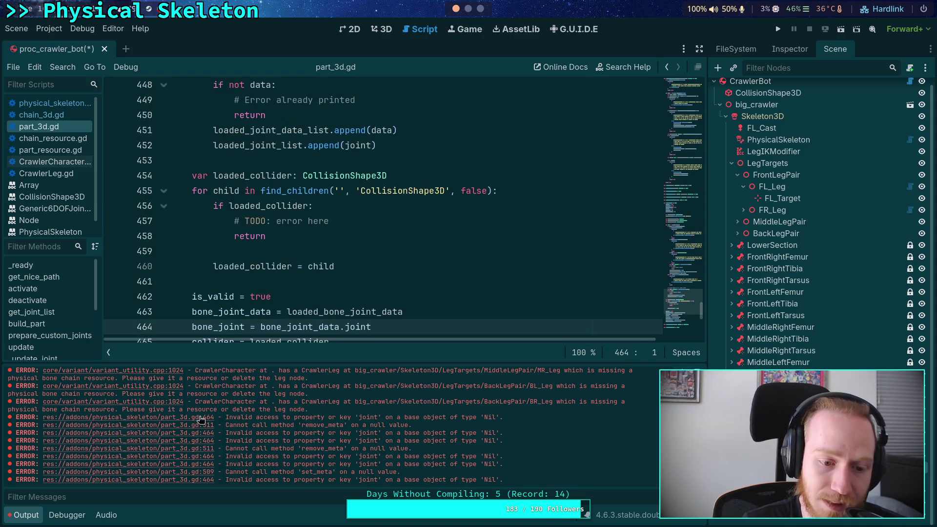
click(188, 425)
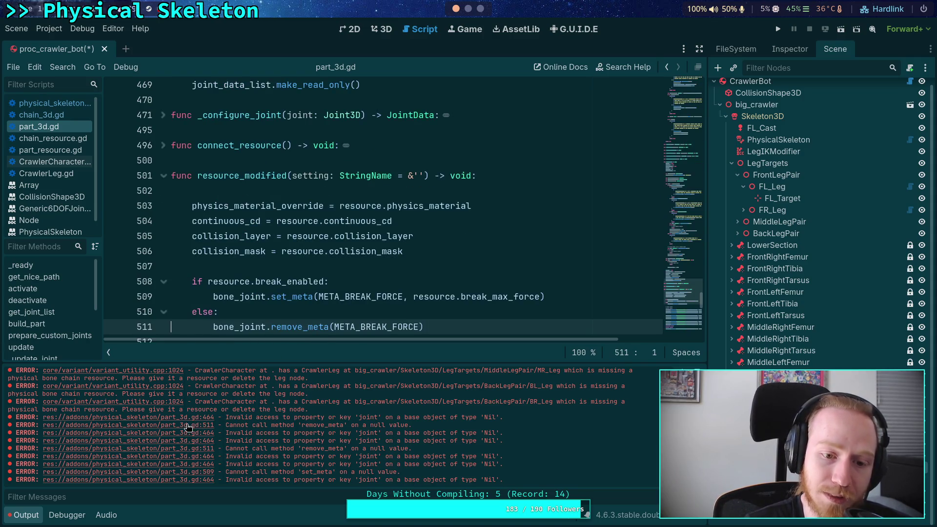
click(190, 434)
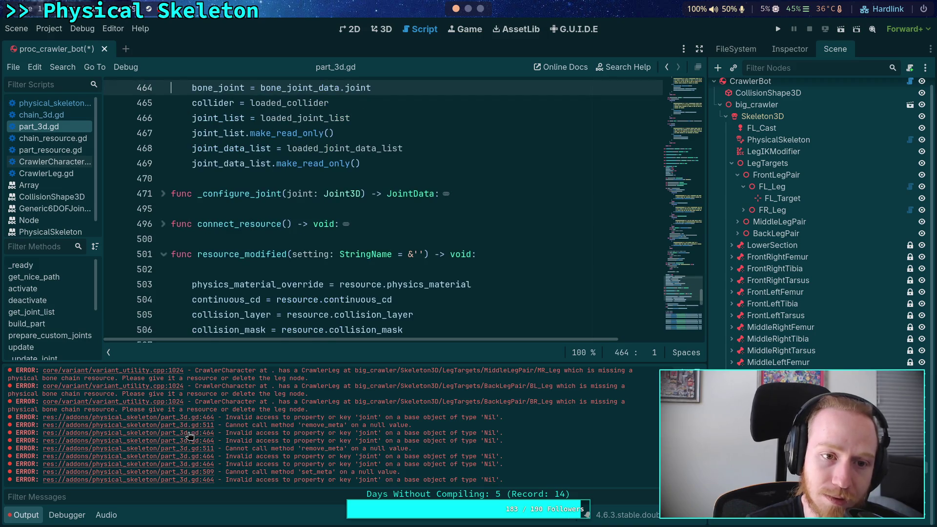
scroll(210, 419, up, 2)
scroll(258, 281, up, 4)
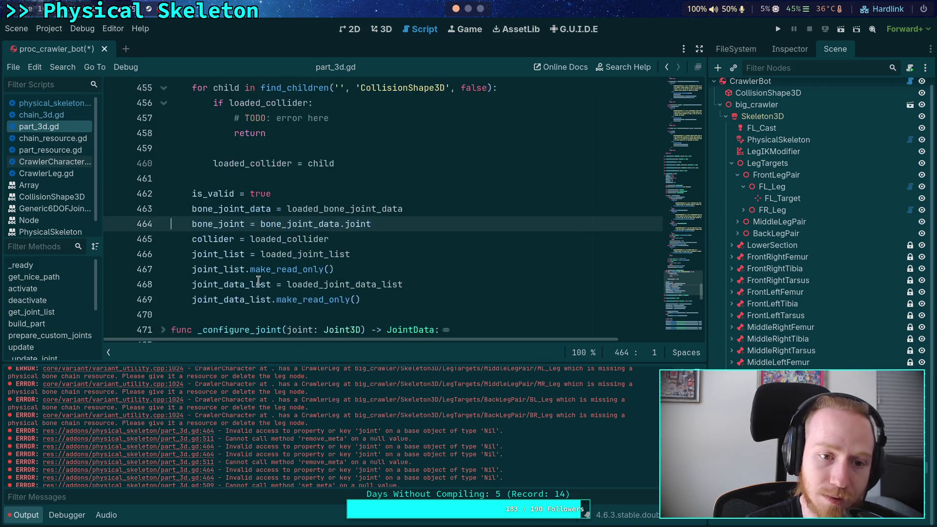
scroll(258, 280, up, 3)
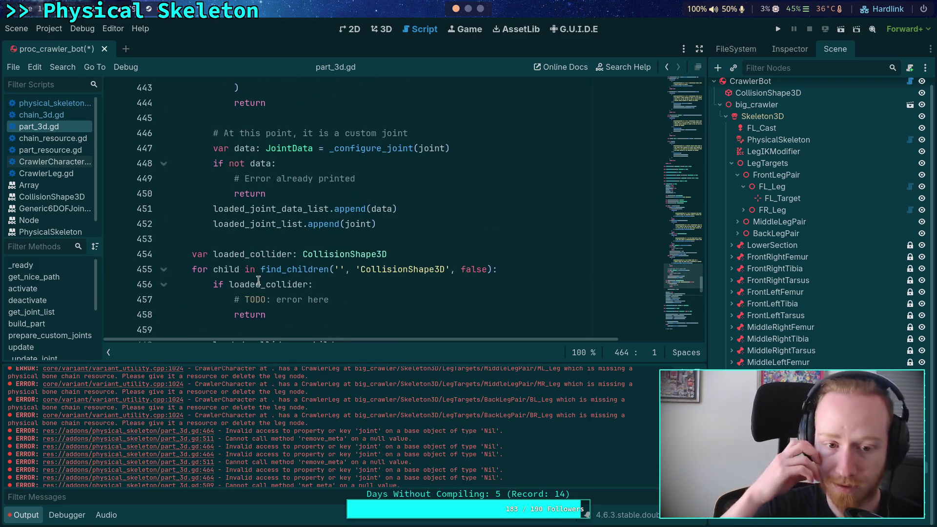
scroll(258, 280, up, 14)
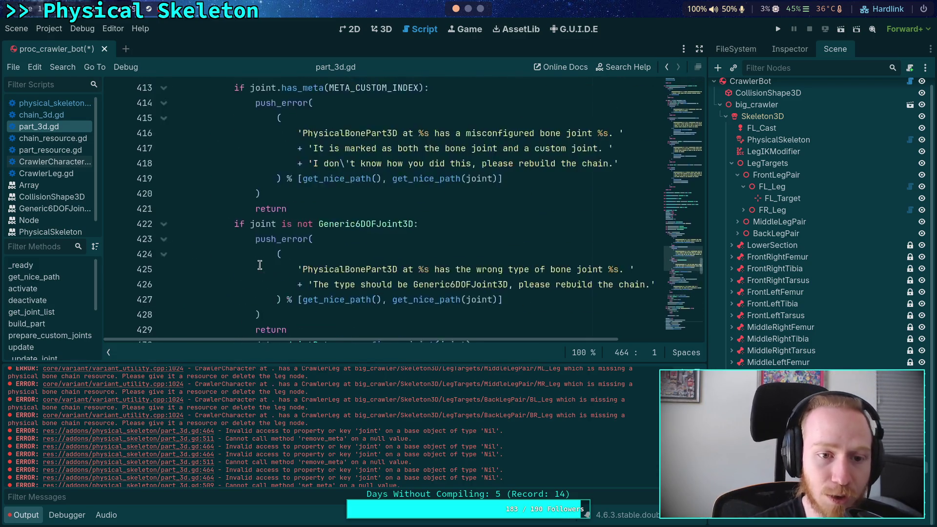
scroll(231, 223, up, 2)
Step: Collapse the joint loop and restore 'var _skip_ready:' below the resource variable
click(163, 209)
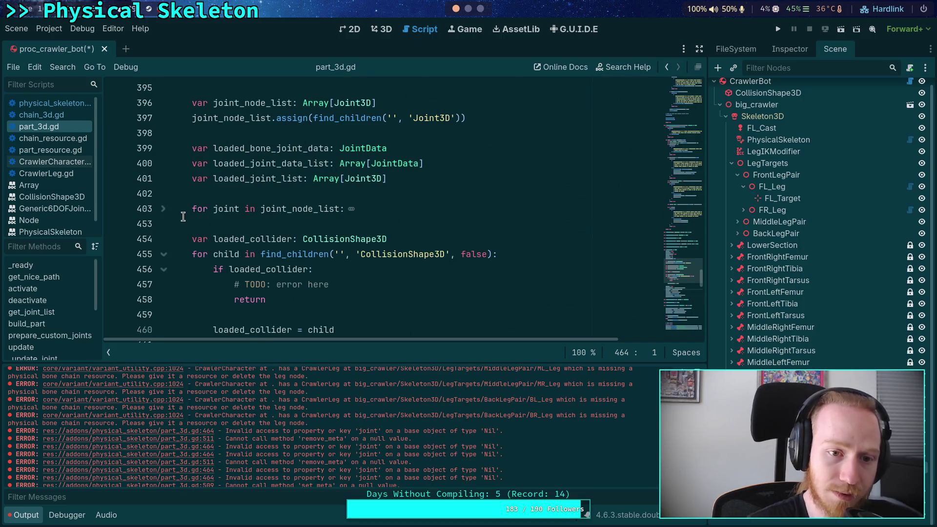
click(209, 224)
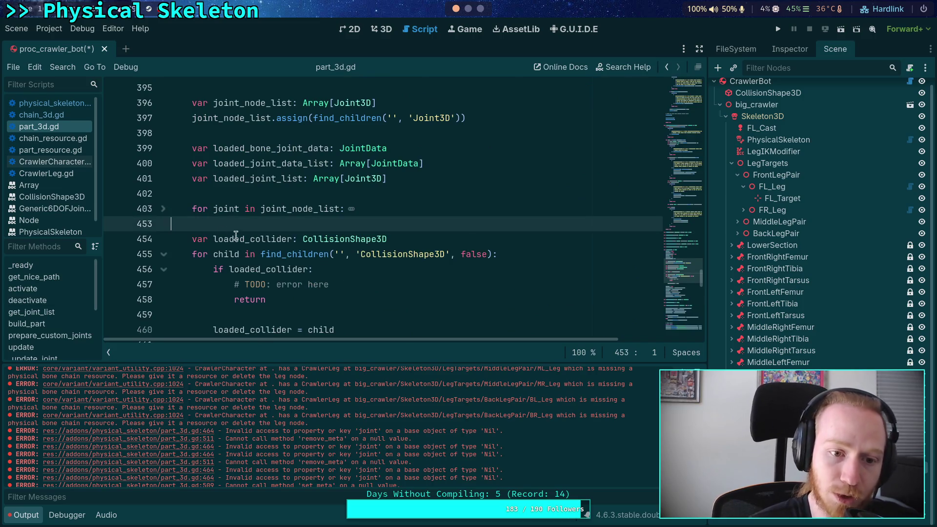
scroll(437, 289, down, 1)
scroll(437, 289, down, 1)
scroll(420, 265, up, 2)
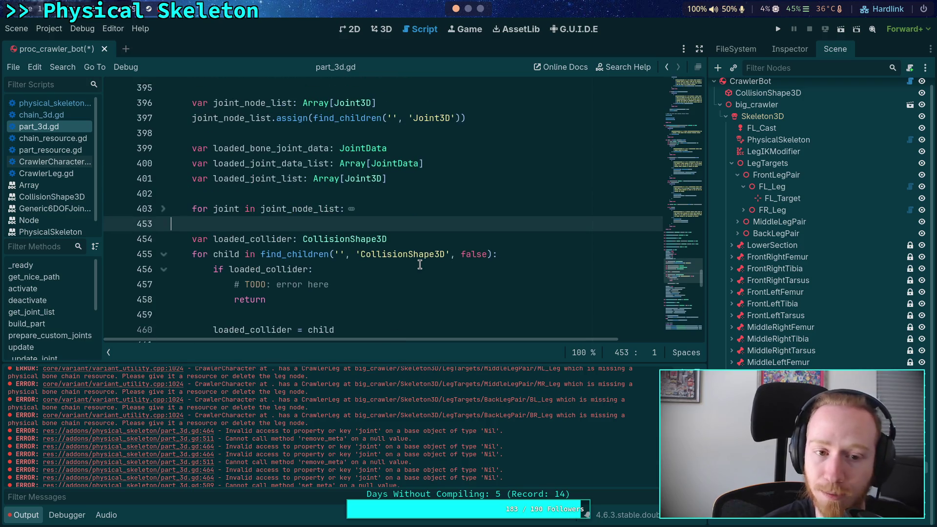
scroll(419, 265, up, 4)
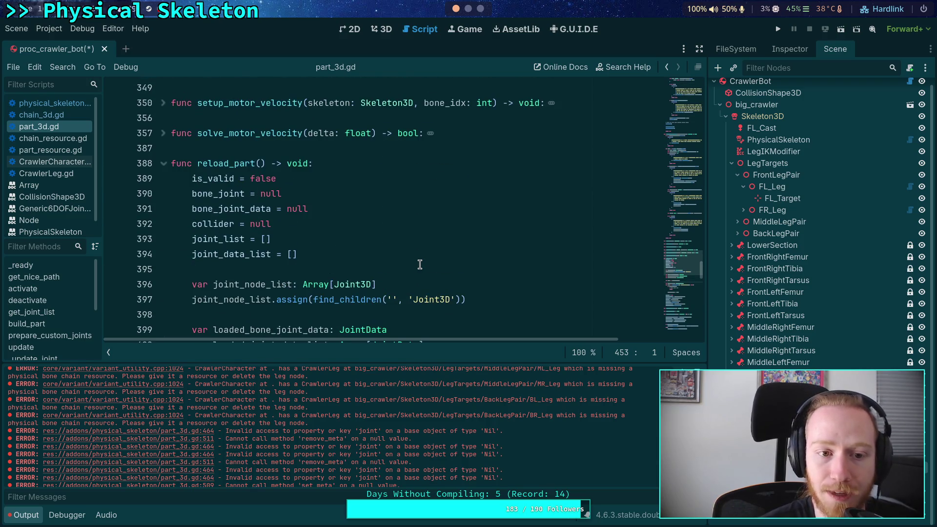
scroll(420, 265, up, 20)
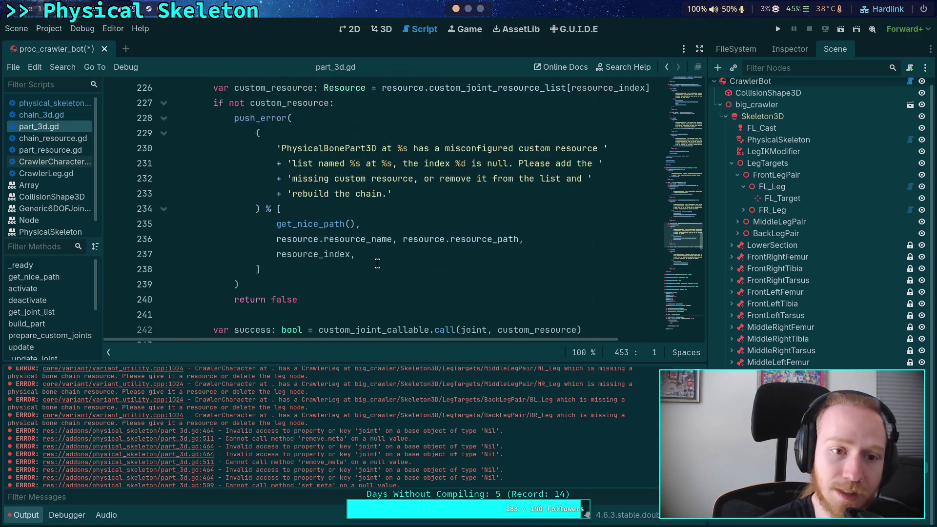
scroll(378, 264, up, 16)
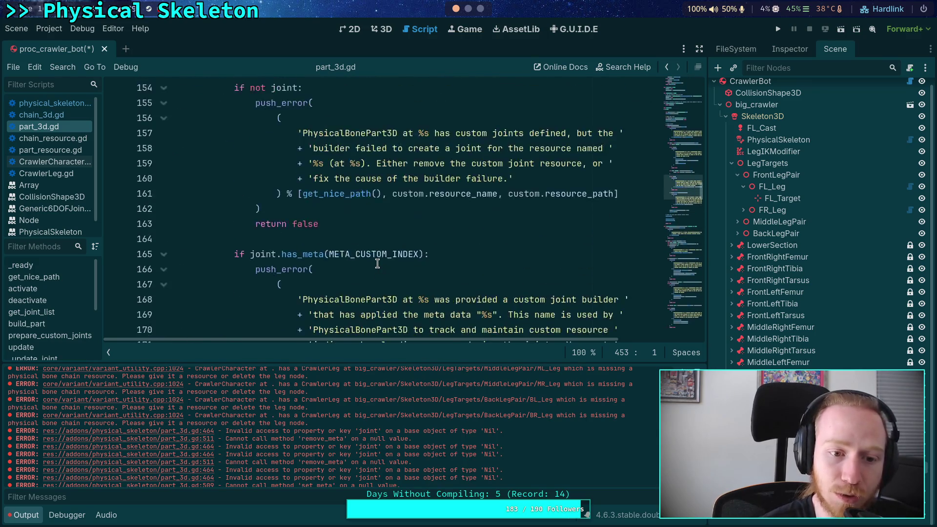
scroll(377, 264, up, 13)
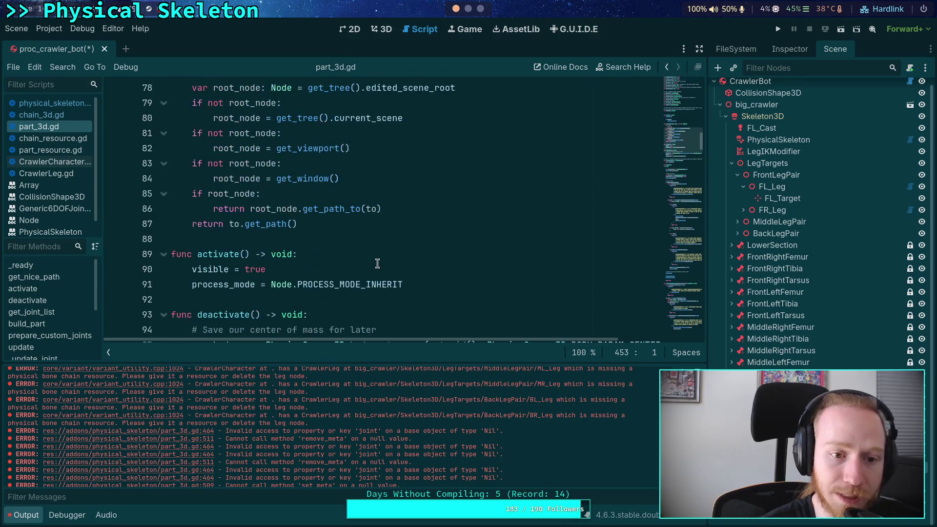
scroll(289, 201, up, 12)
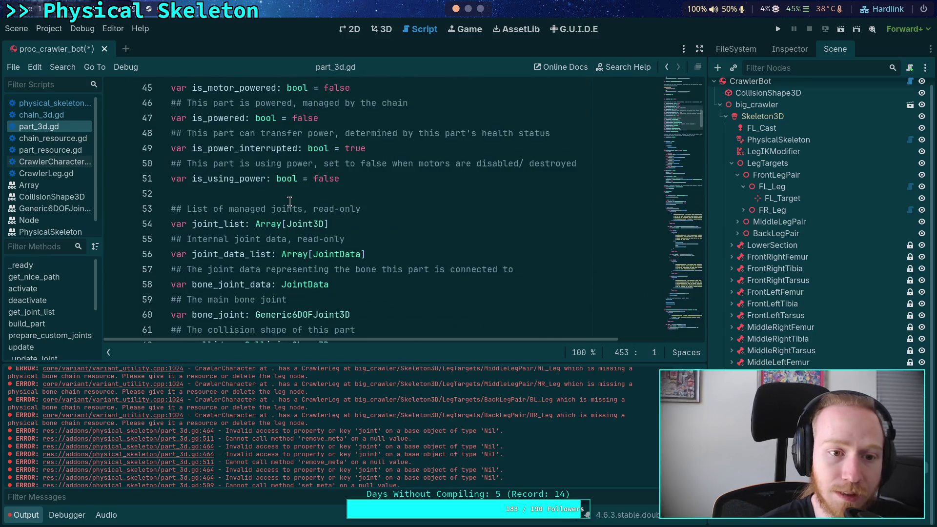
key(ctrl+z)
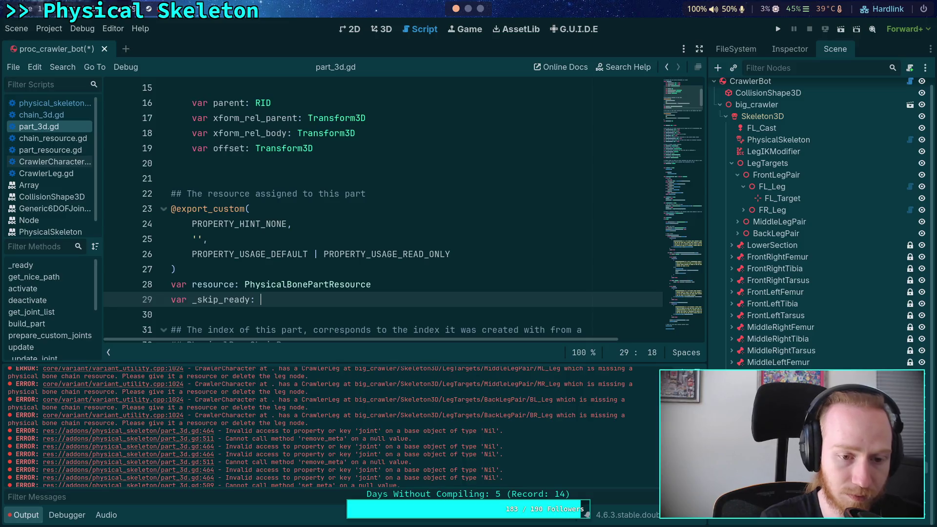
Step: Finish the declaration as 'var _skip_ready: bool = false' and save
text(bool = false)
key(ctrl+s)
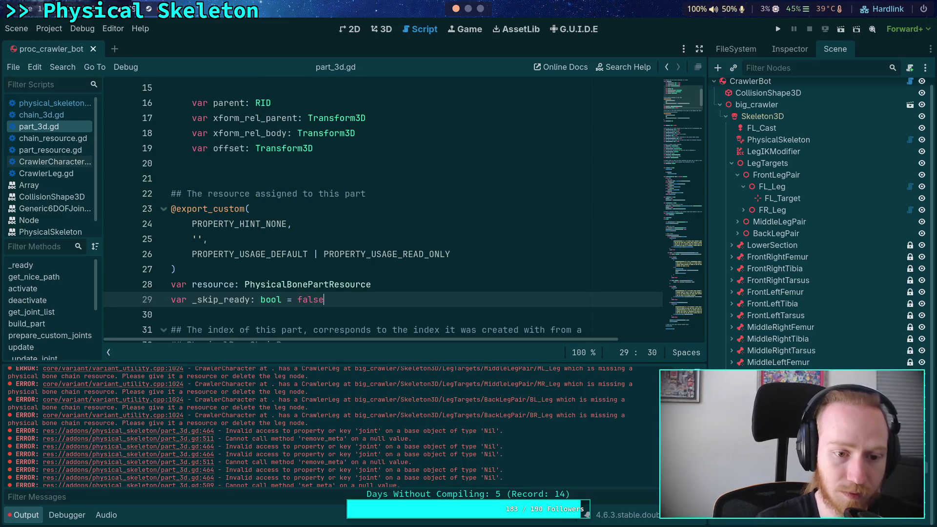
scroll(342, 240, down, 9)
scroll(341, 240, down, 1)
Step: Add an 'if _skip_ready: return' guard at the top of _ready()
click(344, 195)
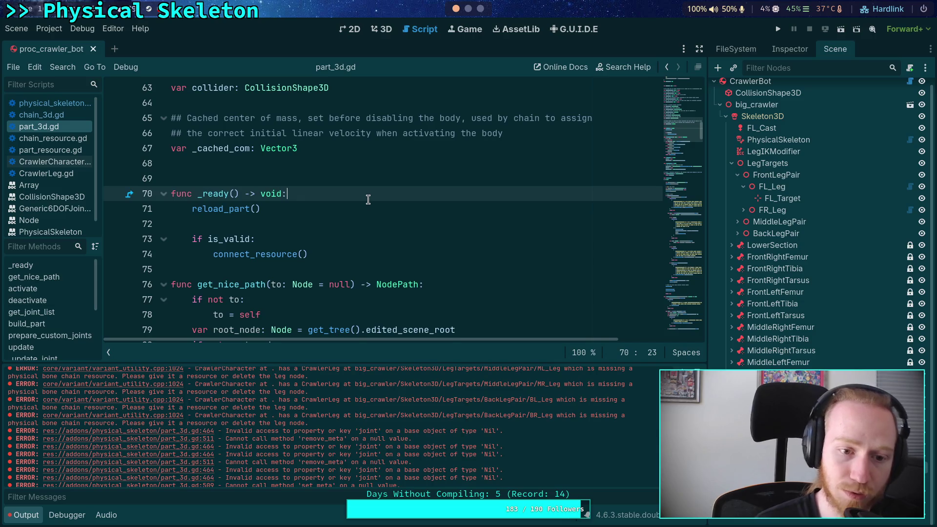
key(Return)
text(ifg)
key(BackSpace)
key(BackSpace)
text(ske)
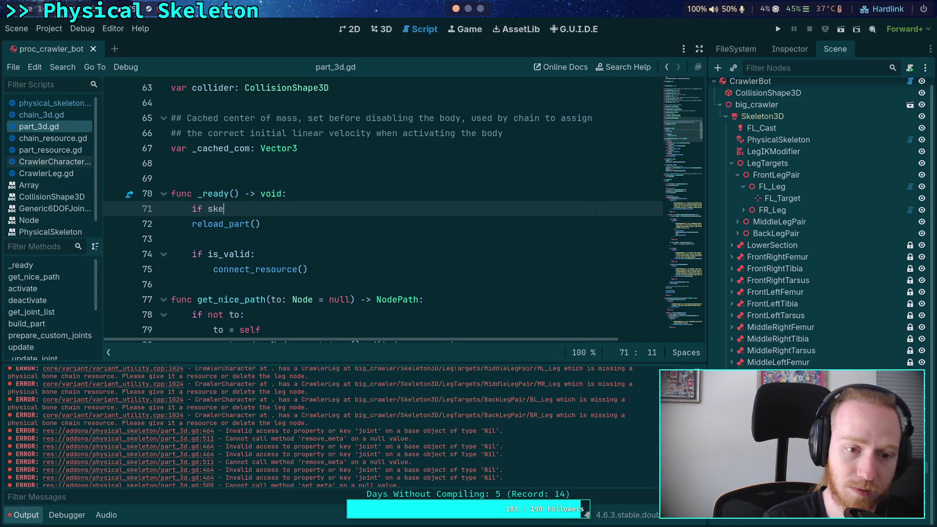
key(BackSpace)
key(BackSpace)
text(b)
key(BackSpace)
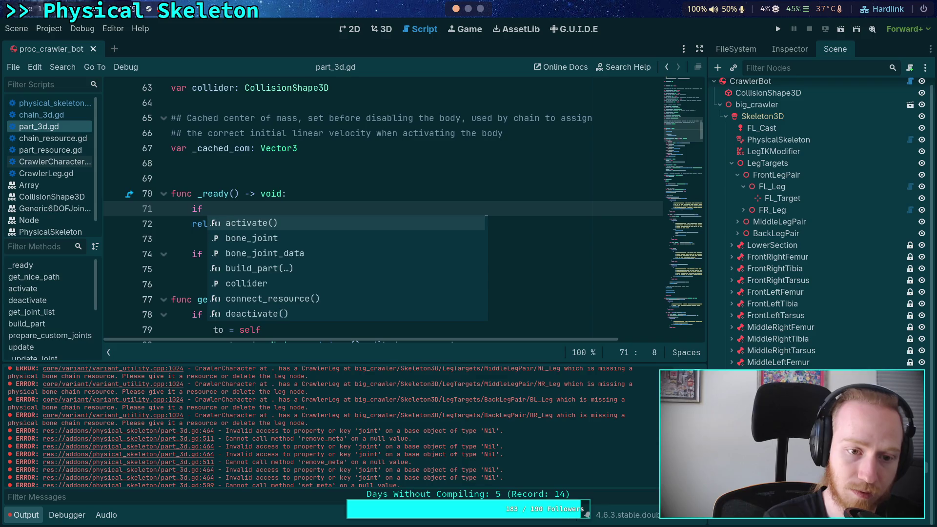
text(skip)
key(Return)
text(:)
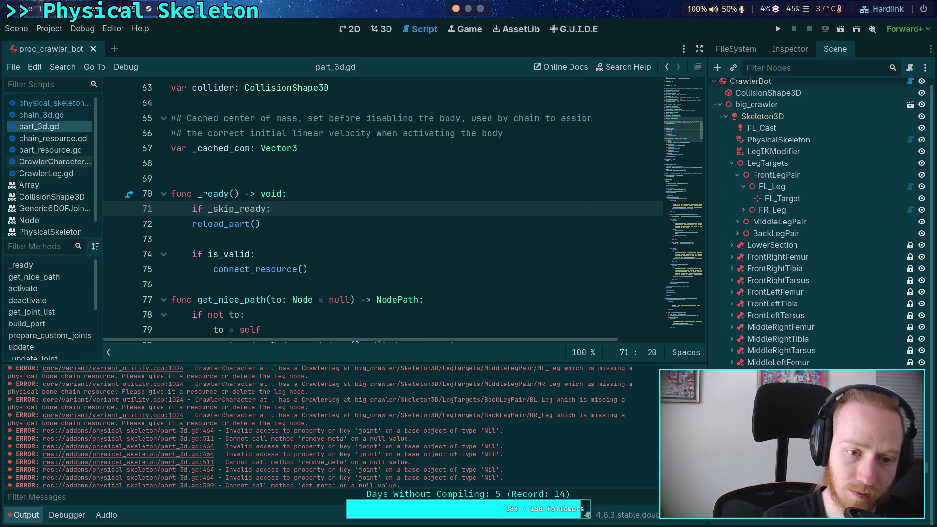
key(Return)
text(return)
key(Return)
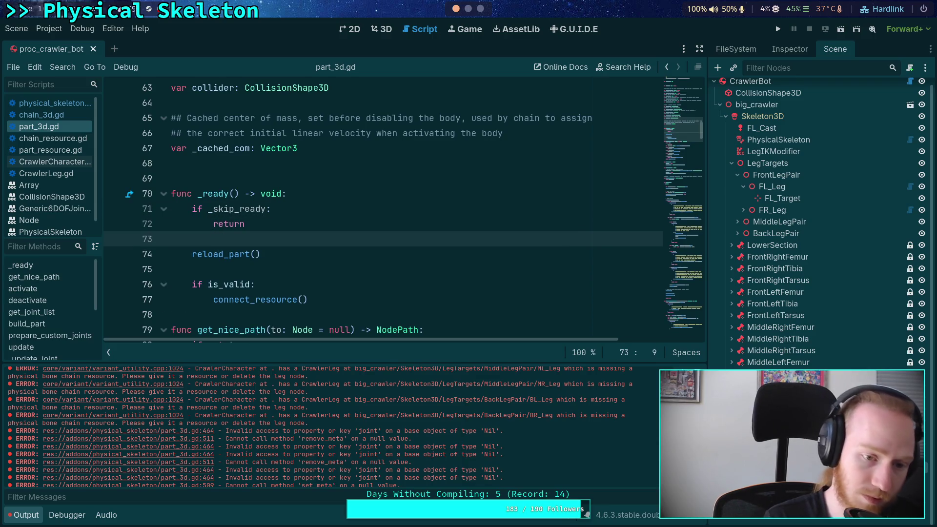
Step: Save part_3d.gd and open chain_3d.gd to compare its _ready
key(ctrl+s)
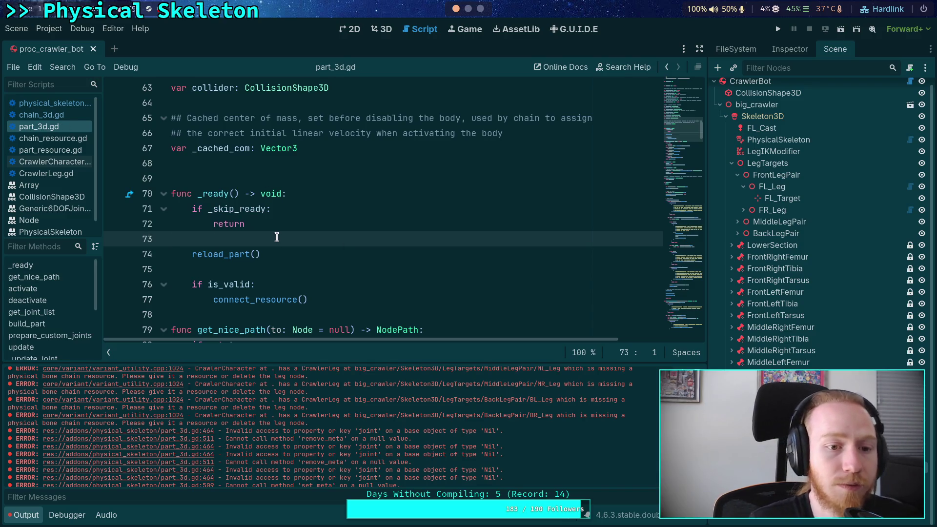
click(65, 115)
scroll(431, 243, up, 10)
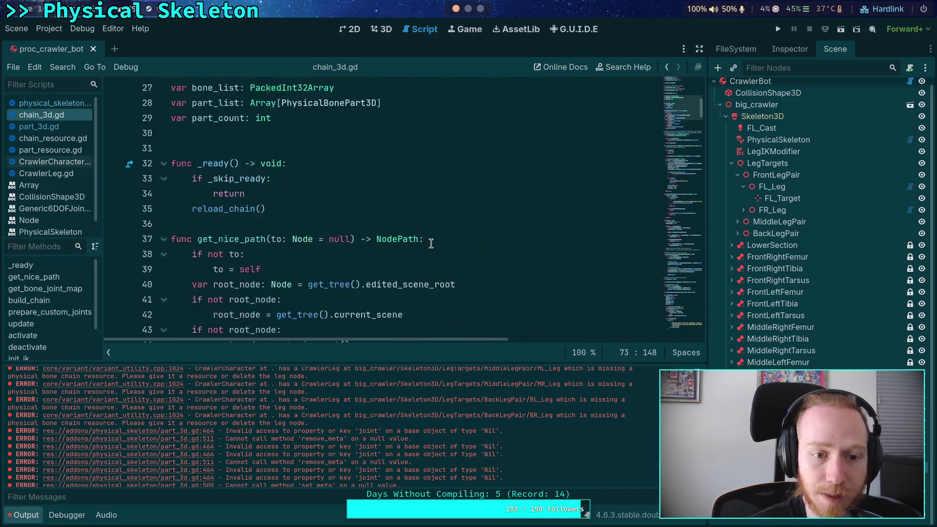
Step: Paste chain_3d.gd's _skip_ready doc comment at the end of part_3d.gd line 29, then undo it
scroll(431, 243, up, 9)
scroll(305, 227, down, 8)
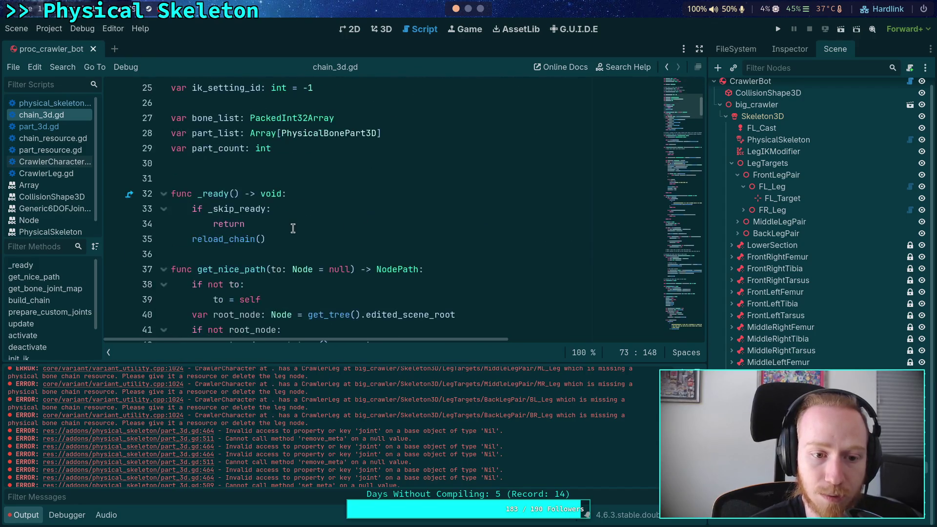
scroll(292, 229, up, 7)
click(260, 194)
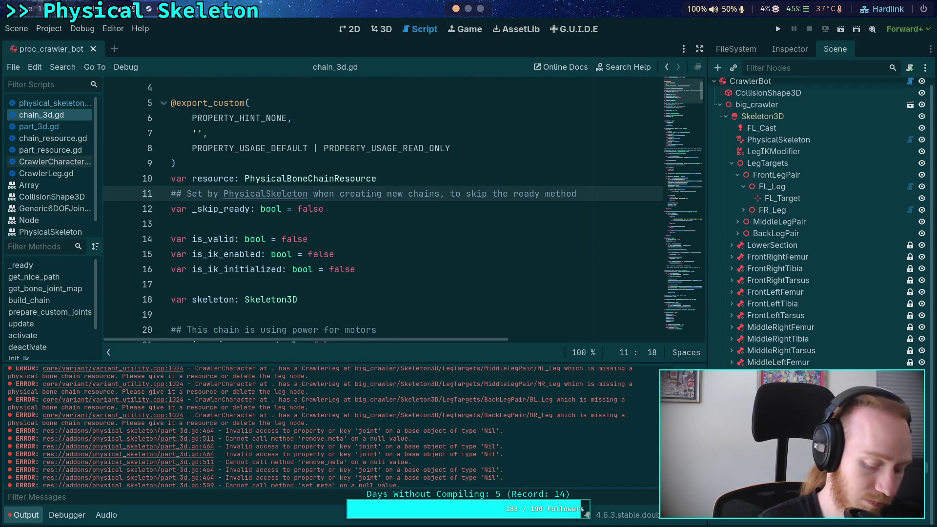
click(54, 126)
scroll(303, 224, up, 2)
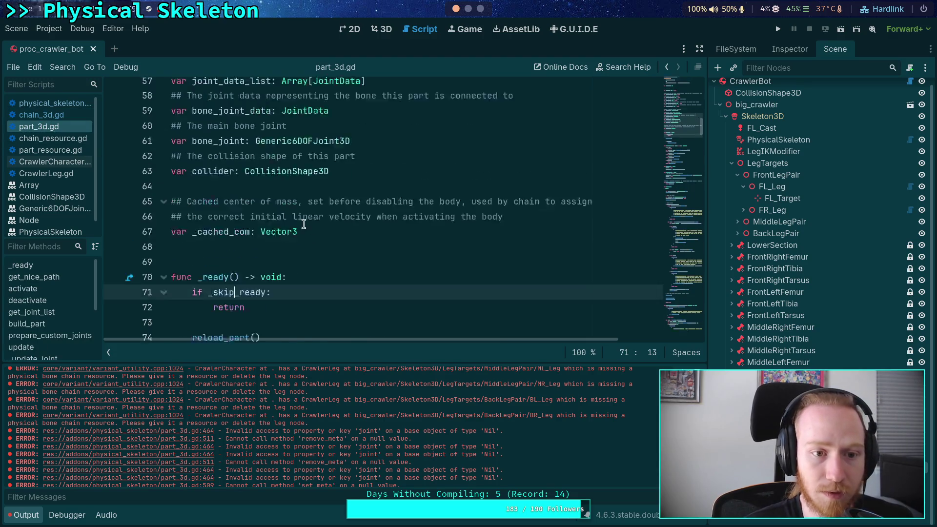
scroll(304, 224, up, 11)
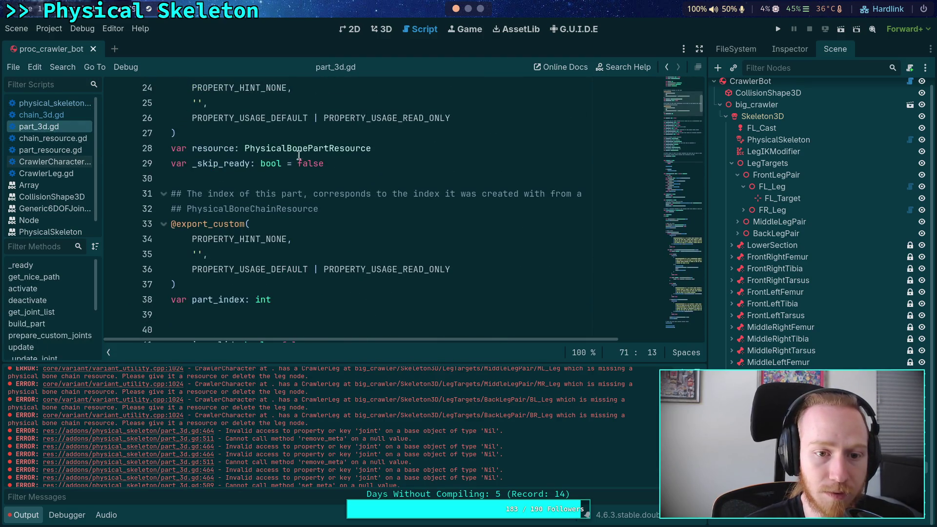
click(319, 163)
key(ctrl+v)
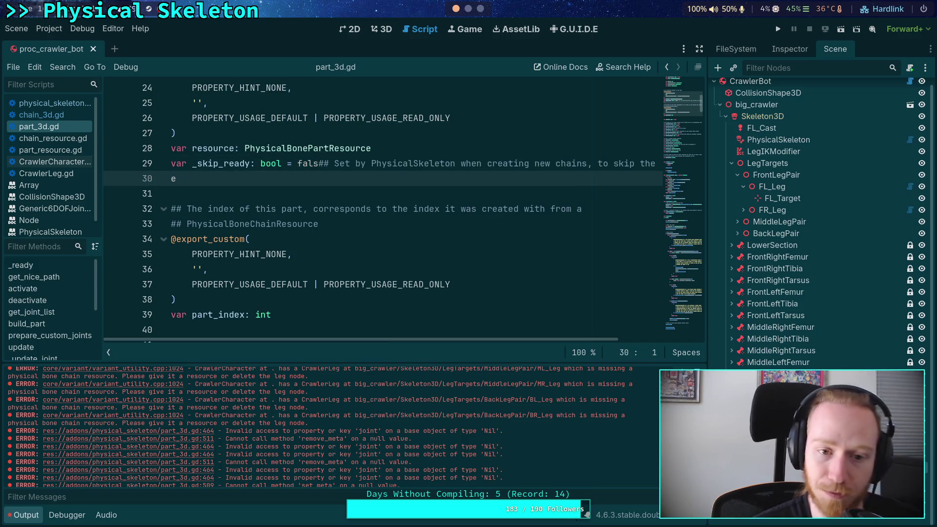
key(ctrl+z)
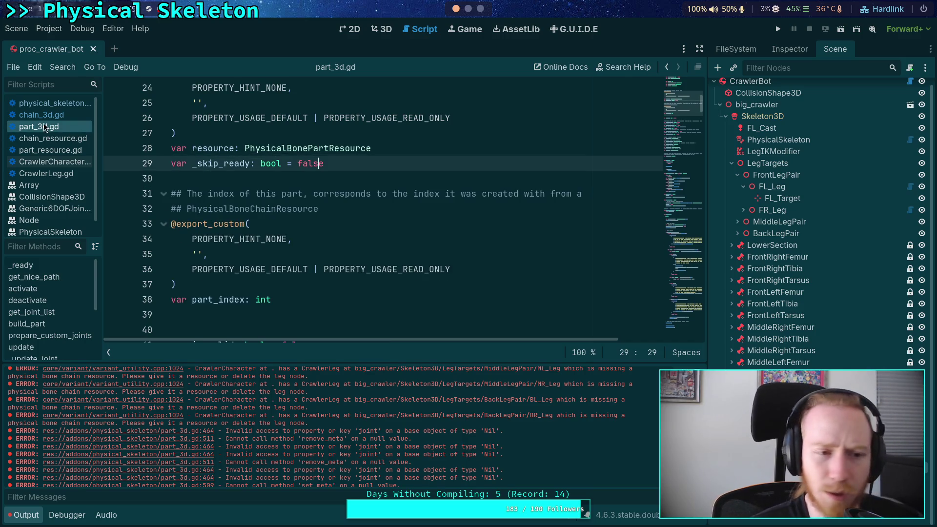
Step: Retry the doc comment paste inside the _skip_ready declaration and undo it again
click(41, 115)
click(266, 193)
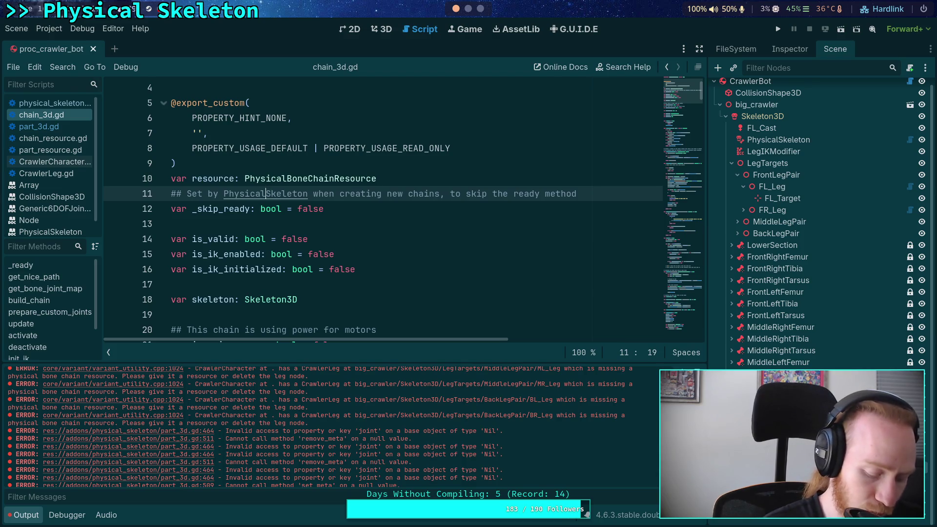
click(64, 125)
click(209, 164)
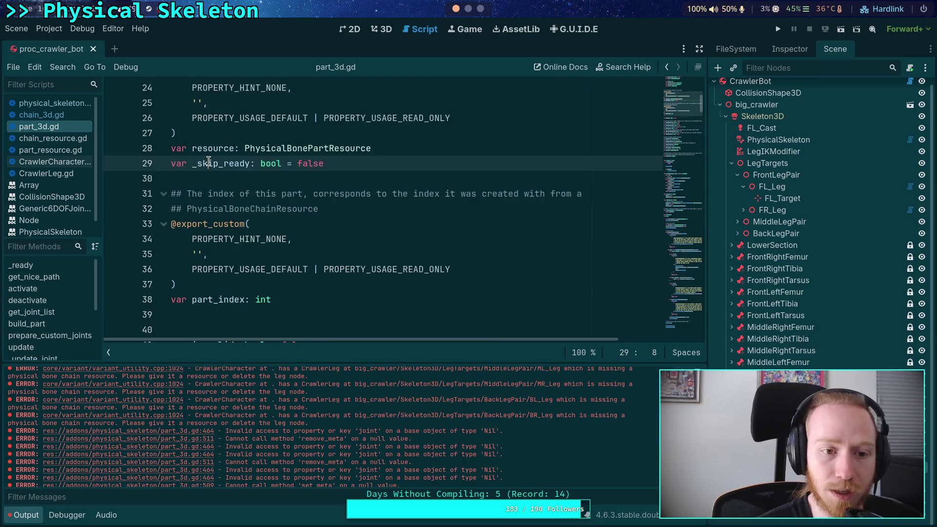
text(## Set by PhysicalSkeleton when creating new chains, to skip the ready method)
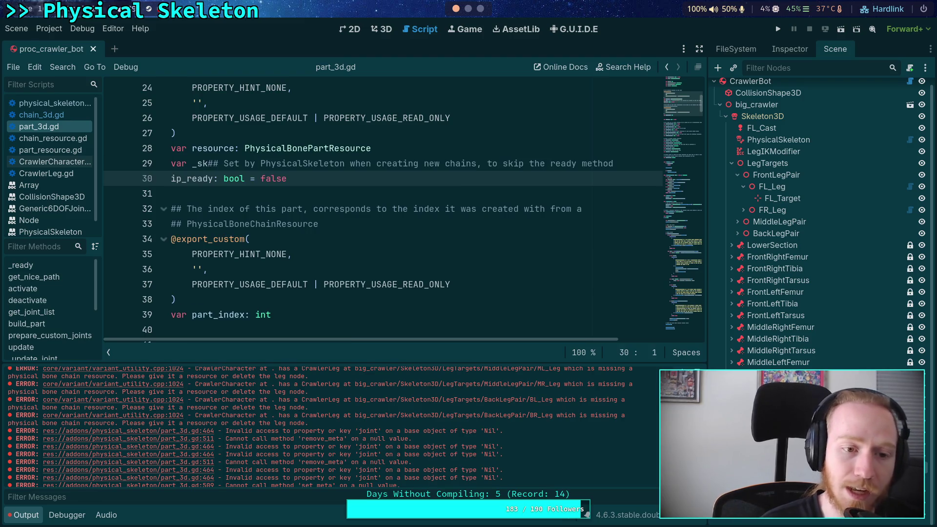
key(ctrl+z)
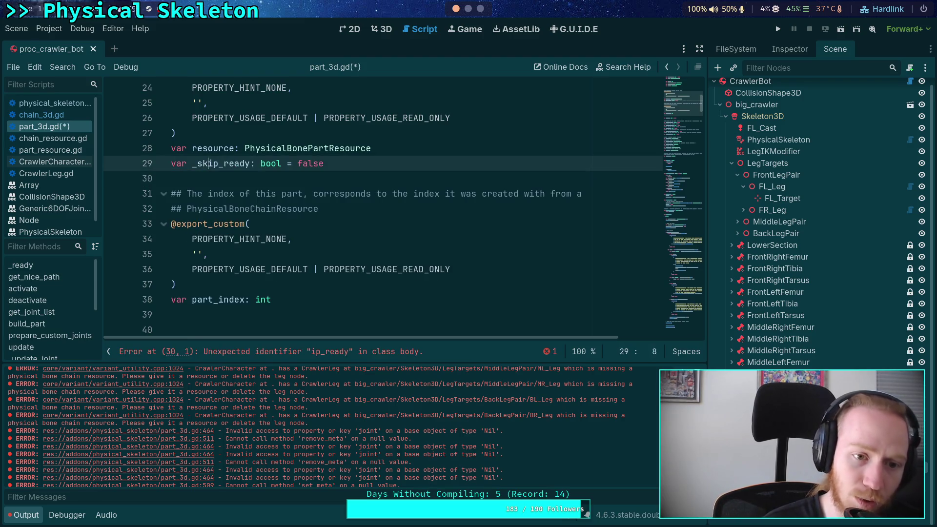
Step: Insert a comment line above _skip_ready, unindent it and prefix it with #
scroll(268, 247, down, 8)
scroll(268, 247, down, 15)
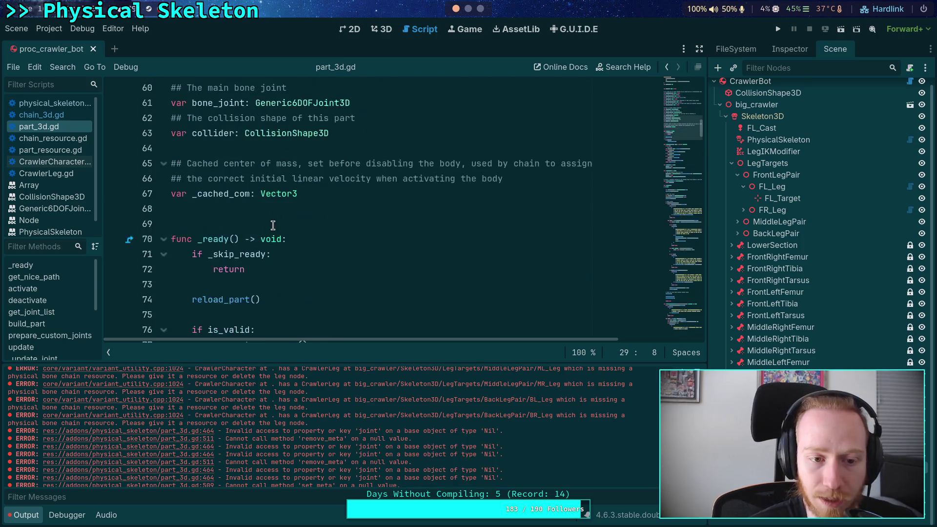
click(217, 161)
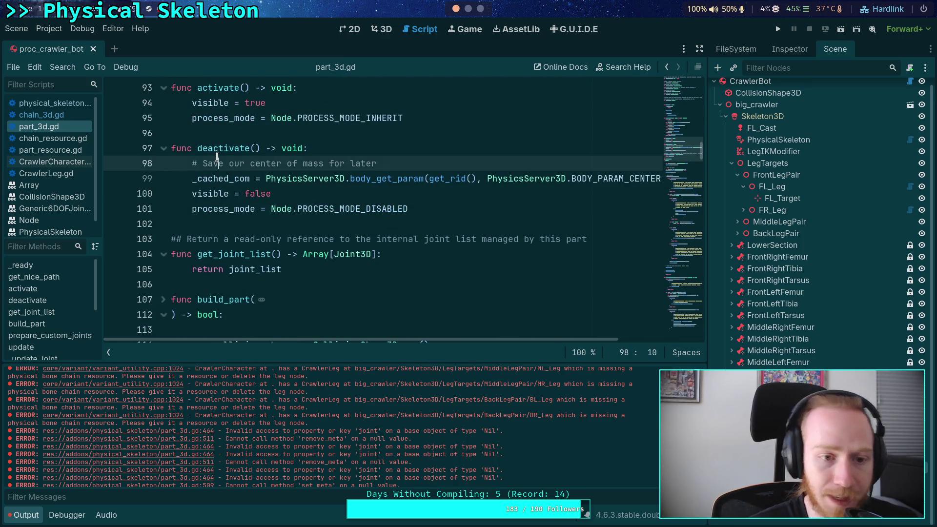
scroll(216, 230, up, 20)
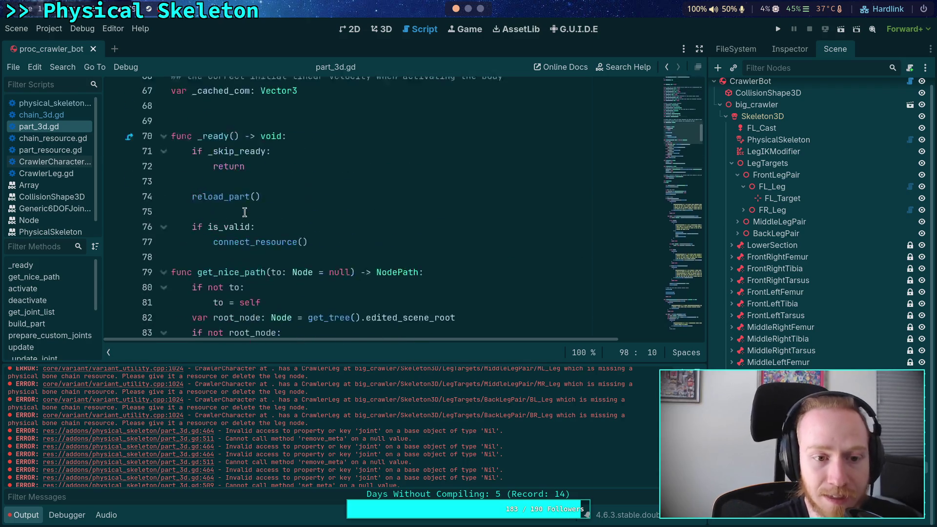
click(217, 255)
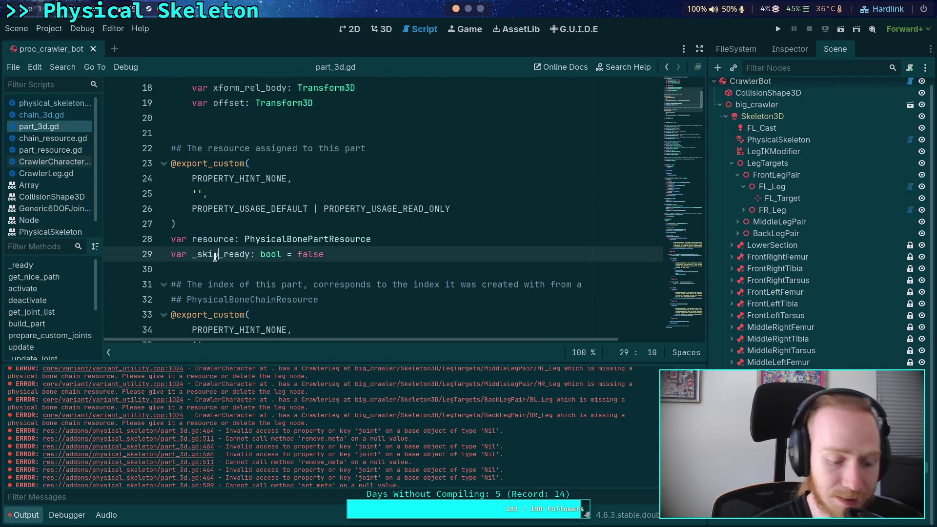
text(# Save our center of mass for later)
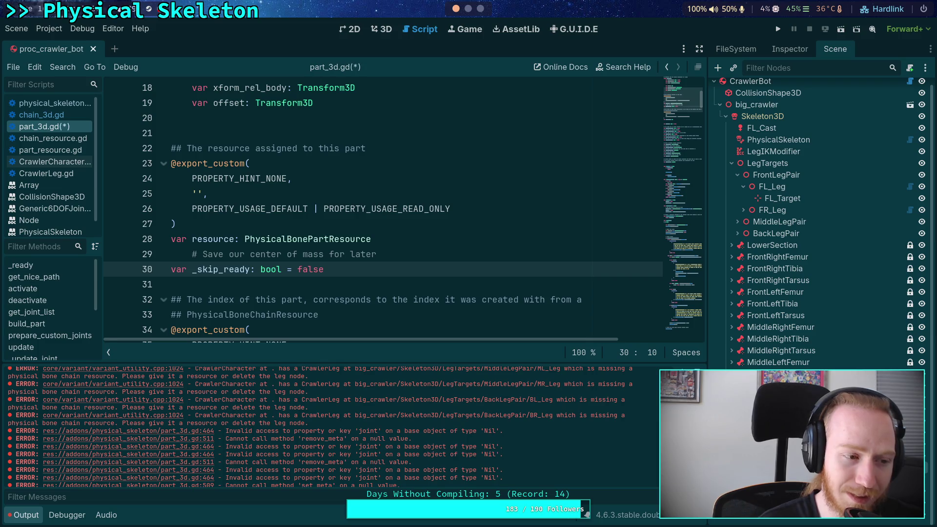
click(188, 254)
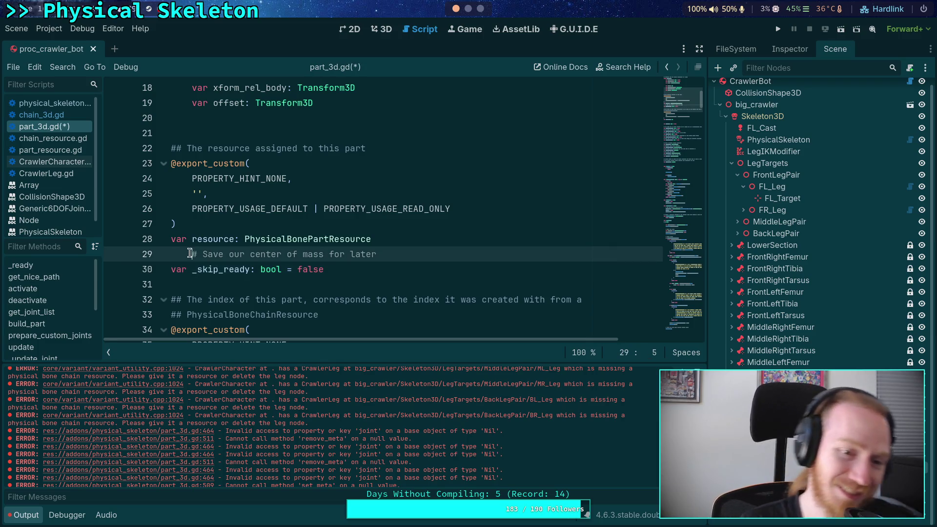
key(shift+Tab)
click(178, 254)
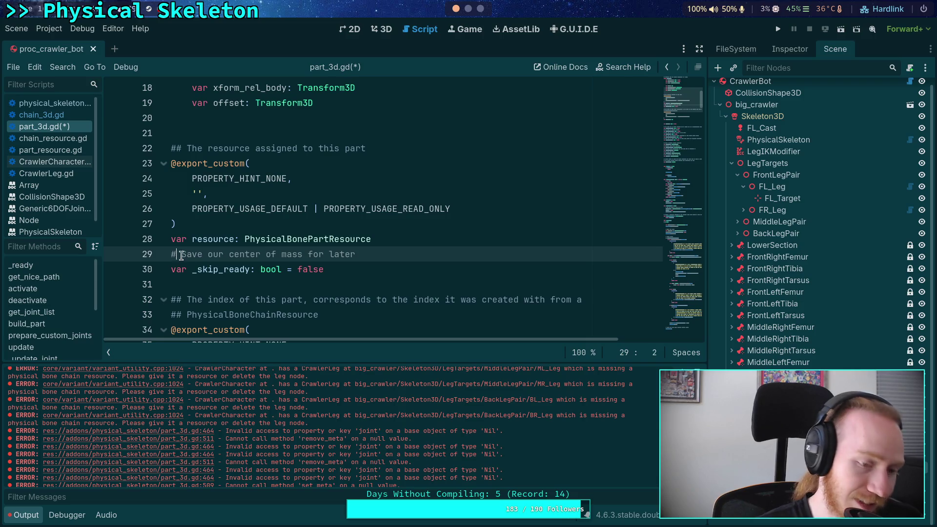
text(#)
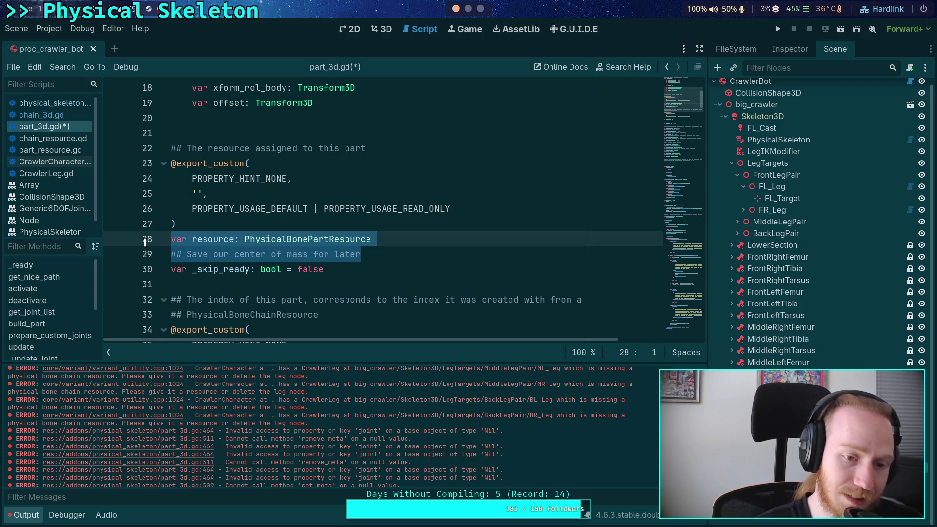
Step: Copy the _skip_ready documentation comment from chain_3d.gd line 11
click(49, 114)
right_click(245, 198)
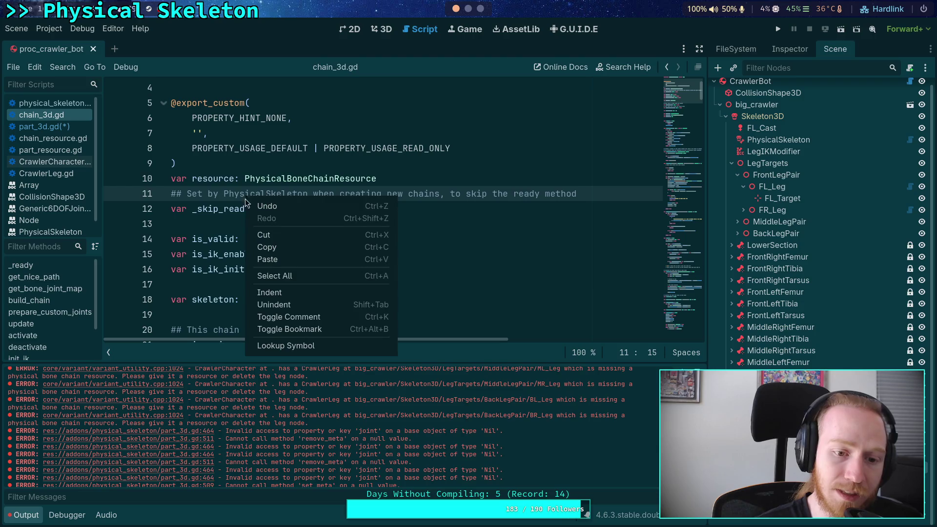
click(215, 201)
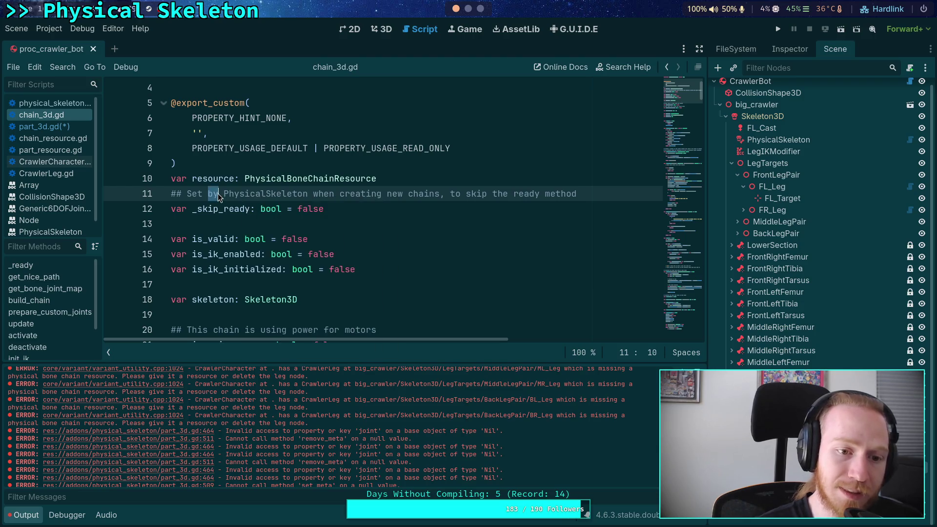
click(194, 195)
drag(171, 195, 614, 195)
key(ctrl+c)
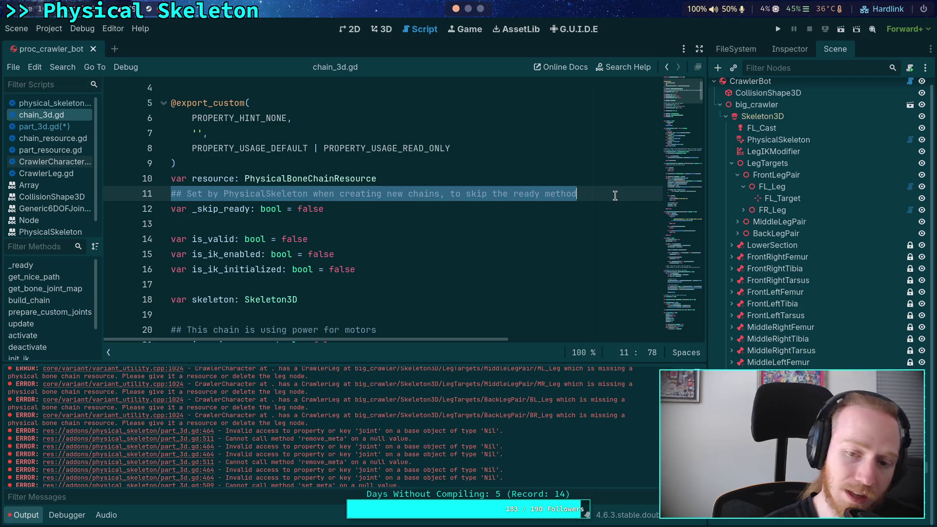
key(Escape)
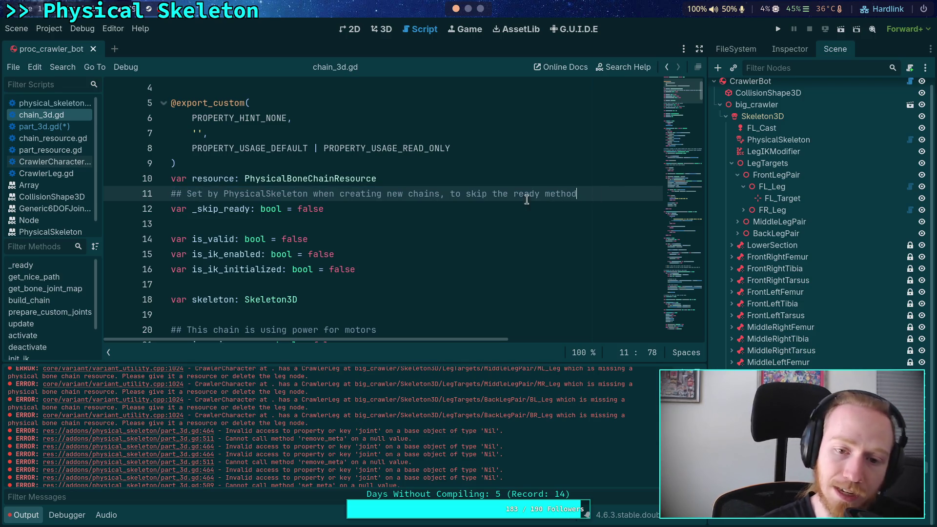
click(516, 196)
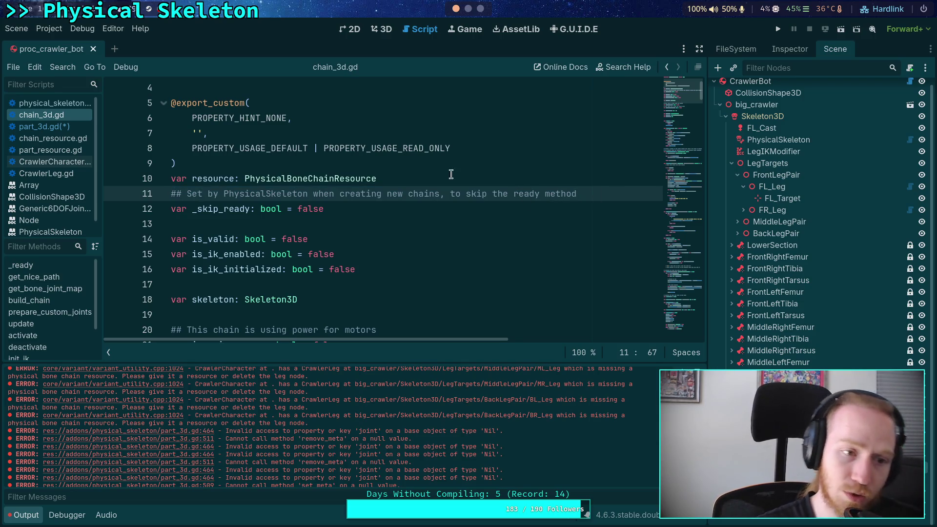
Step: Replace part_3d.gd's old center-of-mass comment with the copied _skip_ready comment
click(44, 126)
click(219, 256)
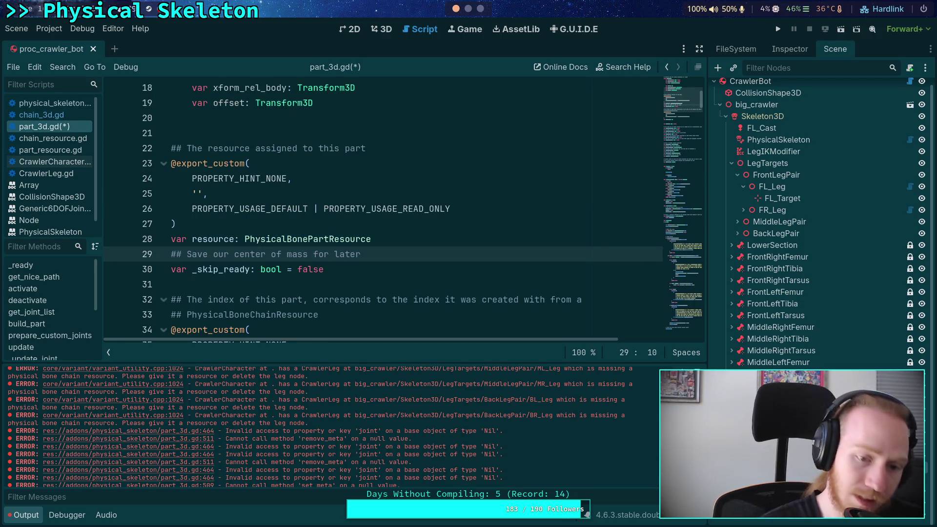
key(ctrl+v)
key(ctrl+z)
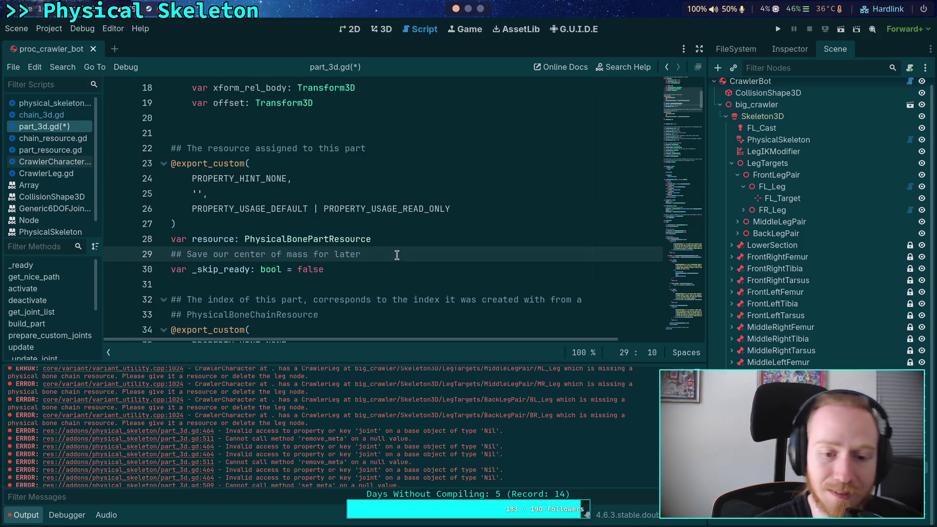
drag(396, 254, 139, 253)
key(ctrl+v)
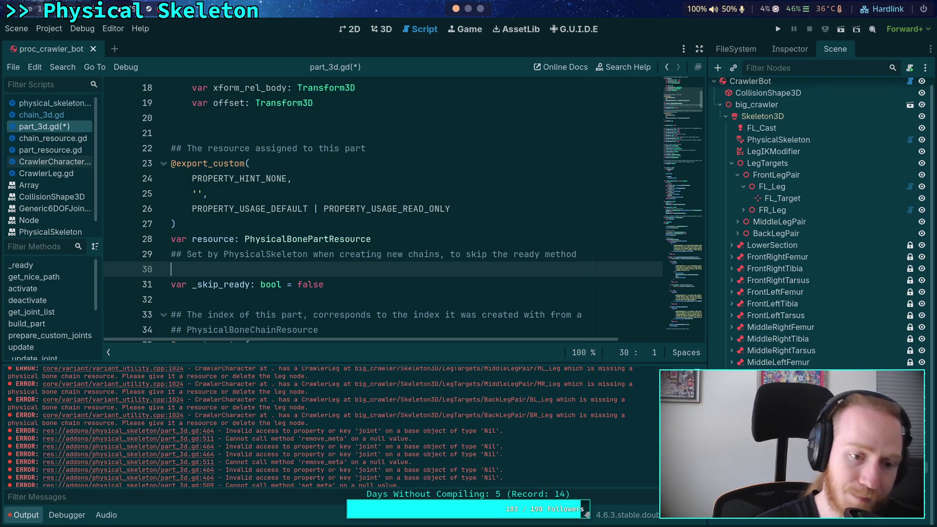
key(Delete)
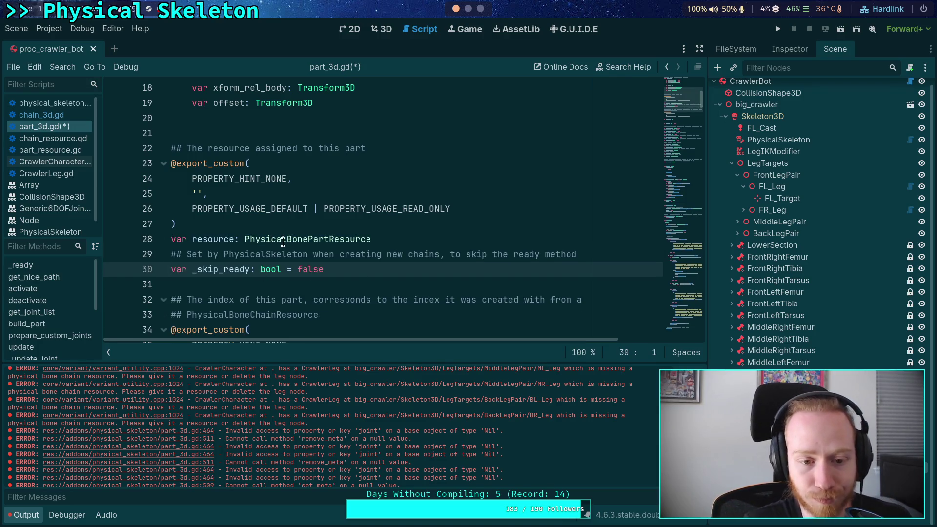
Step: Change 'PhysicalSkeleton' to 'PhysicalBoneChain3D' and 'chains' to 'parts' in the comment, then save
double_click(255, 254)
text(PhysicalBone)
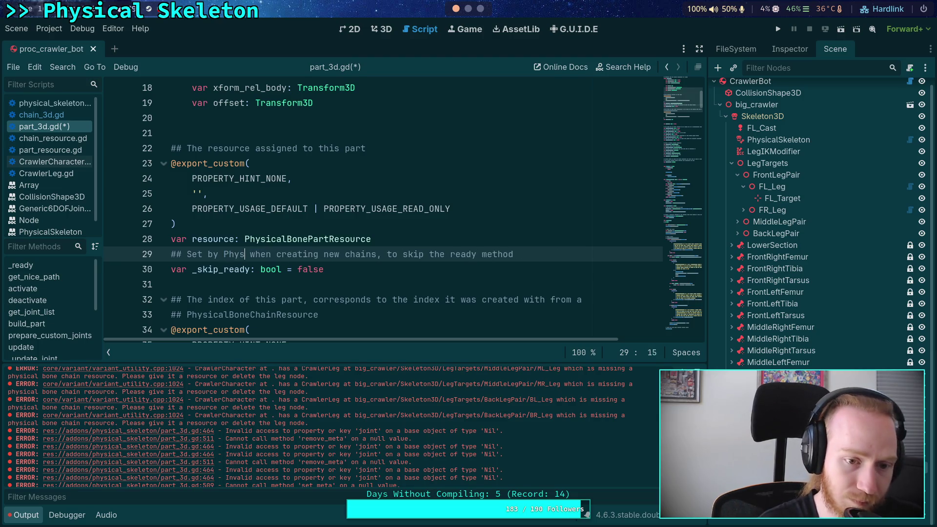
text(Chain)
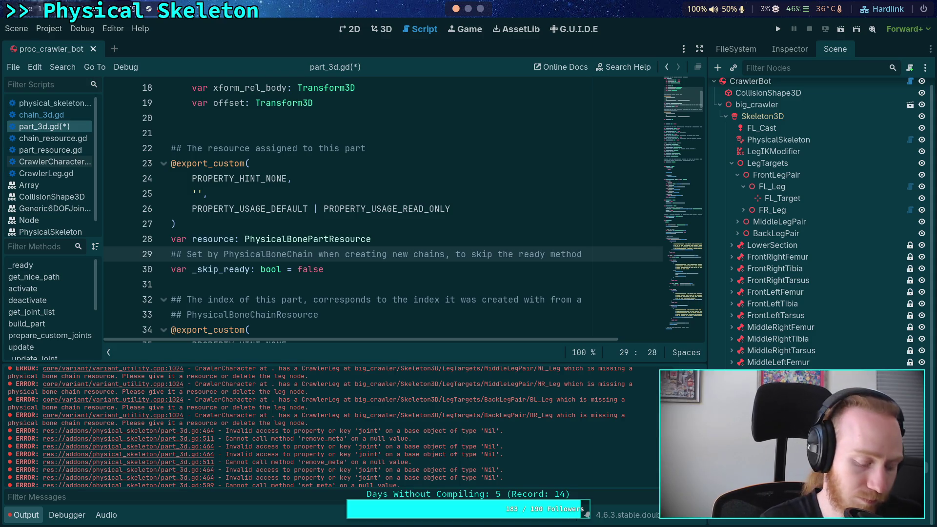
text(3D)
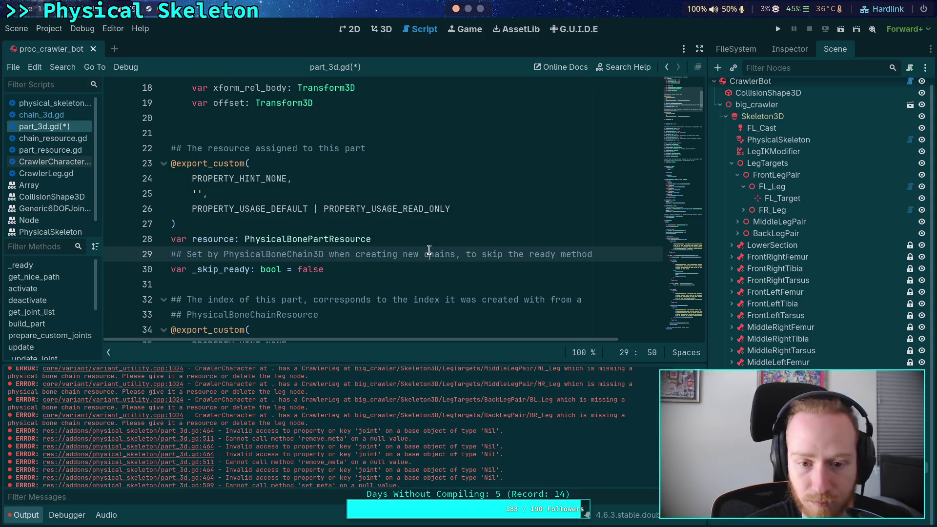
double_click(432, 254)
text(parts)
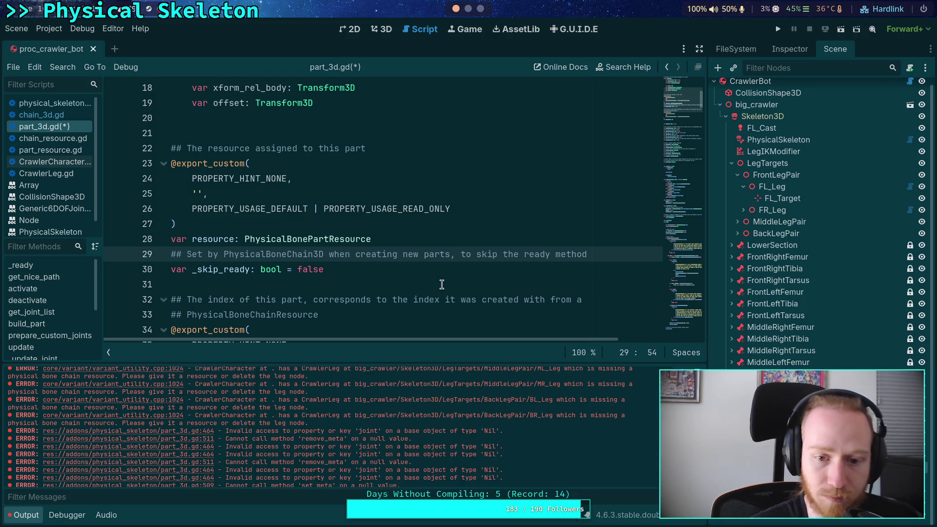
click(442, 284)
key(ctrl+s)
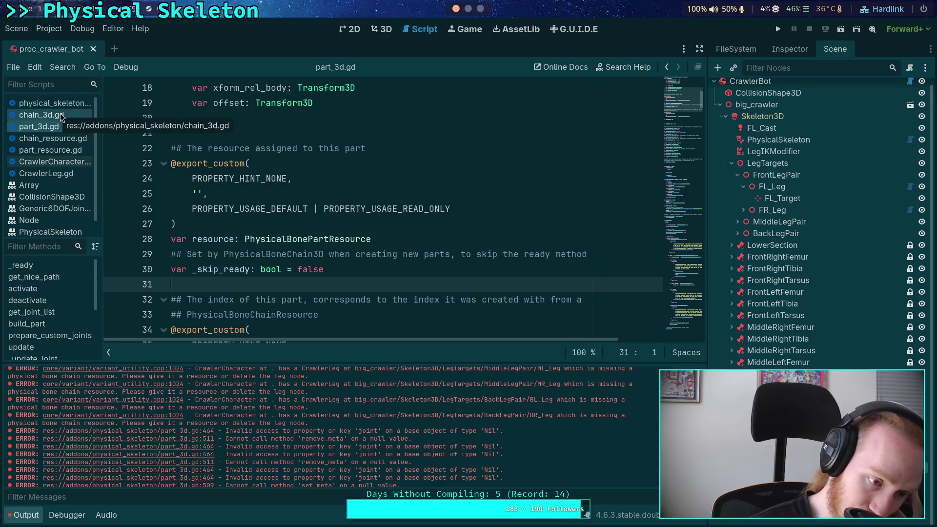
Step: Browse the script list past physical_skeleton.gd and part_3d.gd, then open chain_3d.gd
click(66, 105)
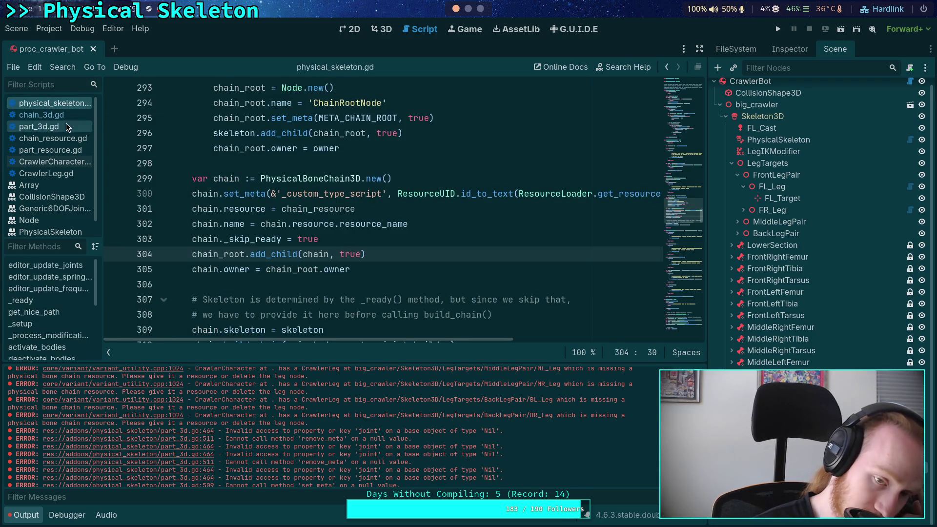
click(66, 124)
scroll(310, 266, down, 1)
scroll(310, 266, down, 20)
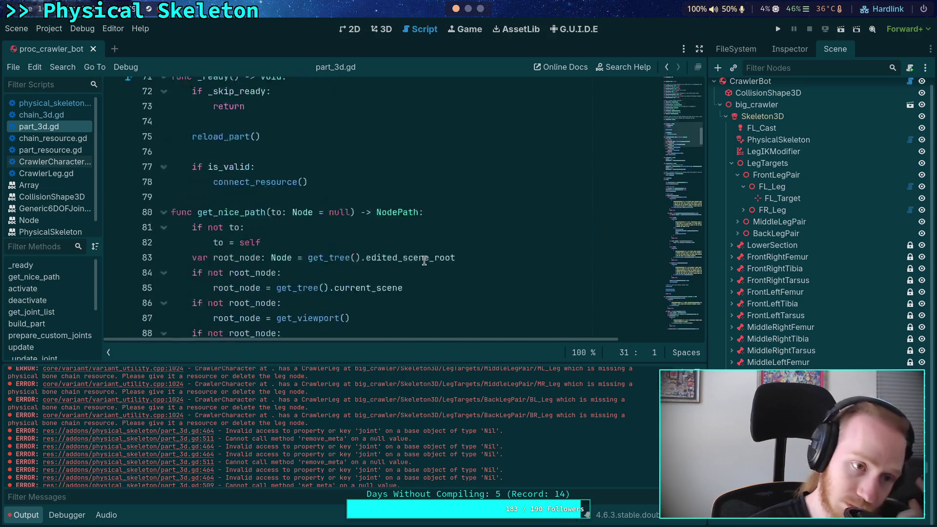
click(42, 114)
scroll(343, 270, down, 20)
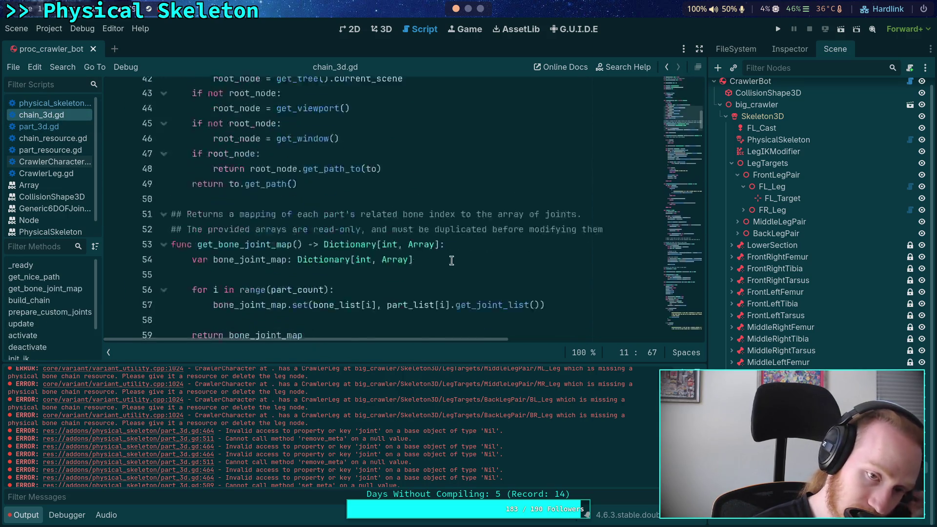
scroll(451, 260, down, 20)
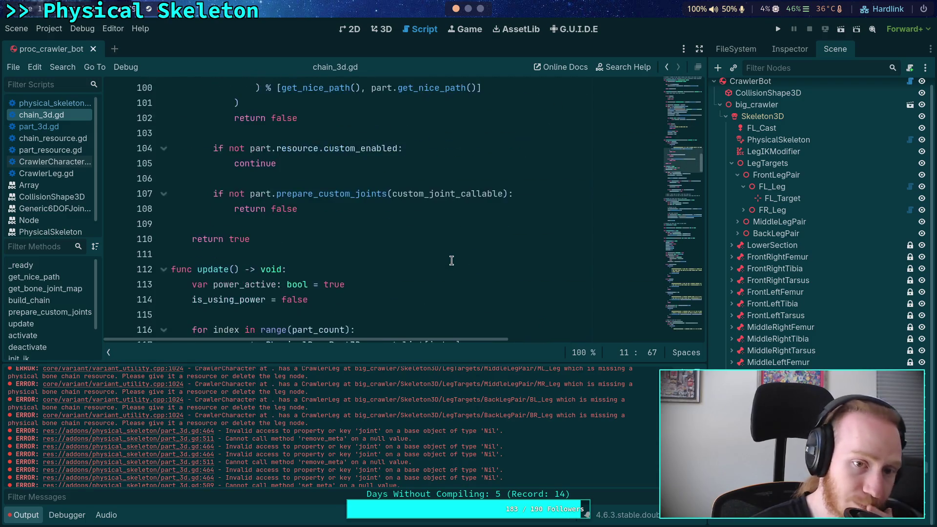
scroll(451, 260, down, 20)
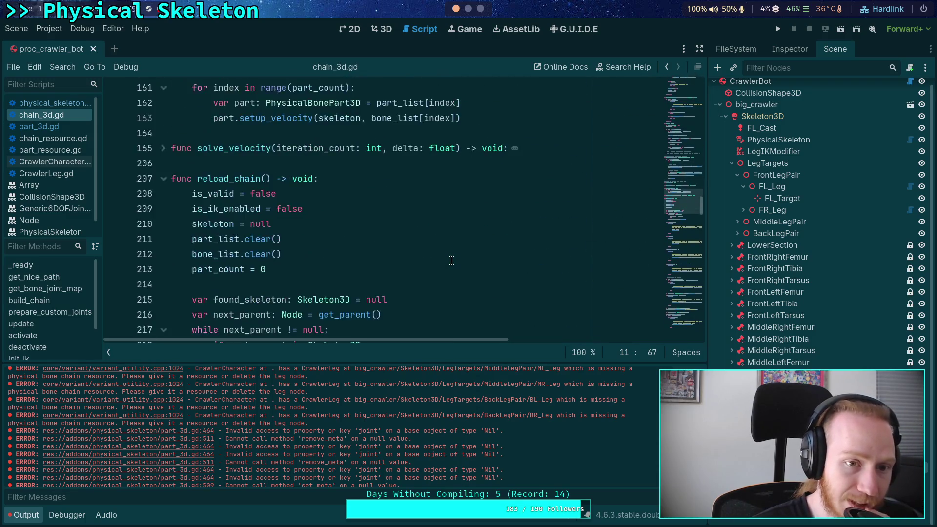
Step: Collapse the Output panel and enable distraction-free mode to widen the code view
click(22, 515)
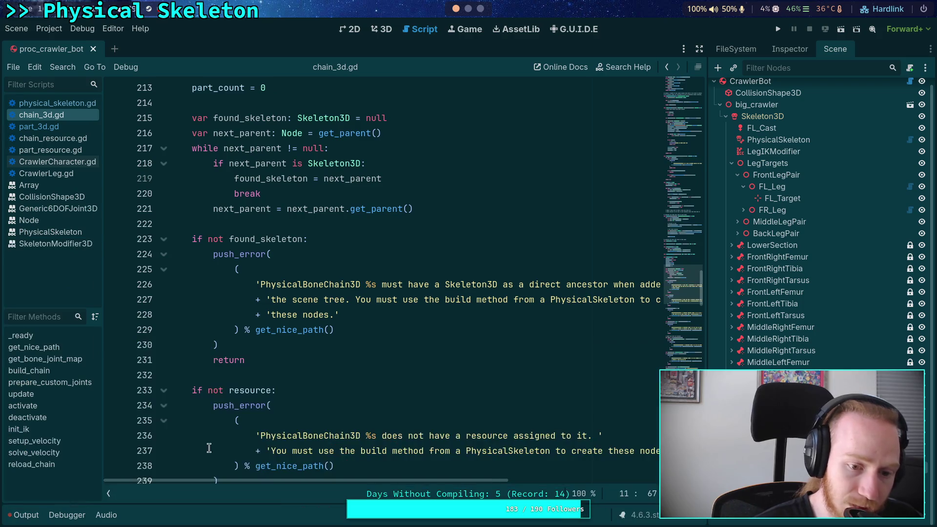
click(699, 49)
scroll(582, 295, up, 20)
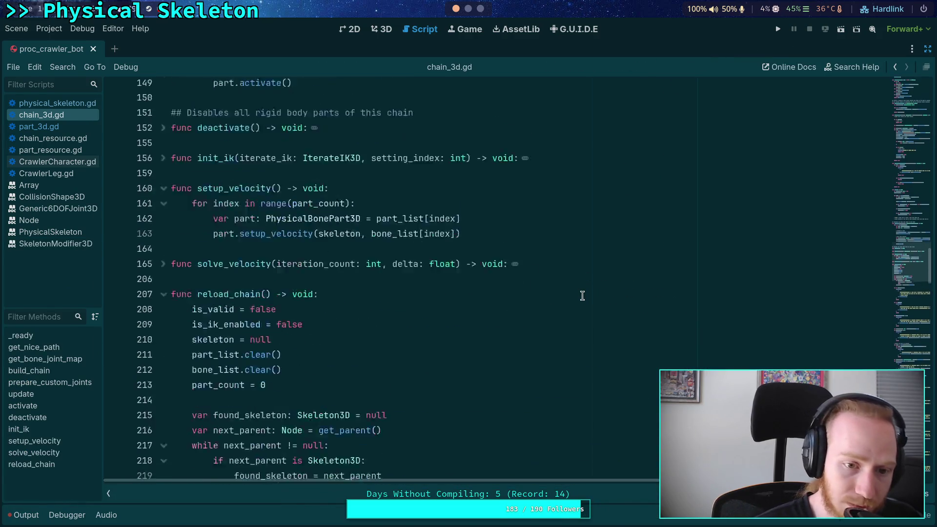
scroll(577, 294, up, 10)
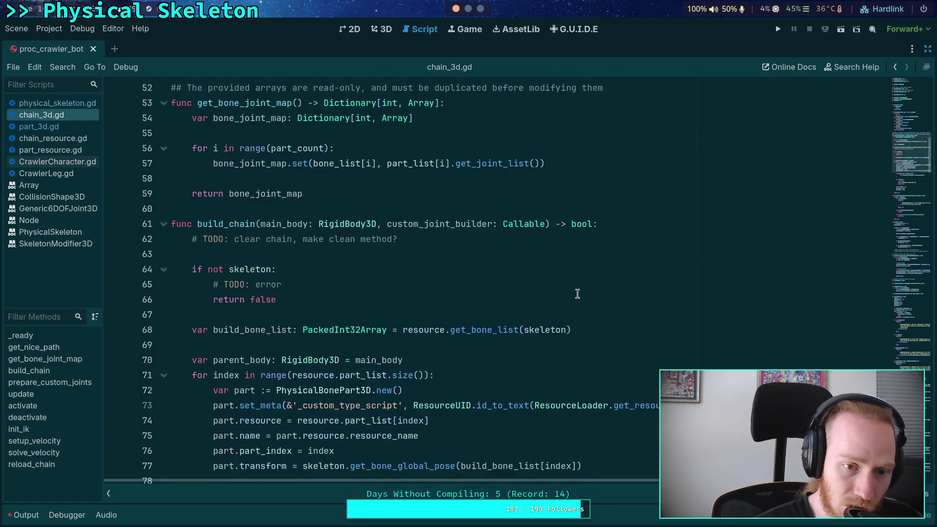
Step: Jump to build_chain and scroll to the blank line after its failure check in the part-building loop
click(52, 371)
scroll(366, 342, down, 4)
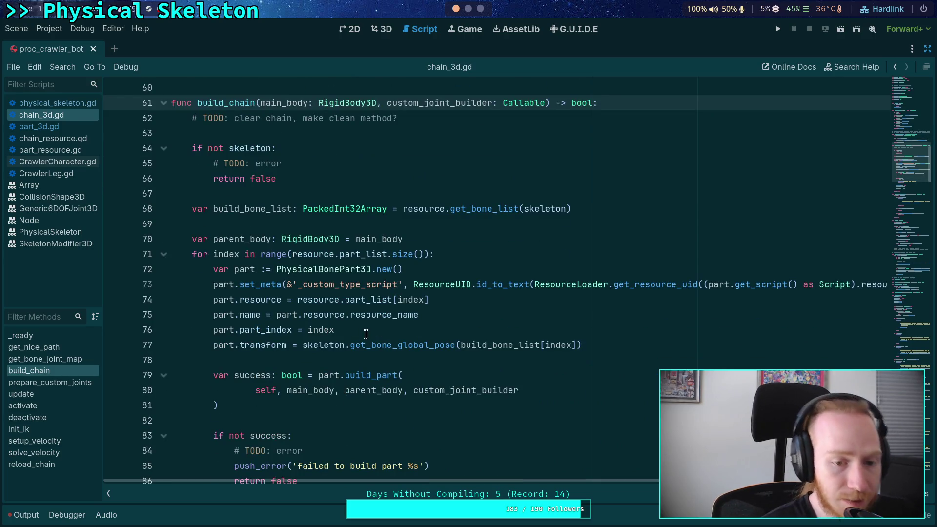
scroll(364, 326, down, 2)
scroll(318, 388, down, 1)
click(382, 354)
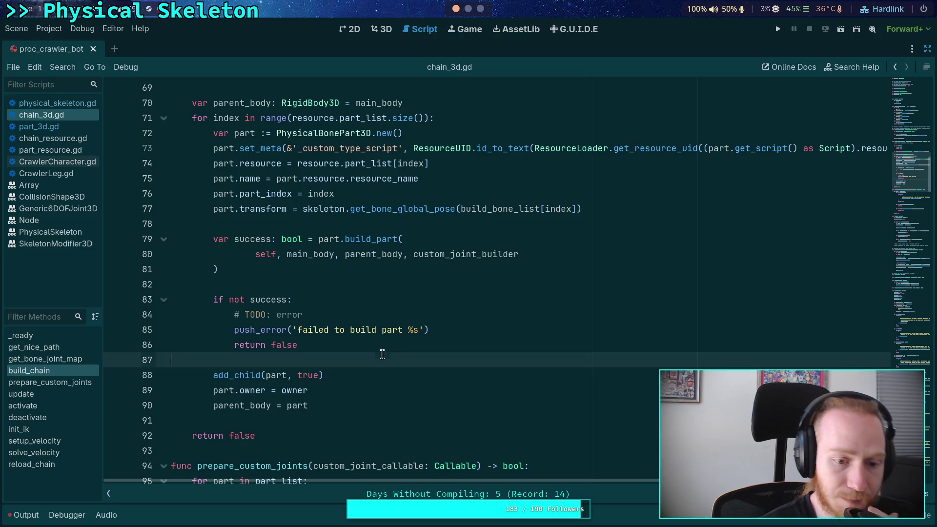
key(Return)
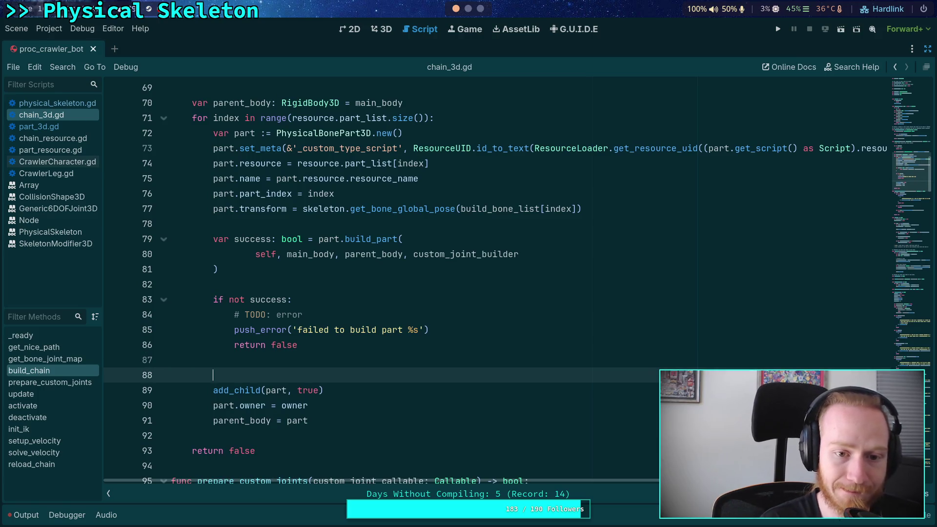
key(BackSpace)
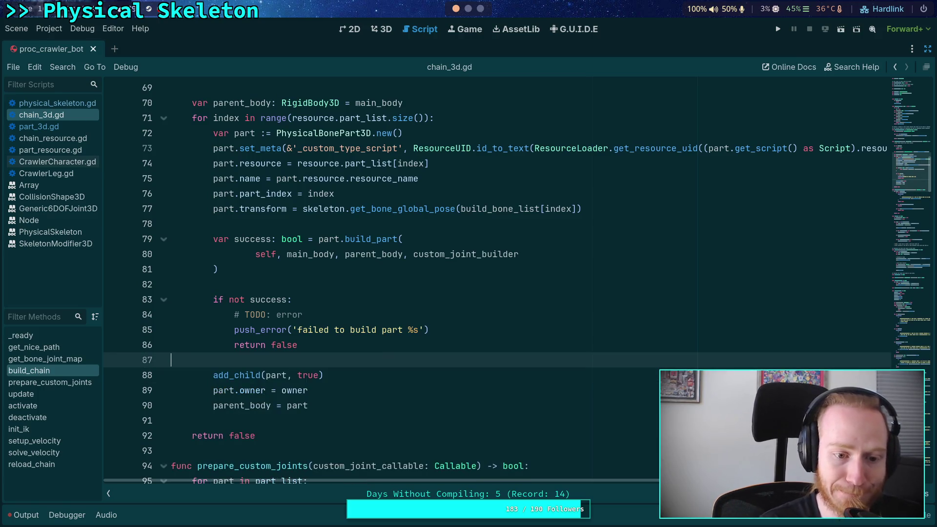
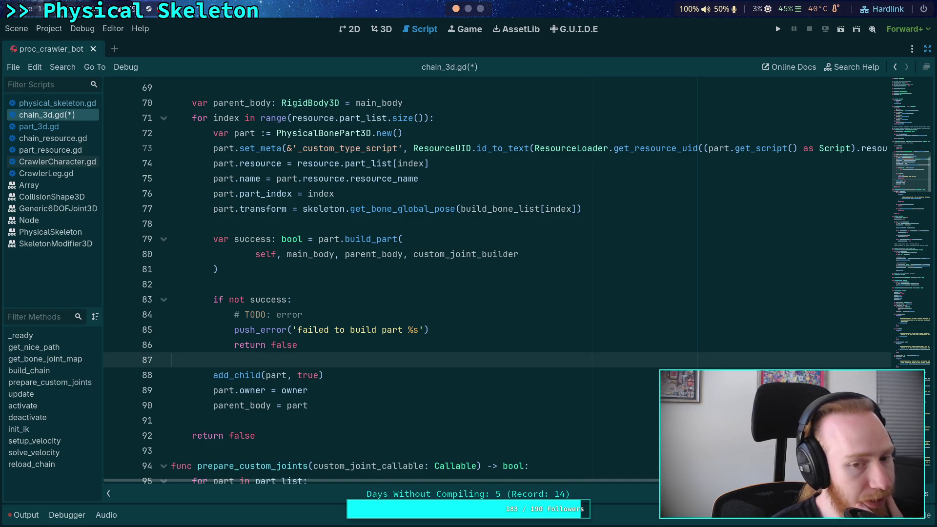
Step: Show the Output panel's errors and exit distraction-free mode to bring back the docks
key(alt+o)
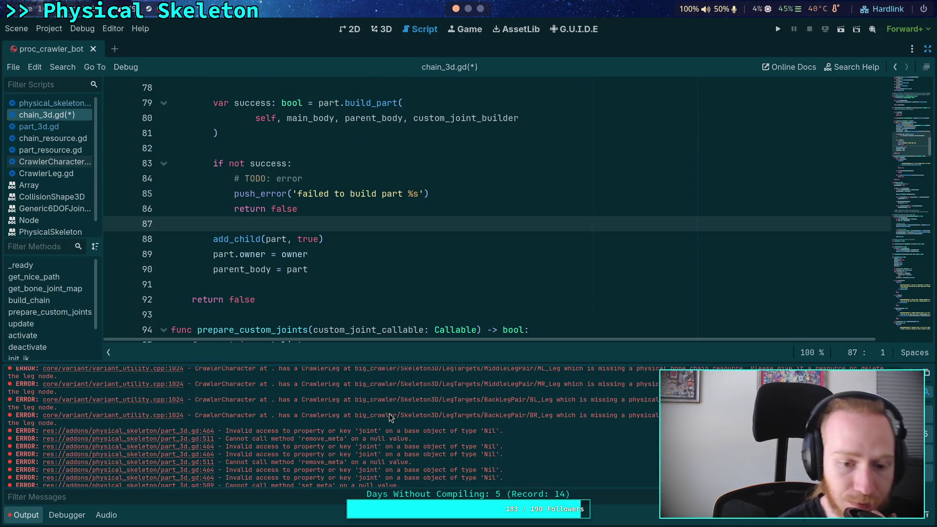
click(927, 49)
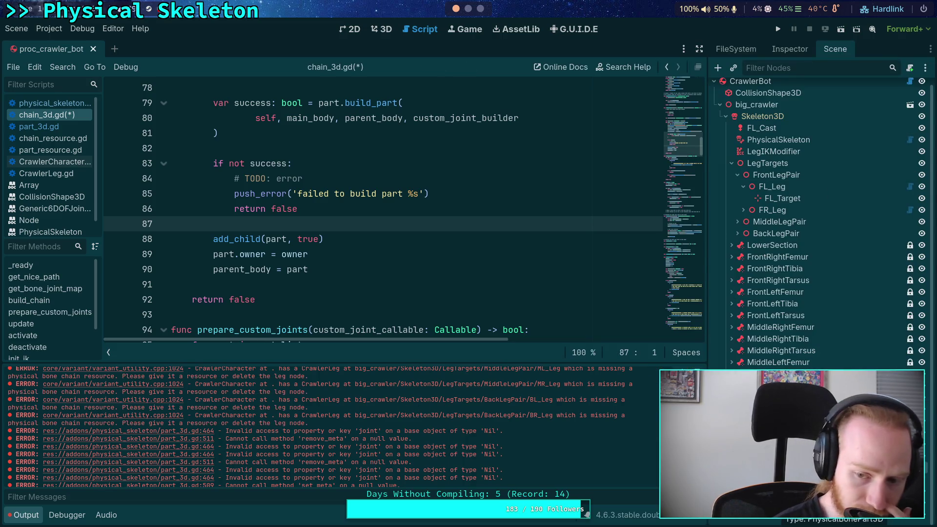
scroll(356, 261, up, 3)
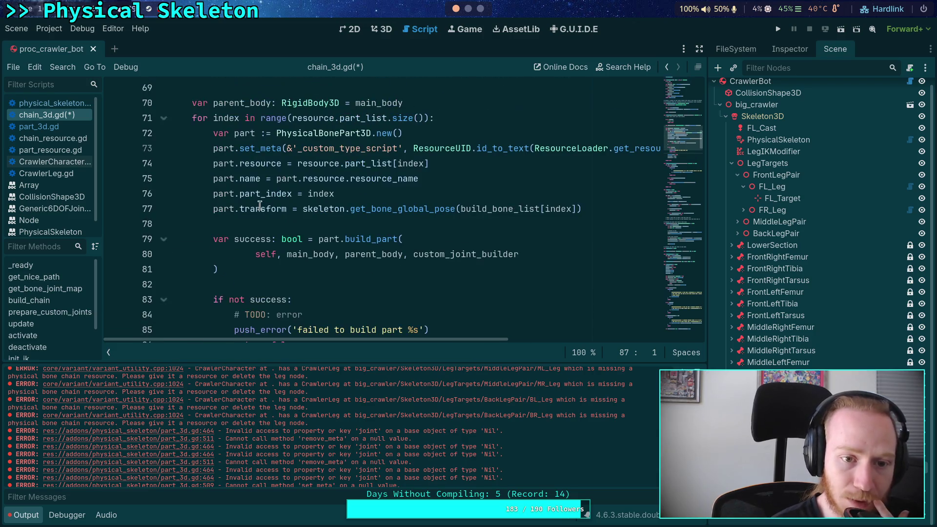
Step: Find the build_part call in chain_3d.gd and review build_part in part_3d.gd
click(358, 239)
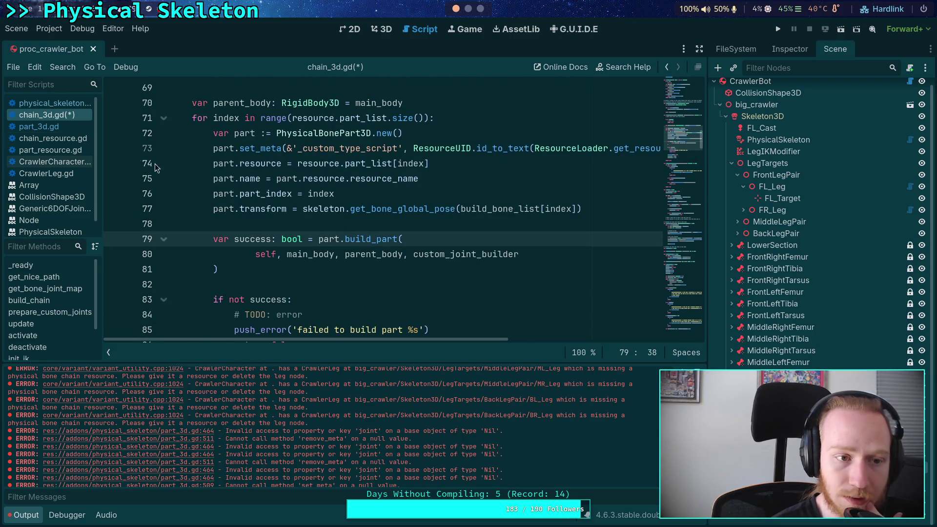
click(53, 130)
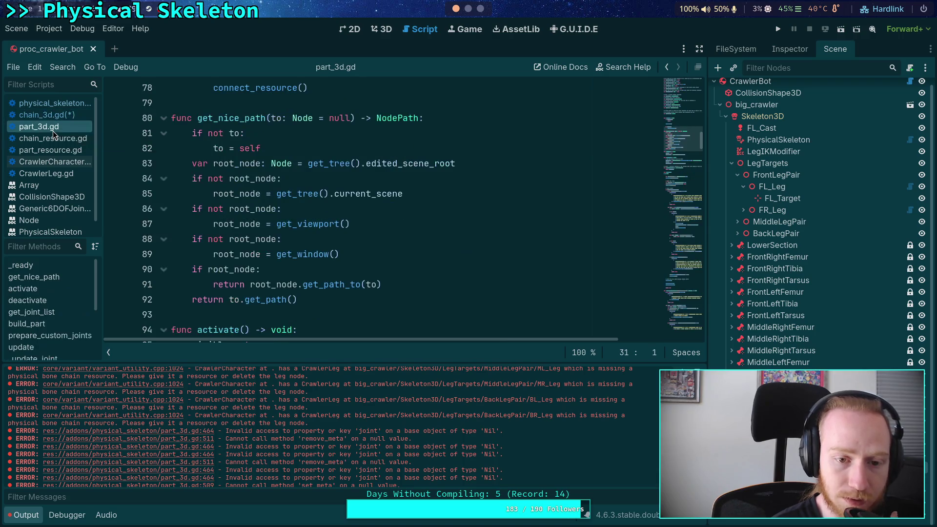
scroll(347, 276, down, 3)
scroll(341, 272, down, 3)
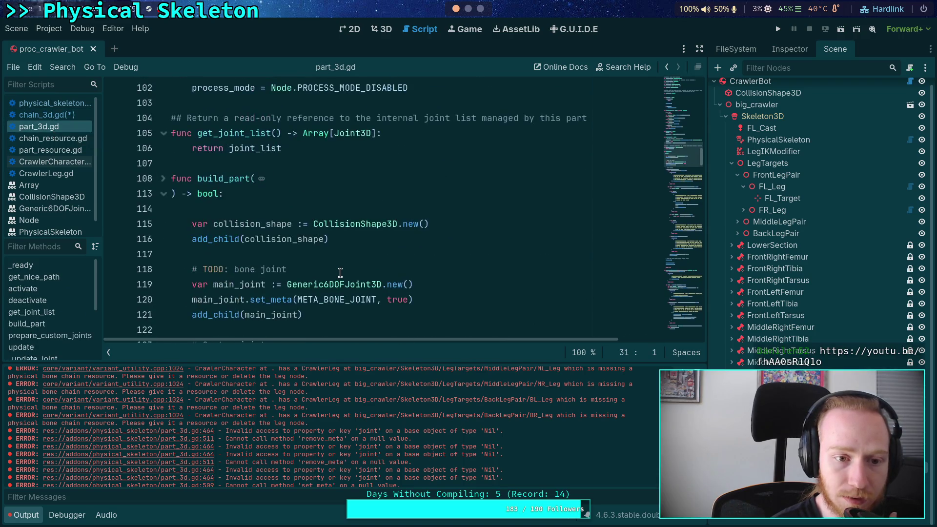
scroll(270, 257, down, 1)
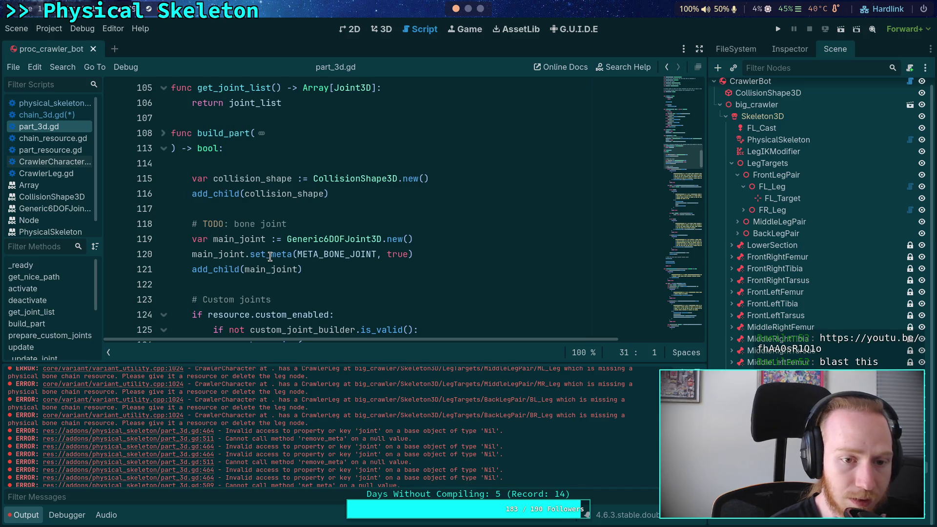
mouse_move(354, 257)
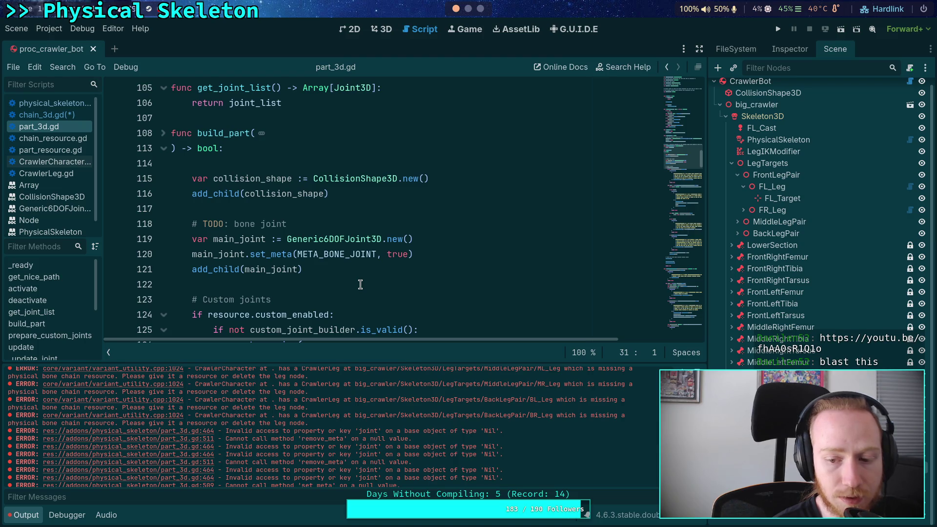
Step: In chain_3d.gd, move add_child(part, true) and part.owner = owner above build_part
click(58, 116)
scroll(341, 250, down, 2)
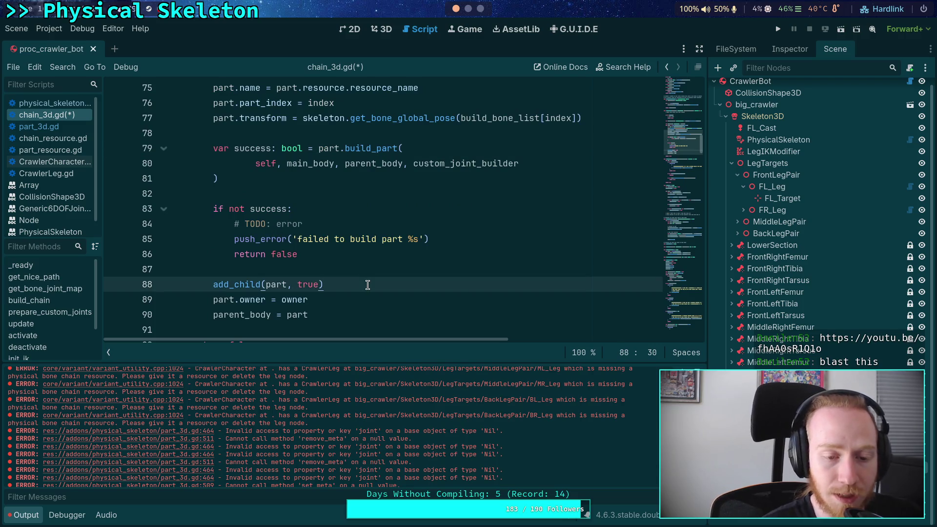
key(alt+Up)
key(alt+Up)
key(alt+Up)
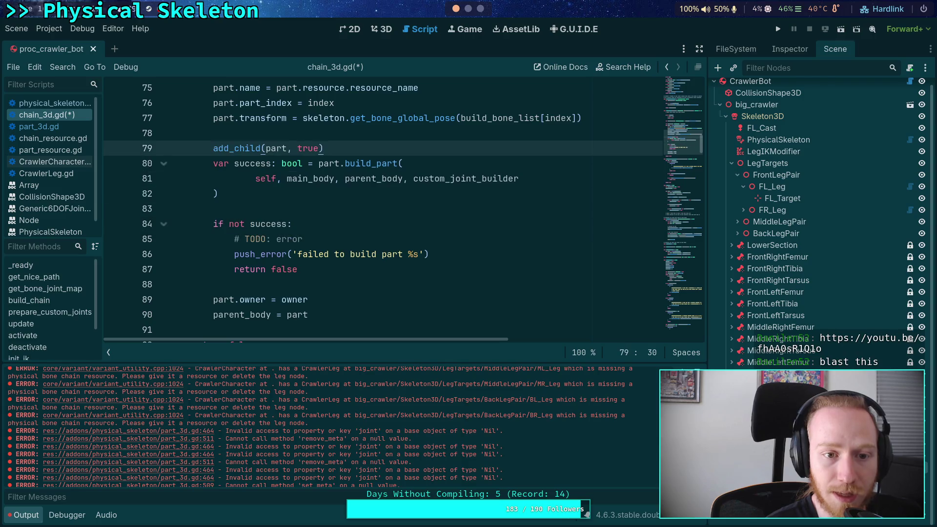
key(Down)
key(Down)
key(Down)
key(alt+Up)
key(alt+Up)
key(alt+Up)
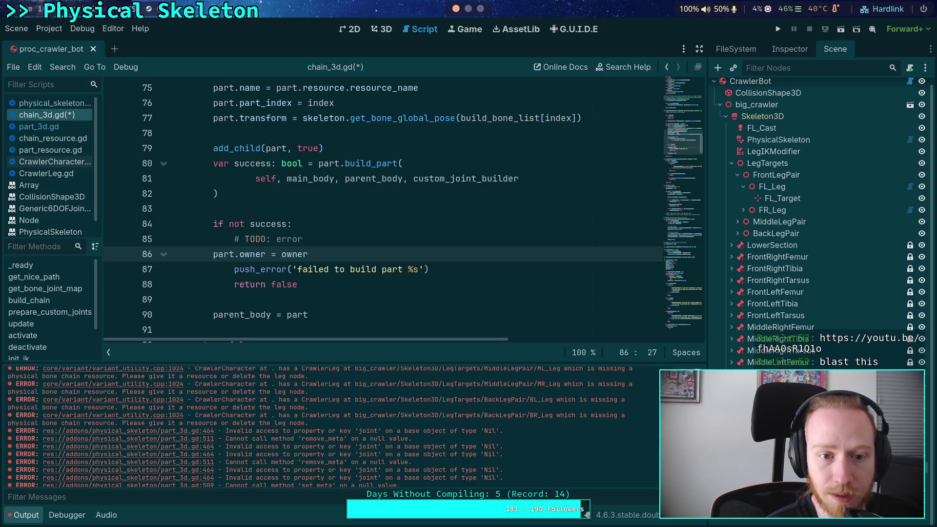
key(Return)
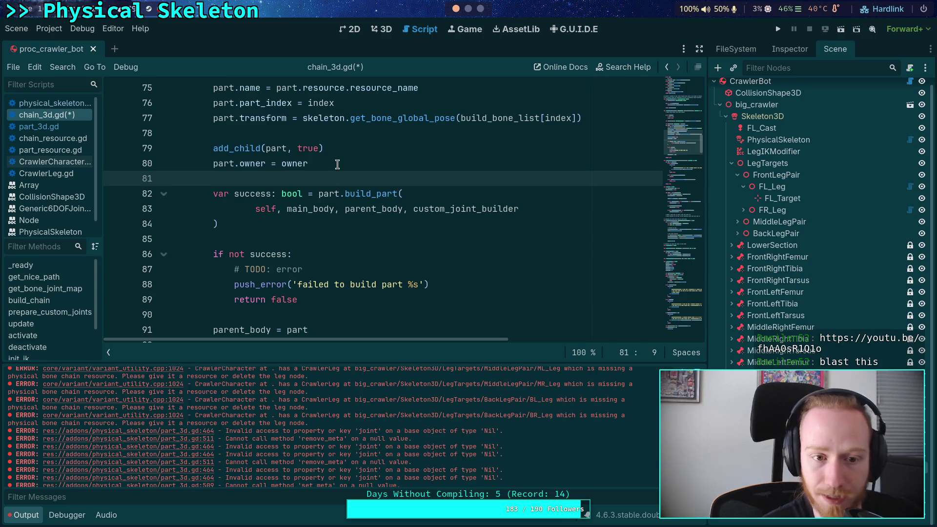
Step: Look over the chain setup in physical_skeleton.gd and compare it with chain_3d.gd
click(52, 103)
scroll(322, 259, down, 1)
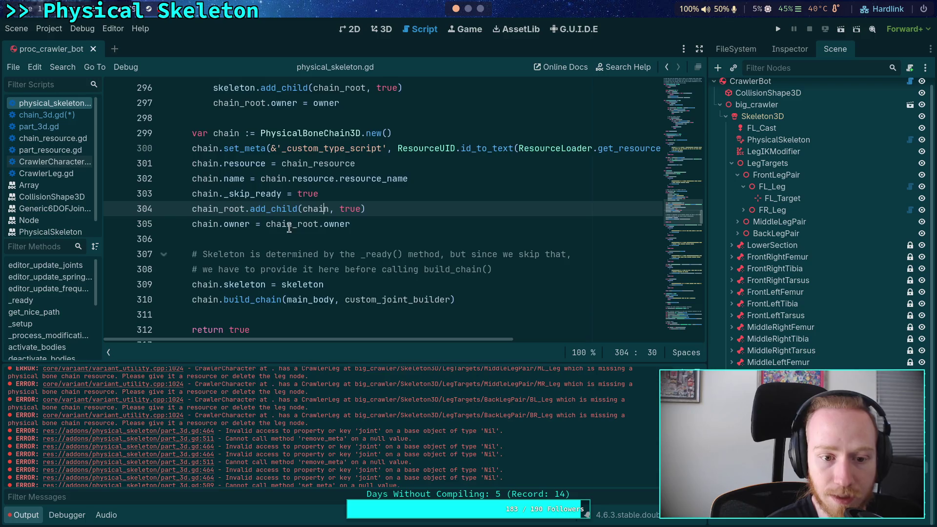
scroll(355, 268, down, 1)
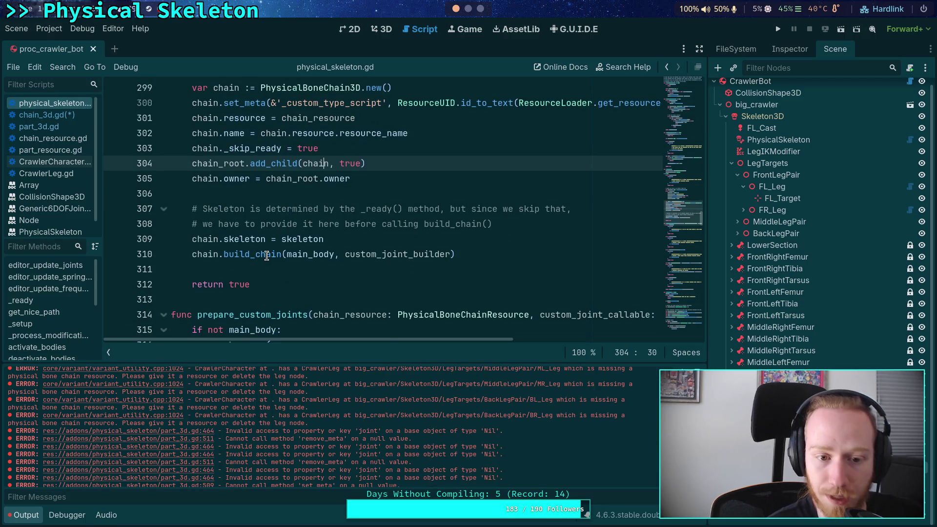
mouse_move(267, 255)
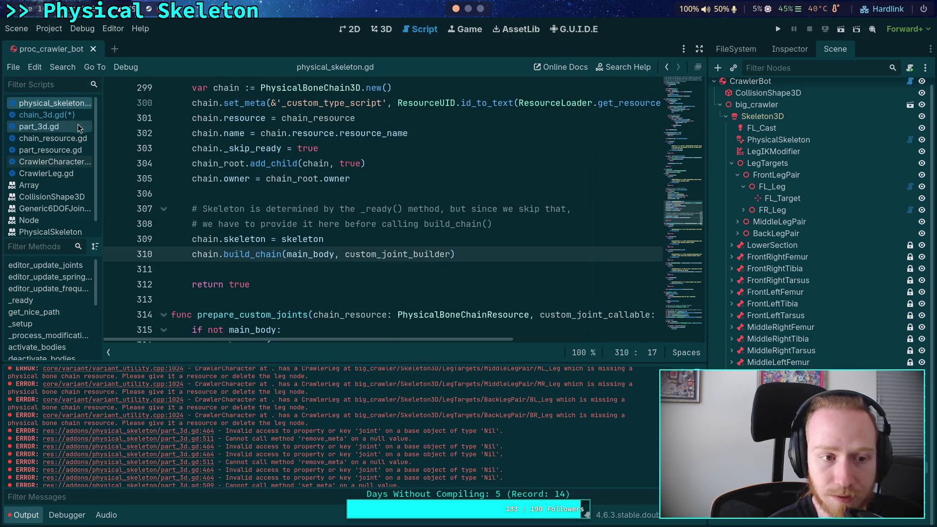
click(68, 115)
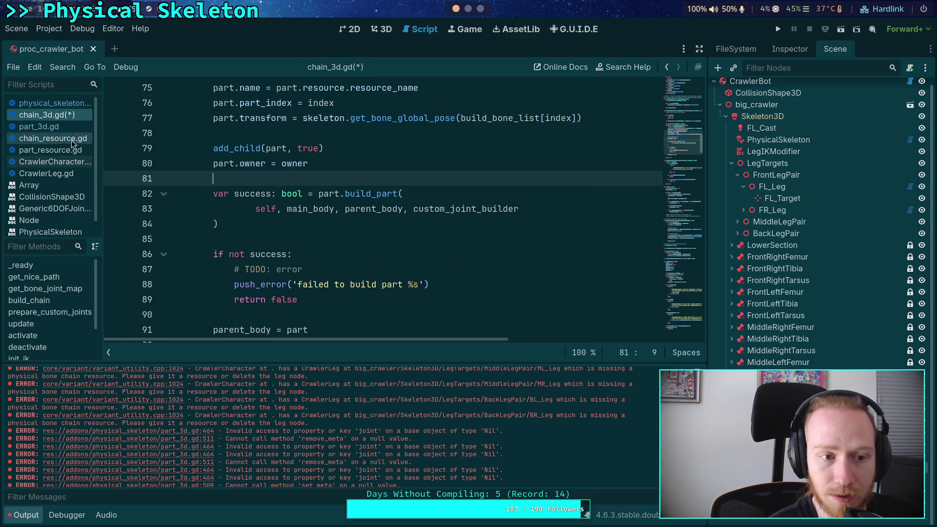
scroll(413, 208, up, 8)
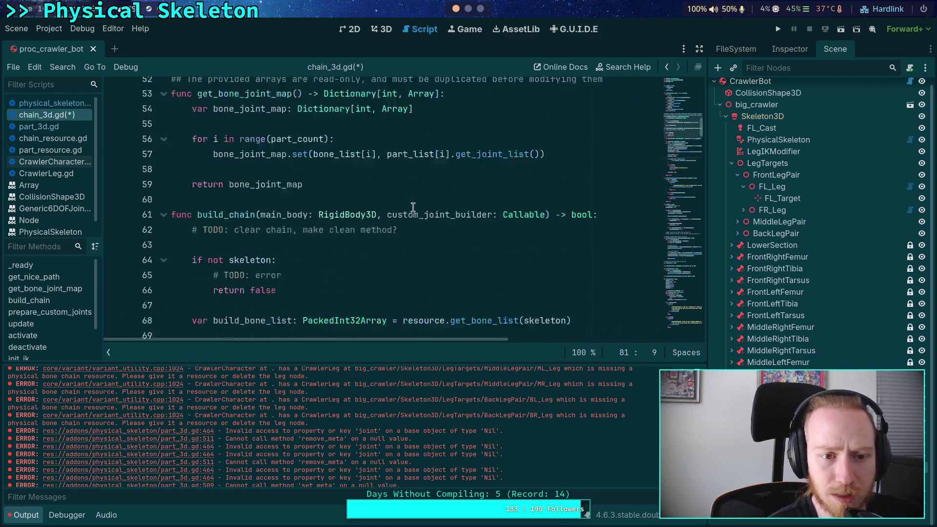
Step: Make line 310 return chain.build_chain(main_body, custom_joint_builder) and delete 'return true'
click(53, 103)
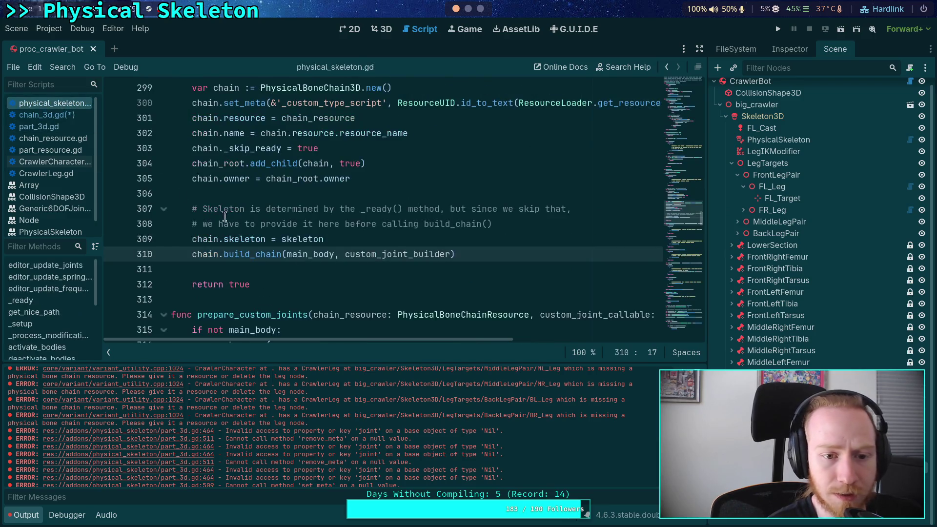
click(192, 254)
text(var )
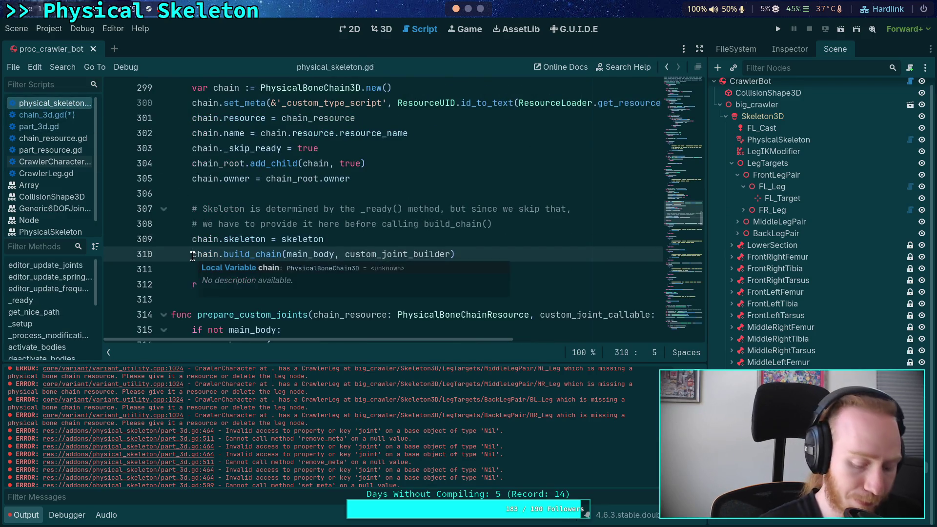
text(succe)
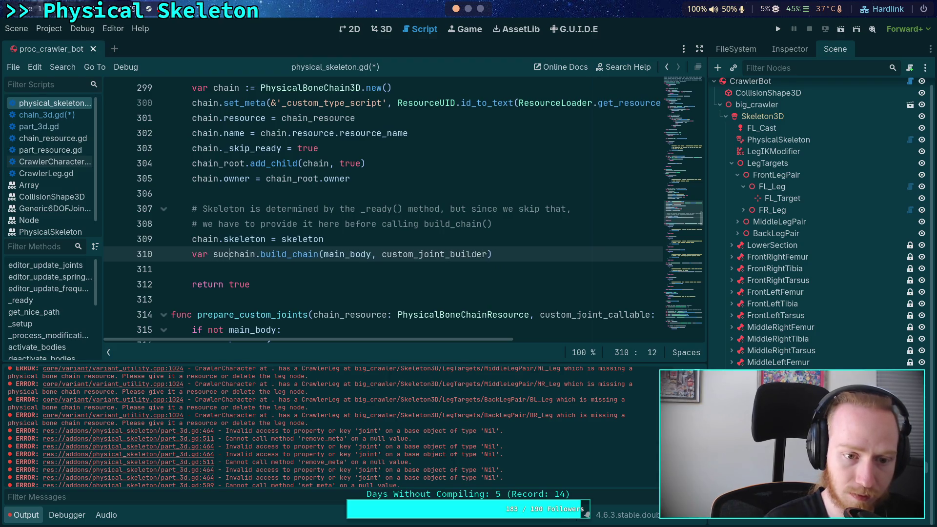
key(BackSpace)
key(BackSpace)
key(BackSpace)
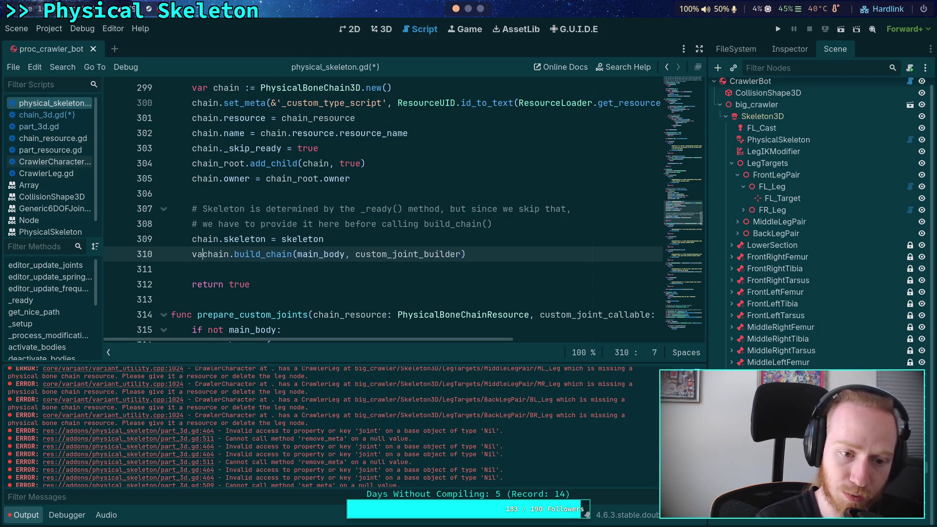
text(return)
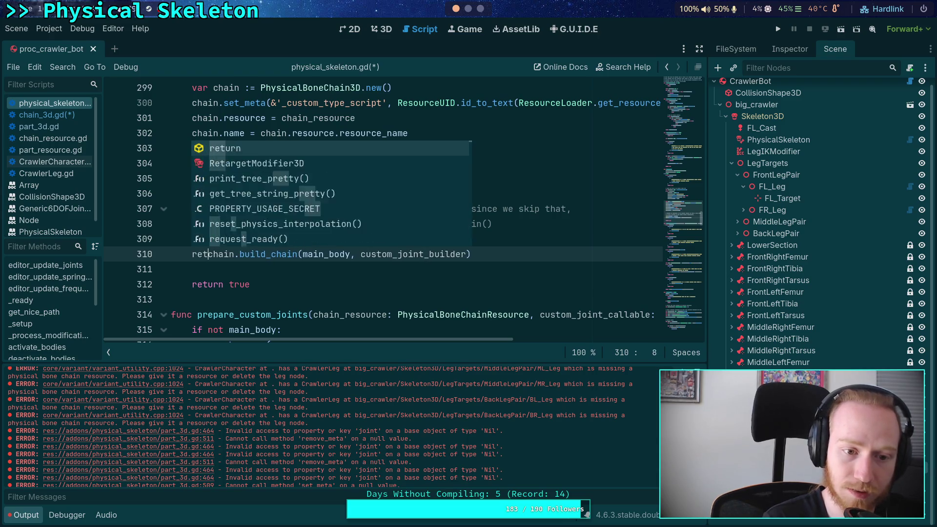
key(Escape)
click(251, 284)
key(BackSpace)
key(BackSpace)
key(BackSpace)
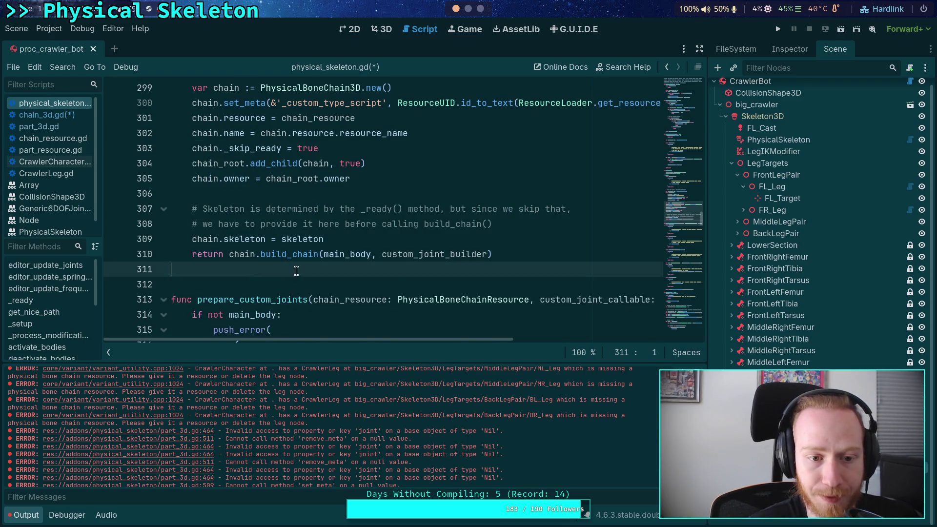
Step: Switch back to chain_3d.gd from the script list
click(357, 241)
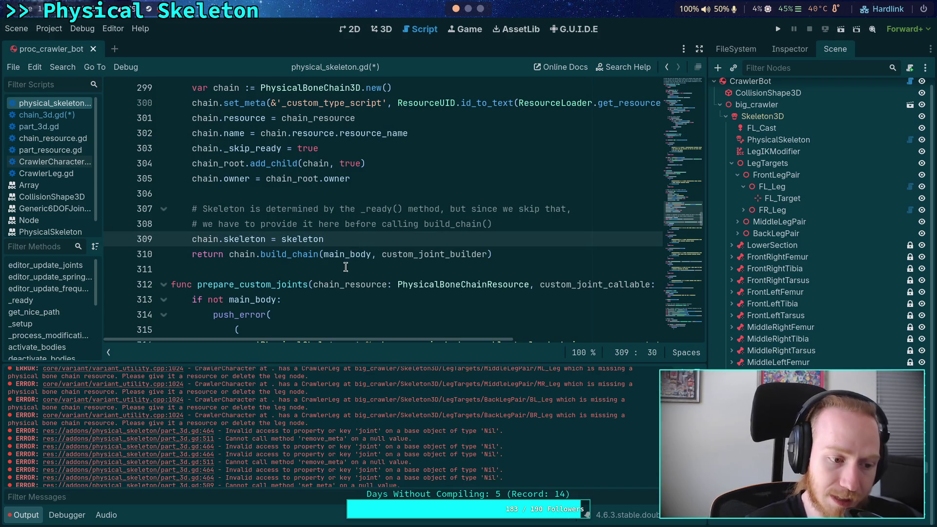
click(420, 187)
click(43, 114)
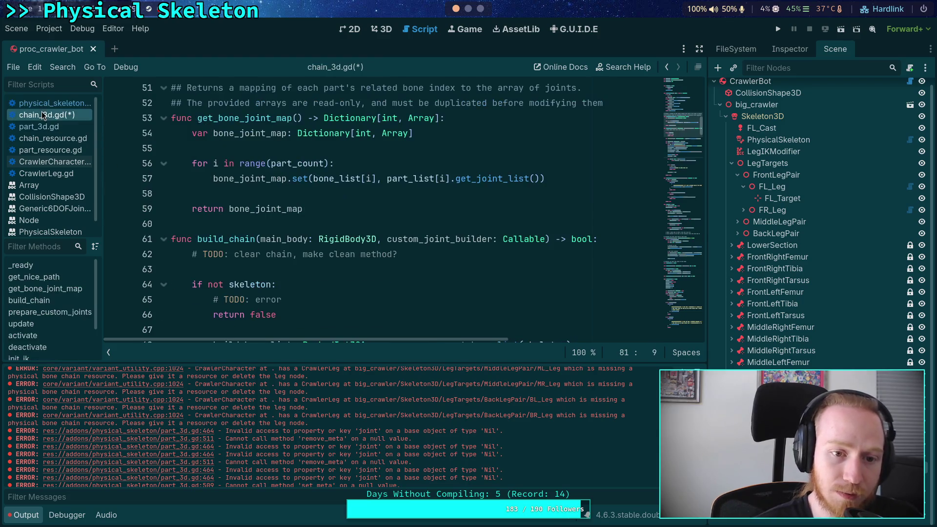
Step: Review the _skip_ready assignment in physical_skeleton.gd and insert a blank line before it
scroll(285, 197, down, 6)
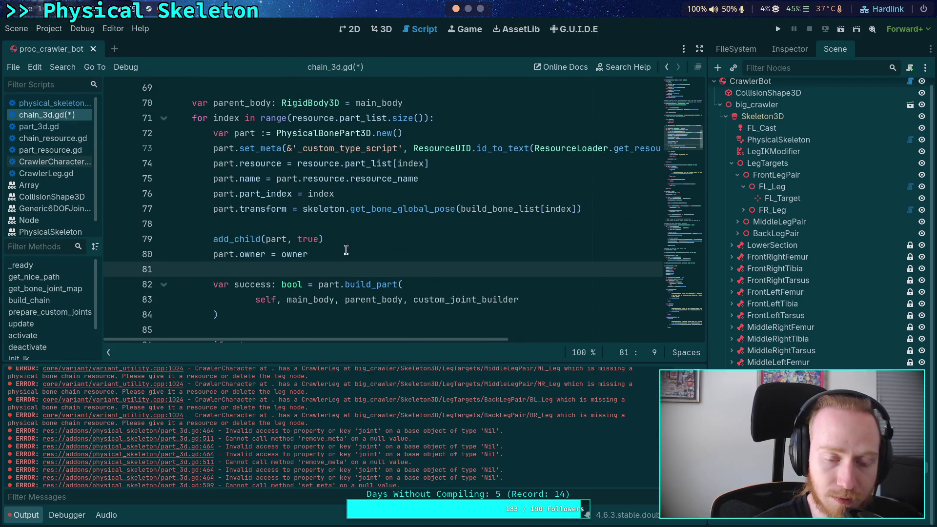
scroll(341, 239, down, 1)
scroll(337, 205, up, 1)
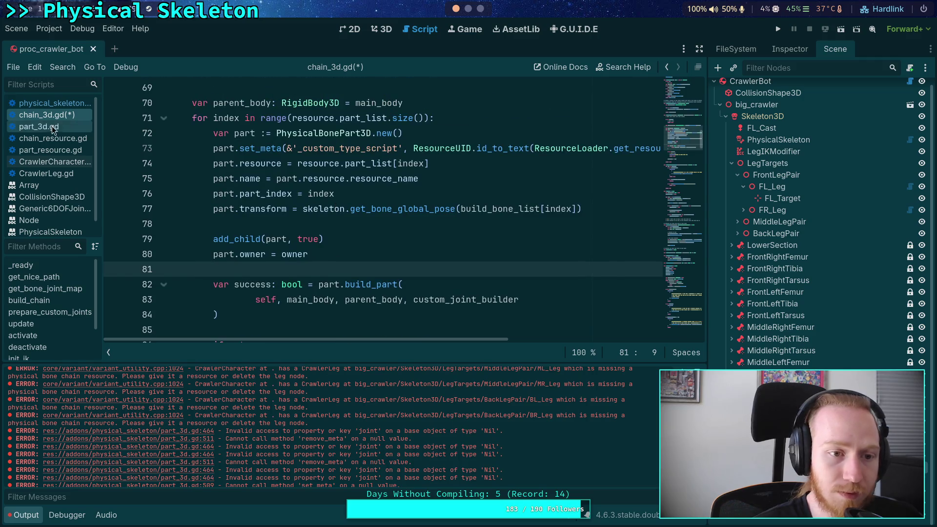
click(65, 104)
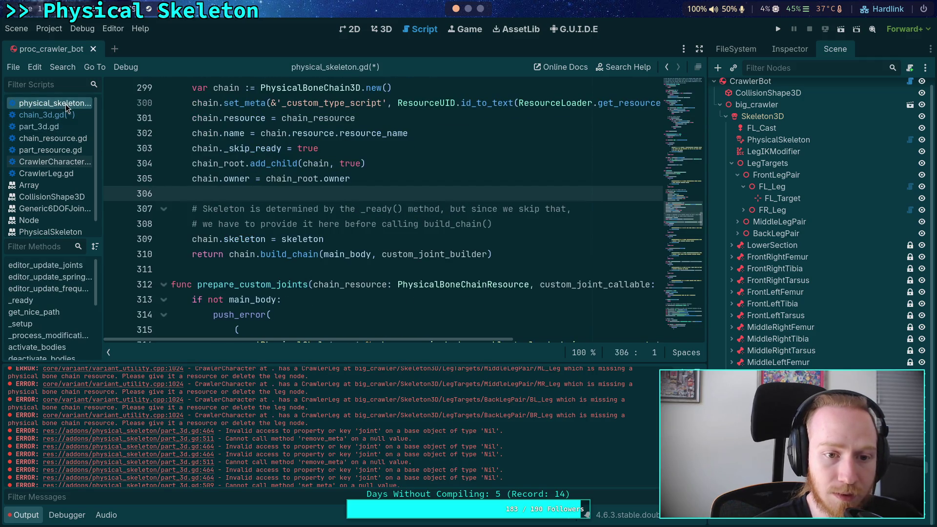
click(267, 148)
click(468, 133)
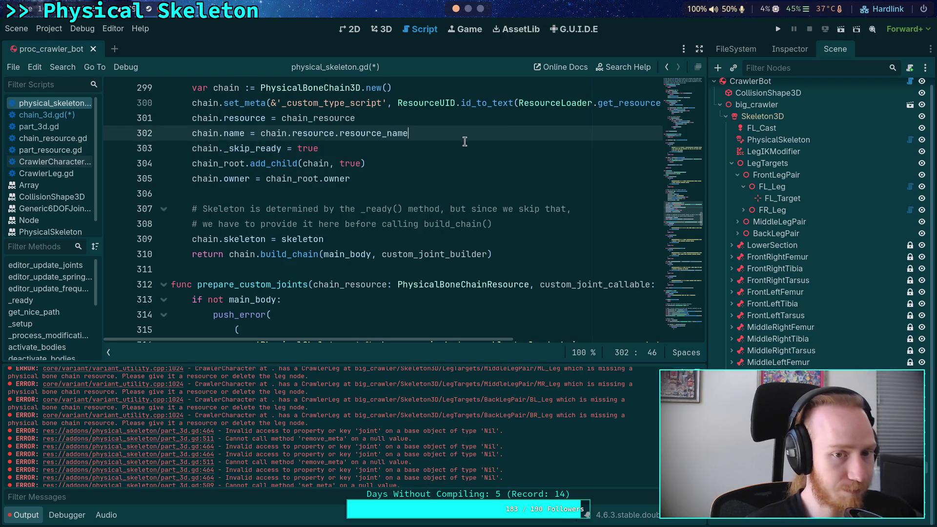
key(Return)
click(419, 194)
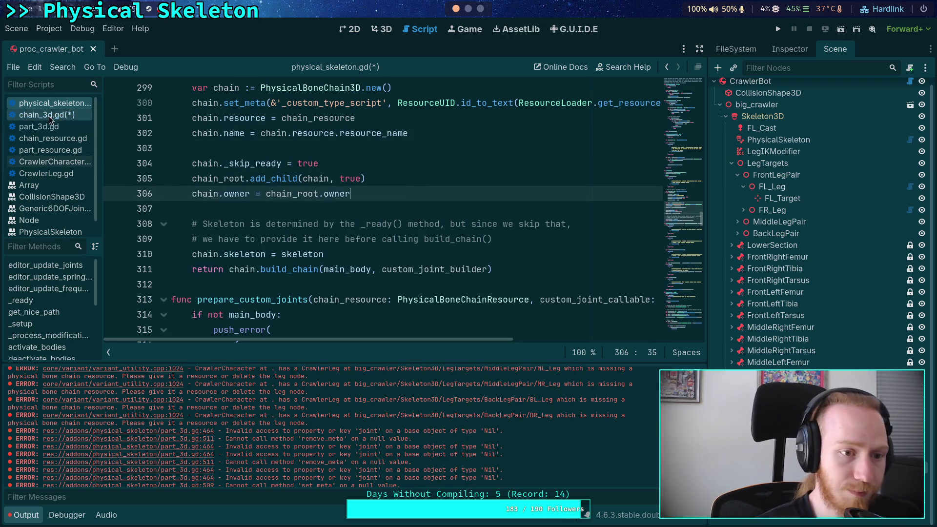
Step: Add part._skip_ready = true after the part transform line in chain_3d.gd and save
click(48, 115)
click(305, 223)
key(Return)
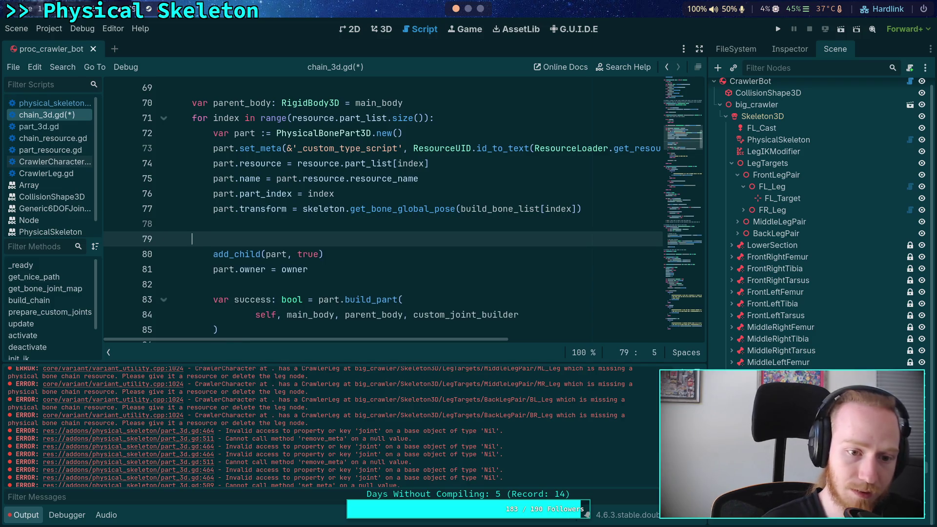
text(part._sk)
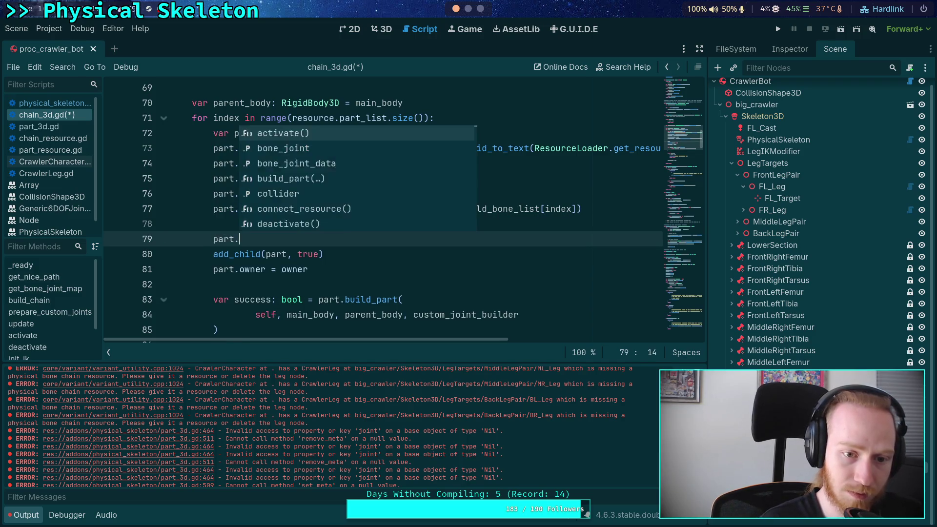
key(Return)
text(= true)
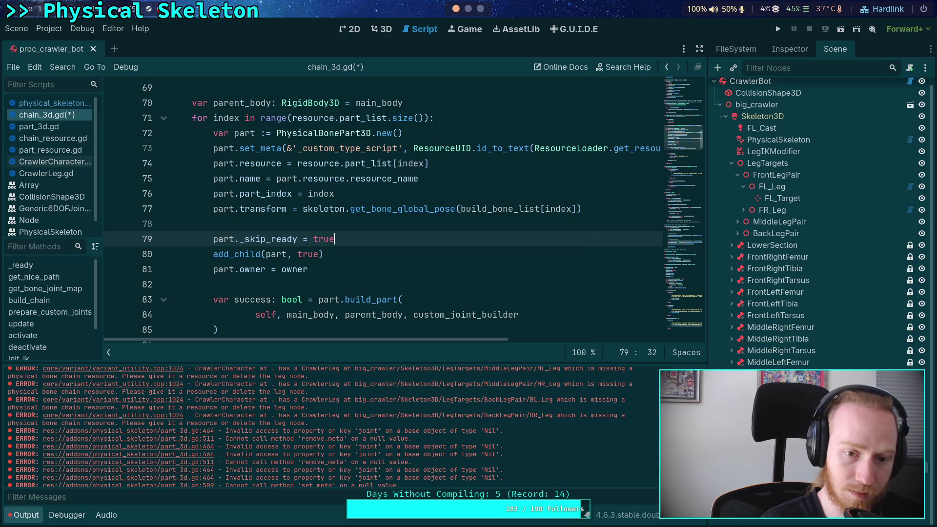
key(ctrl+s)
Step: Undo an accidental duplicate _skip_ready line and bring up ChainRootNode's context menu
key(Return)
text(pa)
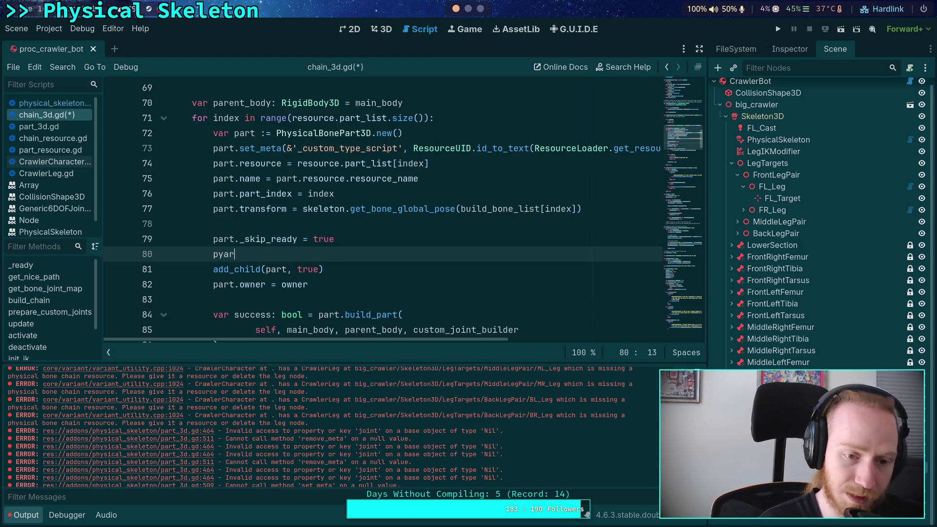
text(rt._sk)
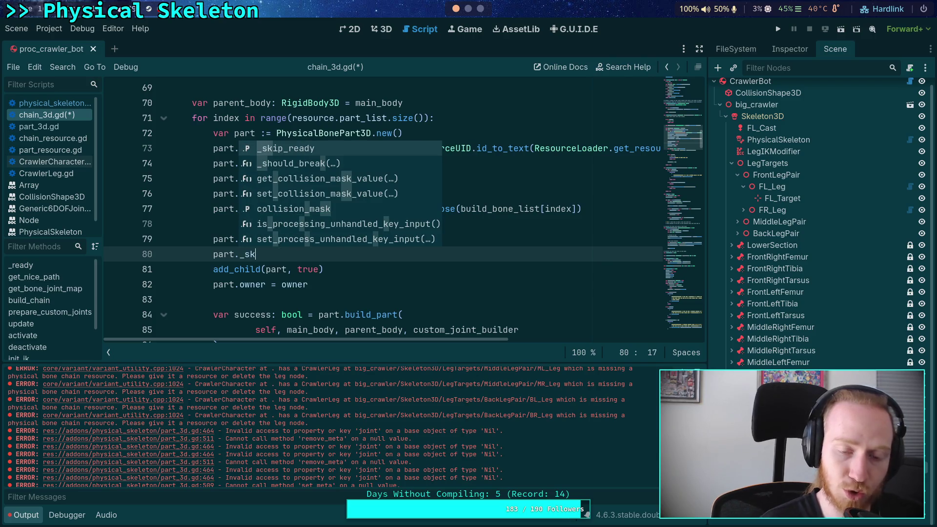
key(Escape)
key(ctrl+z)
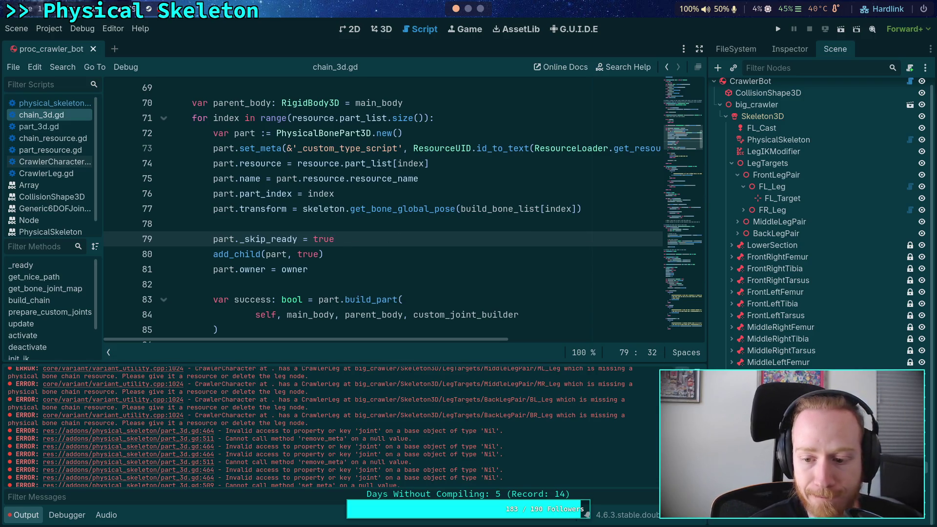
right_click(747, 251)
Step: Delete ChainRootNode and its children, confirming the prompt
click(772, 523)
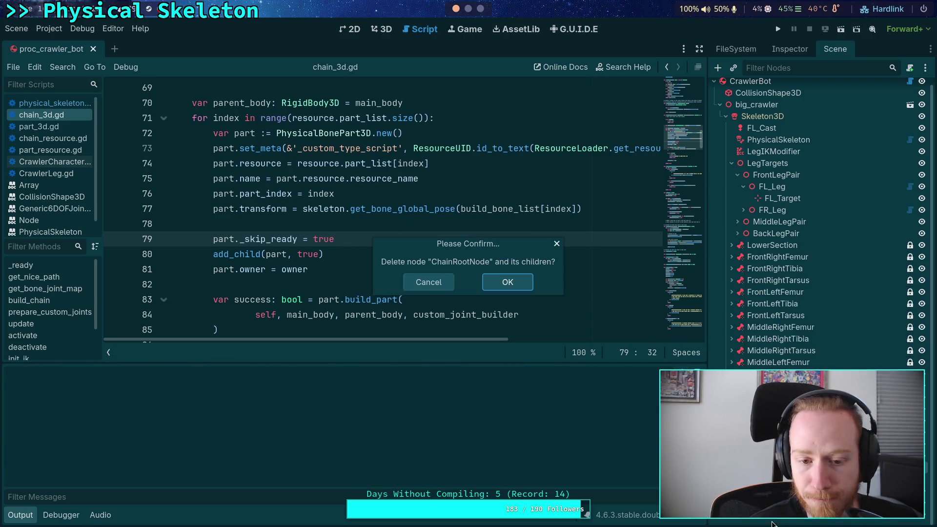
click(498, 278)
click(49, 126)
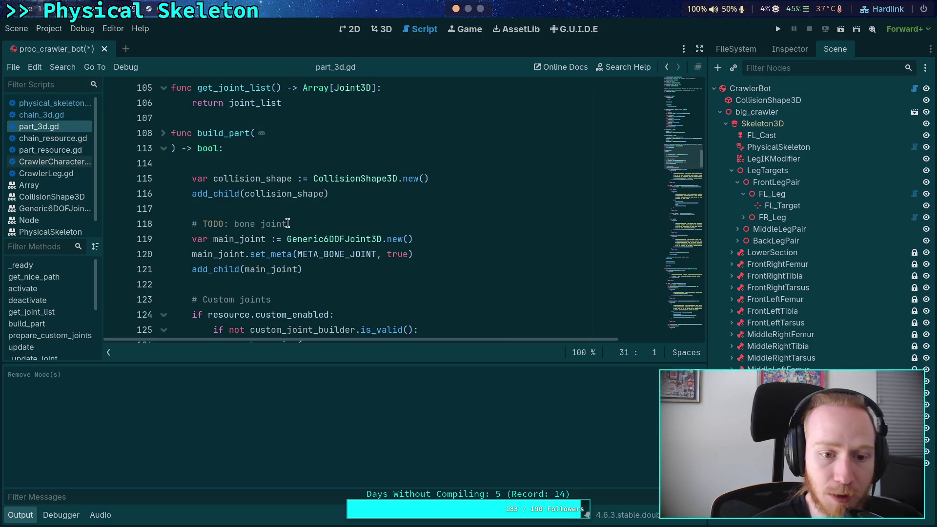
Step: In part_3d.gd, use add_child(collision_shape, true) and add collision_shape.owner = owner
click(479, 180)
key(Return)
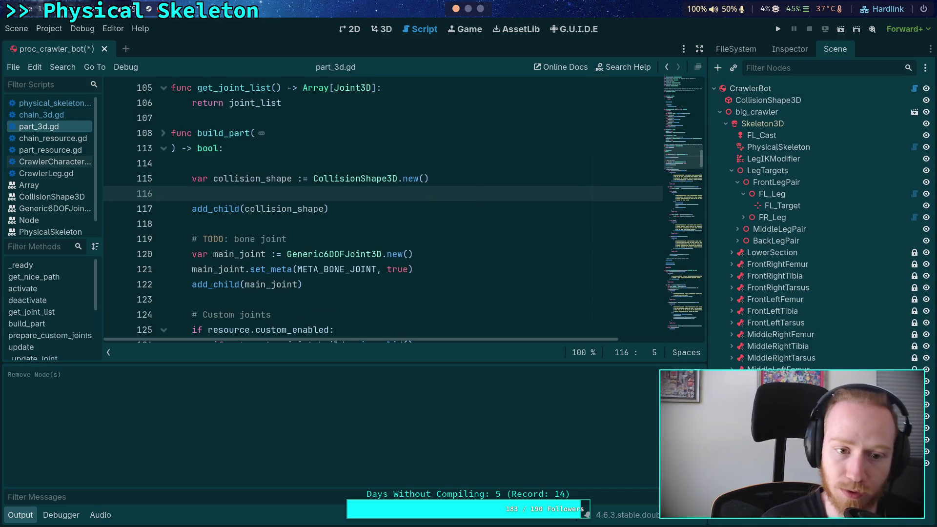
key(alt+Up)
key(Down)
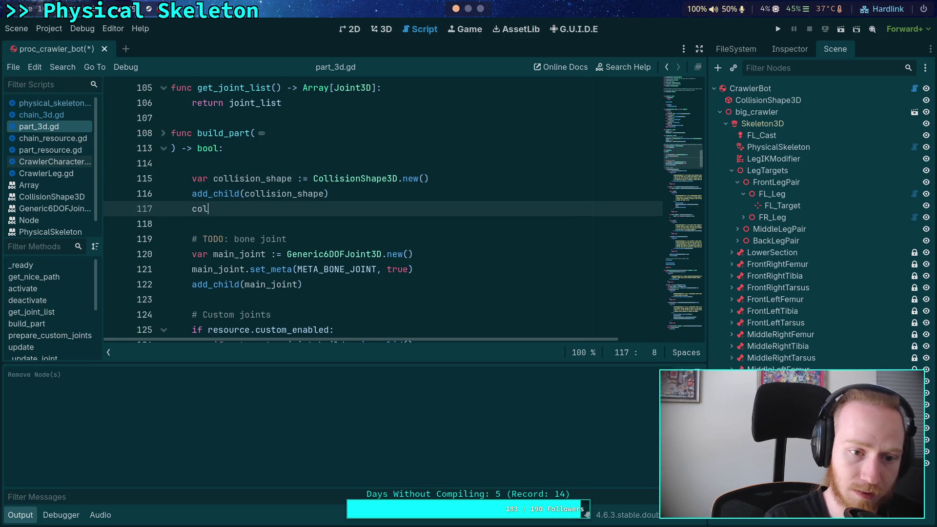
key(Down)
key(Return)
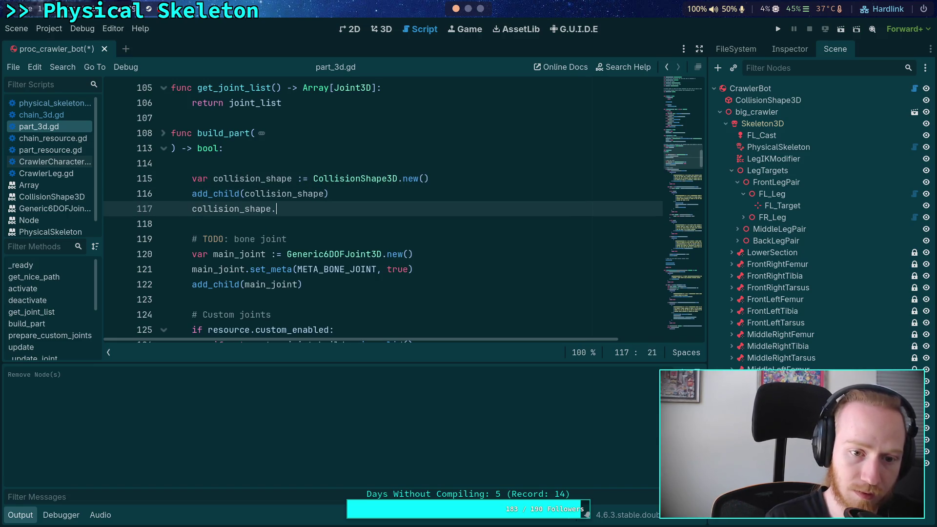
text(own)
key(Return)
text(owner)
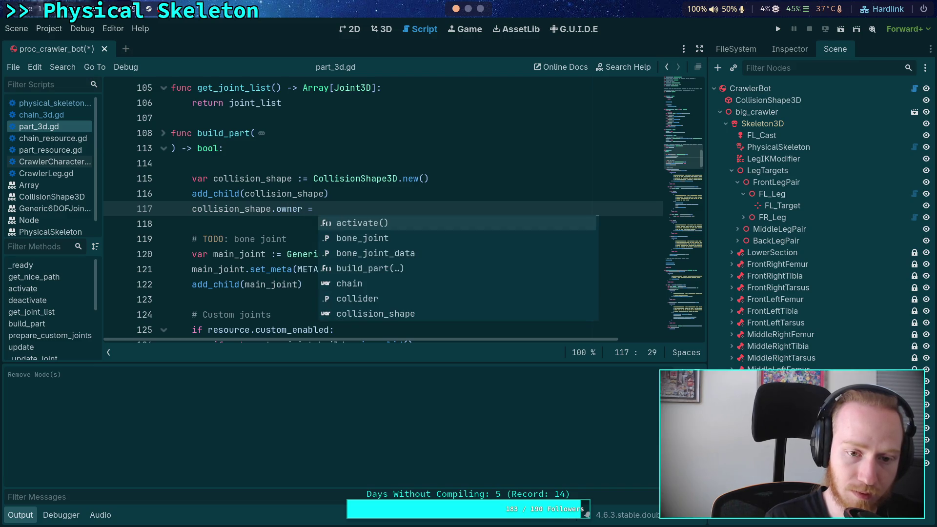
key(Up)
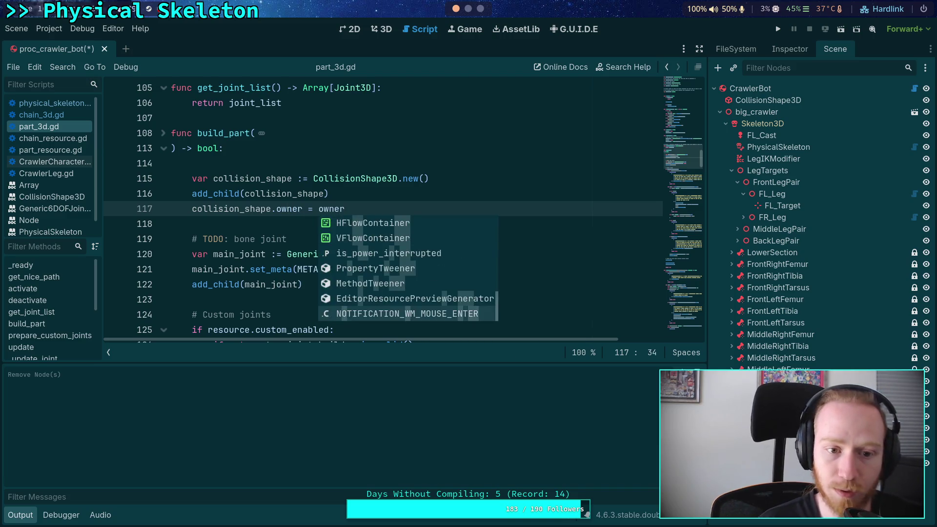
click(326, 194)
text(, true)
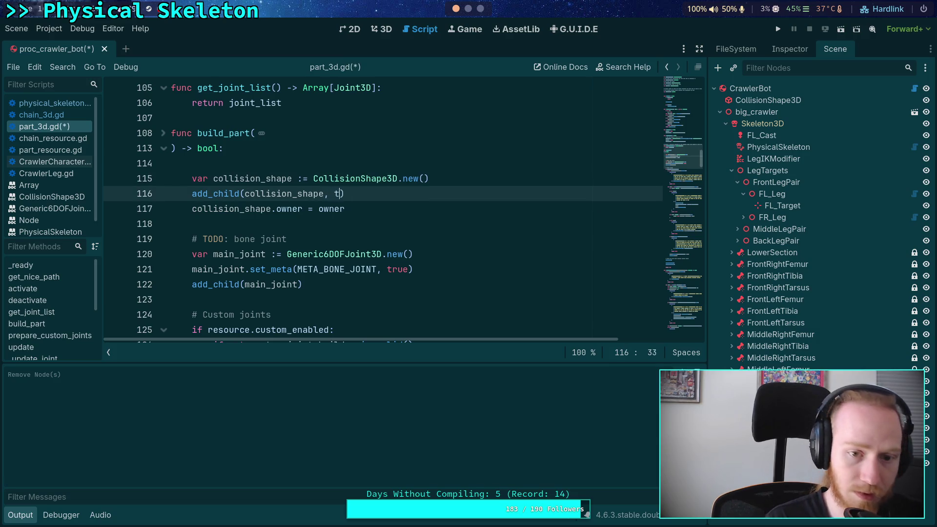
Step: Try adding a collision_shape.name assignment from resource, then delete that line again
key(Up)
key(Return)
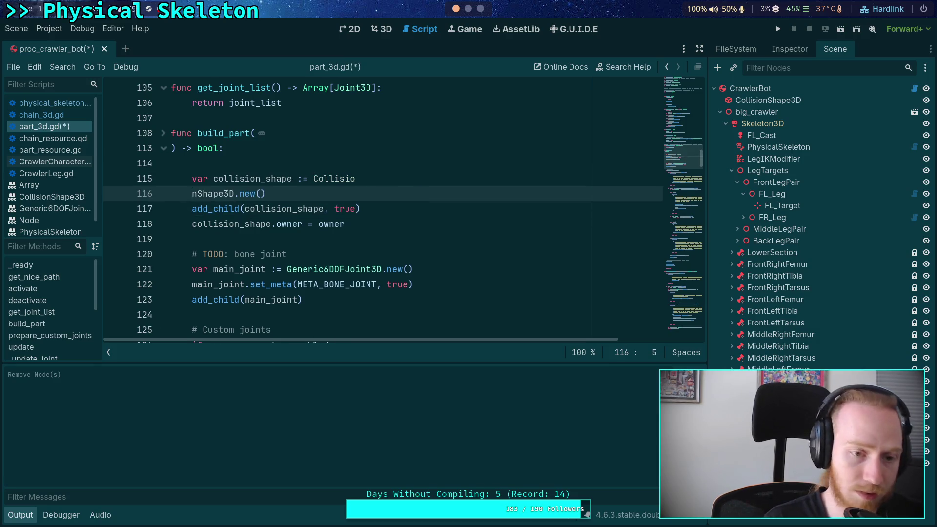
key(ctrl+z)
key(End)
key(Return)
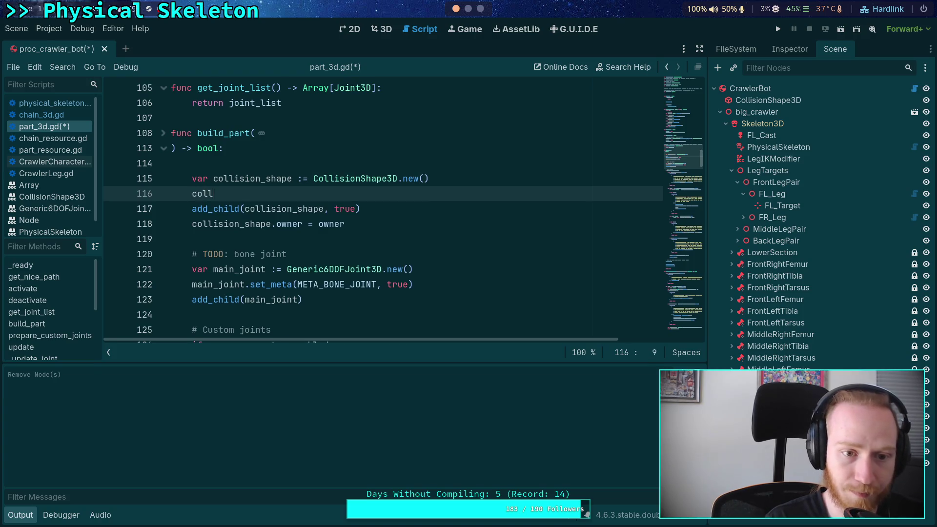
key(Down)
key(Return)
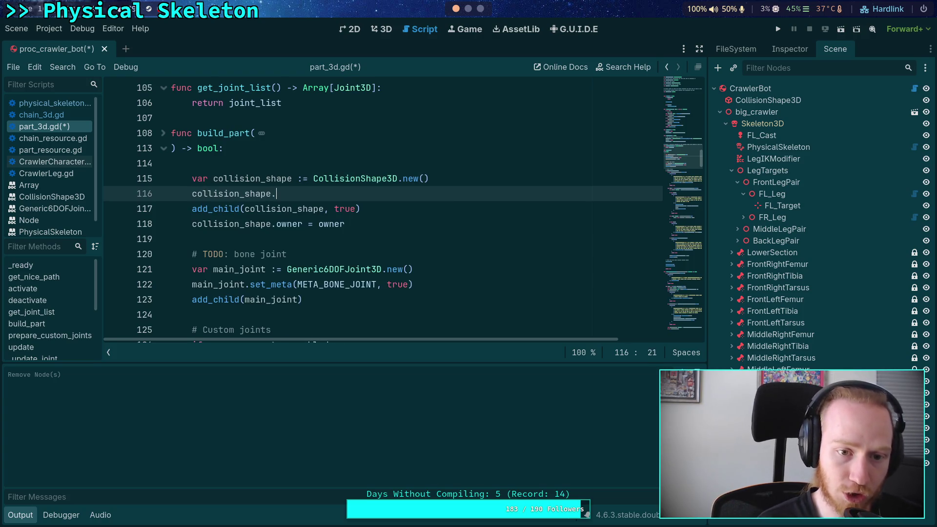
text(name = )
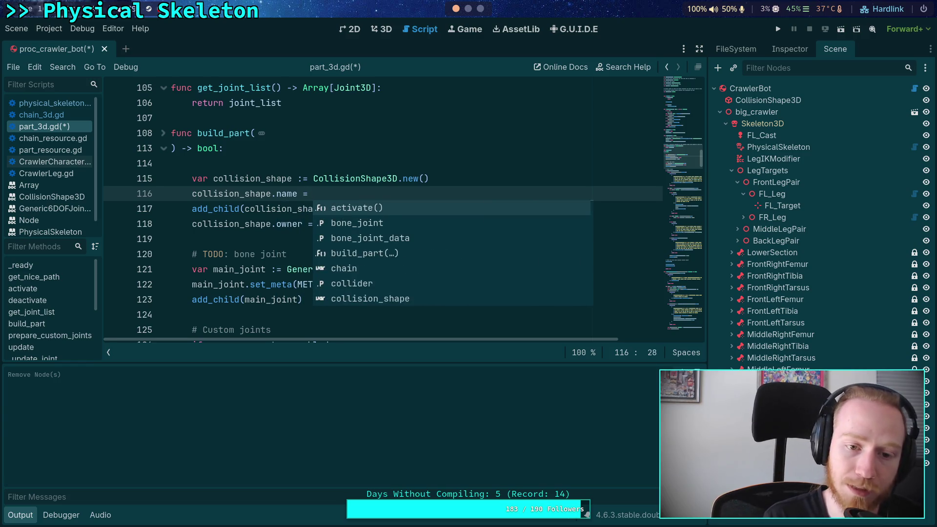
text(res)
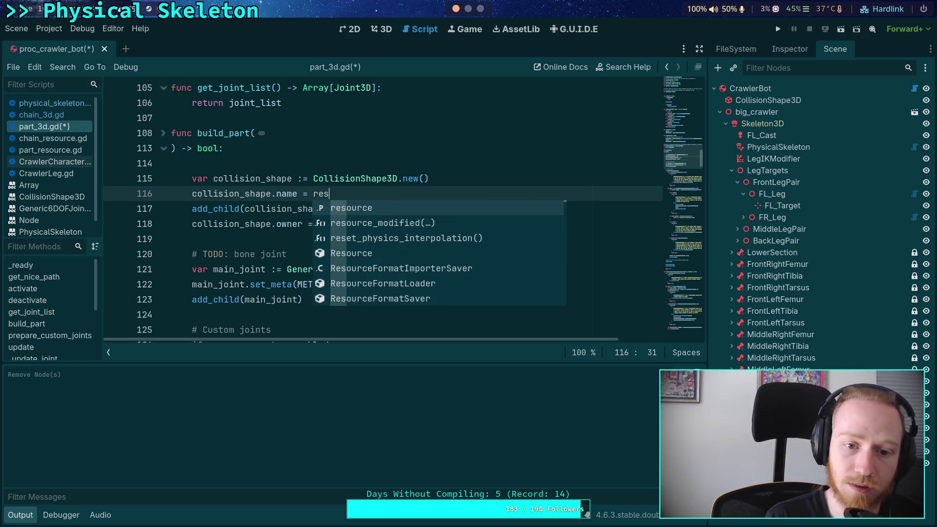
text(ource.)
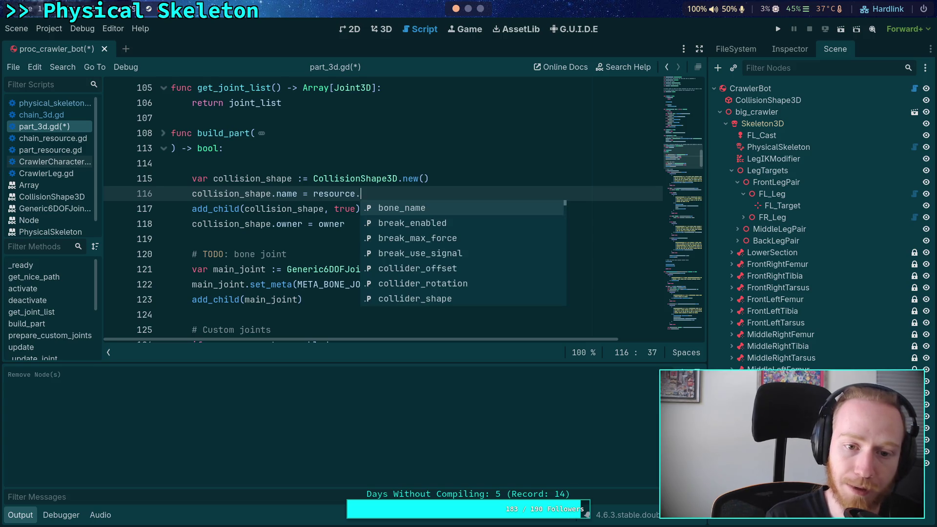
text(sh)
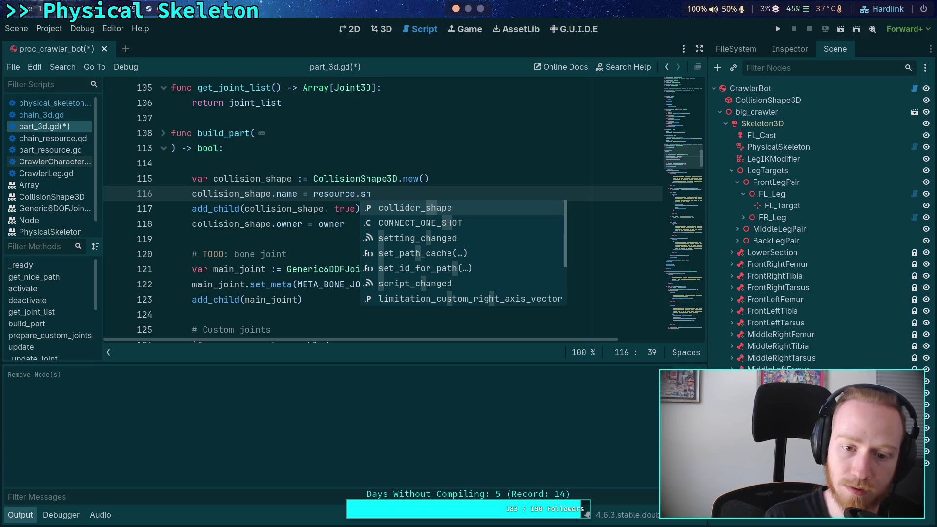
key(Return)
text(.)
key(BackSpace)
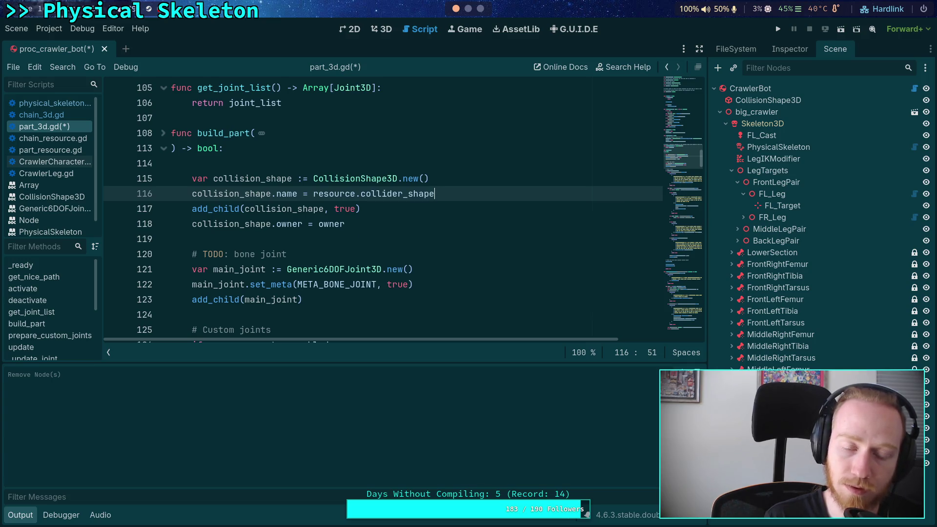
key(BackSpace)
key(BackSpace)
key(BackSpace)
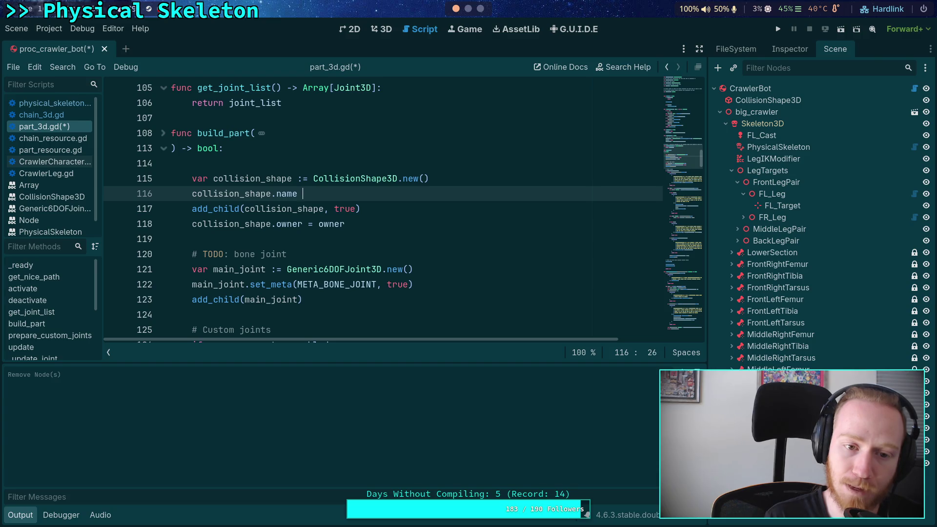
key(BackSpace)
key(BackSpace)
key(BackSpace)
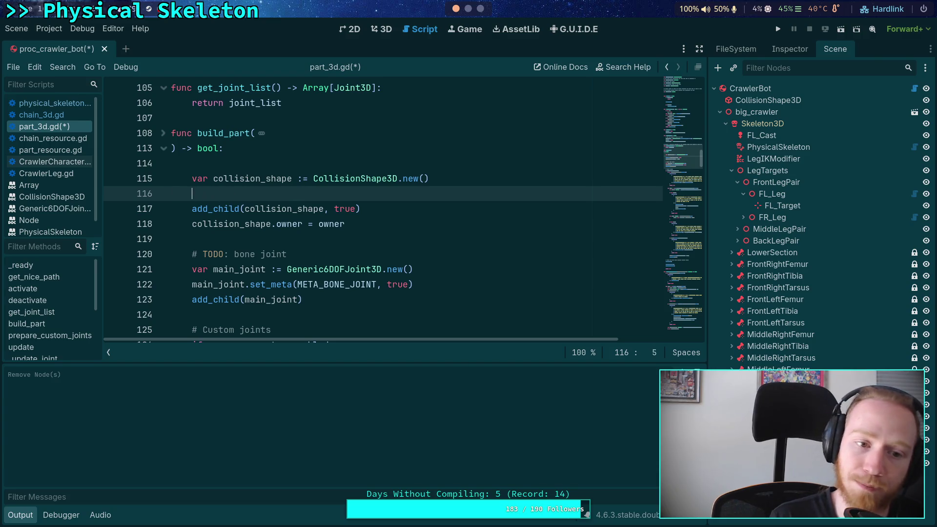
key(BackSpace)
key(BackSpace)
scroll(465, 197, down, 1)
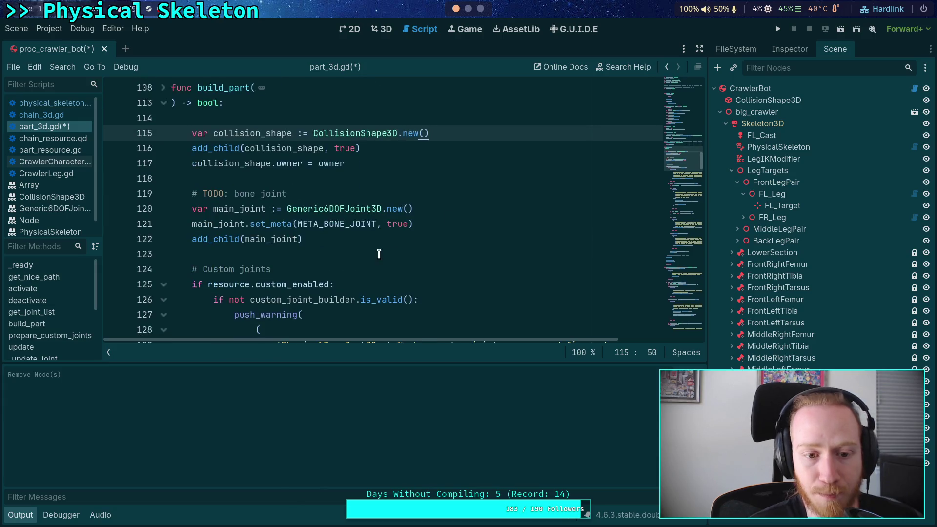
Step: Use add_child(main_joint, true), set main_joint.name = 'BoneJoint' in build_part, and save part_3d.gd
click(461, 213)
key(Return)
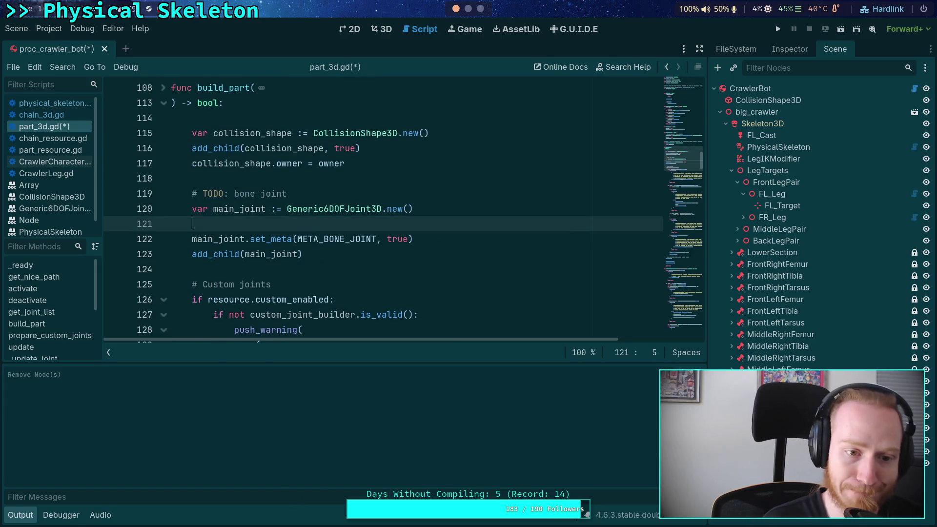
click(297, 254)
text(, true)
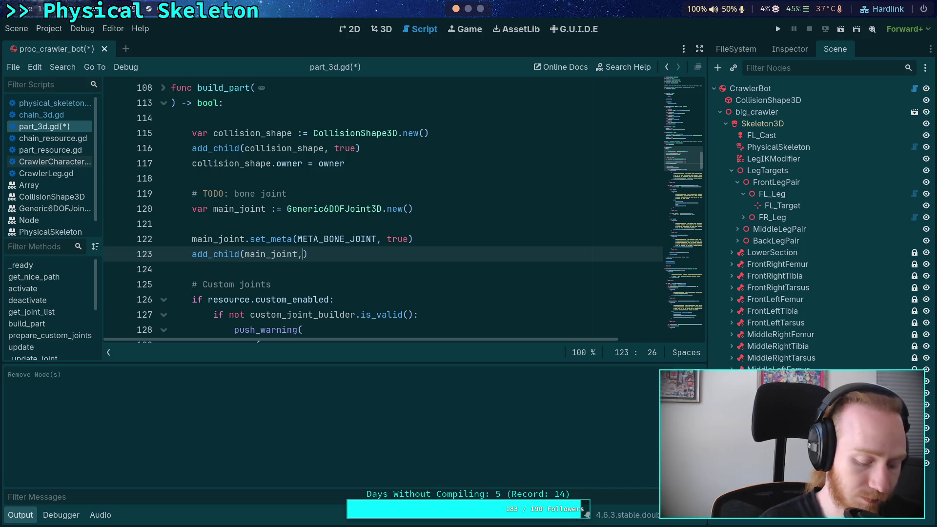
click(192, 224)
text(ma)
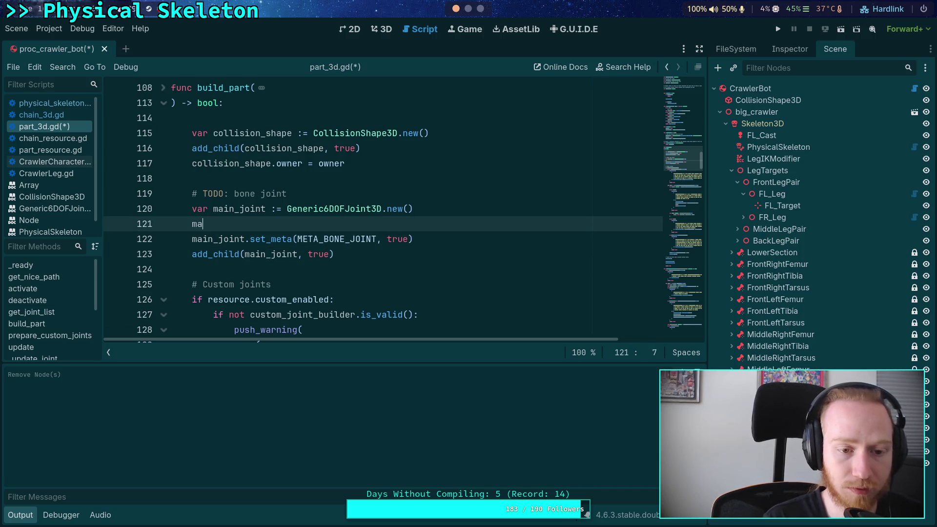
text(in_joint.n)
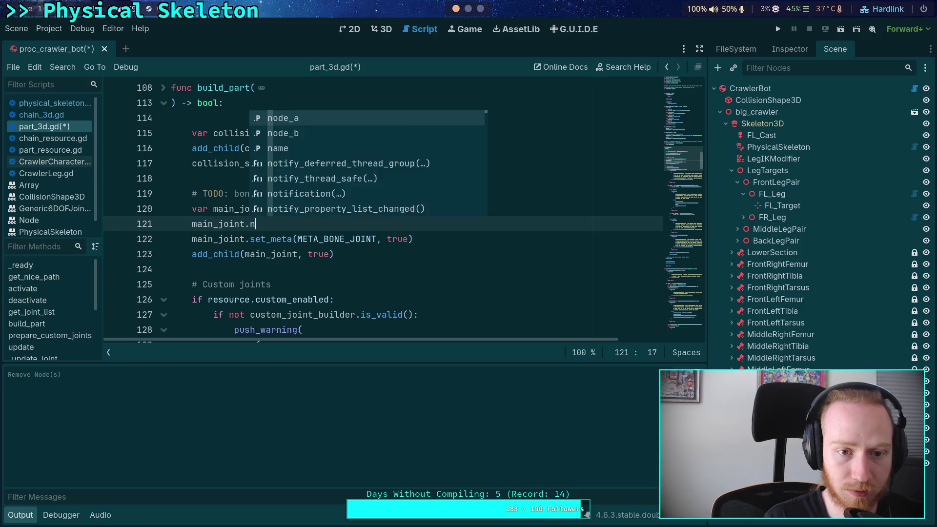
text(ame =)
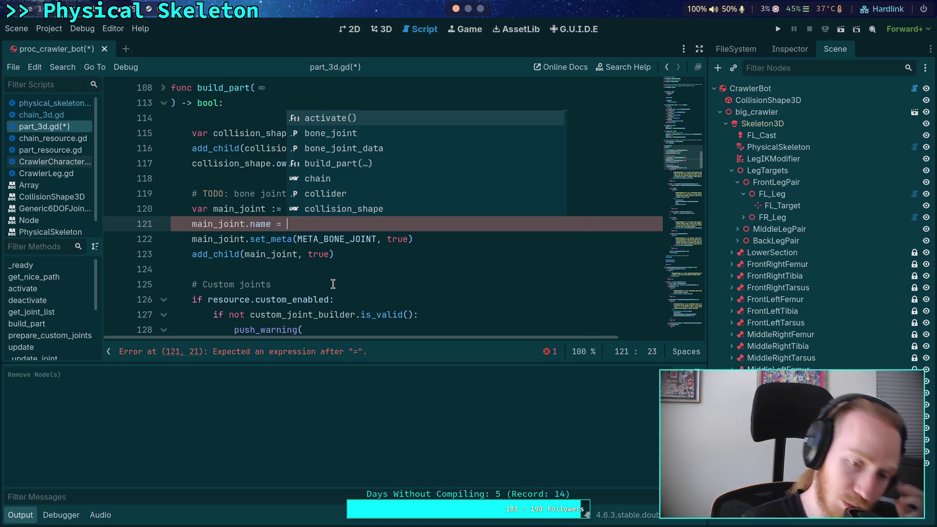
click(162, 89)
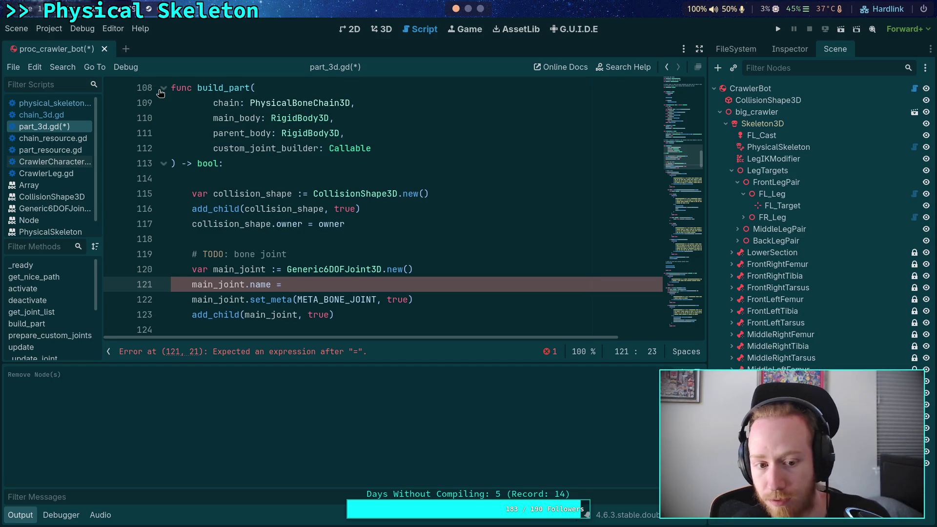
click(161, 90)
text(')
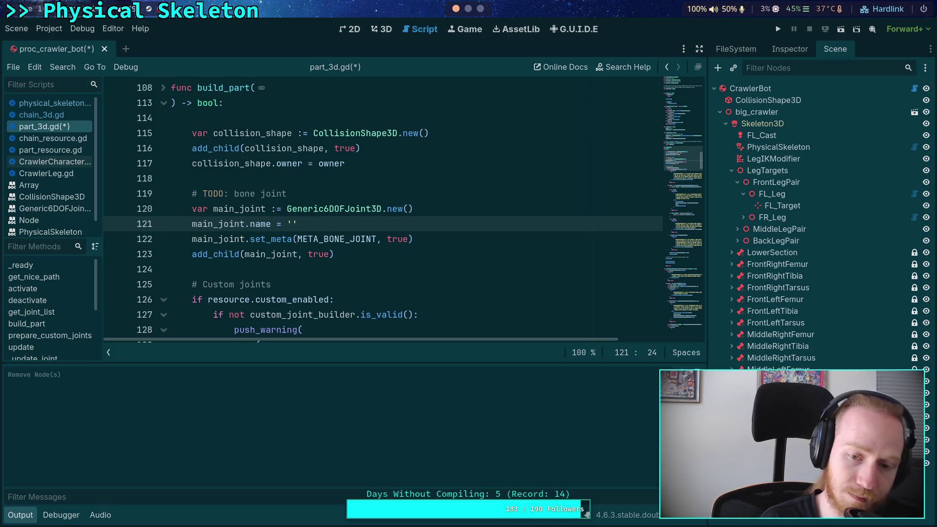
text(Bone)
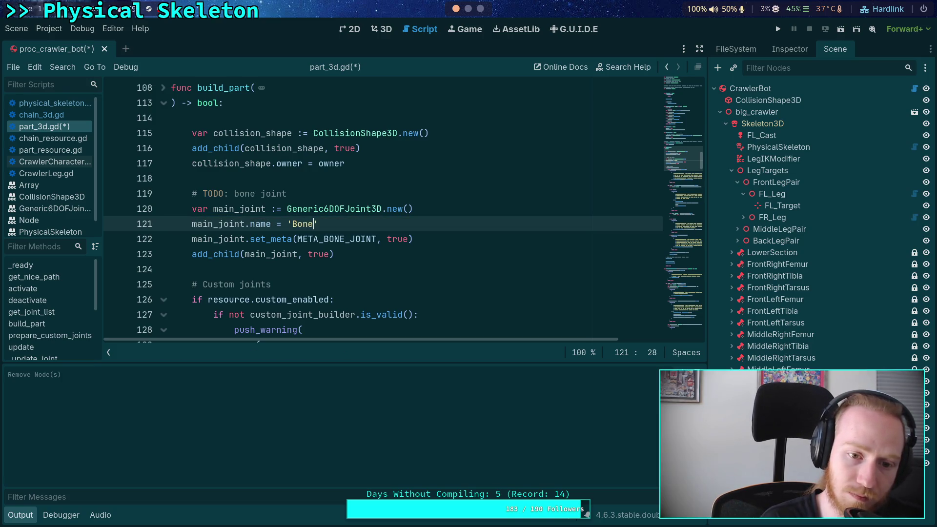
text(Joint)
key(ctrl+s)
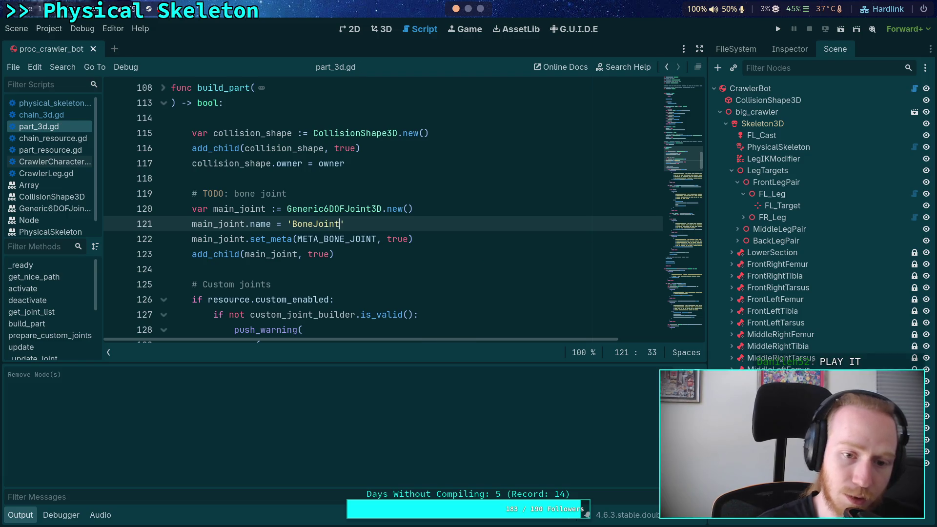
click(327, 280)
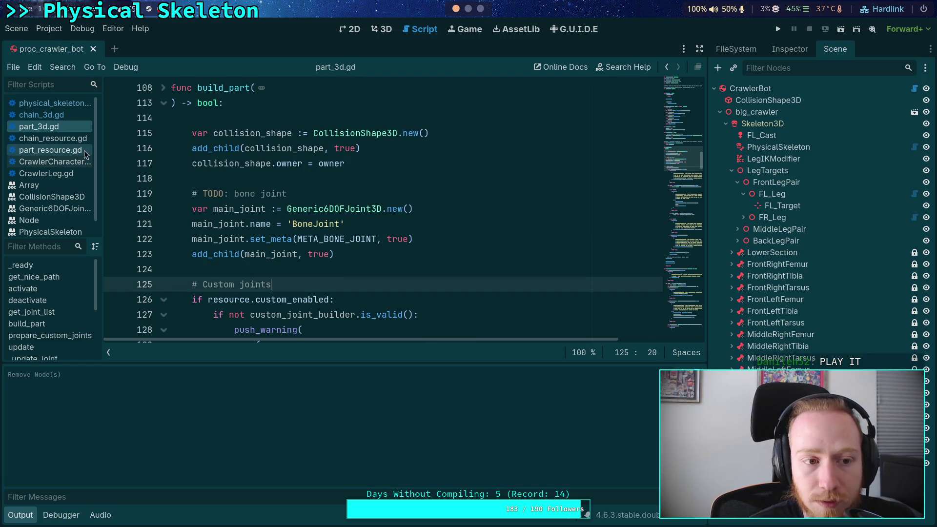
Step: Change add_child(joint) to add_child(joint, true) on line 185 and save part_3d.gd
scroll(225, 273, down, 6)
scroll(220, 286, down, 2)
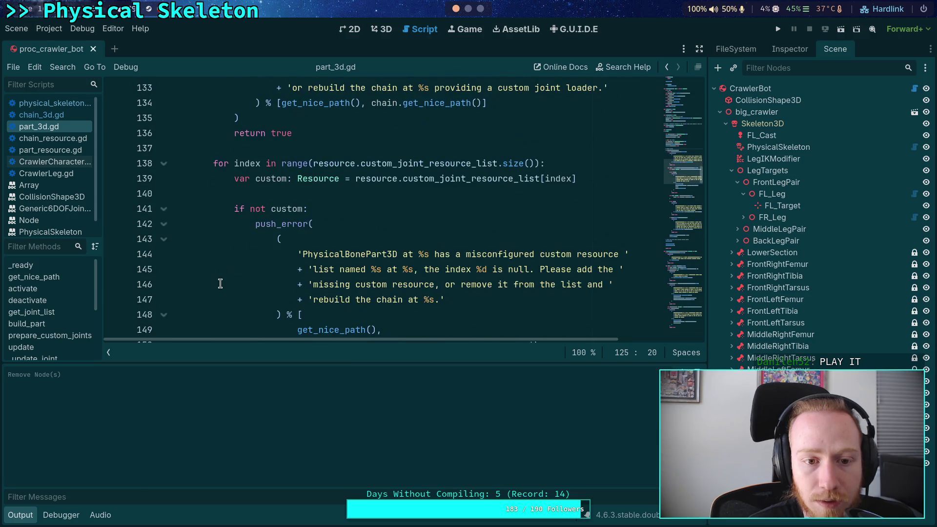
scroll(220, 284, down, 10)
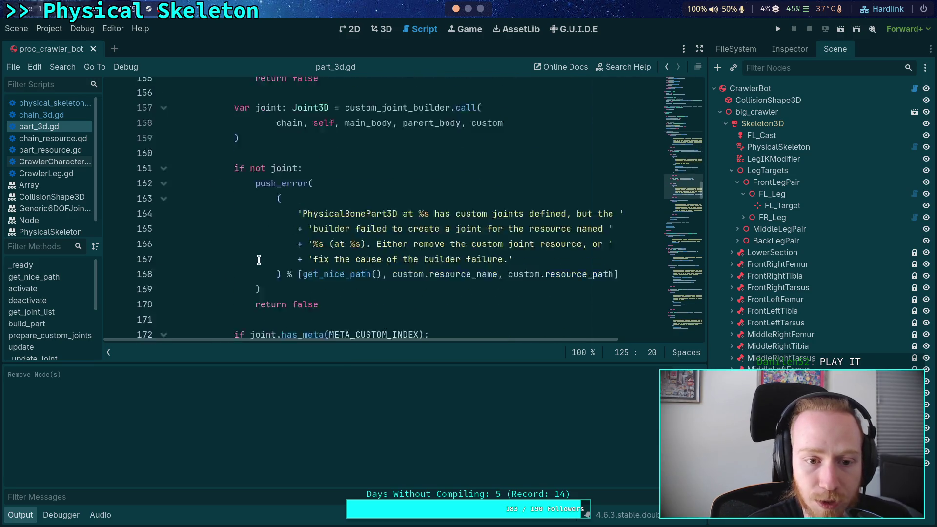
scroll(264, 254, down, 5)
click(315, 194)
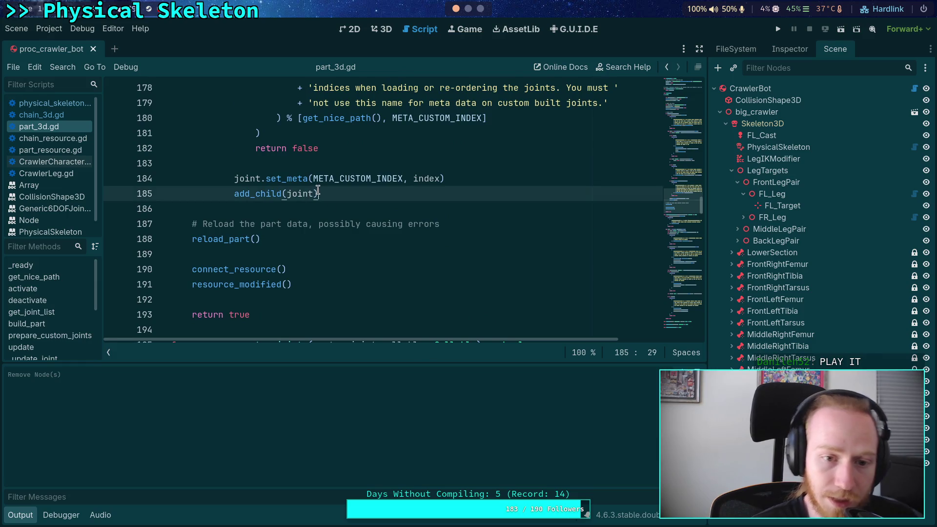
text(, tr)
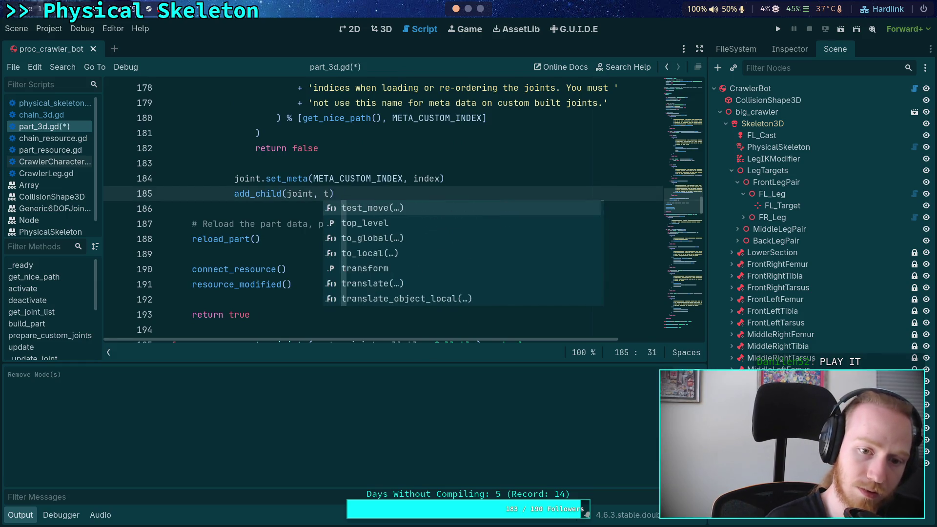
text(ue)
key(ctrl+s)
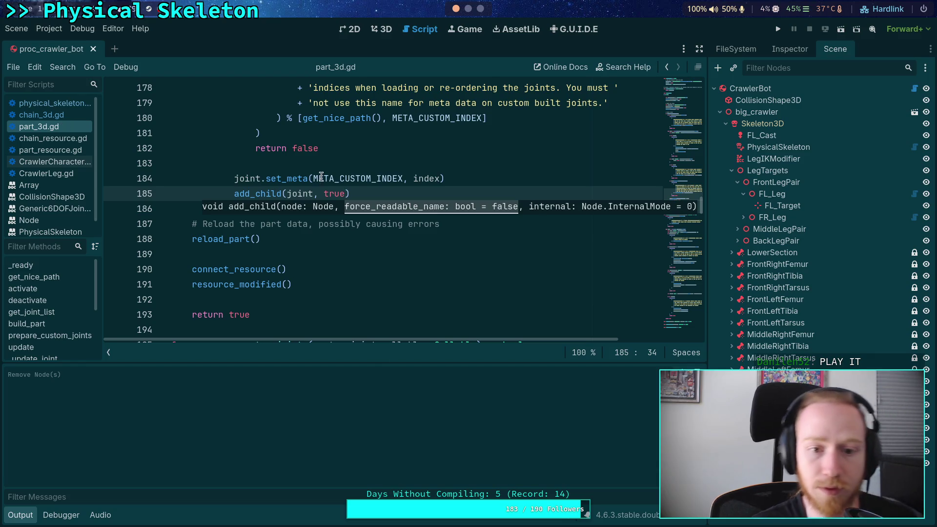
Step: Open physical_skeleton.gd and switch to the crawler's 3D view
click(330, 164)
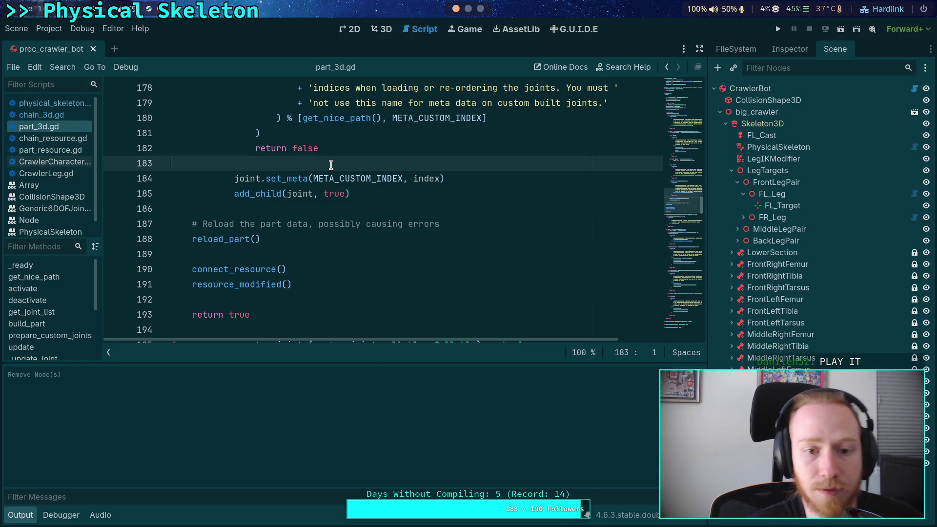
click(55, 103)
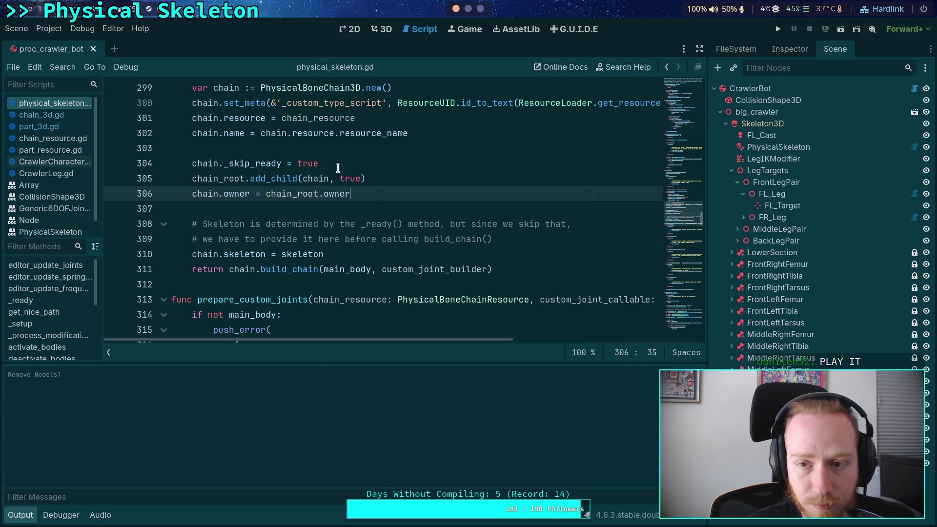
key(ctrl+F2)
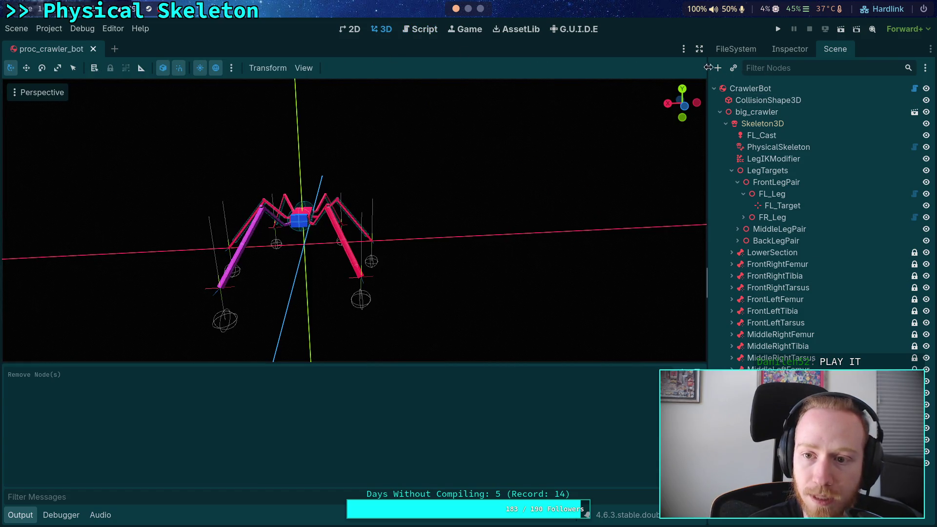
Step: Rebuild CrawlerBot with the Inspector's Build Crawler button and confirm
click(751, 88)
click(790, 48)
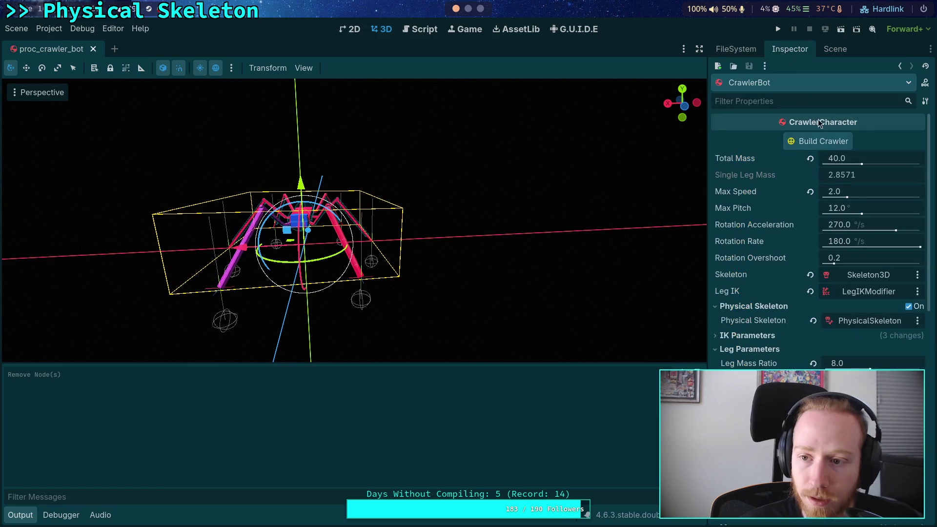
click(823, 142)
click(521, 283)
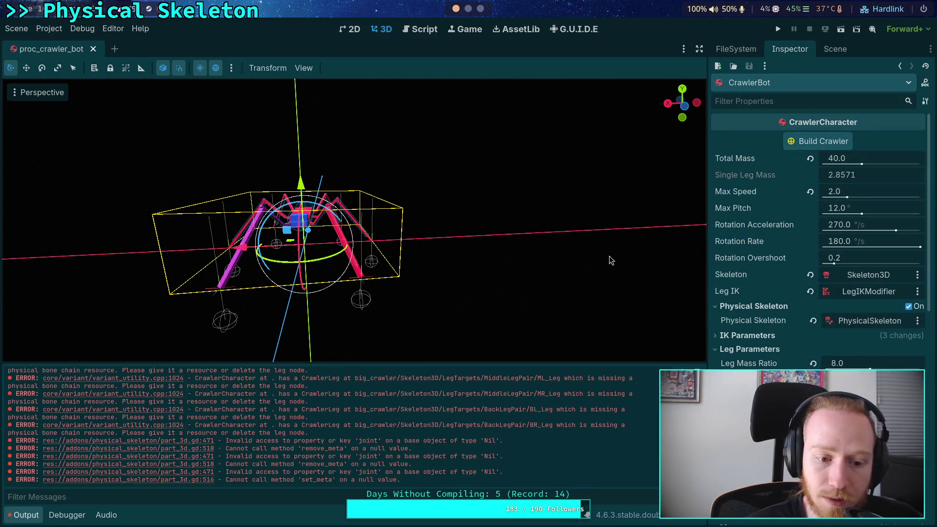
Step: Enlarge the Output log to read the missing-chain and null-joint errors
click(835, 49)
scroll(805, 322, down, 2)
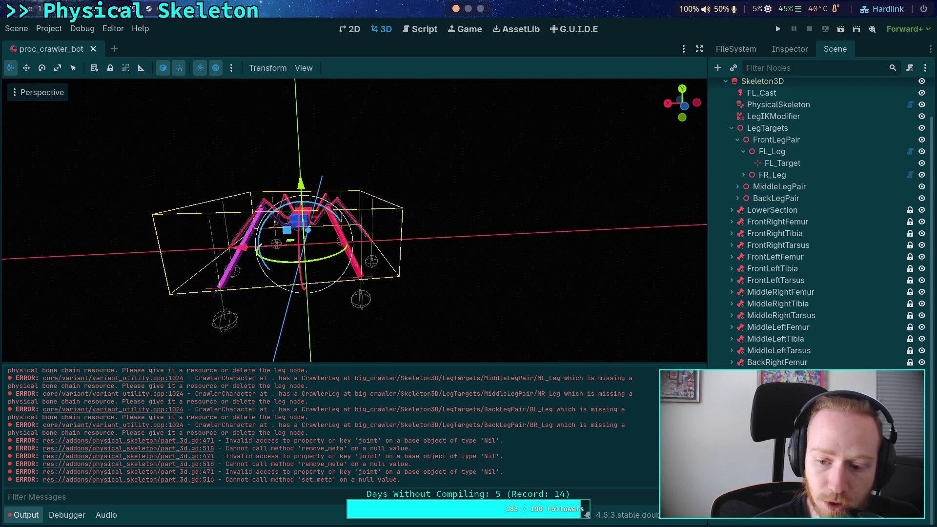
mouse_move(910, 464)
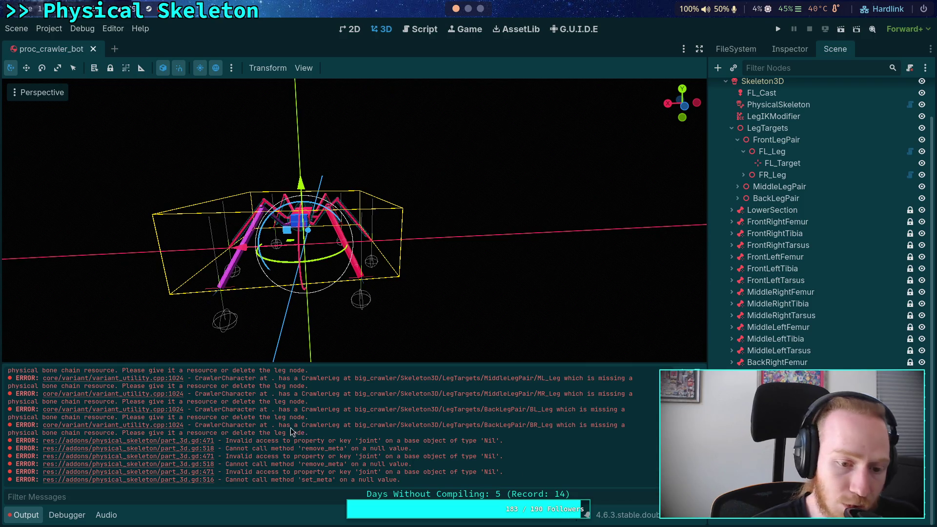
drag(279, 360, 277, 321)
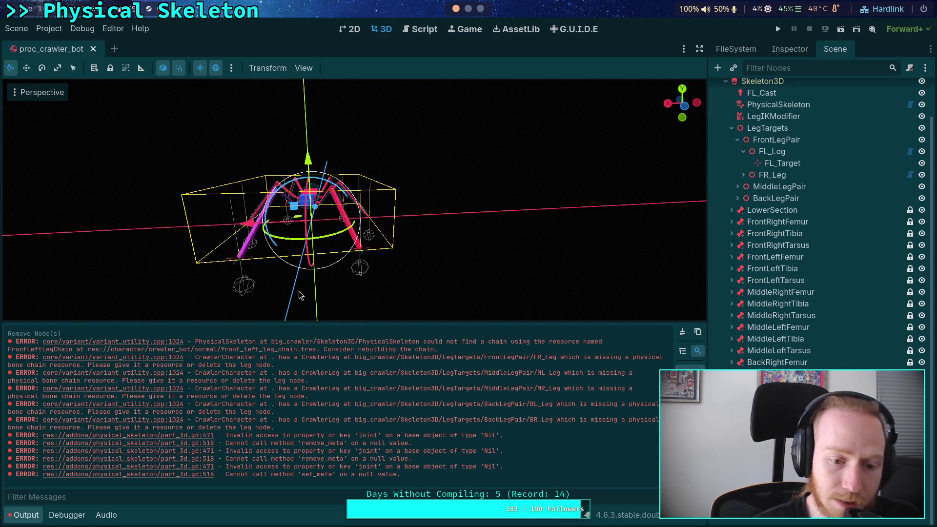
click(404, 34)
Step: Browse part_3d.gd, physical_skeleton.gd and chain_3d.gd in the script list
scroll(380, 191, up, 5)
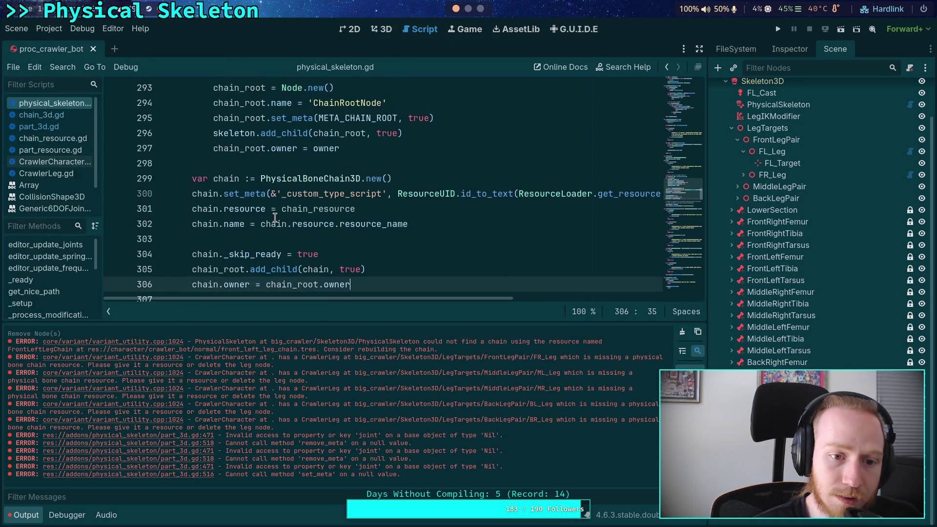
click(63, 130)
scroll(334, 224, up, 8)
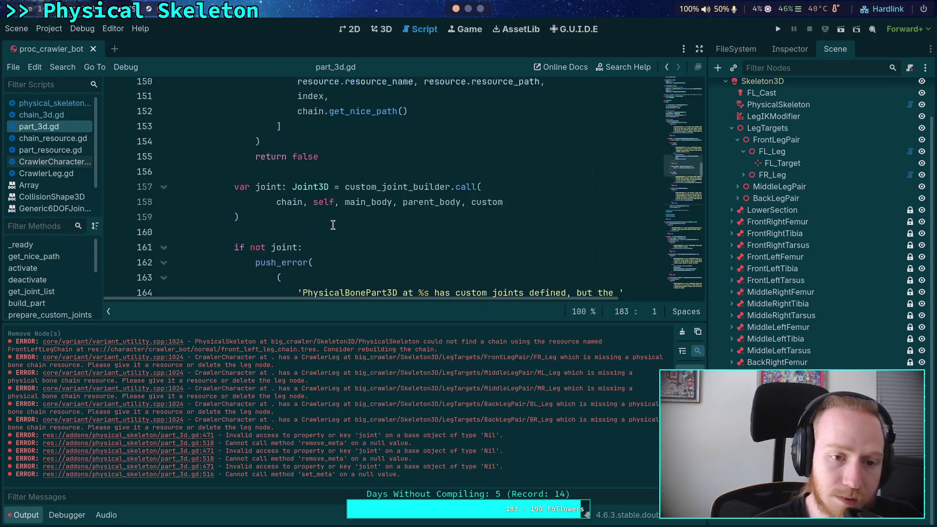
scroll(333, 224, up, 6)
click(72, 106)
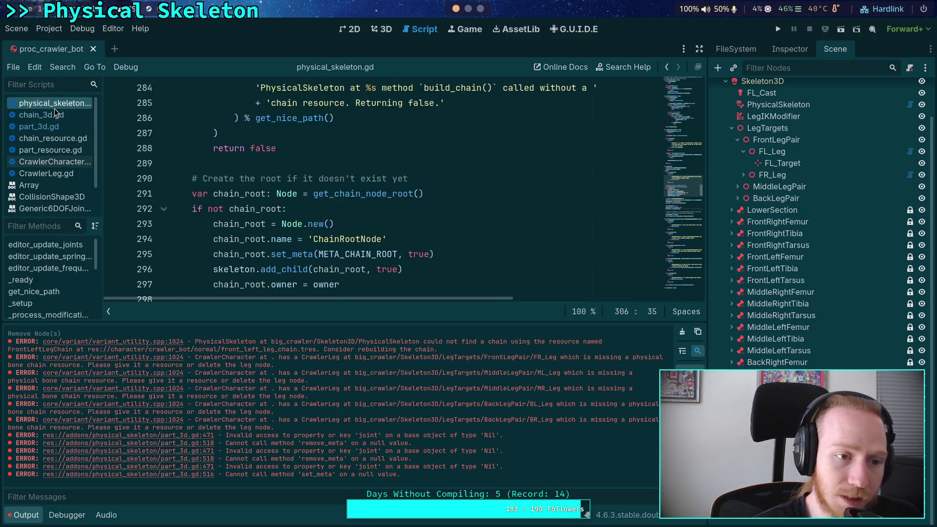
click(78, 115)
scroll(364, 239, down, 2)
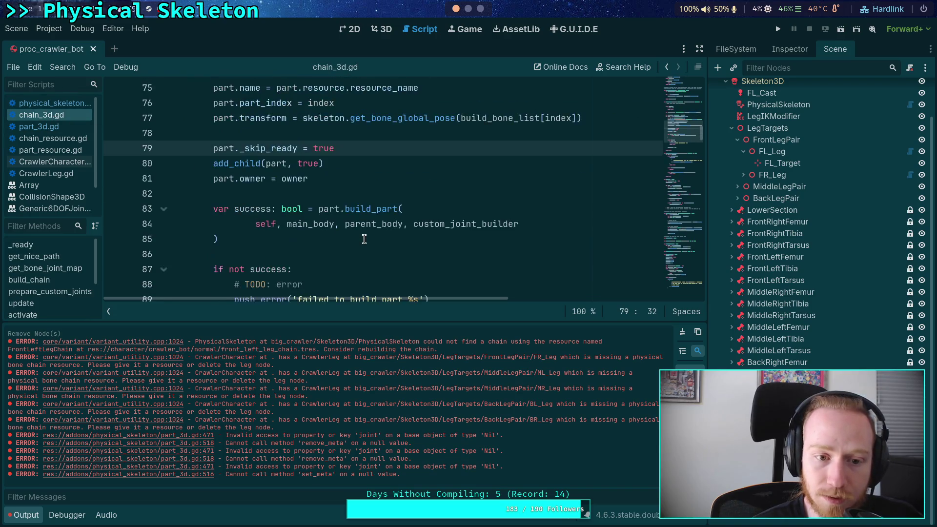
scroll(364, 238, up, 3)
scroll(364, 238, down, 3)
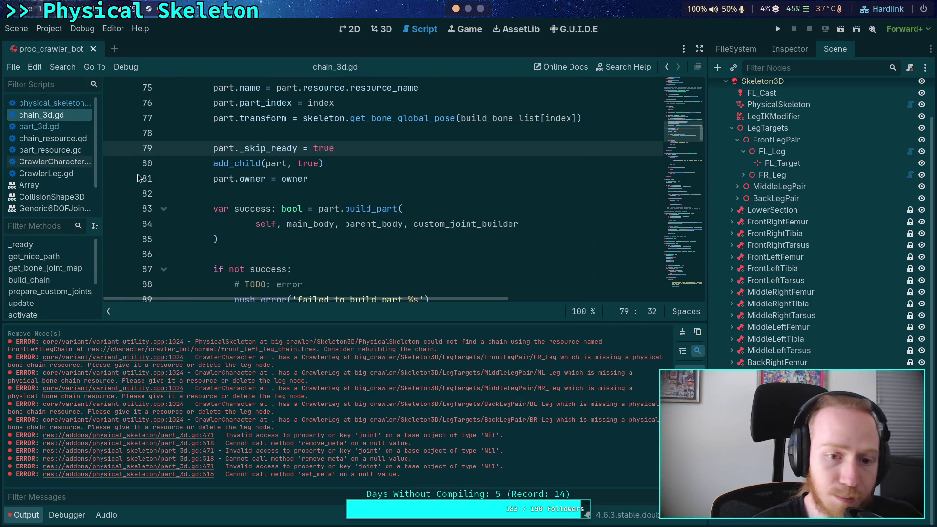
Step: Reopen part_3d.gd at build_part, with the caret after add_child(main_joint, true)
click(54, 126)
scroll(352, 224, up, 3)
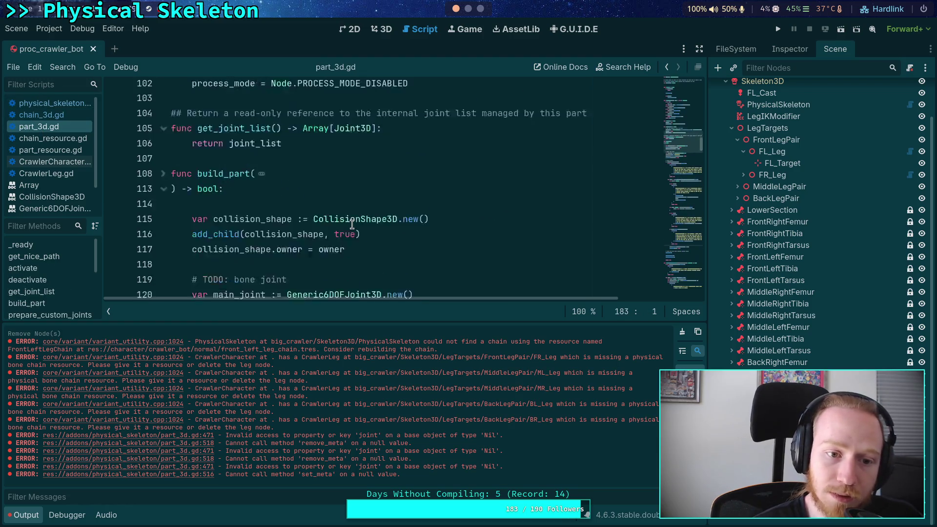
scroll(354, 225, down, 4)
scroll(362, 234, up, 1)
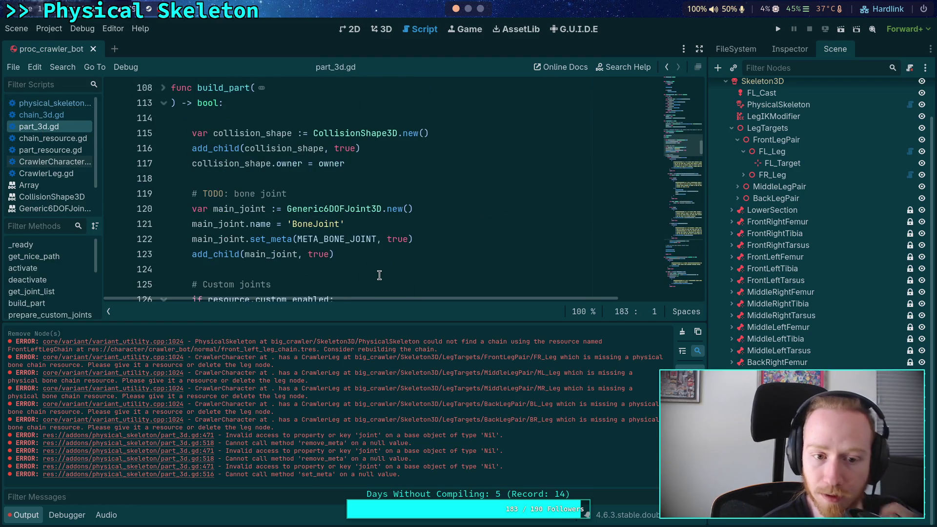
click(452, 254)
Step: Add 'main_joint.owner = owner' on line 124 and save part_3d.gd
key(Return)
text(m)
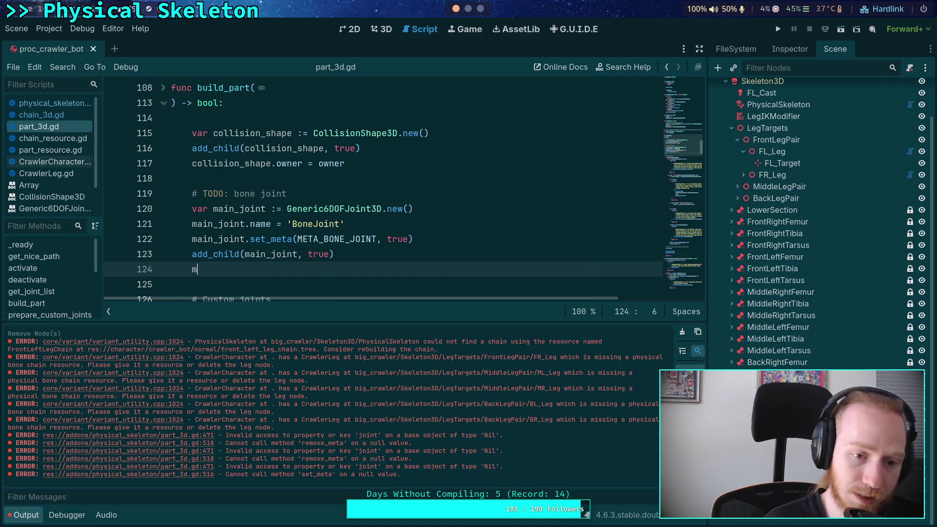
text(ain_)
key(Down)
key(Return)
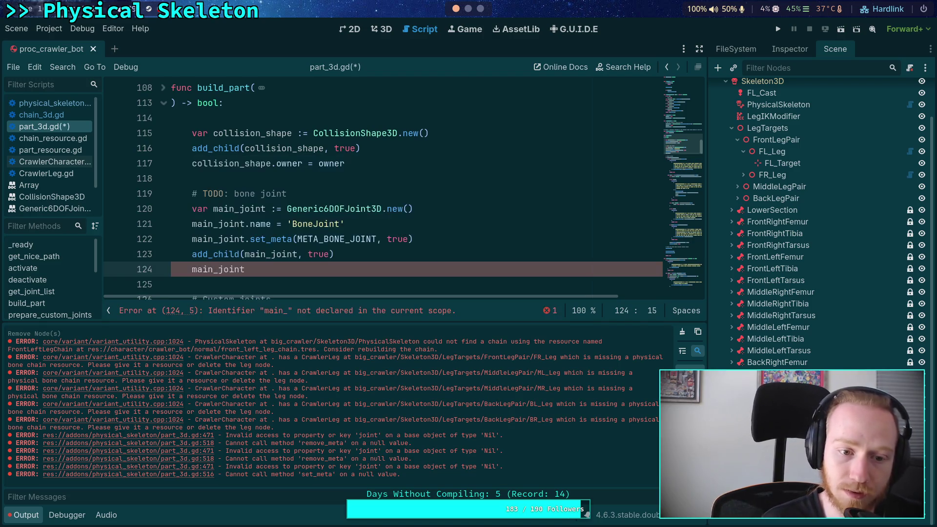
text(.owner = owner)
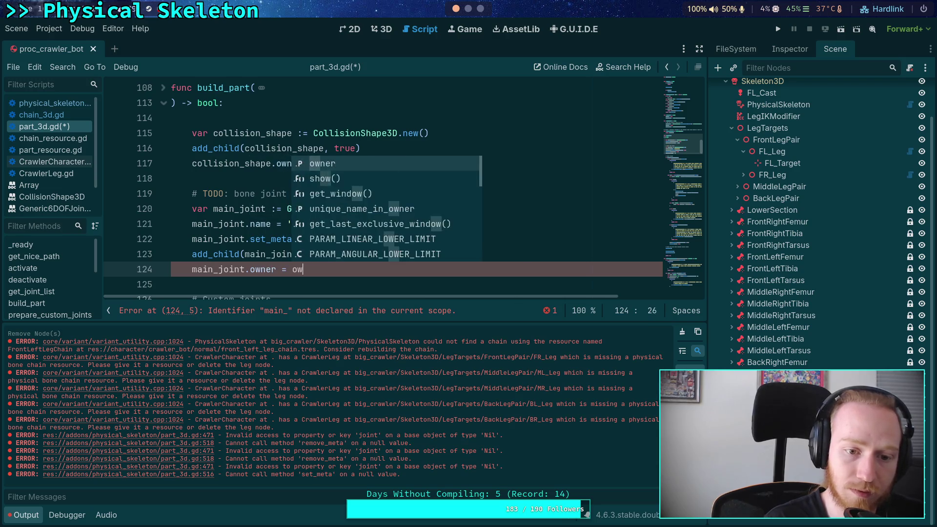
key(ctrl+s)
Step: Fold the custom-joint checks and add 'joint.owner = owner' after add_child(joint, true)
scroll(312, 203, down, 10)
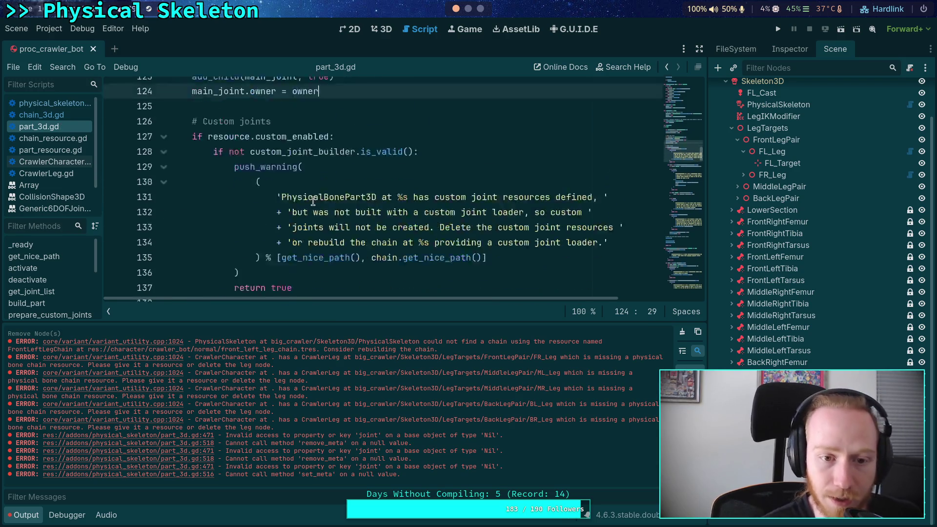
scroll(312, 203, down, 4)
scroll(278, 204, up, 5)
click(163, 179)
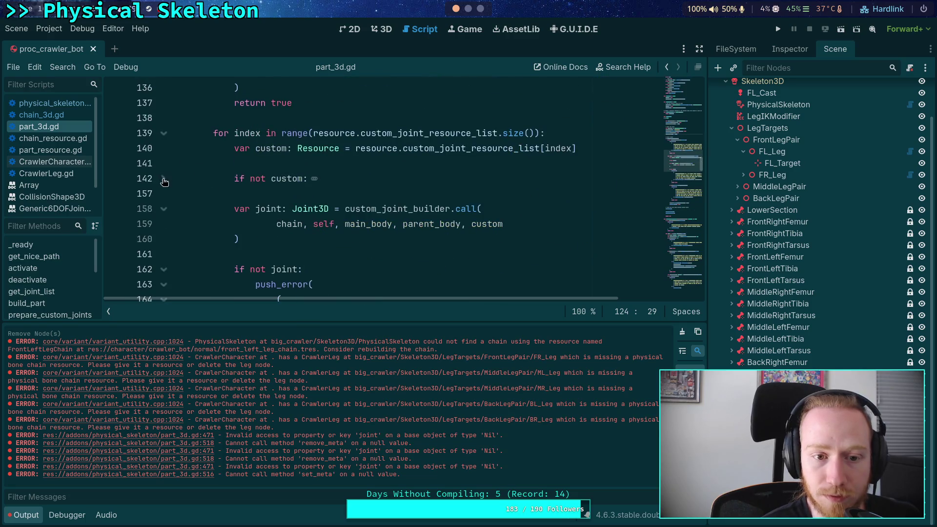
click(164, 269)
scroll(168, 244, down, 3)
click(164, 164)
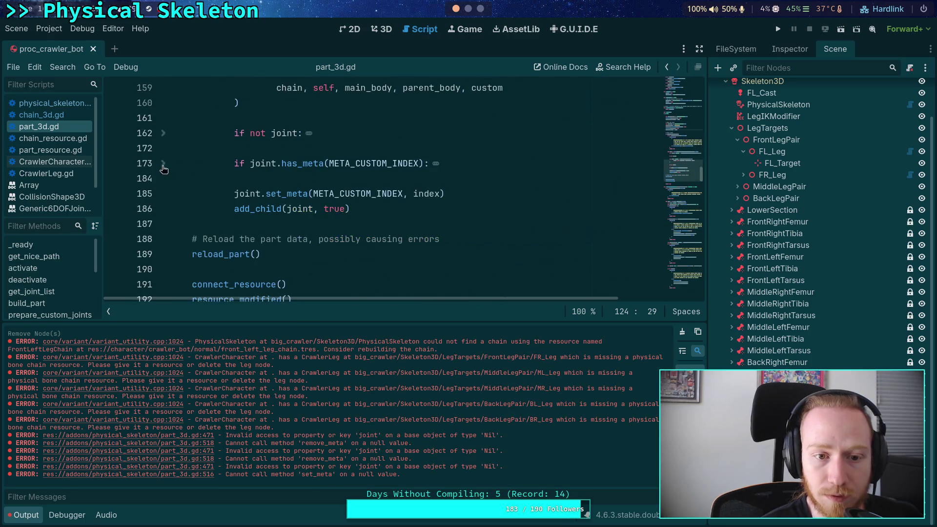
click(463, 209)
key(Return)
text(joi)
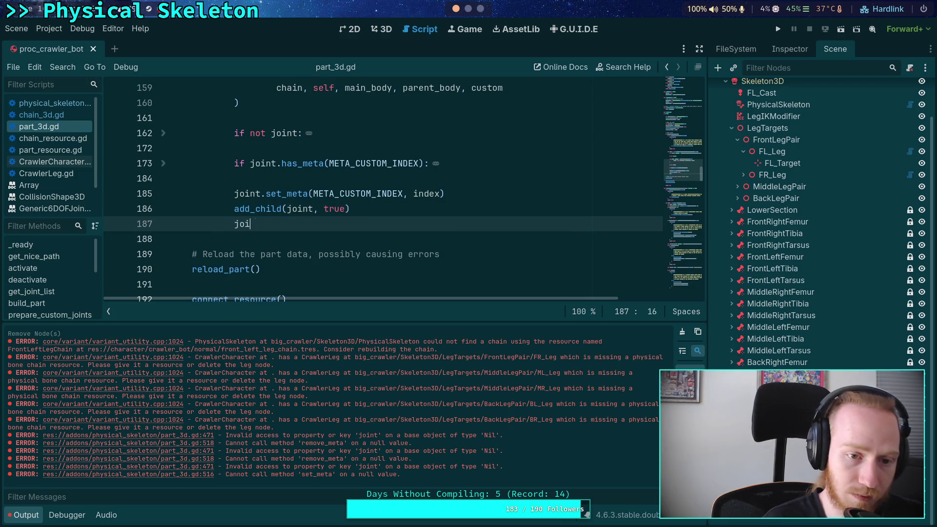
text(nt.owner = owner)
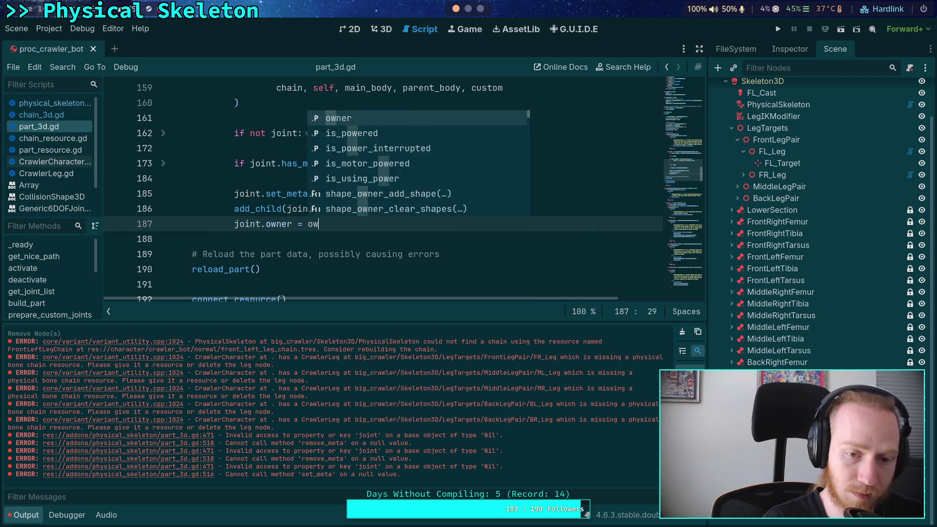
click(344, 242)
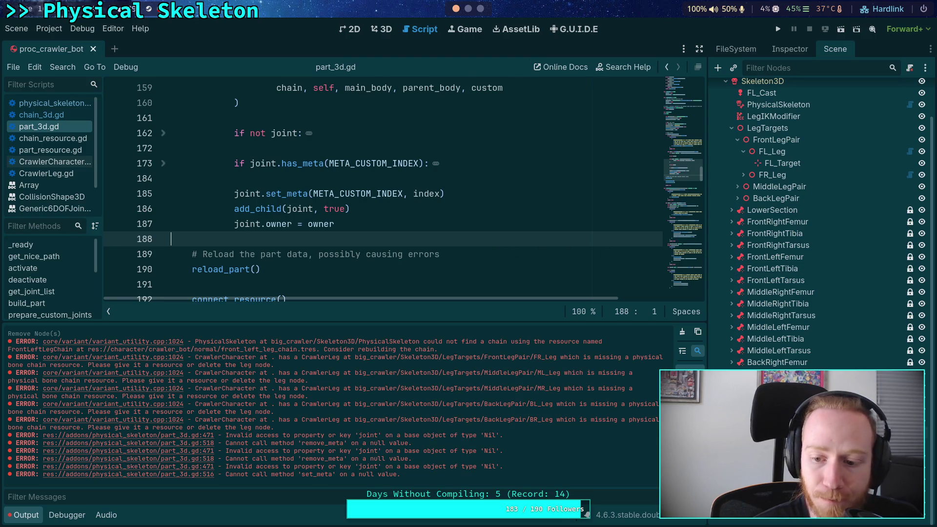
Step: Delete ChainRootNode together with its children
right_click(744, 431)
click(781, 516)
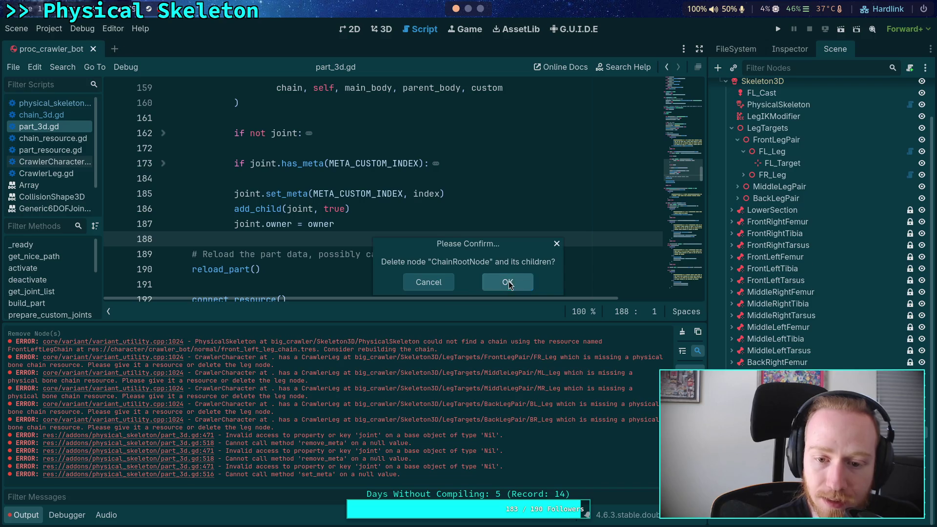
click(509, 282)
Step: Clear the old error log and run Build Crawler on CrawlerBot, then review the regenerated parts
click(761, 88)
click(789, 49)
click(802, 145)
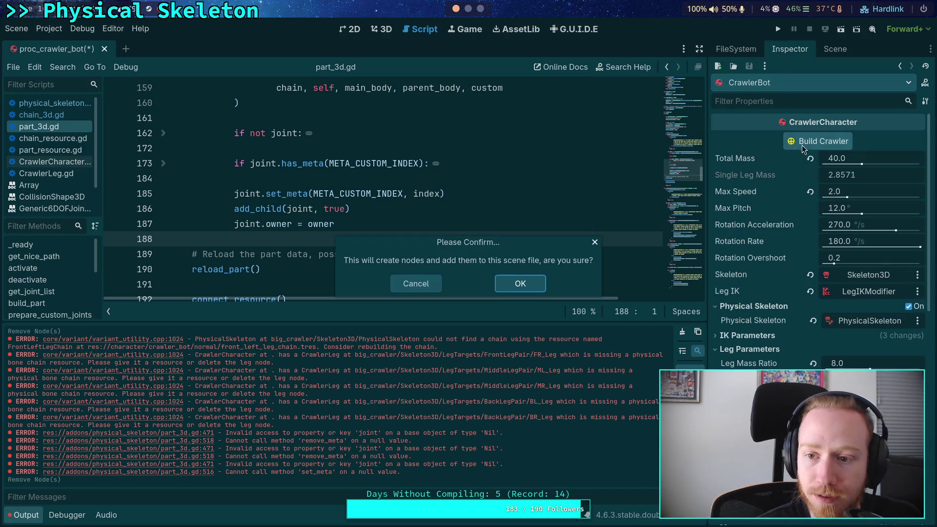
click(416, 283)
click(682, 332)
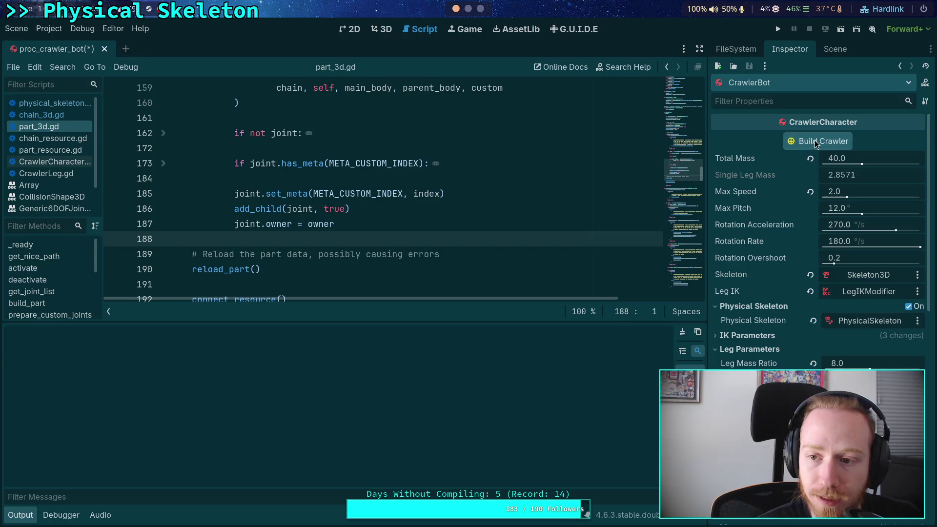
click(814, 140)
click(520, 281)
click(835, 49)
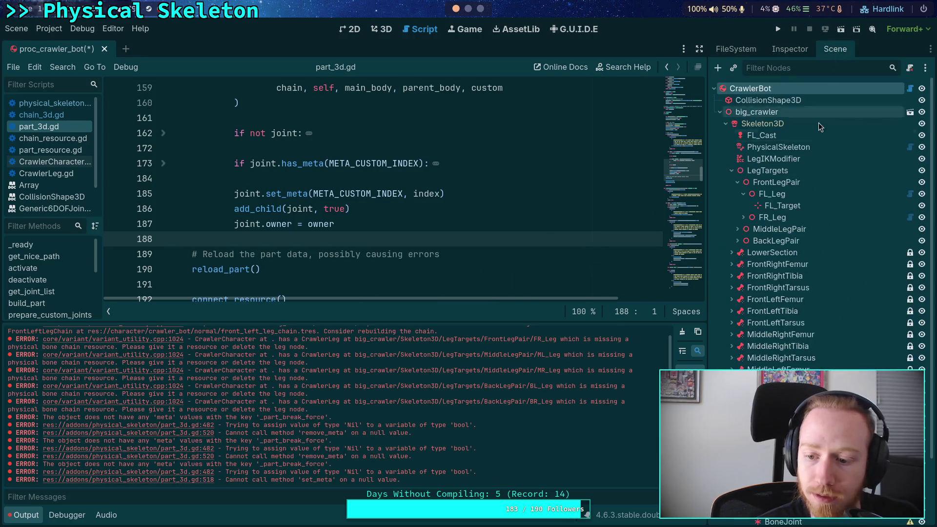
scroll(819, 122, down, 3)
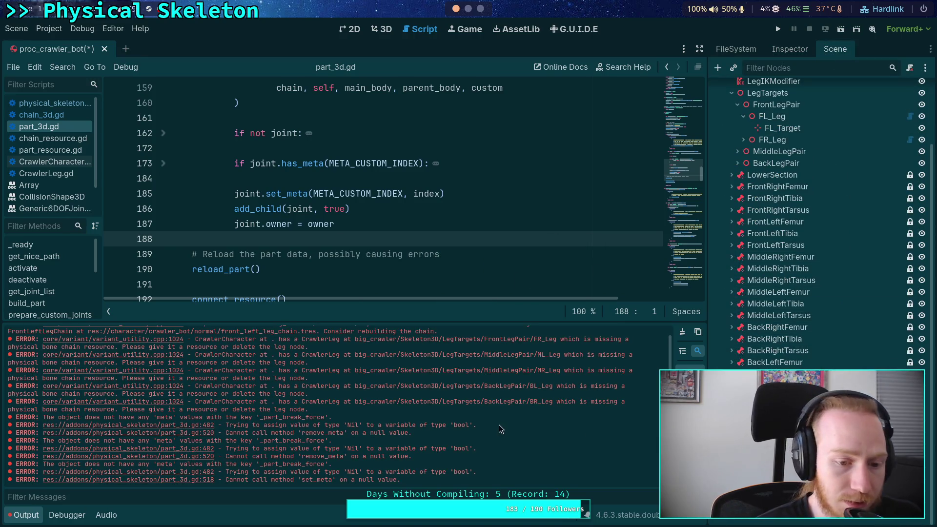
scroll(495, 422, up, 1)
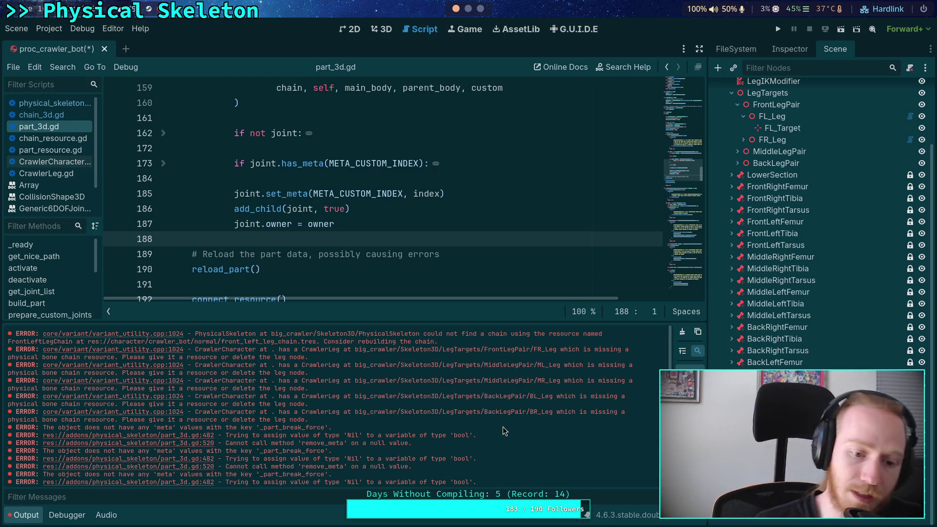
scroll(490, 383, down, 1)
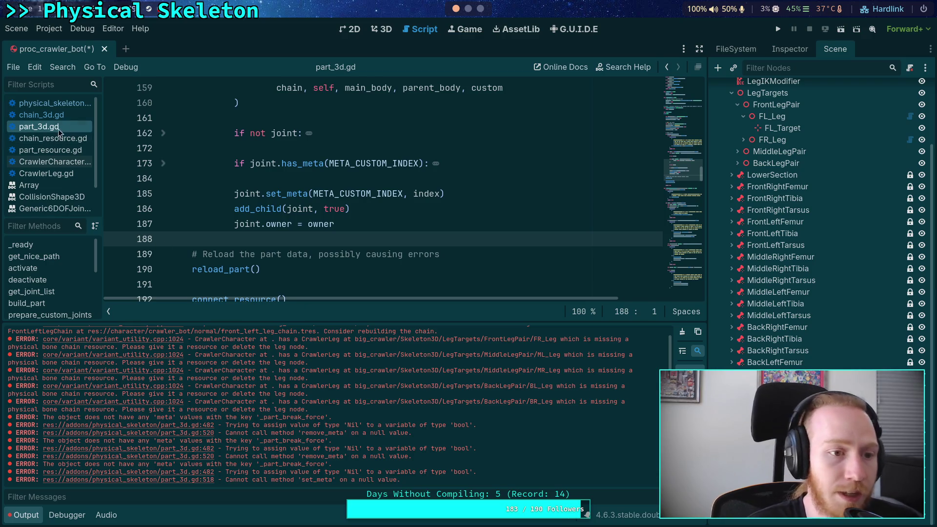
Step: Open CrawlerCharacter.gd, fold _ready and get_nice_path, and expand _load_legs
click(52, 162)
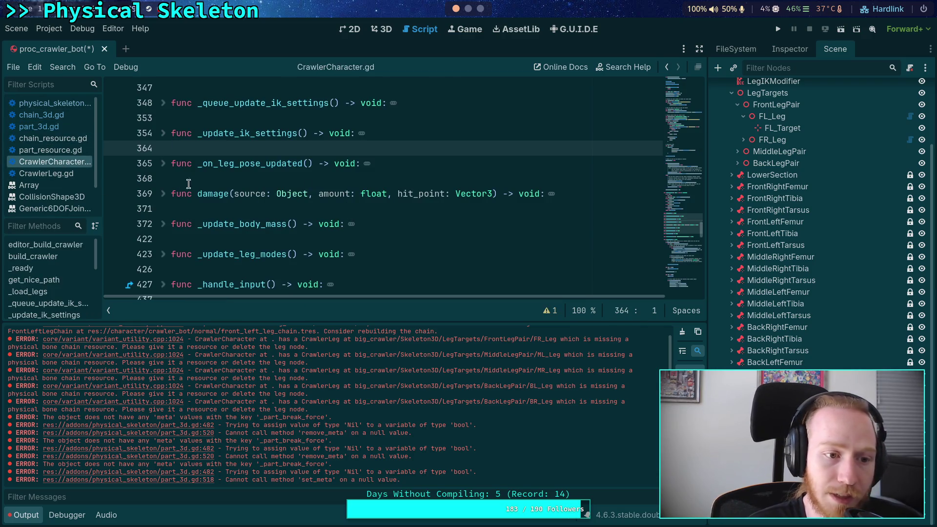
scroll(314, 213, up, 5)
scroll(325, 217, up, 15)
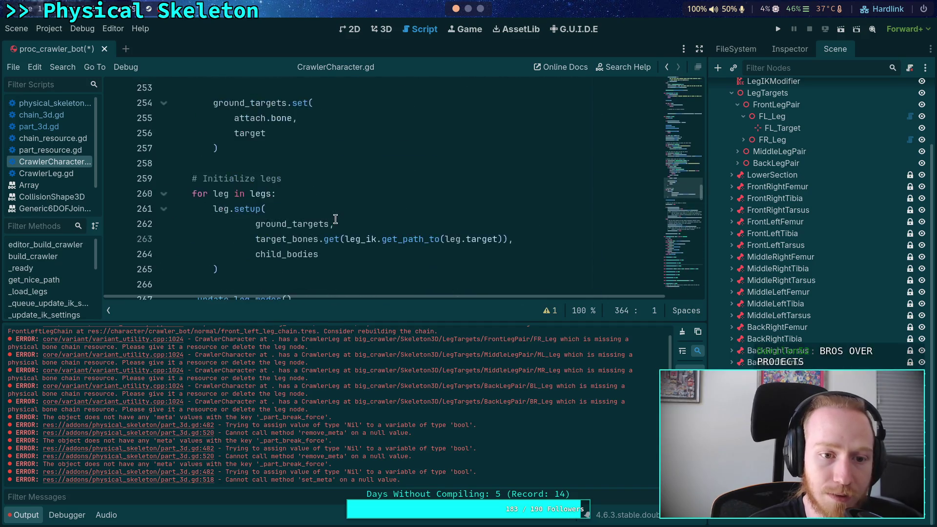
scroll(336, 219, up, 15)
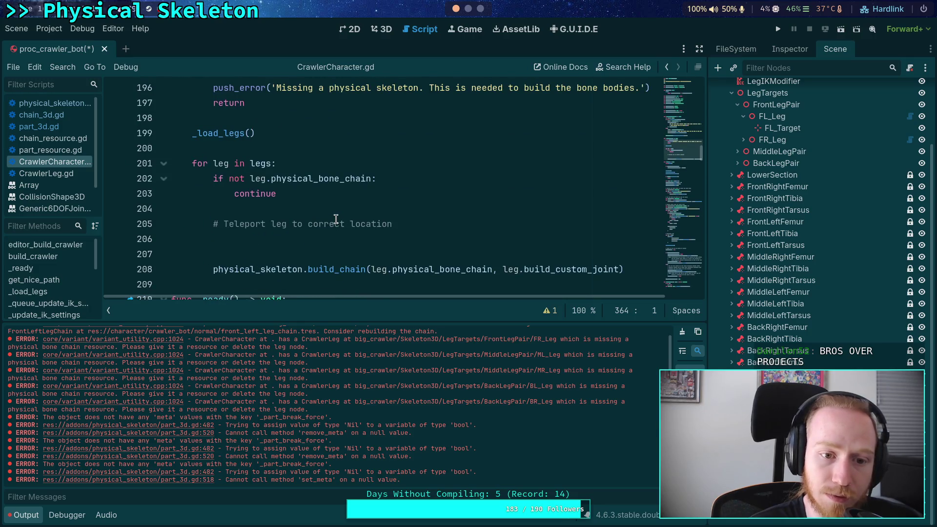
scroll(336, 219, up, 6)
scroll(385, 222, down, 7)
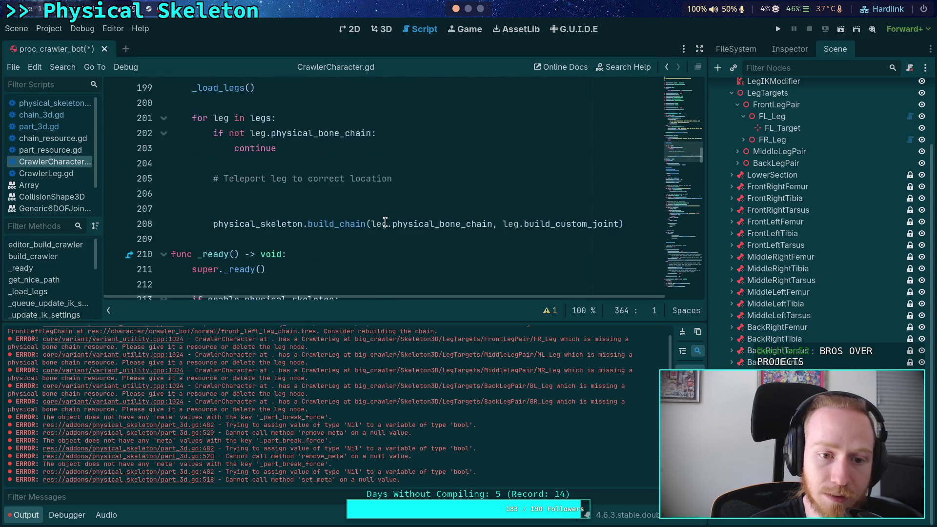
scroll(322, 208, down, 2)
scroll(244, 190, down, 2)
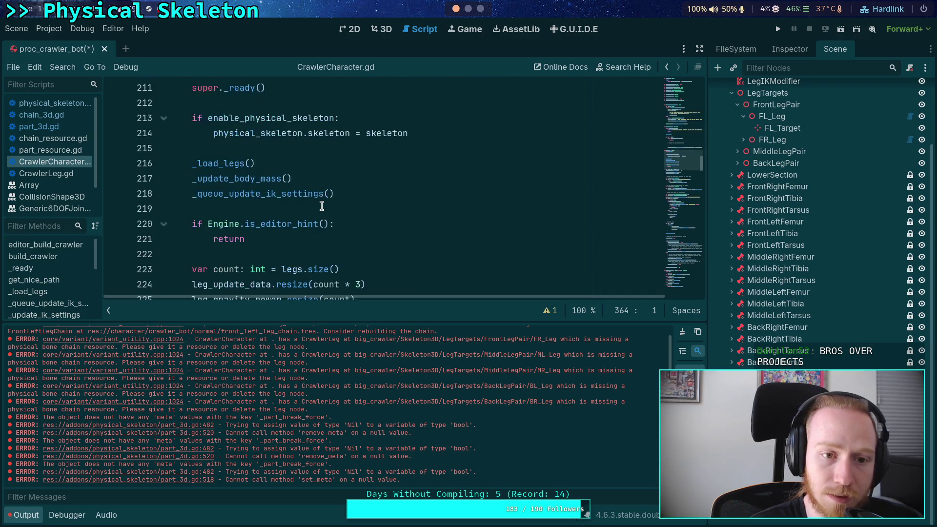
scroll(148, 167, up, 2)
click(163, 165)
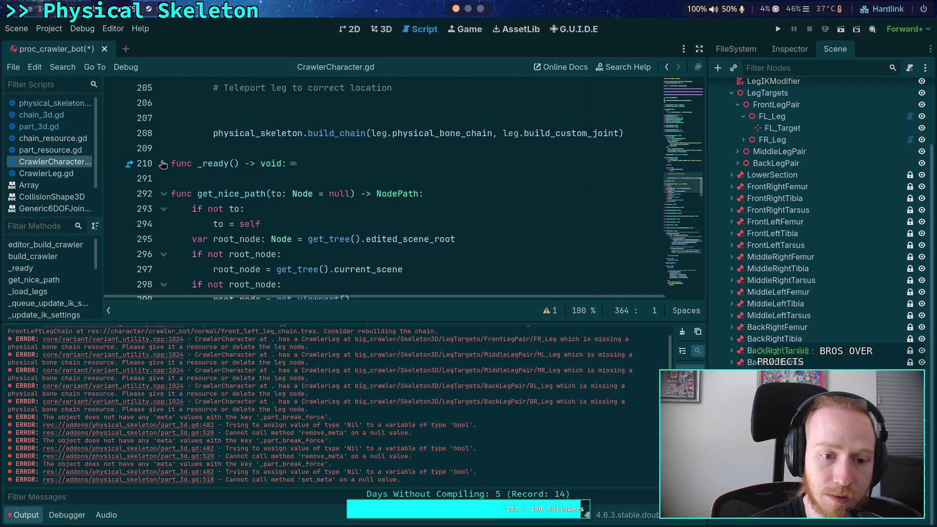
click(164, 194)
click(164, 224)
scroll(204, 222, down, 9)
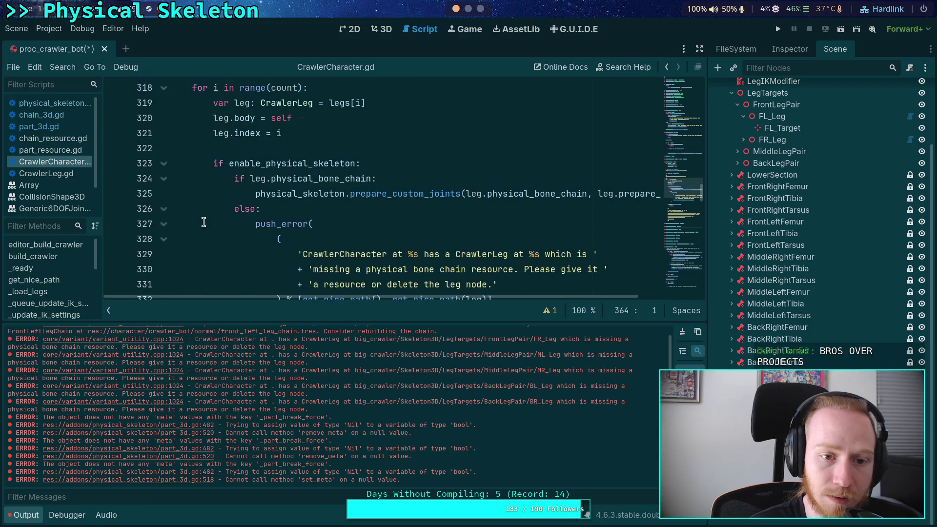
scroll(204, 223, down, 2)
scroll(209, 219, up, 1)
Step: Insert 'continue' under the else on line 326 and save the script
click(313, 164)
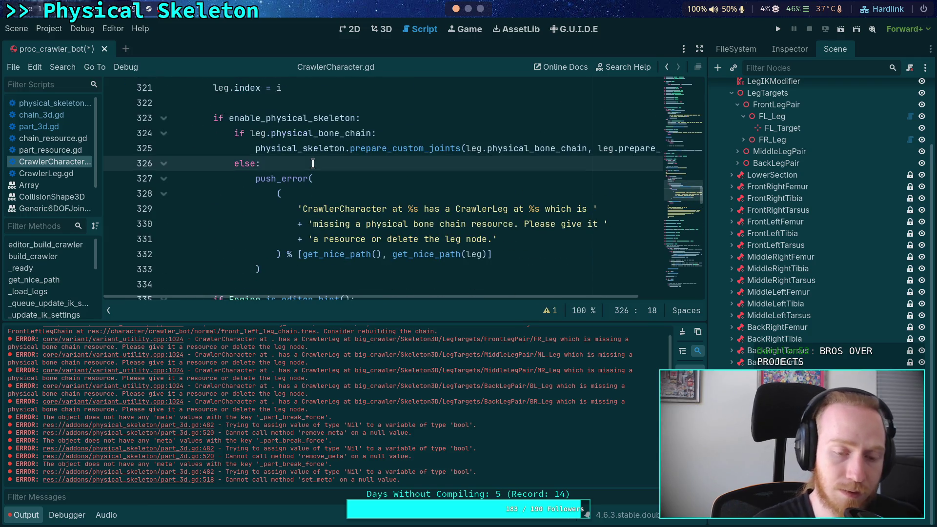
scroll(313, 164, down, 1)
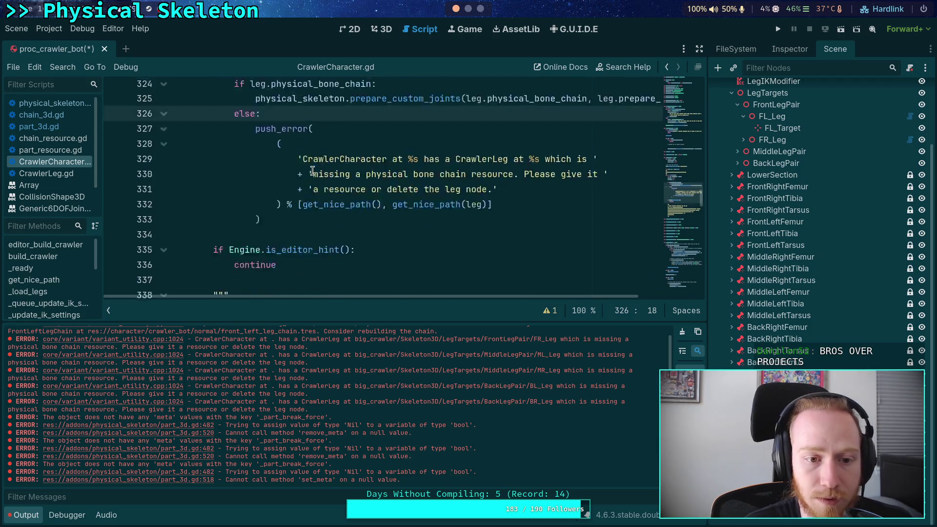
scroll(360, 205, up, 1)
key(Return)
text(continue)
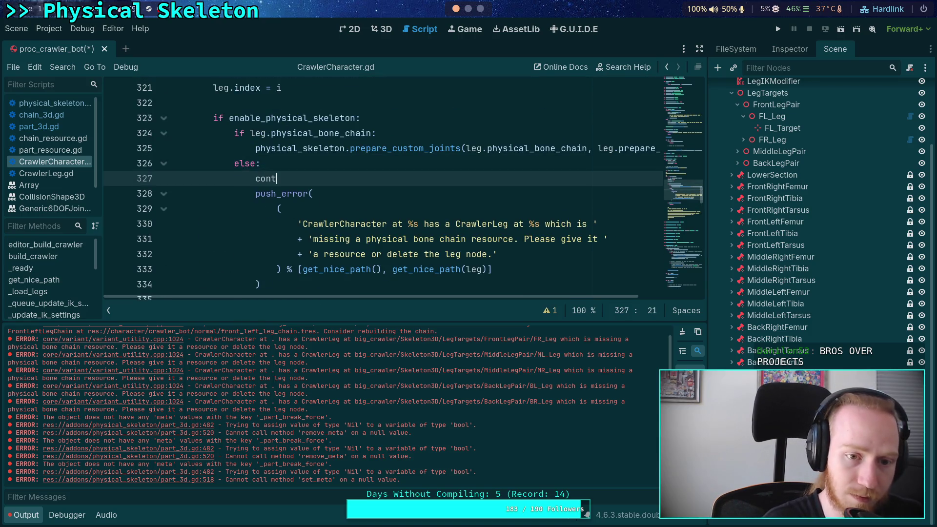
key(ctrl+s)
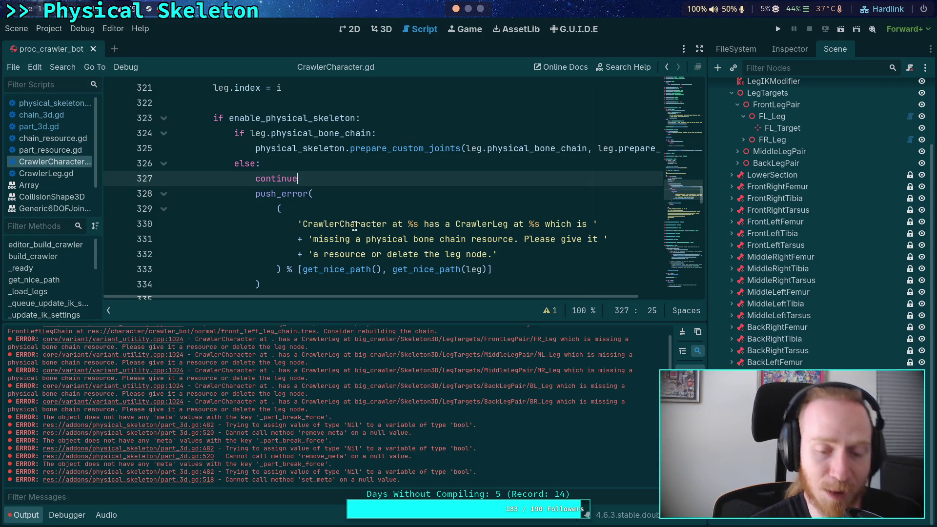
click(330, 282)
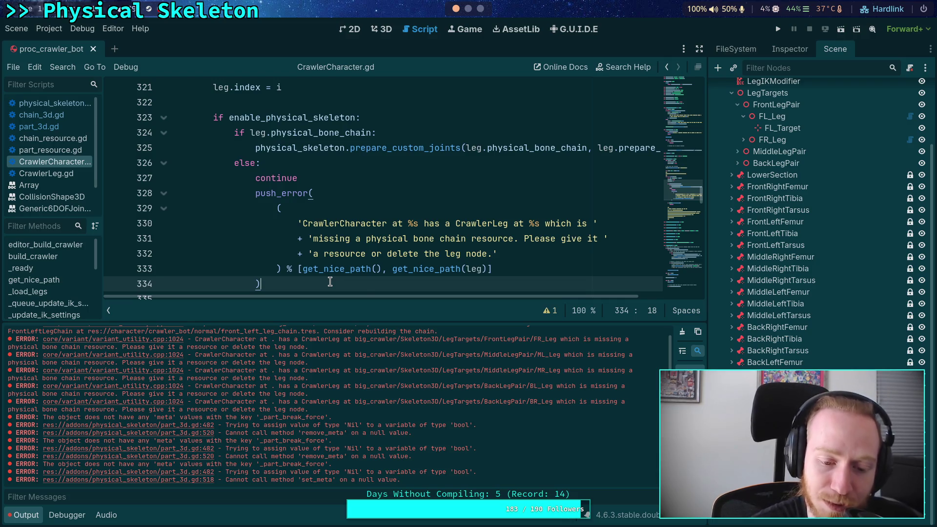
scroll(359, 283, down, 1)
click(297, 252)
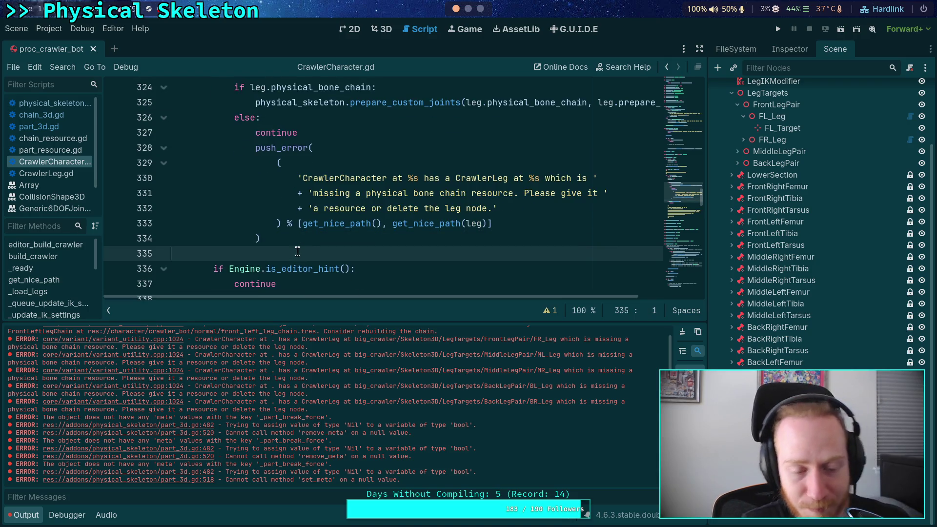
Step: Change get_meta to has_meta on line 482 of part_3d.gd
click(169, 430)
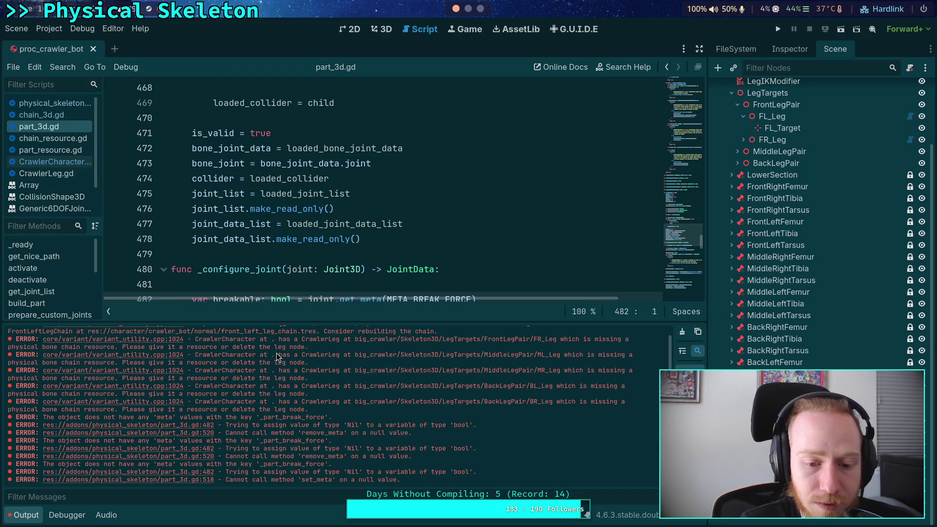
scroll(344, 241, down, 2)
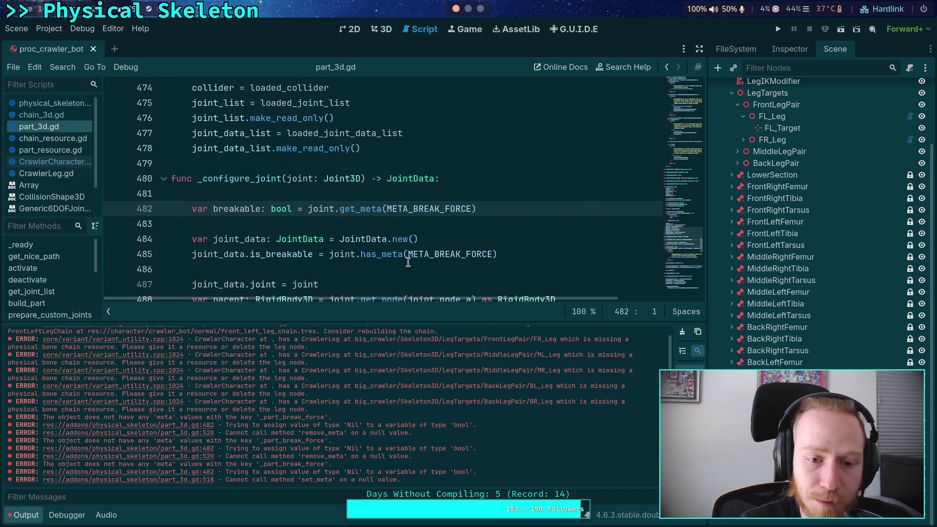
click(471, 209)
text(,)
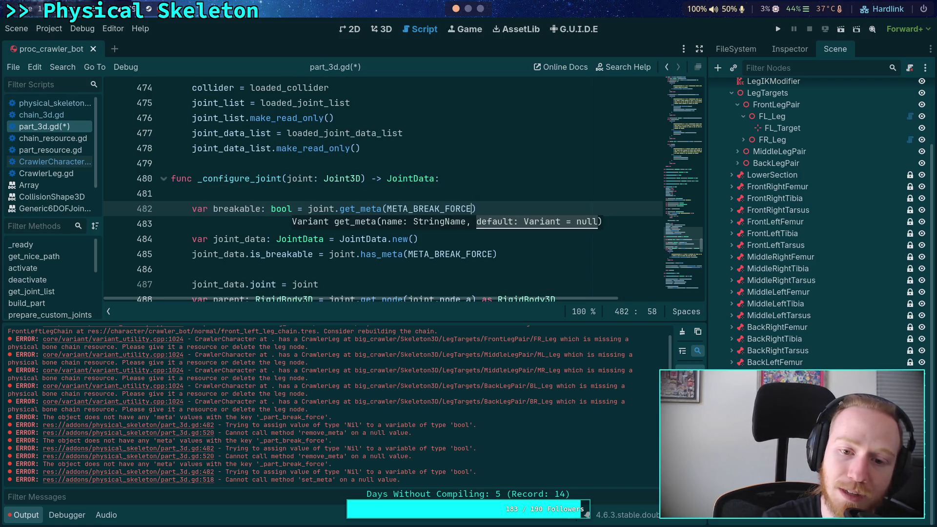
drag(340, 209, 359, 208)
text(has)
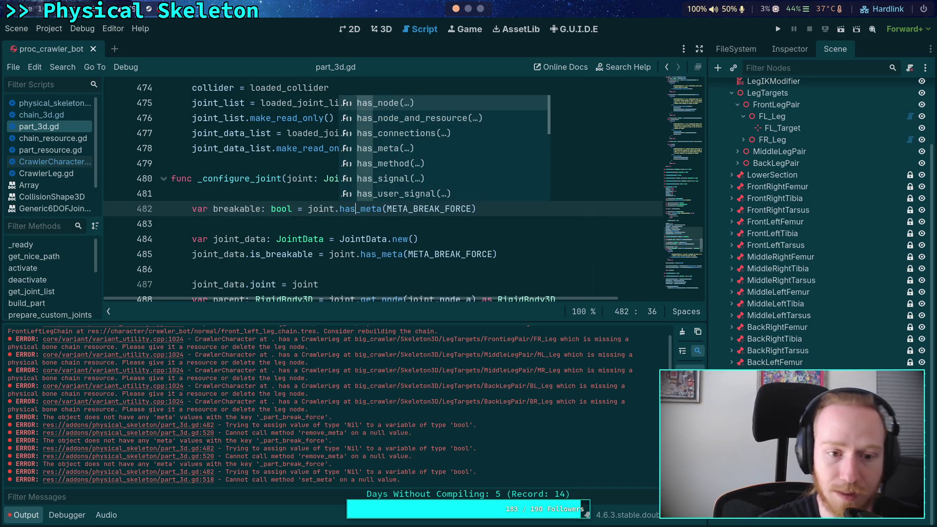
click(298, 219)
Step: Delete the unused 'var breakable' declaration, keeping is_breakable
scroll(295, 218, down, 2)
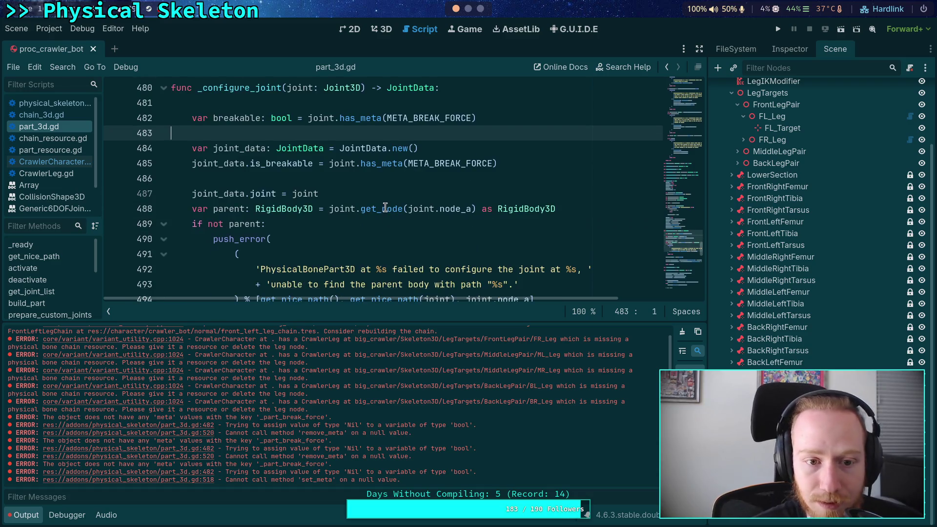
scroll(279, 213, up, 1)
double_click(279, 213)
double_click(234, 163)
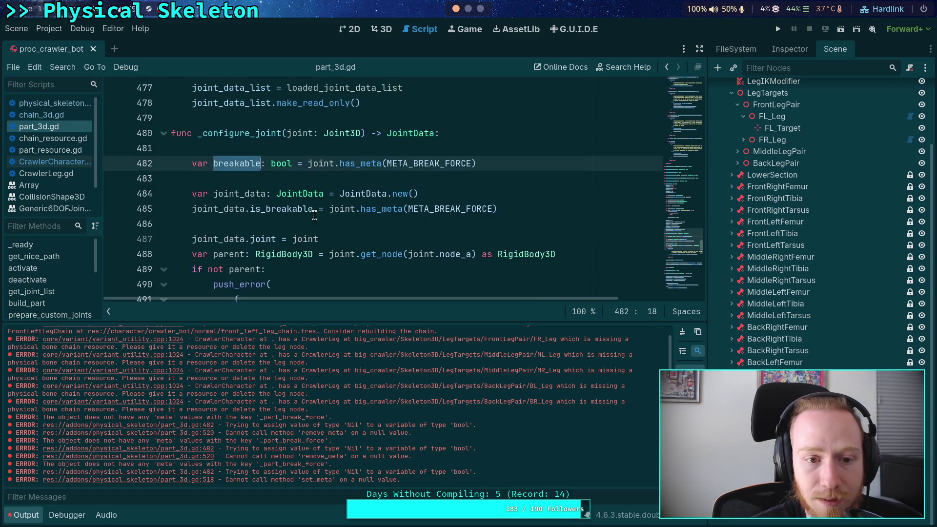
scroll(376, 215, down, 3)
scroll(376, 215, down, 3)
scroll(361, 218, up, 6)
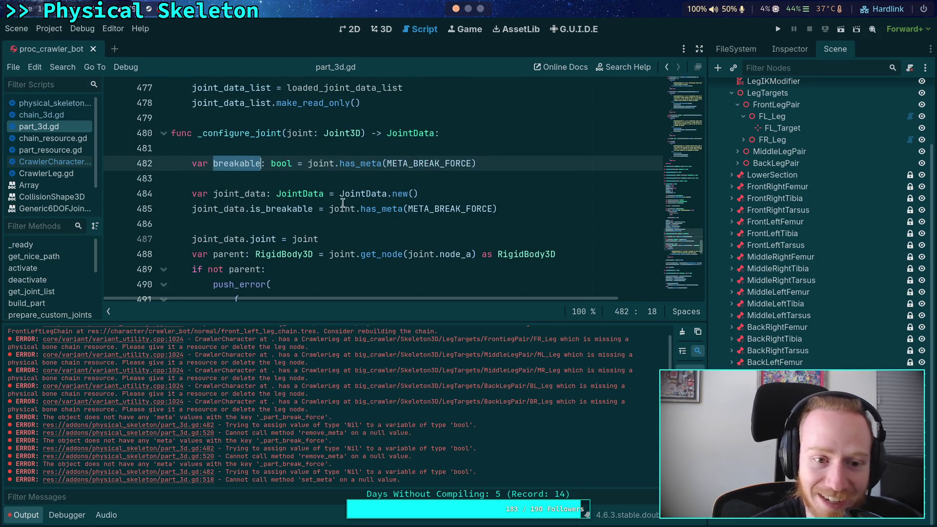
click(503, 172)
key(shift+Up)
key(shift+Up)
key(BackSpace)
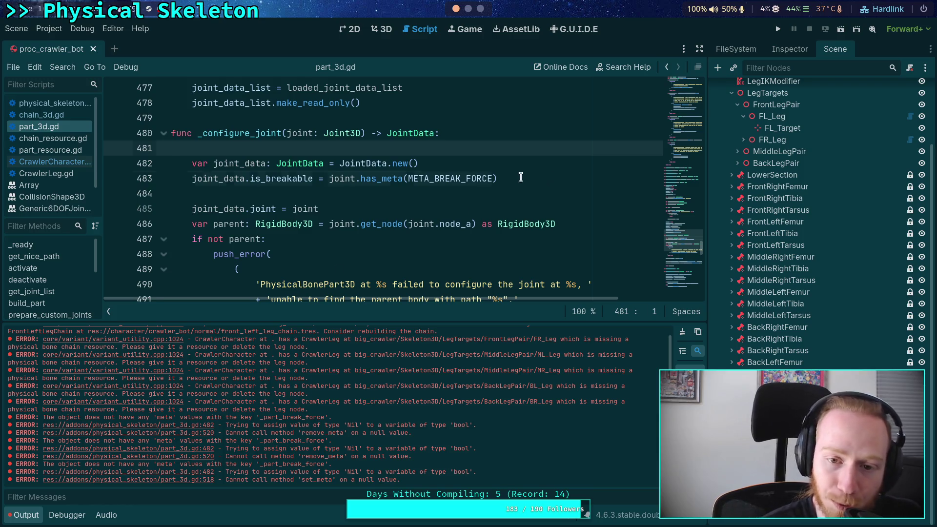
triple_click(308, 178)
key(ctrl+z)
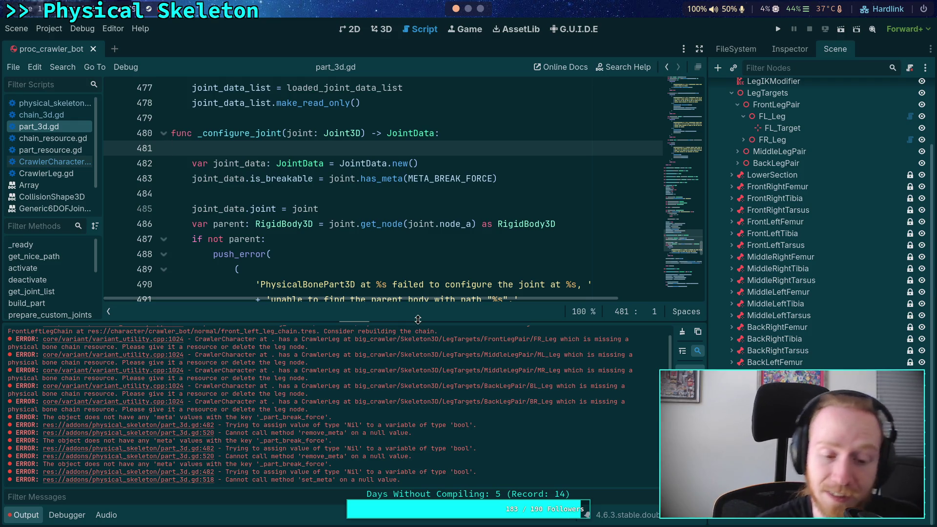
click(196, 433)
Step: Search part_3d.gd for 'bone_joint =' and step through its assignments
scroll(362, 237, down, 1)
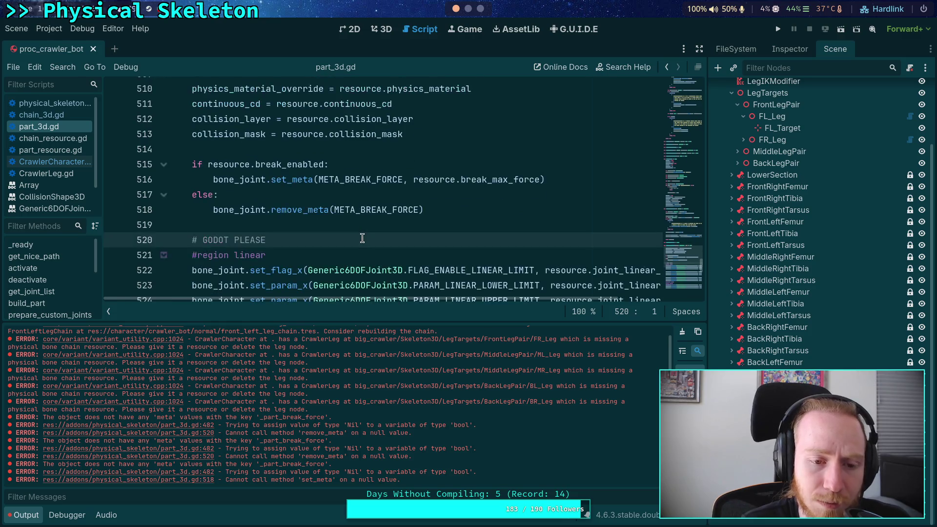
double_click(247, 210)
scroll(333, 240, up, 1)
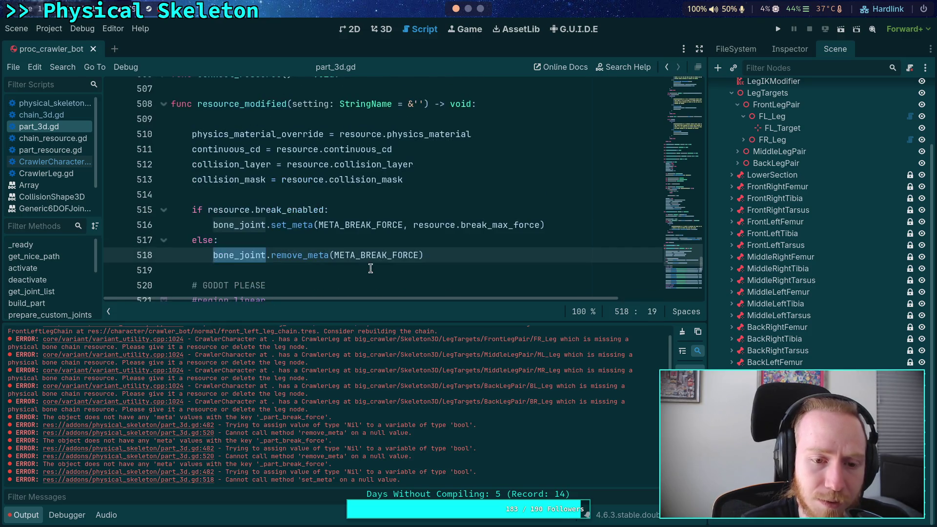
scroll(391, 211, up, 1)
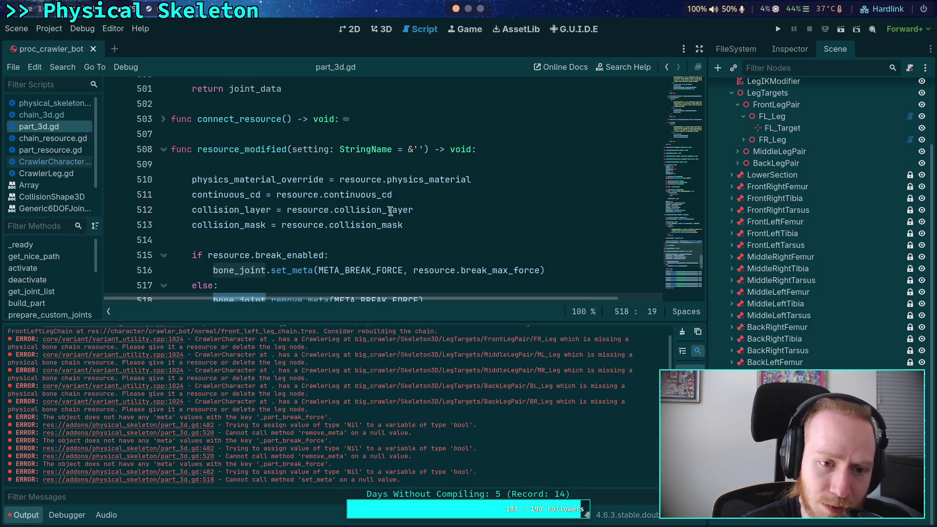
scroll(296, 243, down, 1)
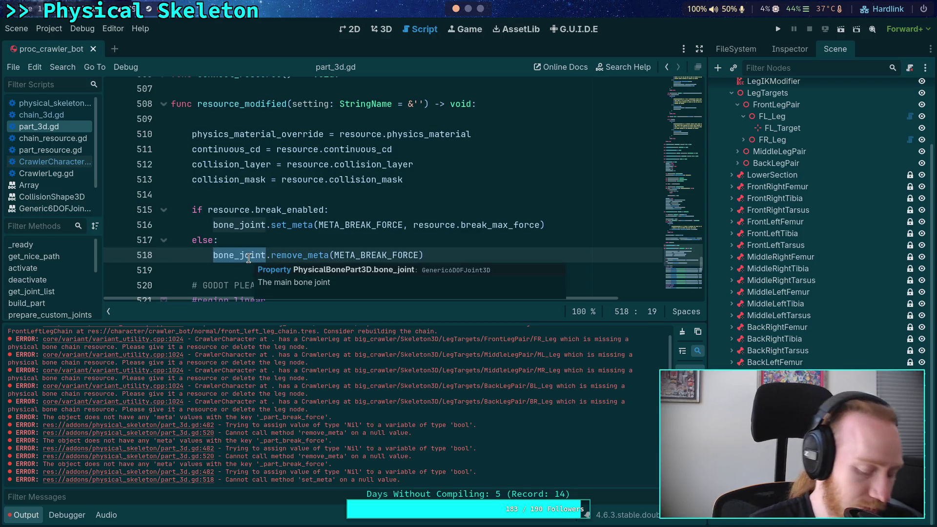
key(ctrl+f)
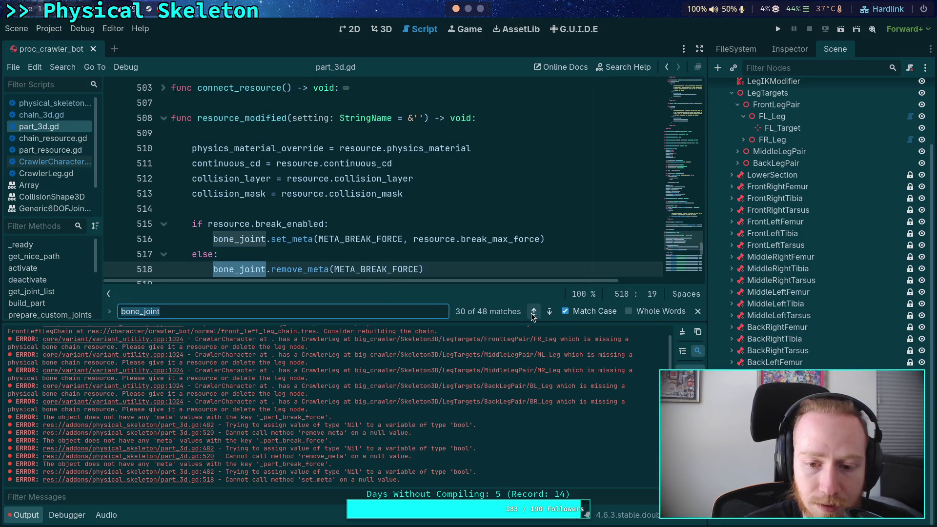
click(239, 313)
text(=)
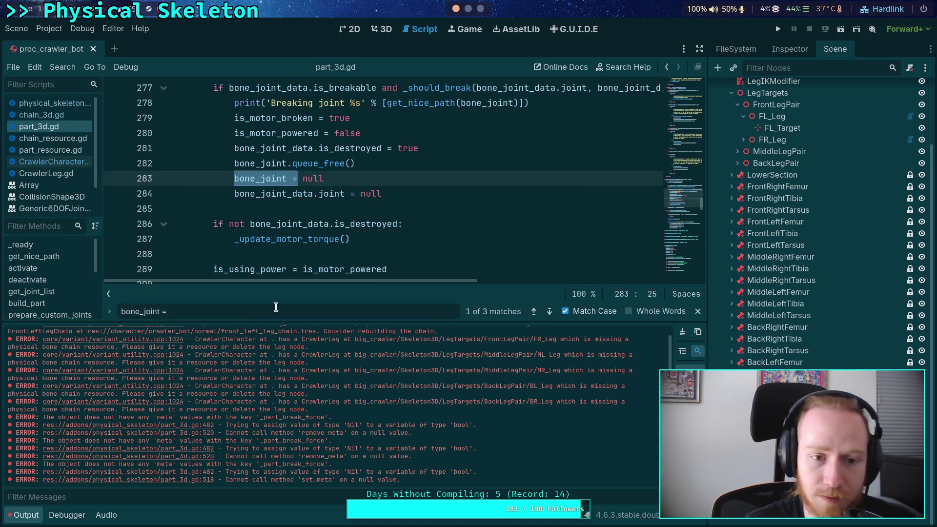
click(535, 312)
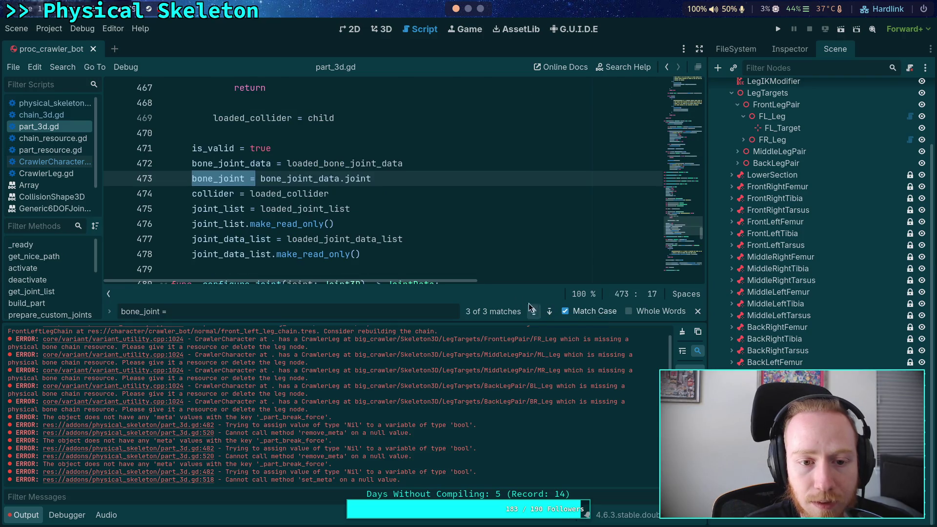
click(535, 312)
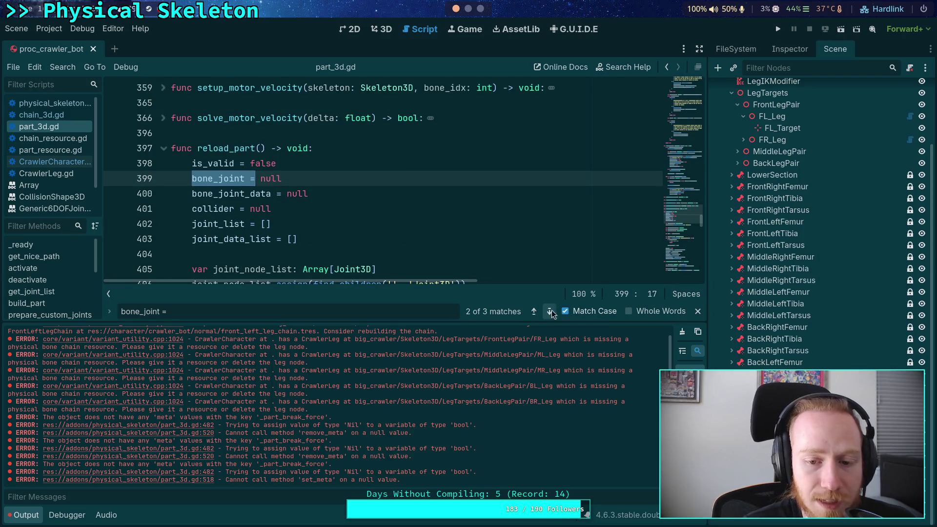
click(550, 311)
scroll(343, 228, up, 1)
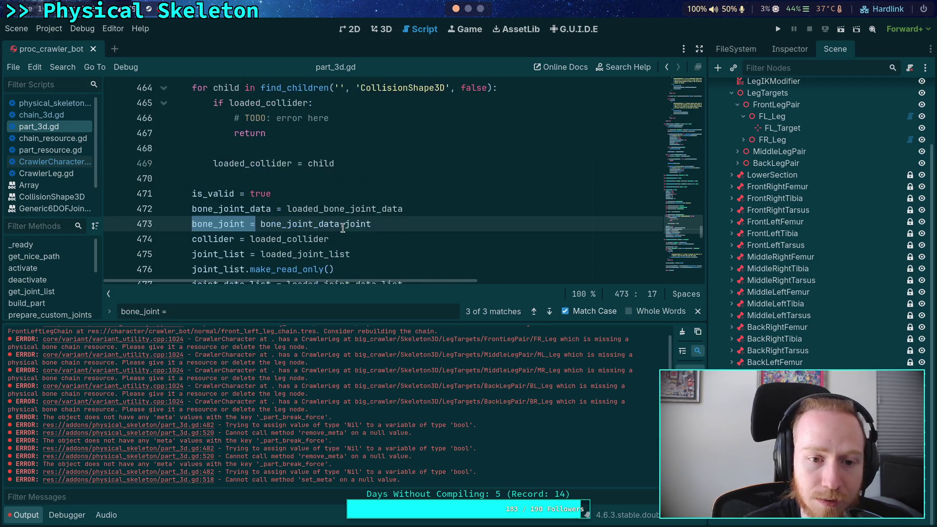
double_click(357, 210)
scroll(364, 235, up, 1)
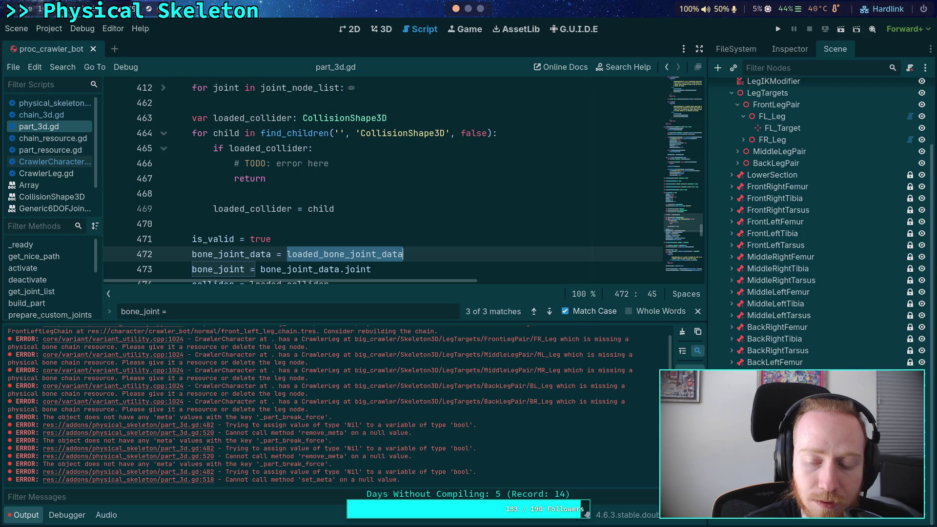
scroll(255, 181, up, 7)
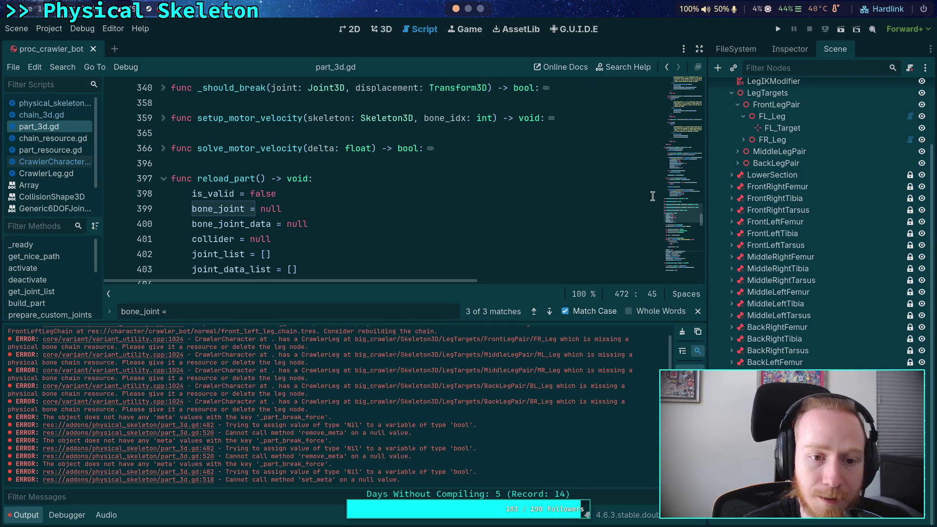
click(683, 198)
Step: Compare the part-building code in chain_3d.gd with part_3d.gd
click(41, 115)
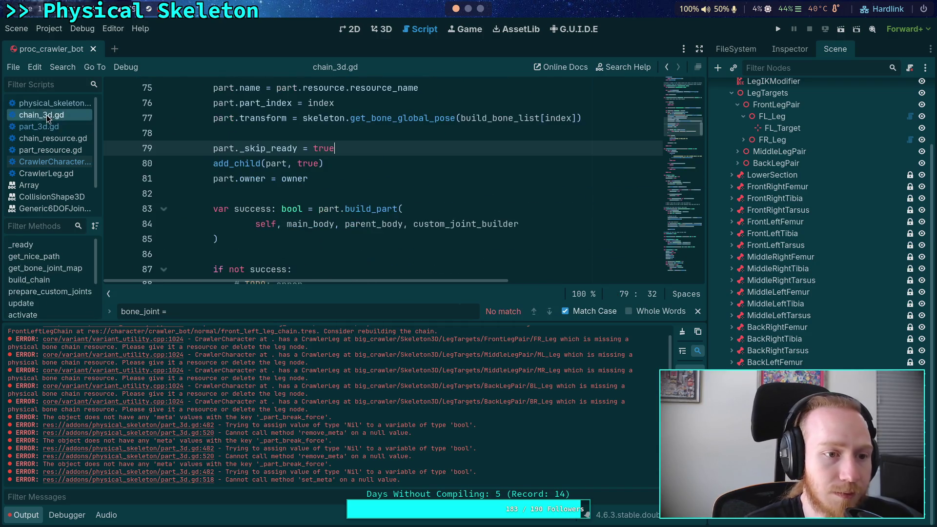
scroll(366, 206, down, 4)
scroll(365, 206, up, 2)
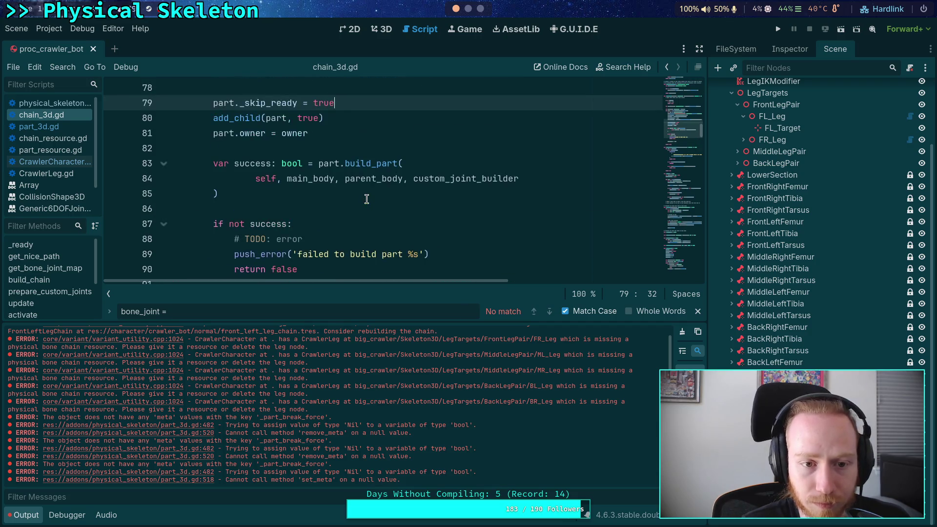
scroll(319, 187, up, 2)
scroll(320, 187, down, 1)
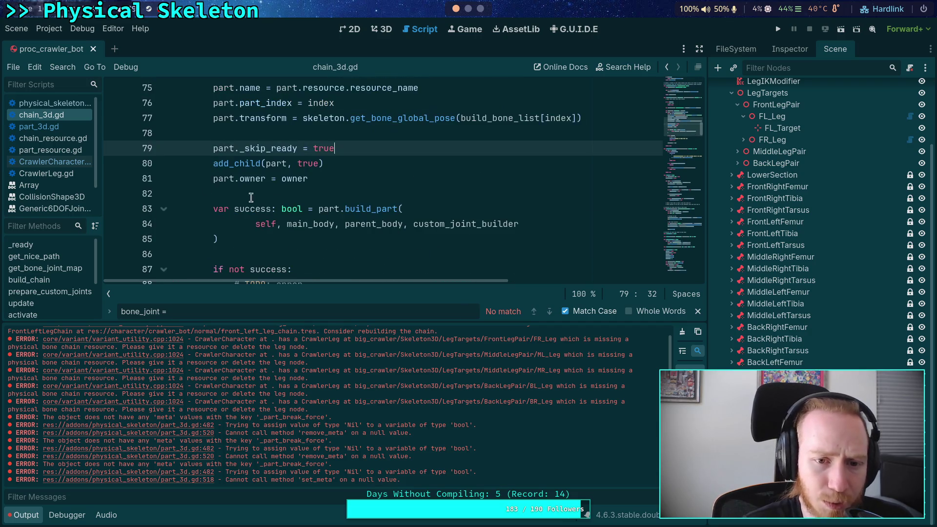
click(39, 126)
scroll(372, 237, up, 14)
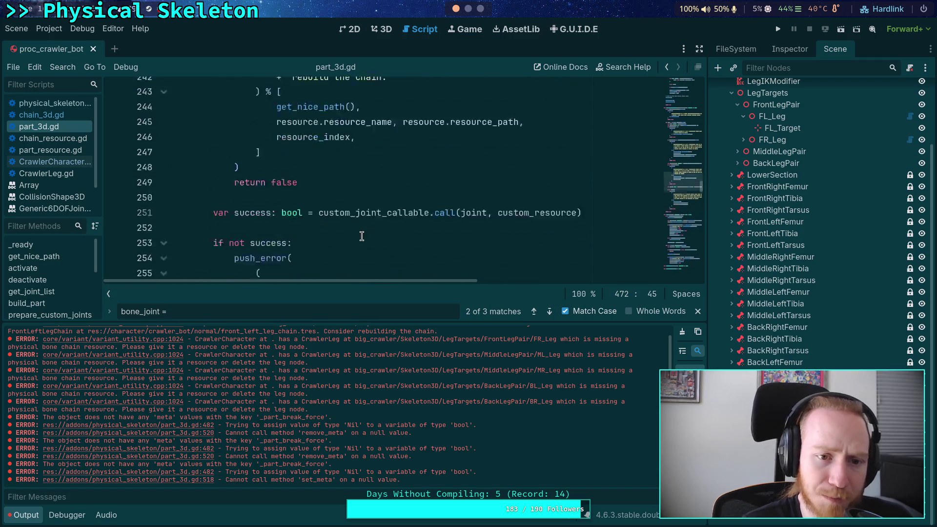
scroll(372, 237, up, 4)
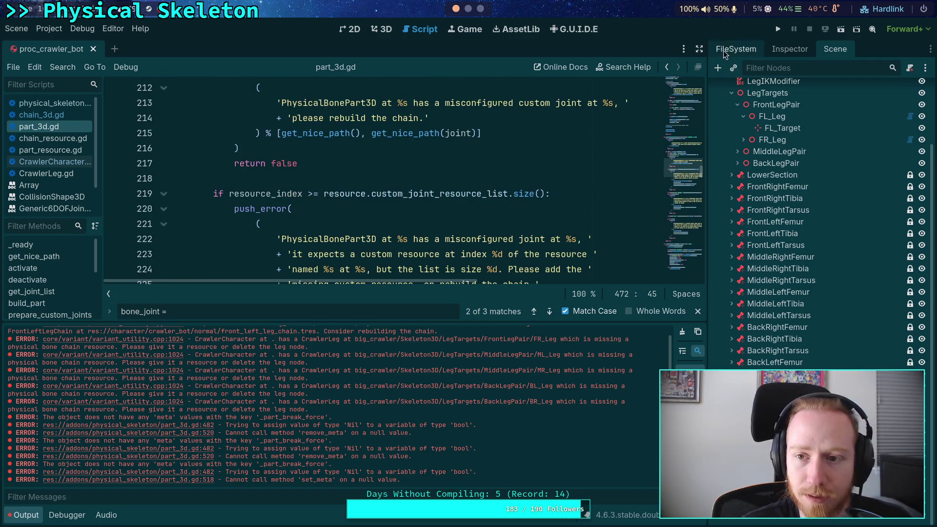
Step: Review the reload_part call on line 190 and the BoneJoint setup on line 124
click(699, 48)
click(23, 514)
scroll(117, 439, up, 6)
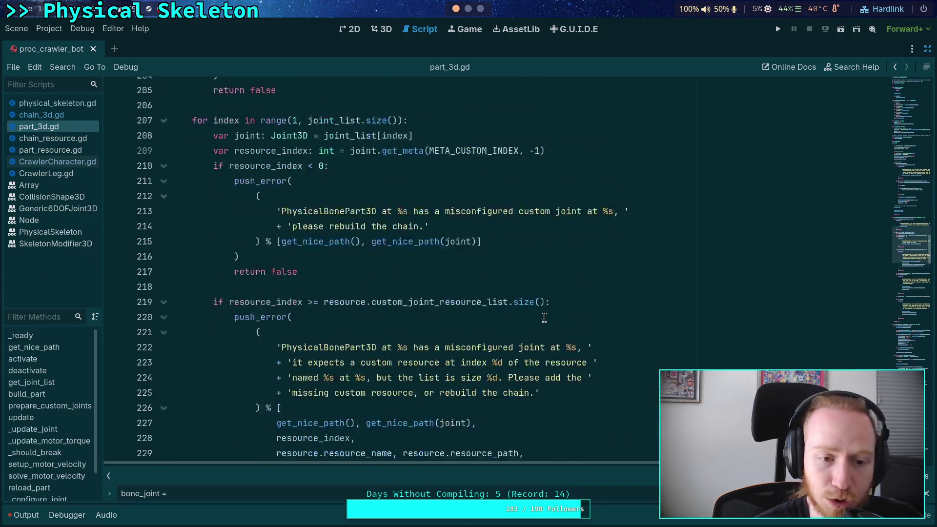
click(109, 476)
scroll(658, 242, up, 5)
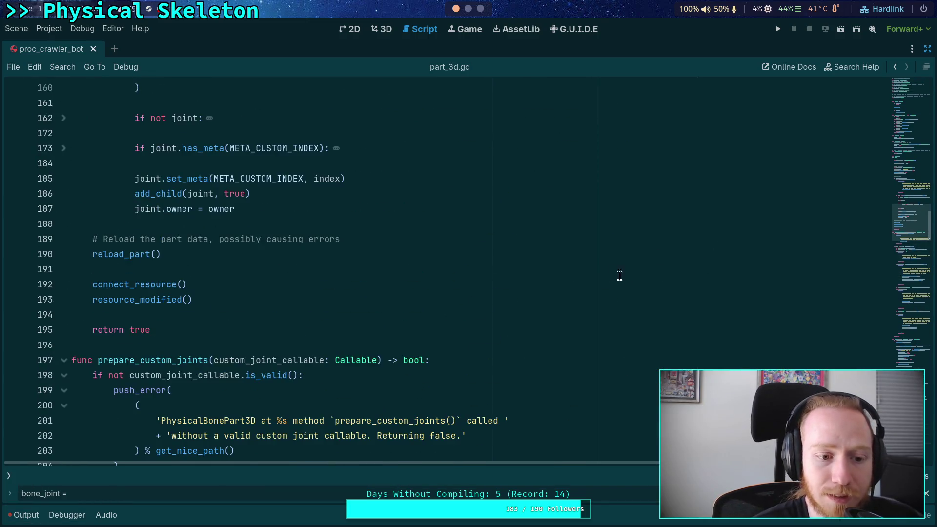
scroll(273, 293, up, 3)
click(130, 385)
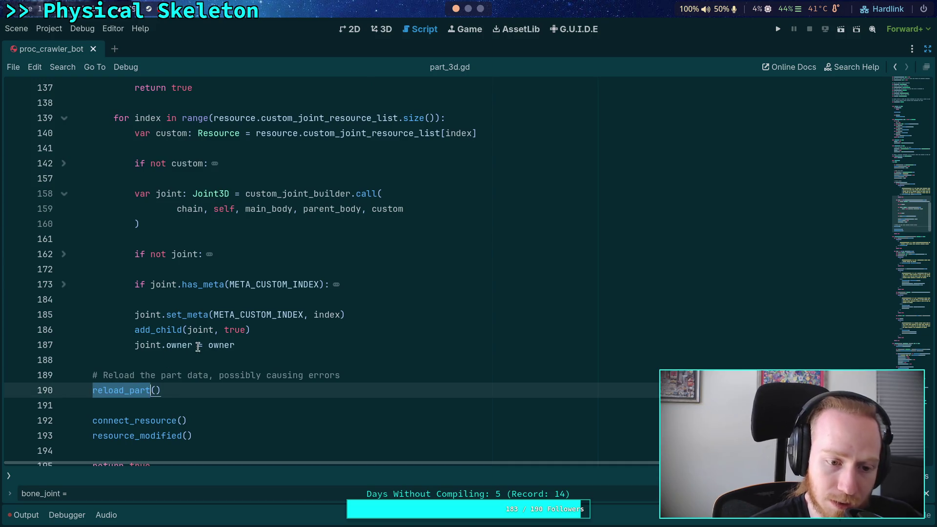
scroll(209, 336, up, 8)
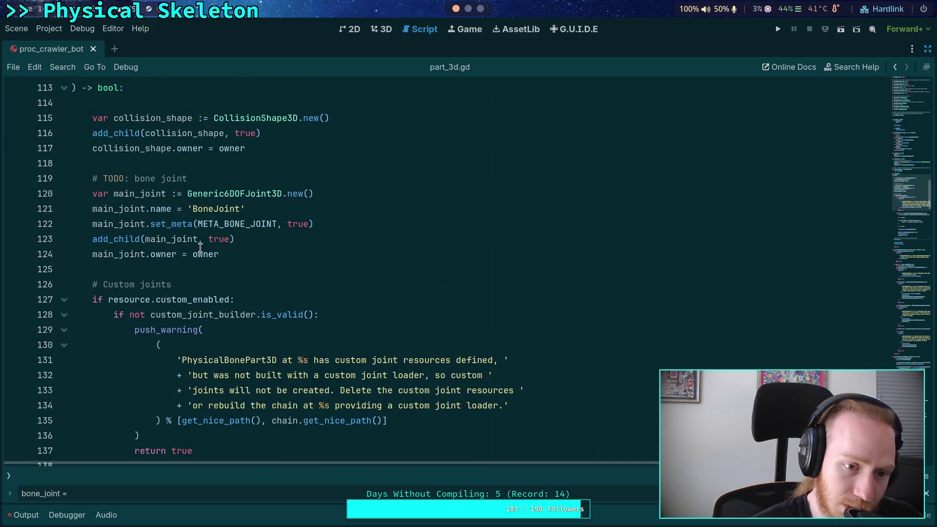
click(260, 250)
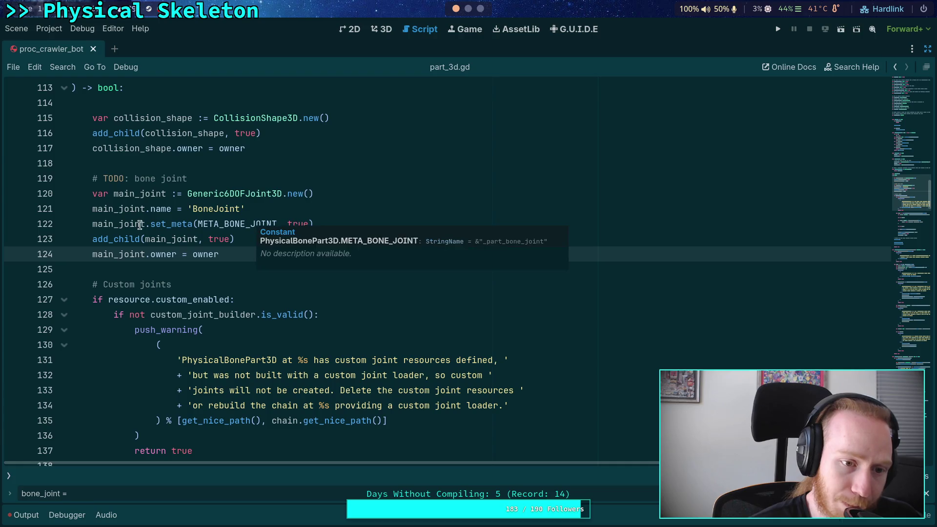
click(8, 476)
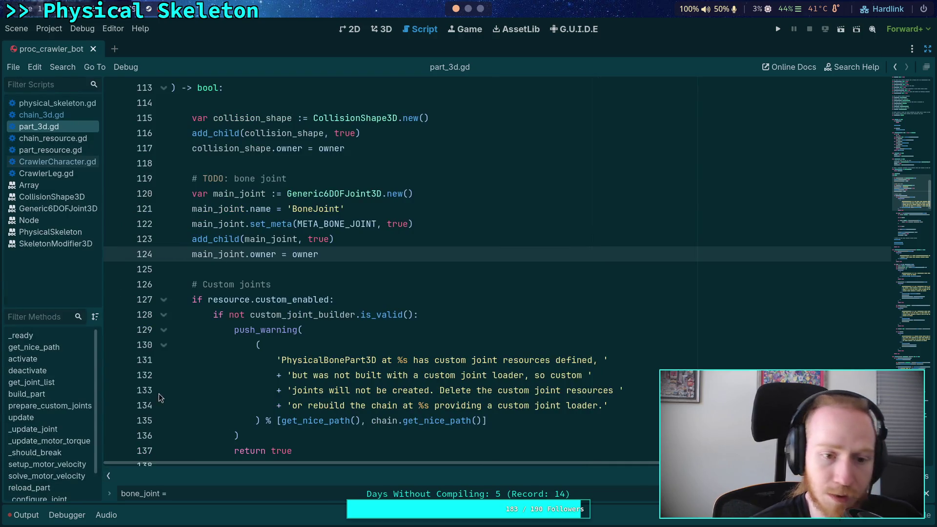
click(927, 493)
click(393, 283)
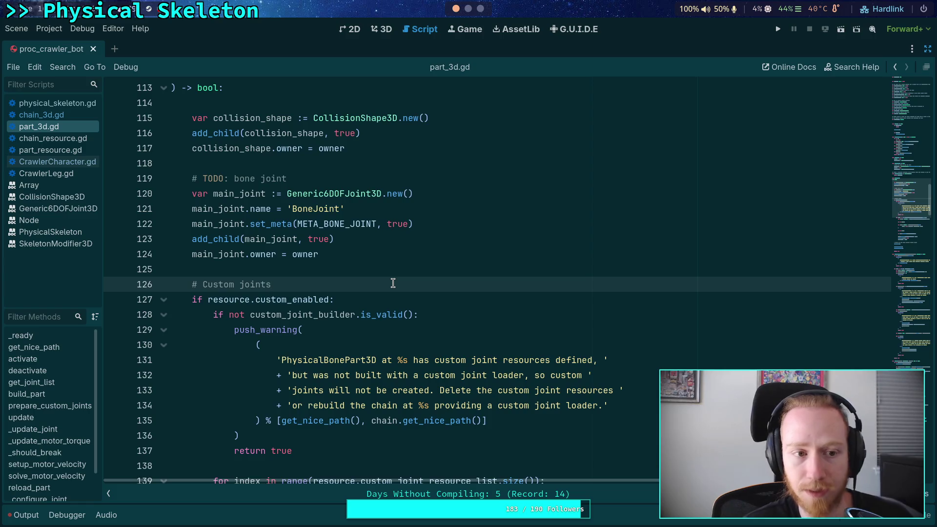
Step: Clear the Output log, hide the bottom panel, and restore the docks
click(25, 516)
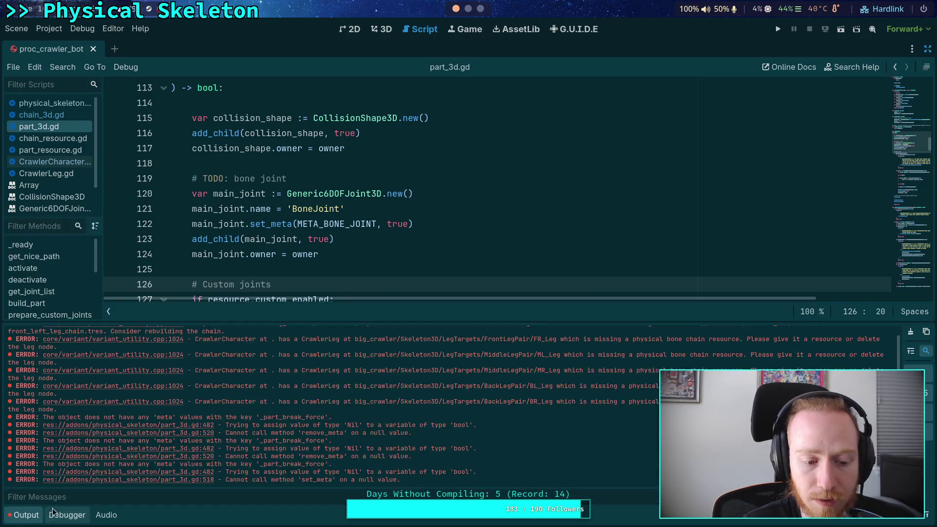
click(910, 332)
key(ctrl+j)
click(536, 194)
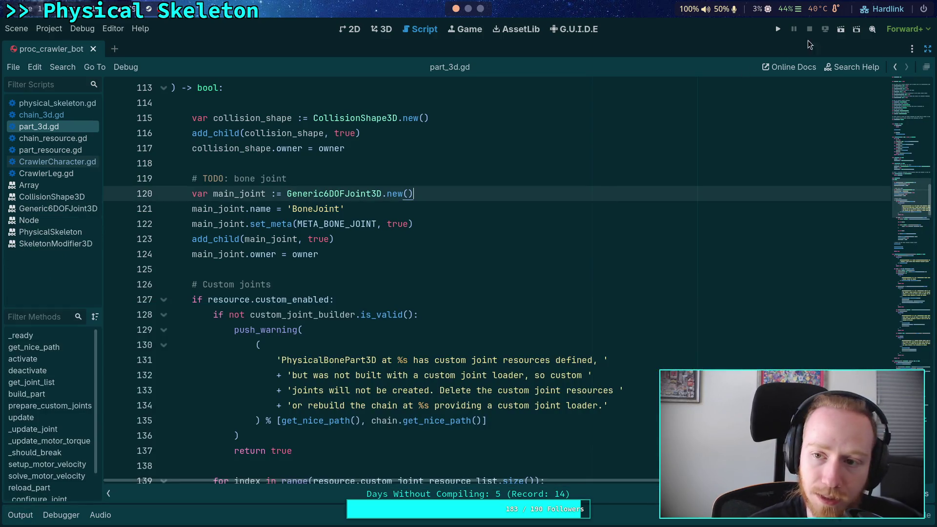
click(926, 49)
Step: Delete the old generated node and rerun Build Crawler on CrawlerBot
scroll(806, 292, up, 3)
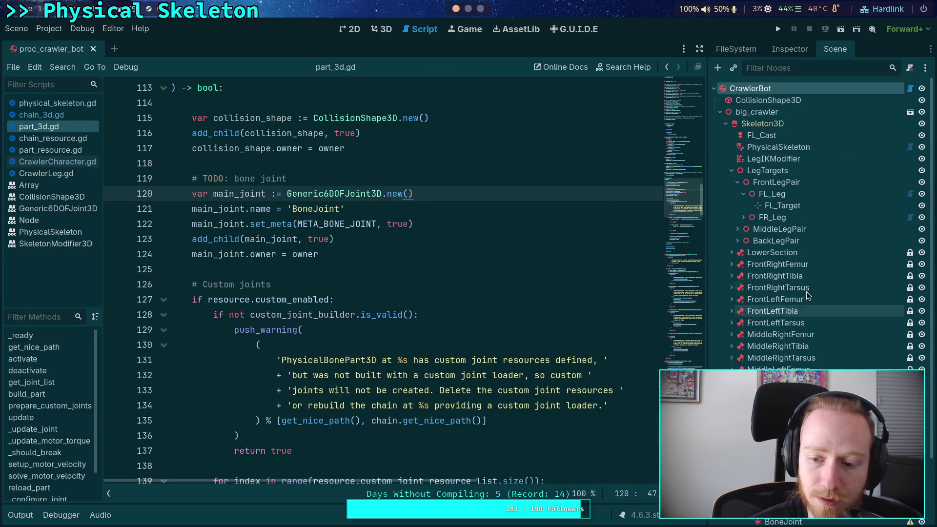
scroll(806, 292, down, 3)
key(Delete)
key(Return)
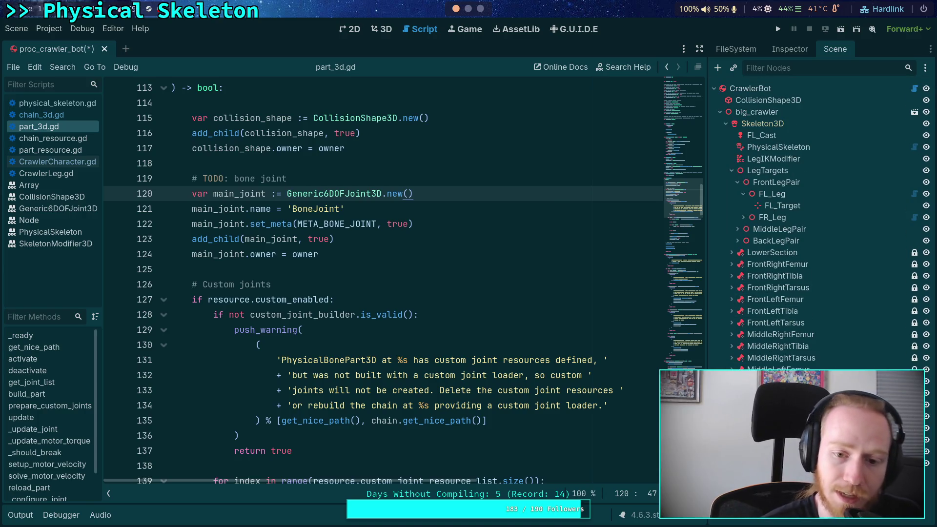
click(750, 89)
click(785, 48)
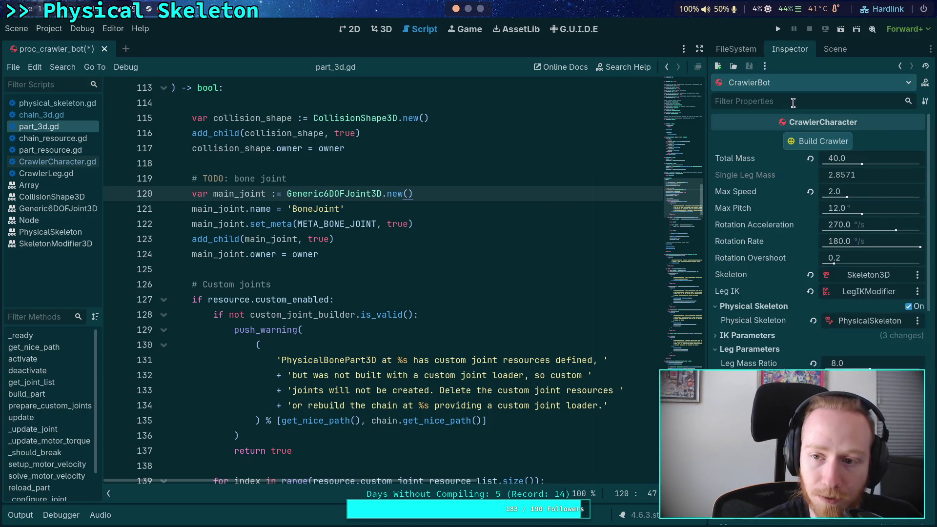
click(819, 147)
click(520, 283)
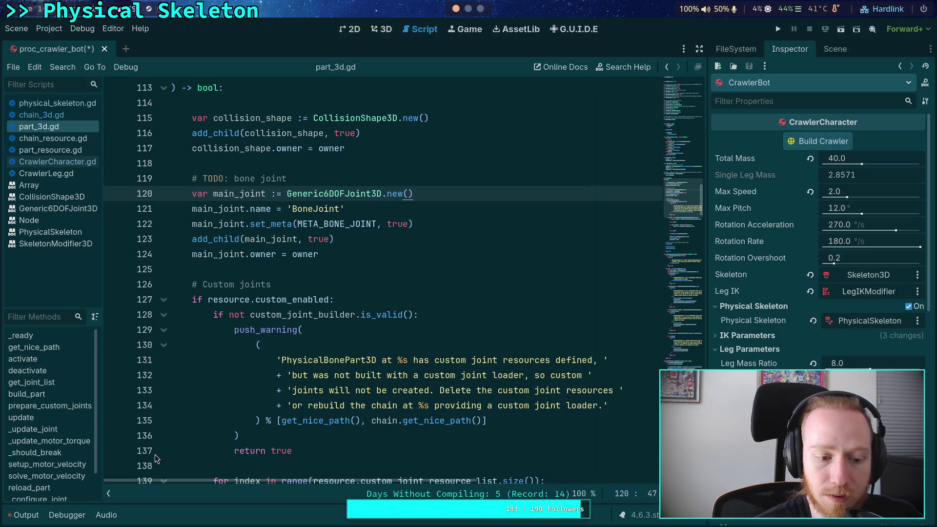
Step: Read the Output errors and copy the 'unable to find the parent body with path' text
click(21, 516)
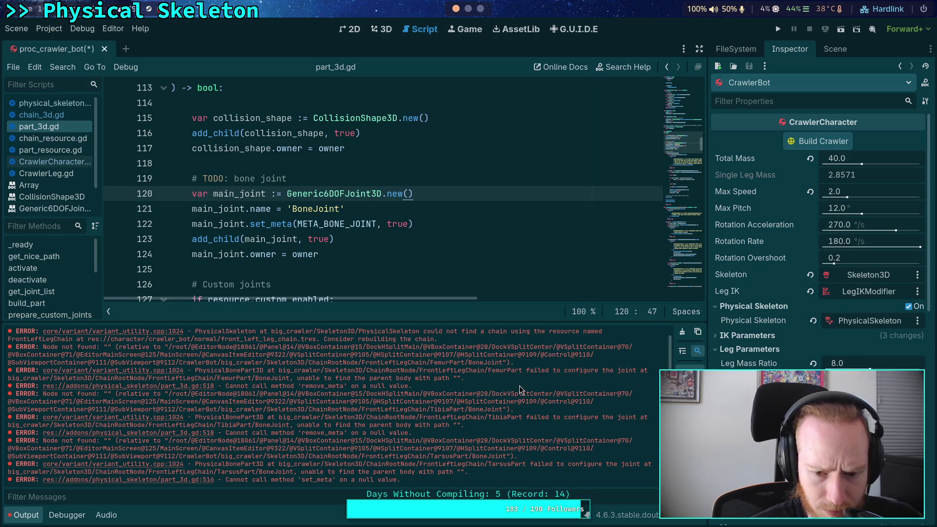
scroll(574, 389, up, 1)
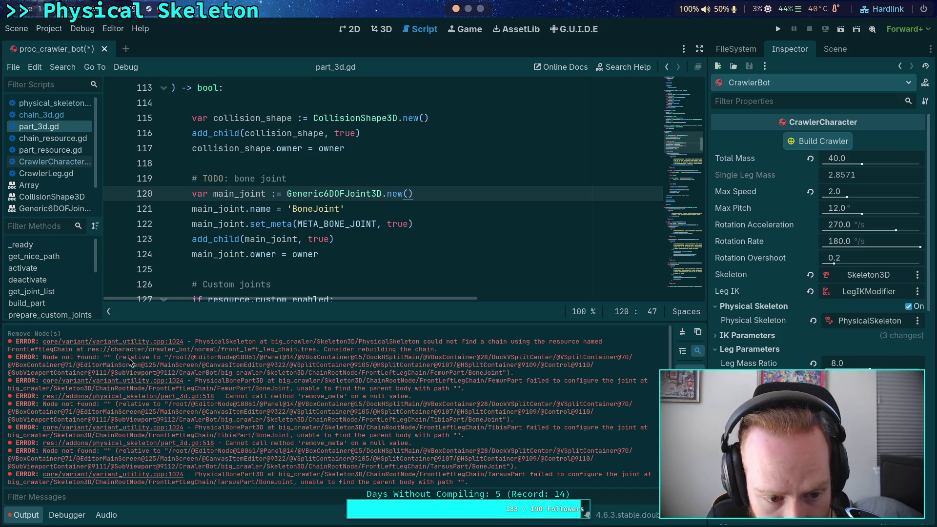
double_click(107, 357)
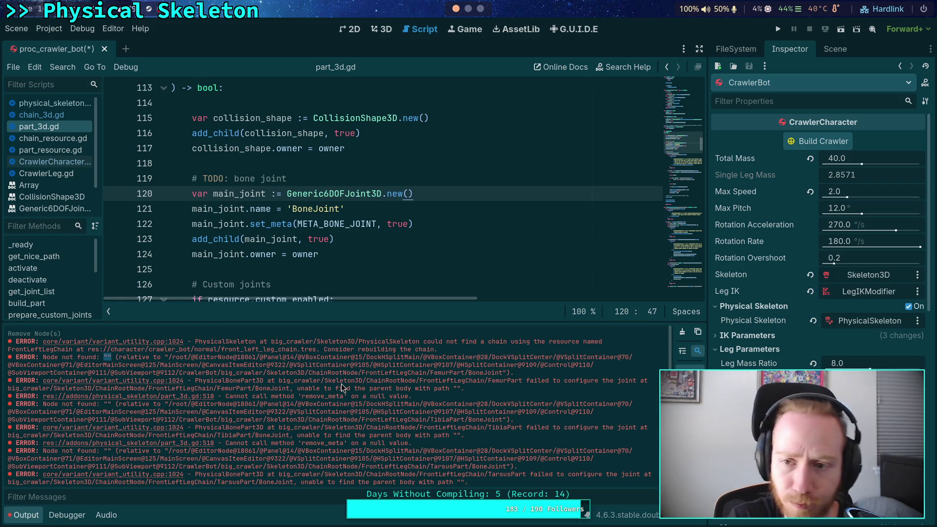
click(835, 49)
scroll(800, 244, down, 3)
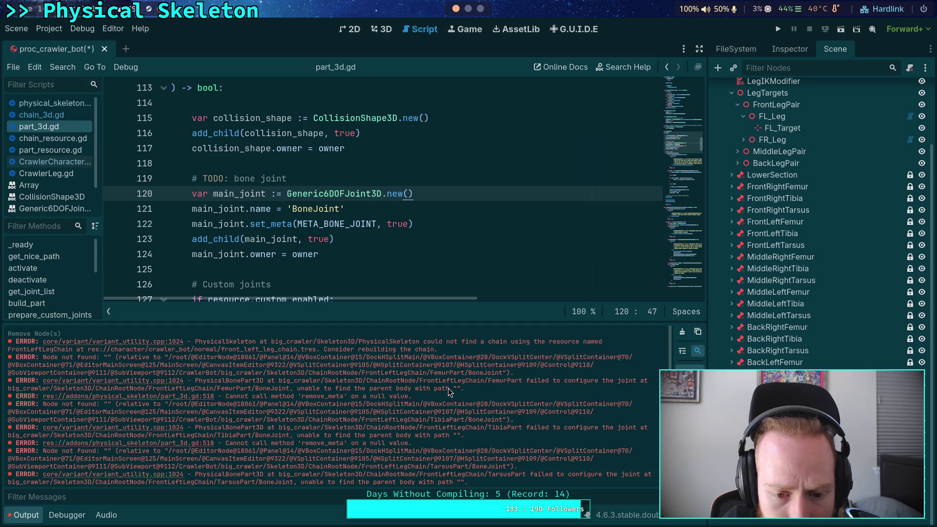
drag(448, 388, 299, 391)
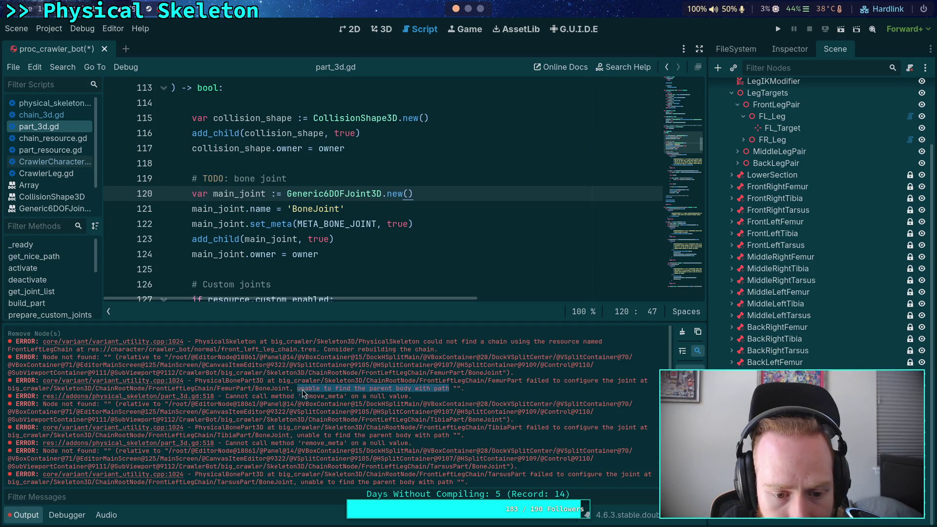
right_click(315, 387)
Step: Search part_3d.gd for the copied 'unable to find the parent body' error text
click(335, 397)
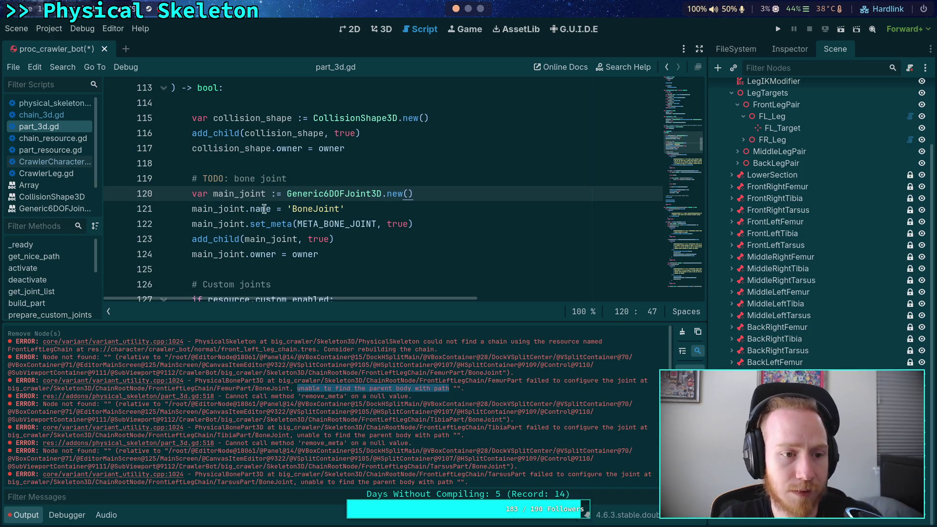
key(ctrl+f)
key(ctrl+v)
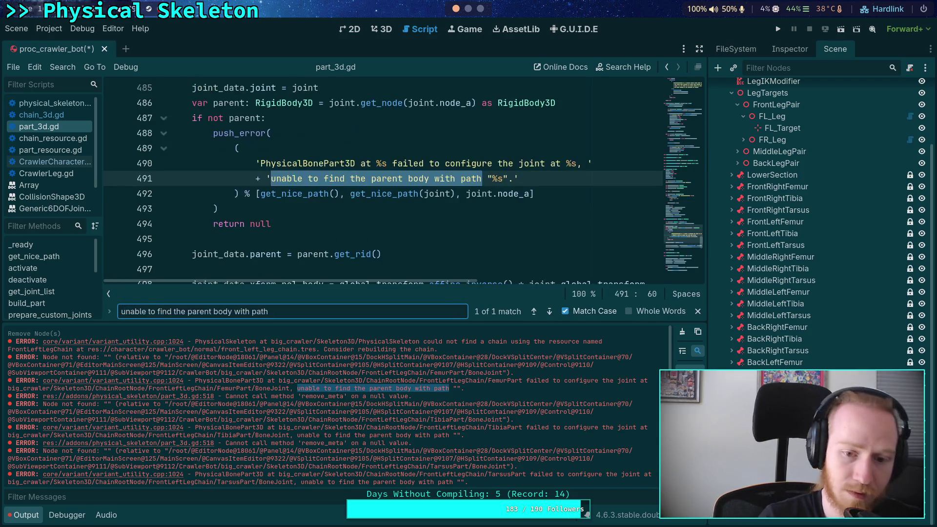
scroll(503, 241, up, 1)
click(513, 239)
scroll(333, 210, up, 1)
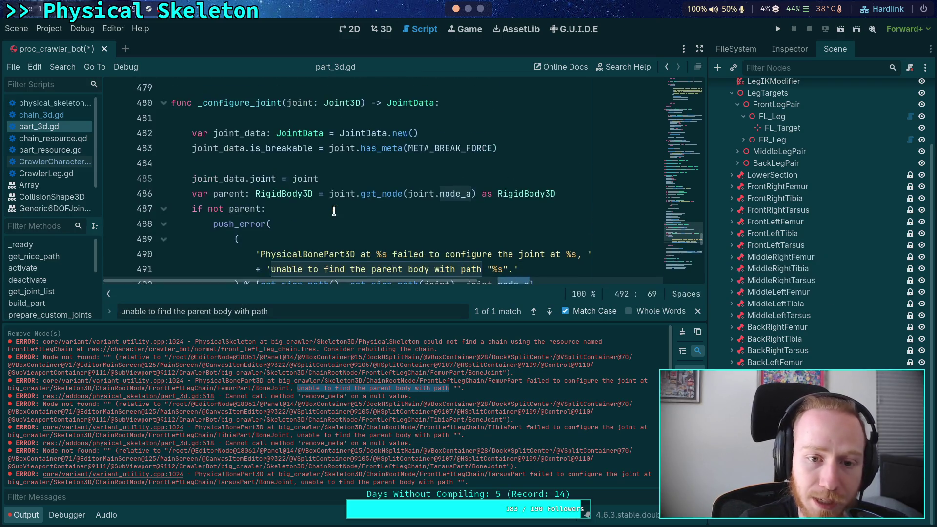
scroll(386, 214, up, 1)
scroll(373, 229, down, 1)
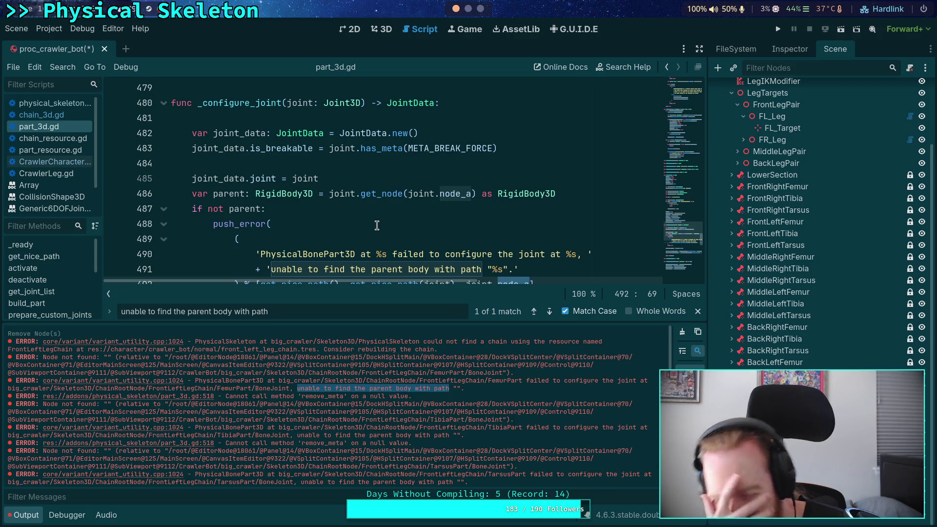
Step: Fold reload_part and select the _configure_joint function name
scroll(377, 225, down, 4)
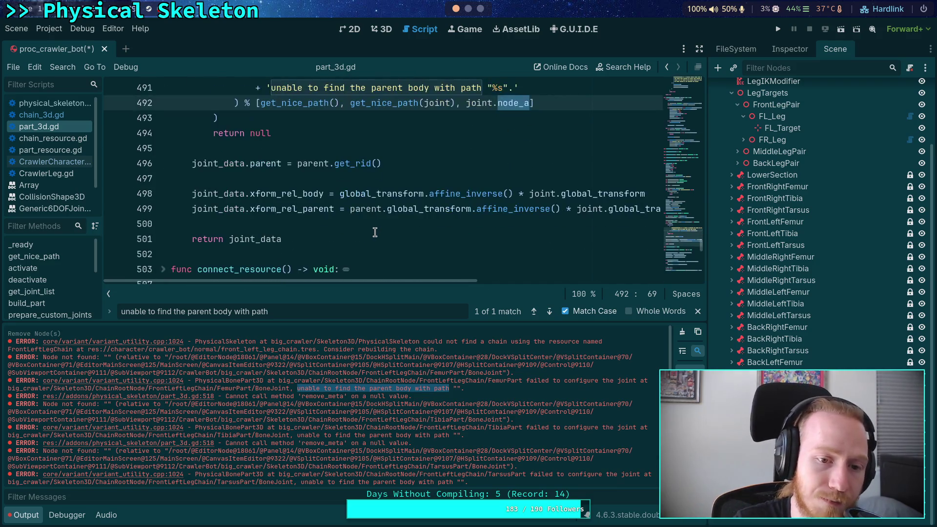
scroll(374, 233, up, 8)
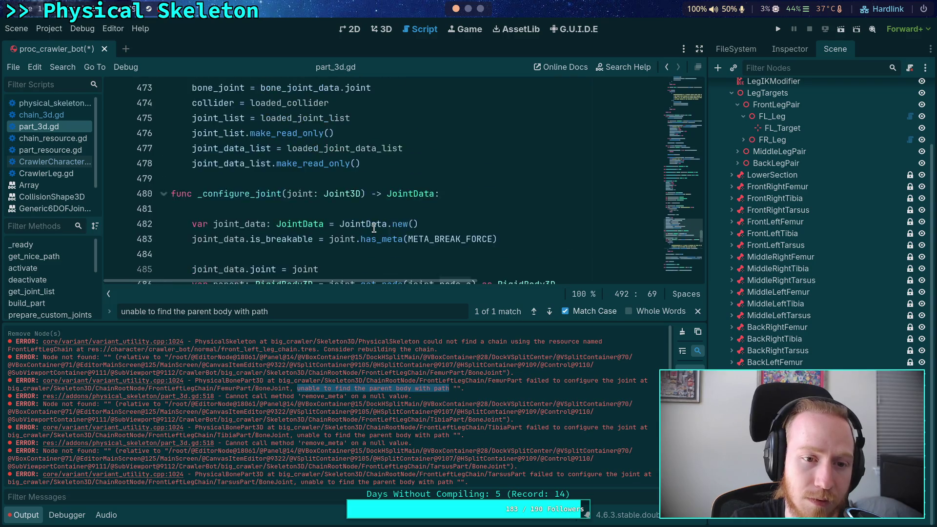
scroll(374, 228, down, 3)
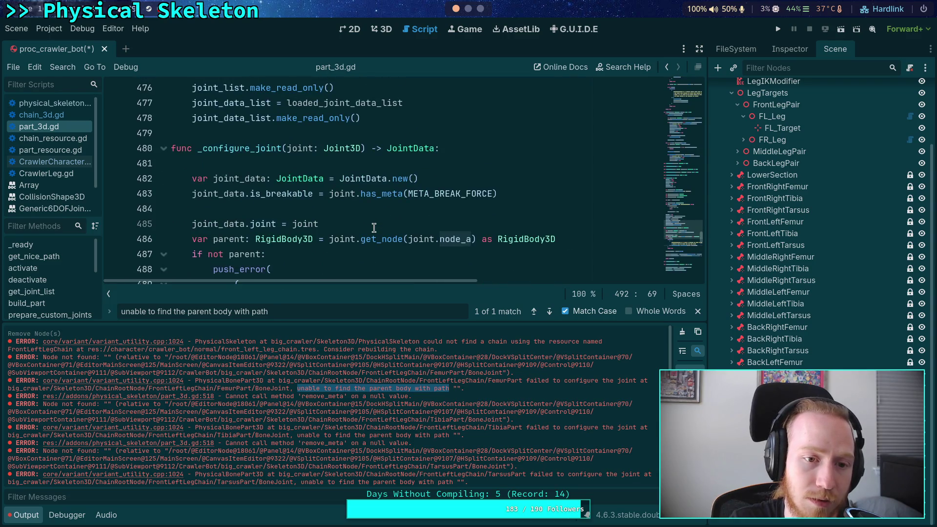
scroll(307, 174, up, 20)
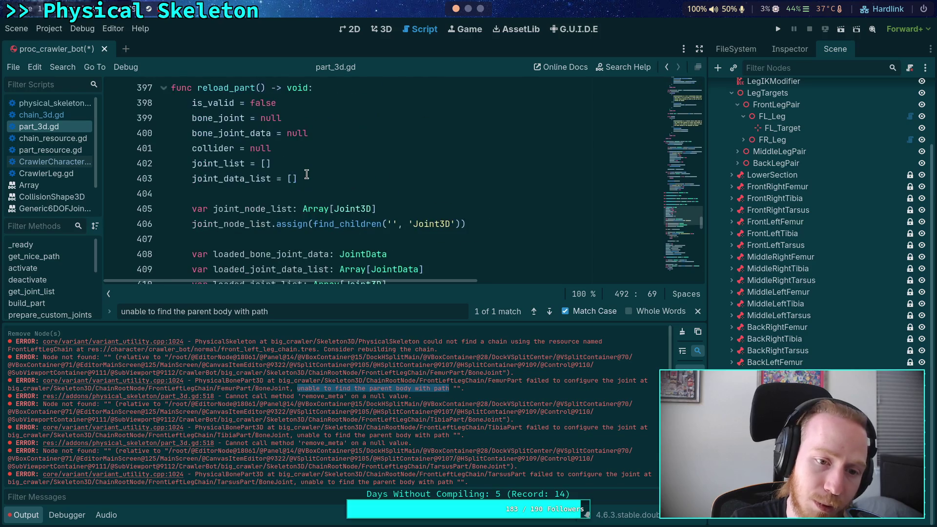
scroll(306, 174, up, 3)
click(164, 224)
scroll(165, 224, down, 3)
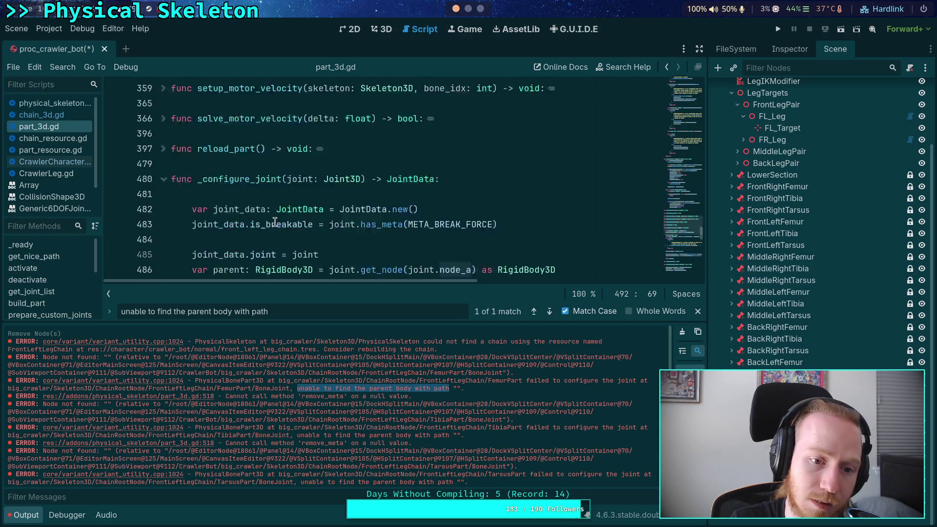
double_click(246, 119)
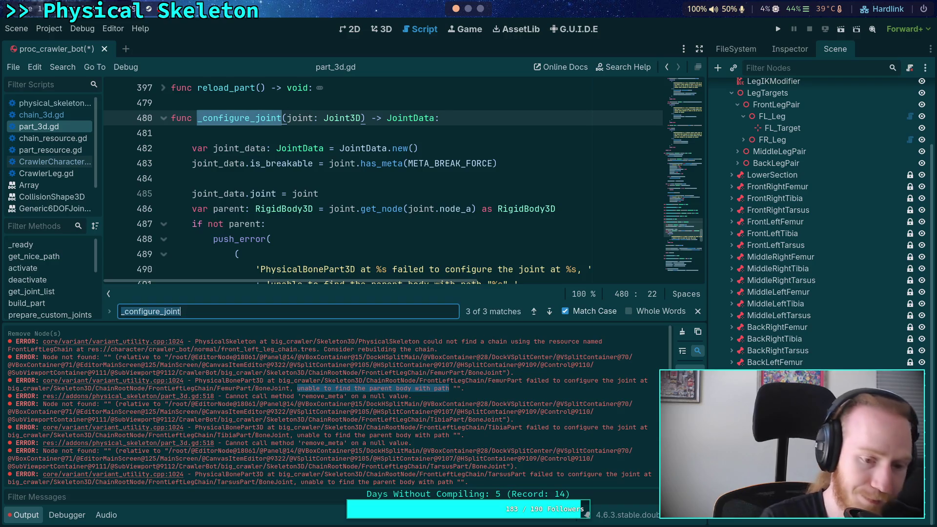
Step: Search for _configure_joint and cycle through its calls and its definition
key(ctrl+f)
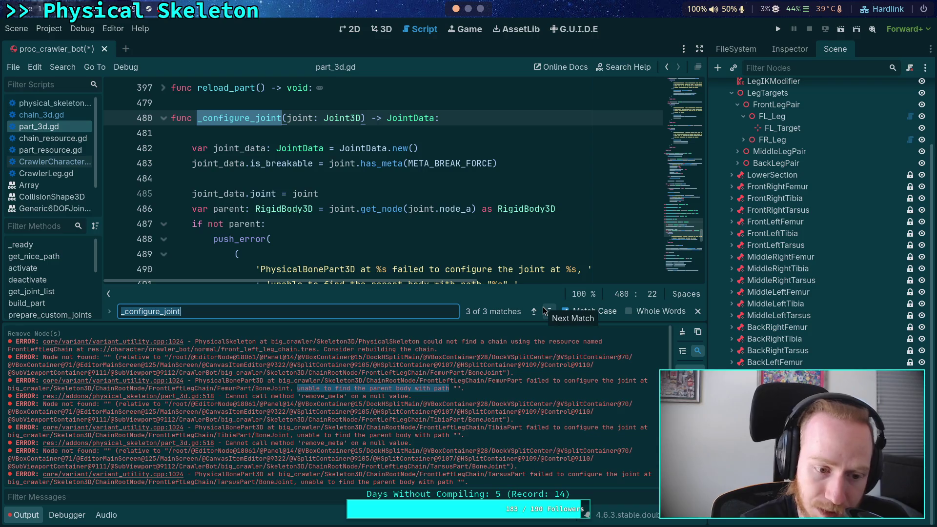
click(550, 311)
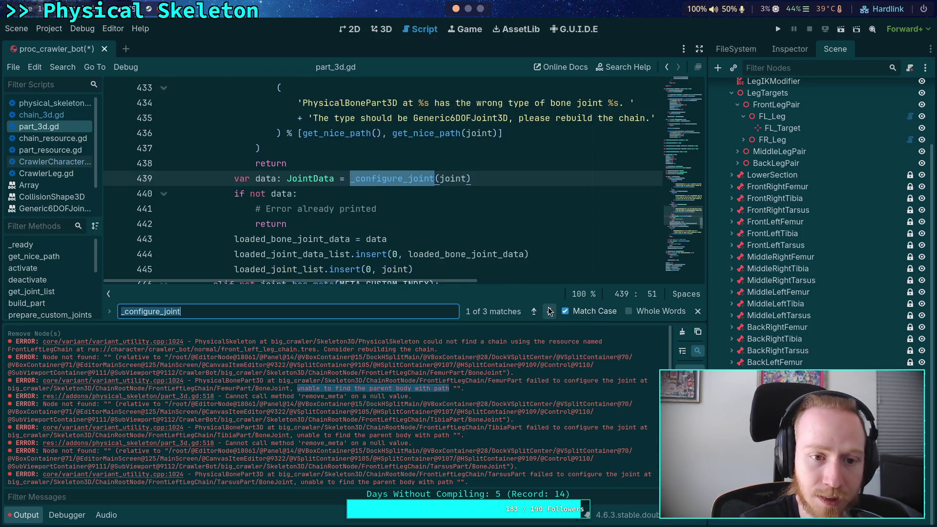
click(551, 311)
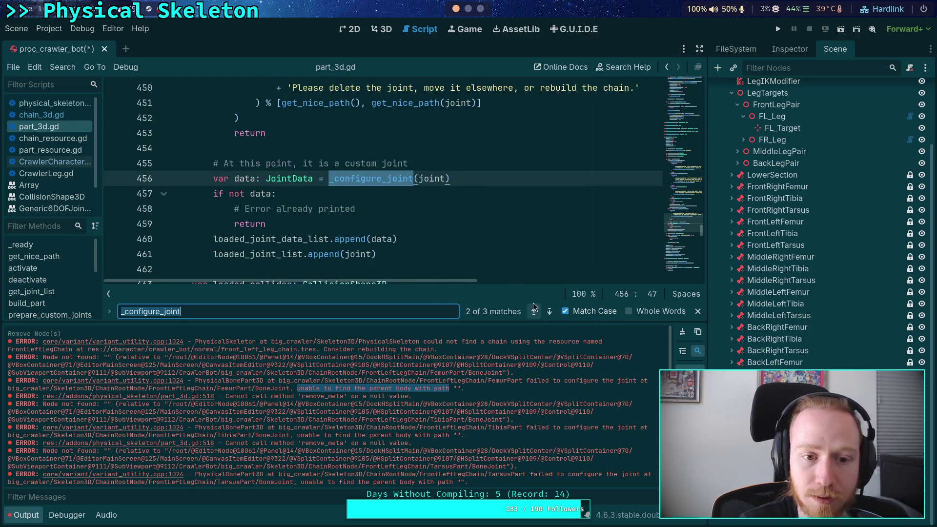
click(548, 315)
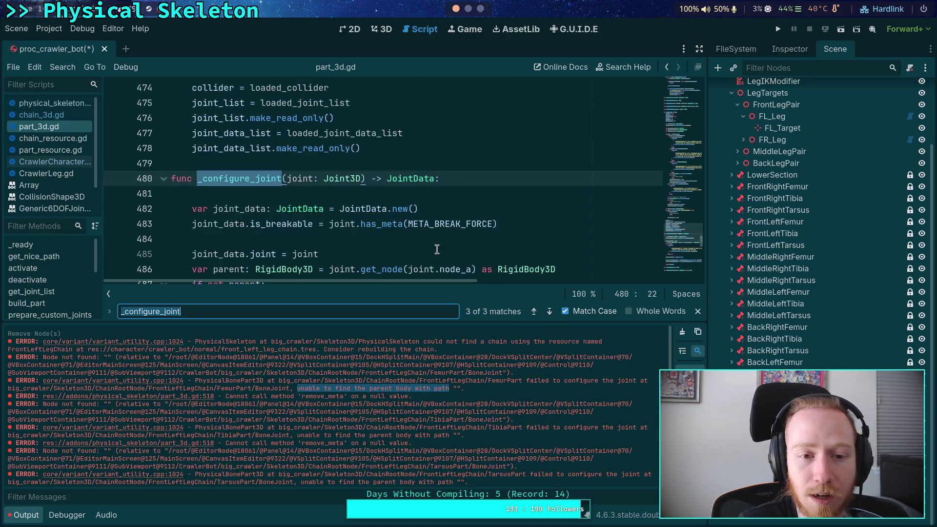
click(548, 314)
scroll(452, 244, up, 8)
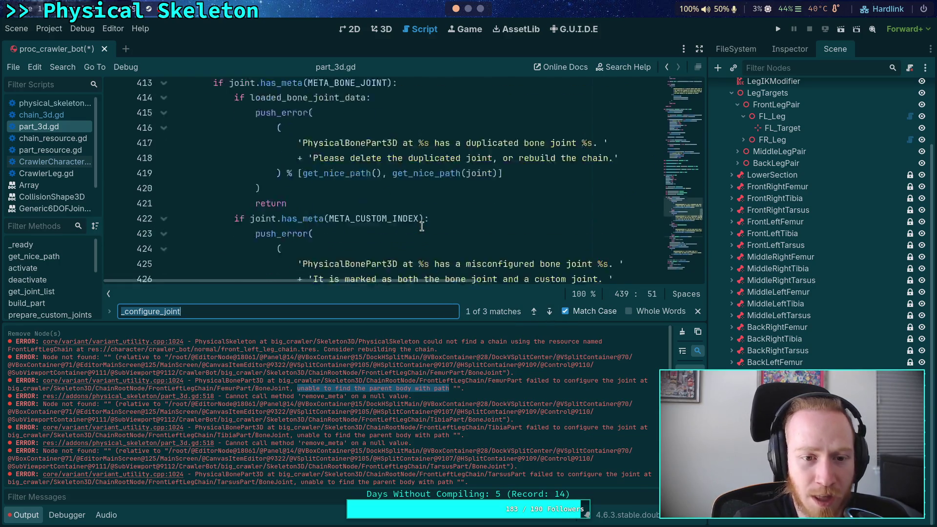
scroll(398, 242, up, 6)
scroll(397, 244, down, 7)
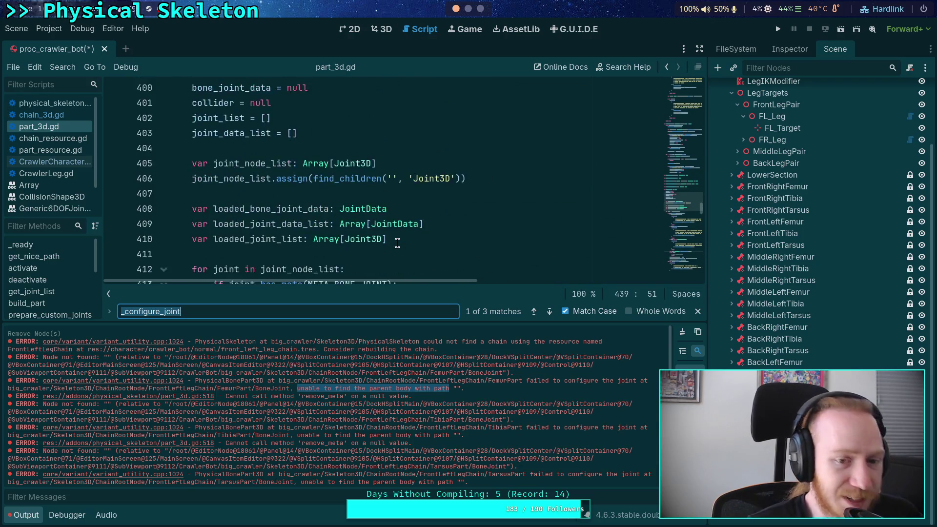
scroll(397, 219, down, 4)
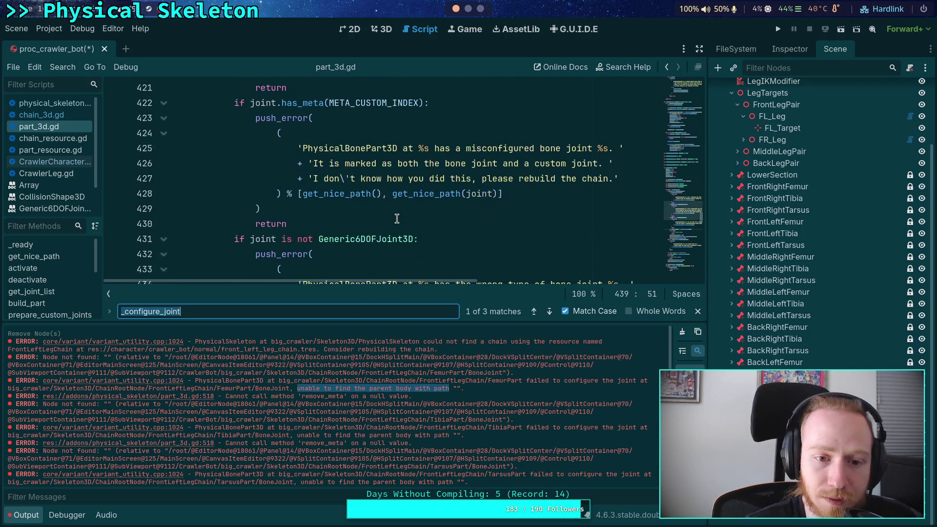
scroll(397, 219, down, 2)
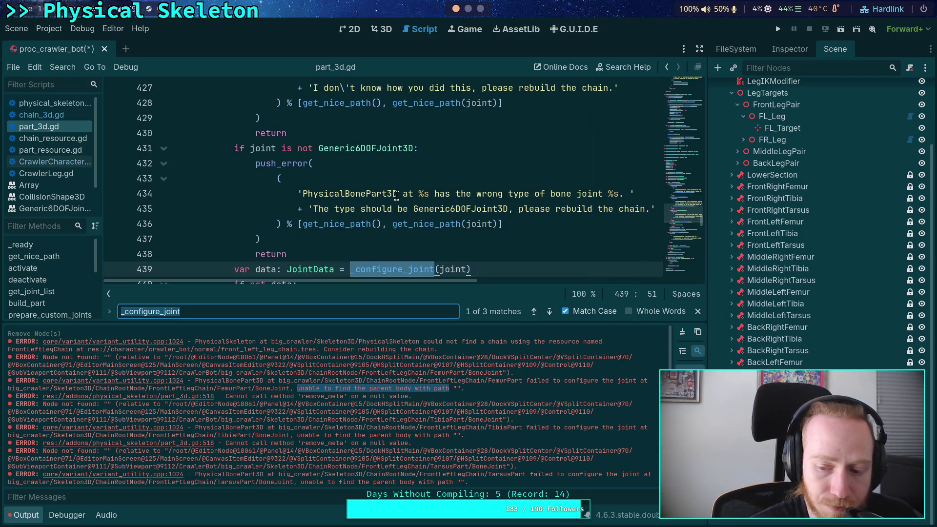
scroll(412, 227, down, 3)
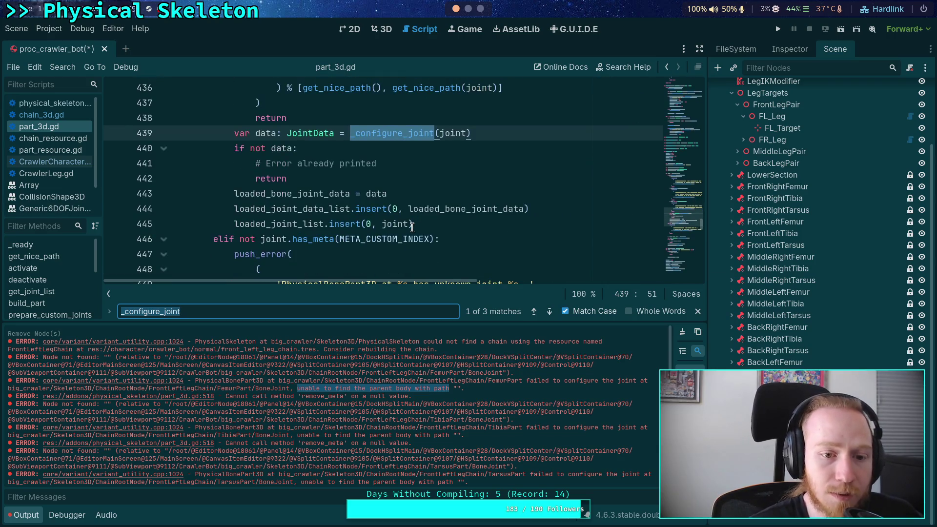
scroll(412, 227, down, 14)
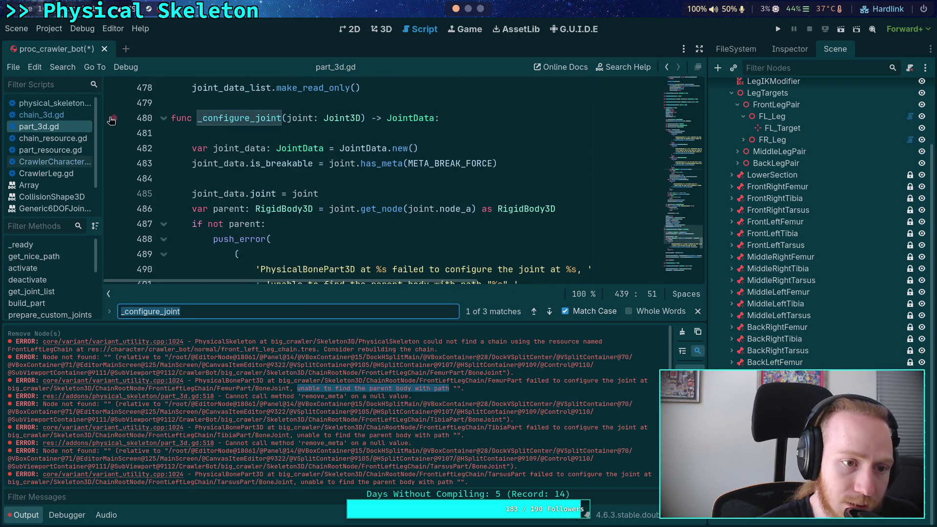
scroll(312, 210, up, 13)
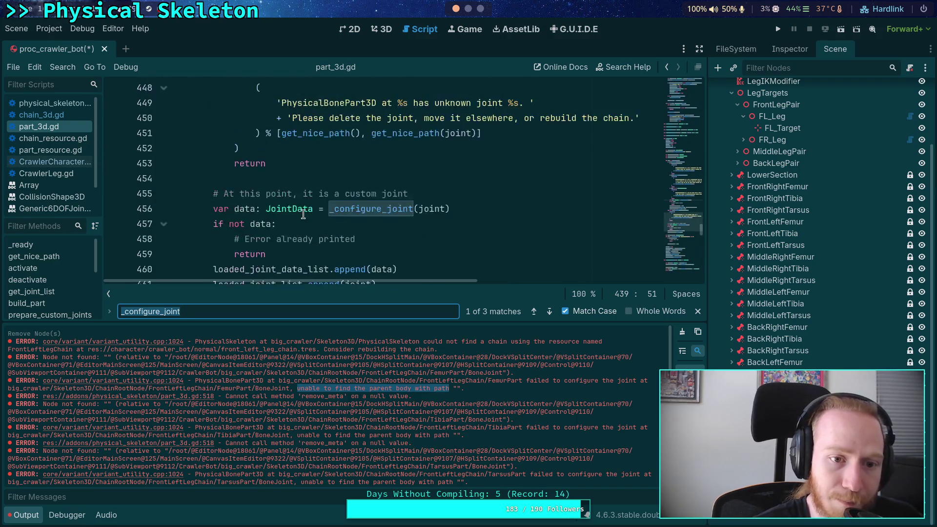
Step: Close the Find bar and collapse the Output panel so the code fills the editor
click(698, 311)
click(19, 516)
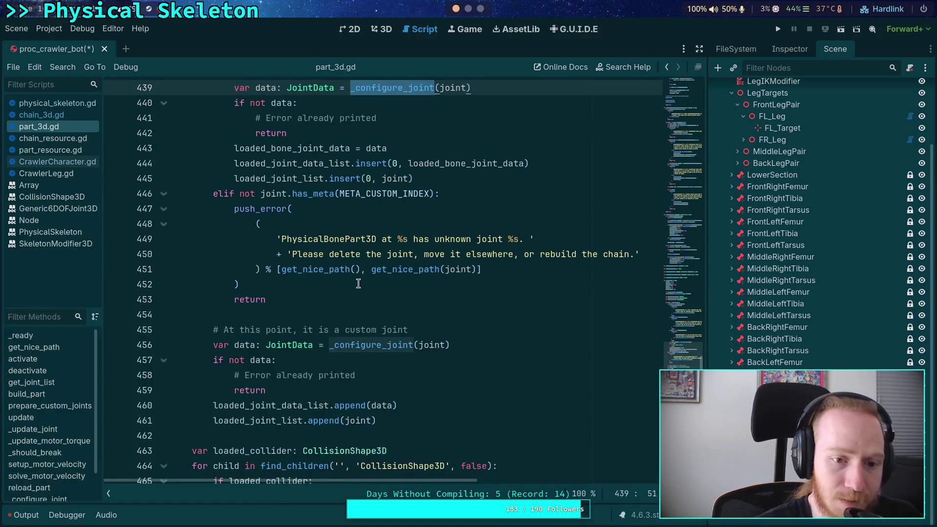
scroll(359, 284, up, 9)
scroll(359, 283, up, 8)
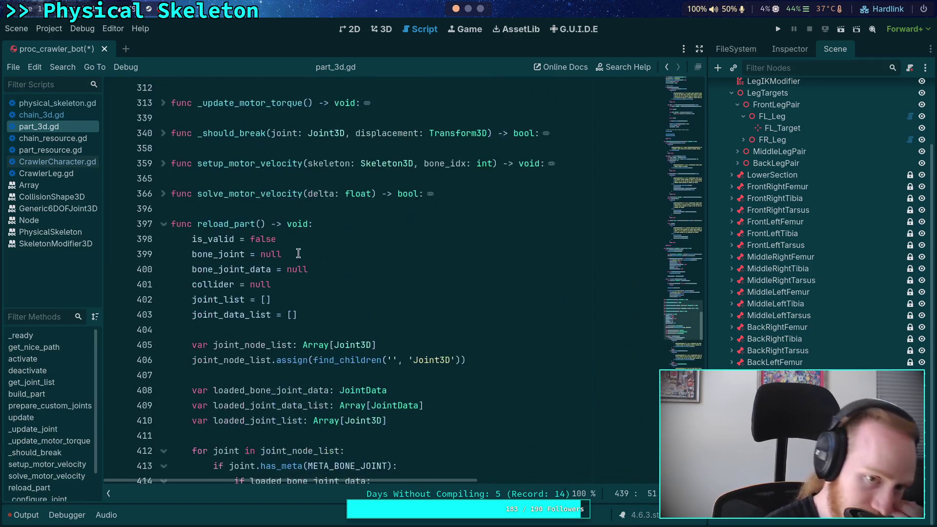
Step: Fold reload_part, _configure_joint and resource_modified, and go to build_part
click(164, 224)
click(164, 254)
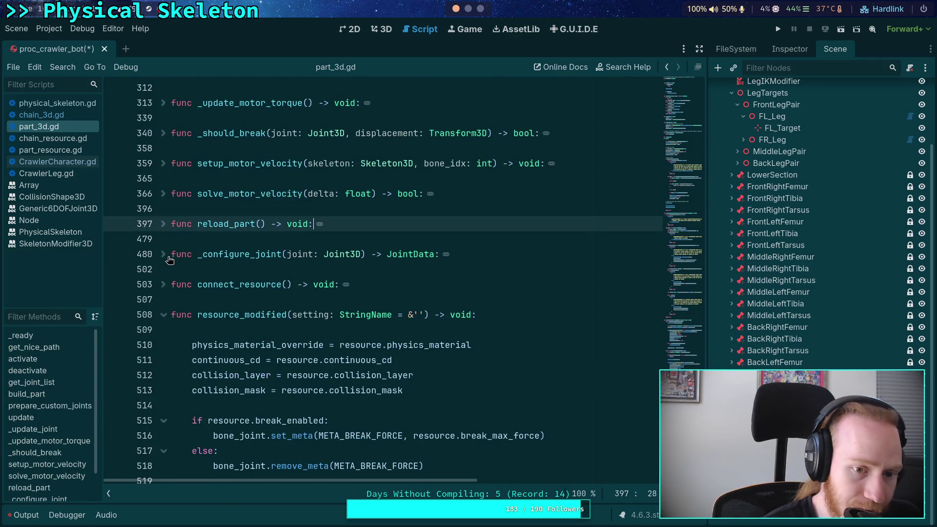
click(164, 314)
scroll(164, 314, up, 2)
click(27, 394)
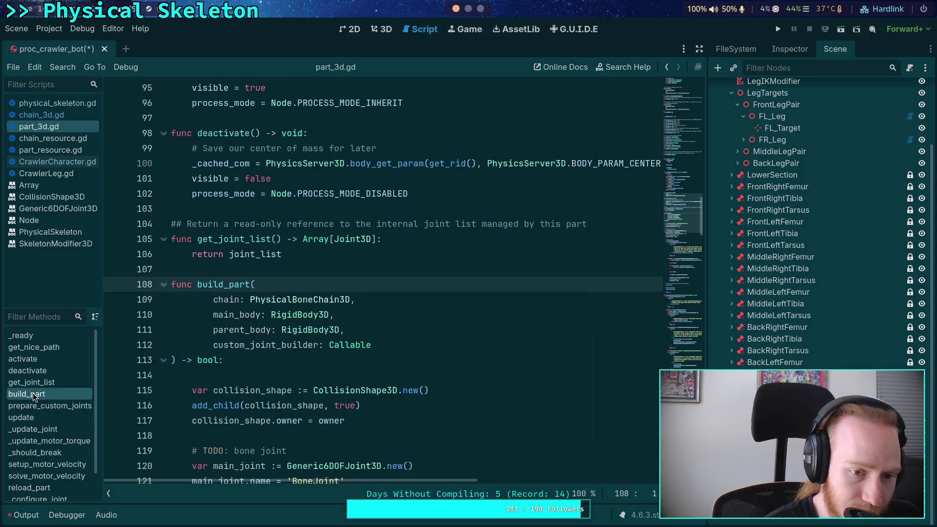
scroll(348, 275, down, 5)
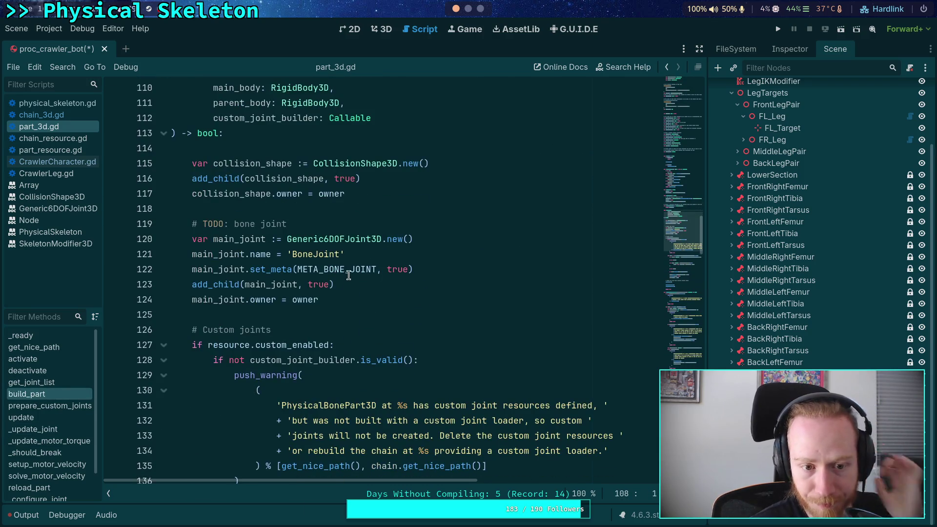
Step: Add a new line after the set_meta line starting with main_joint.node_a
click(451, 253)
scroll(490, 285, up, 1)
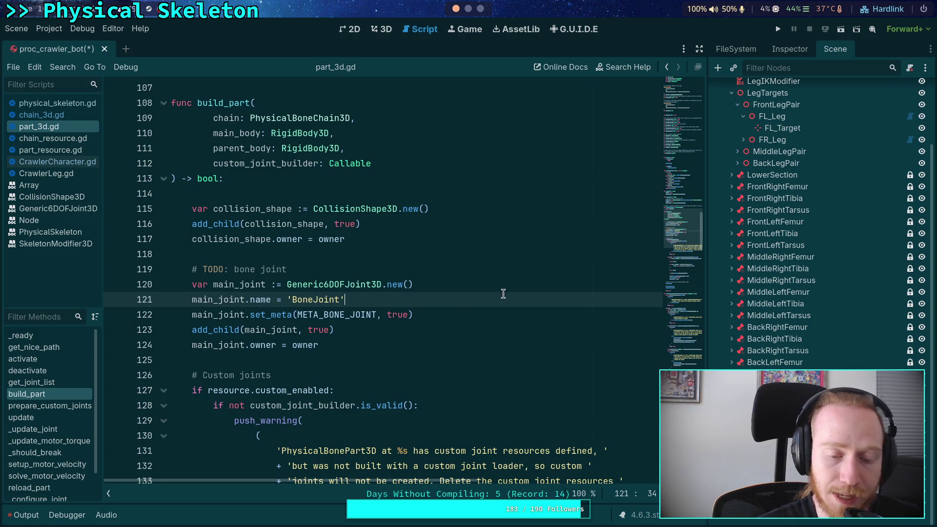
click(476, 313)
key(Return)
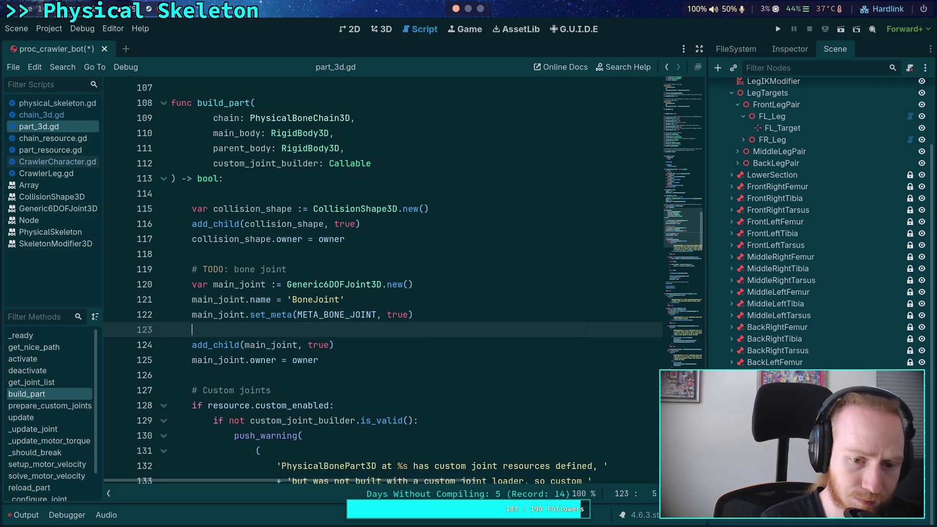
text(main_)
key(Down)
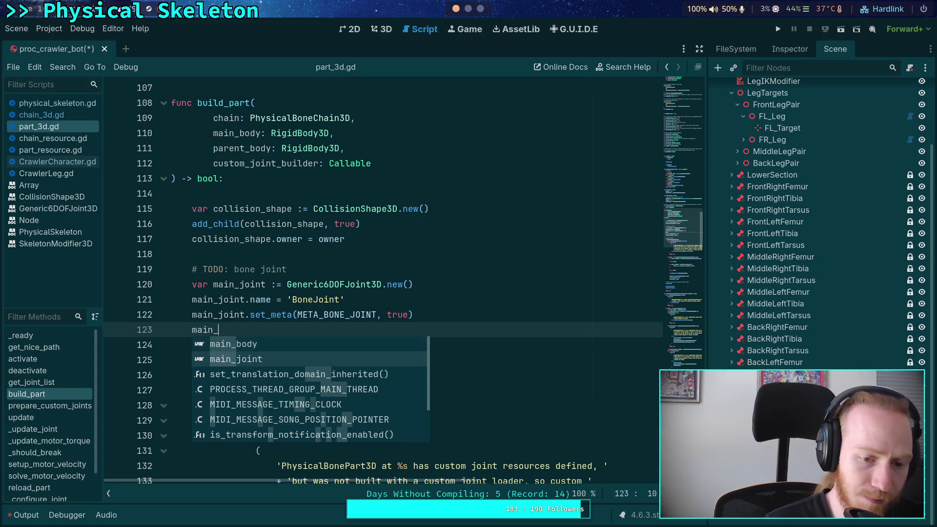
key(Return)
text(.node)
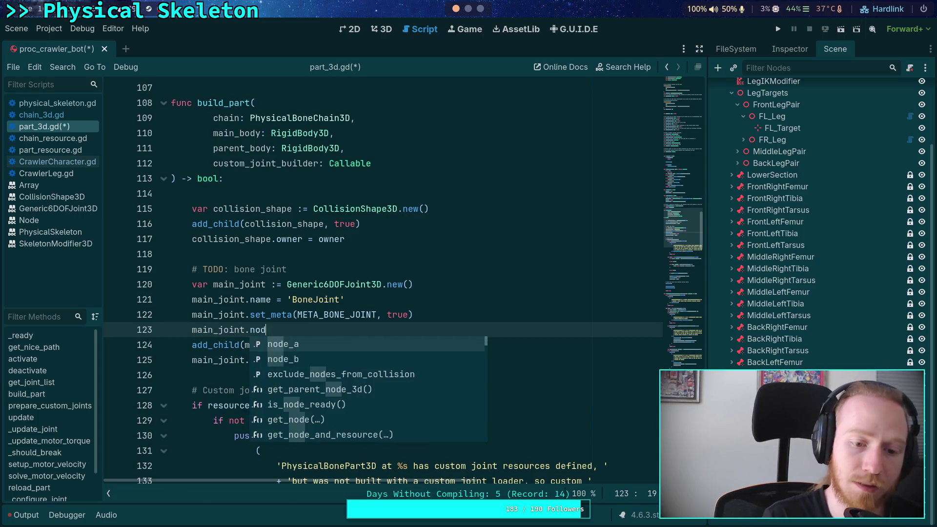
key(Return)
Step: Complete the node_a line with parent_body as its value
text(main)
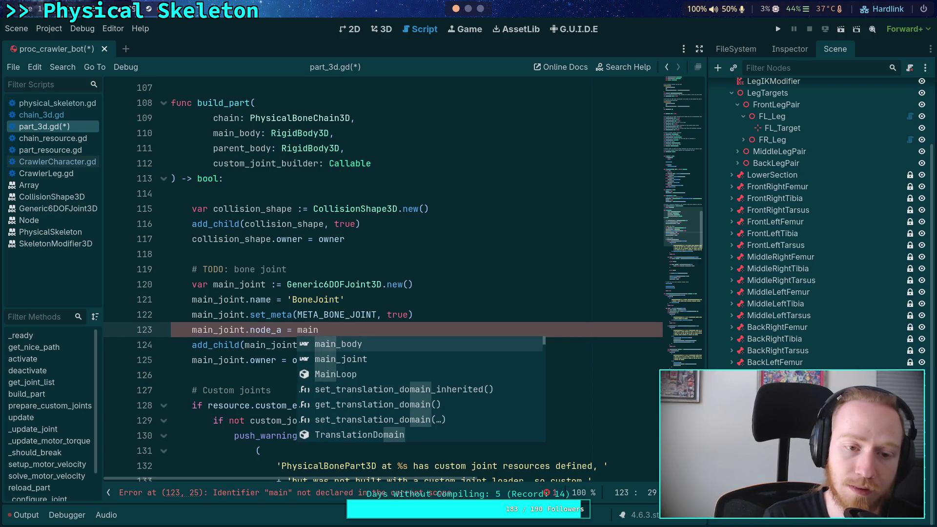
key(BackSpace)
key(BackSpace)
key(BackSpace)
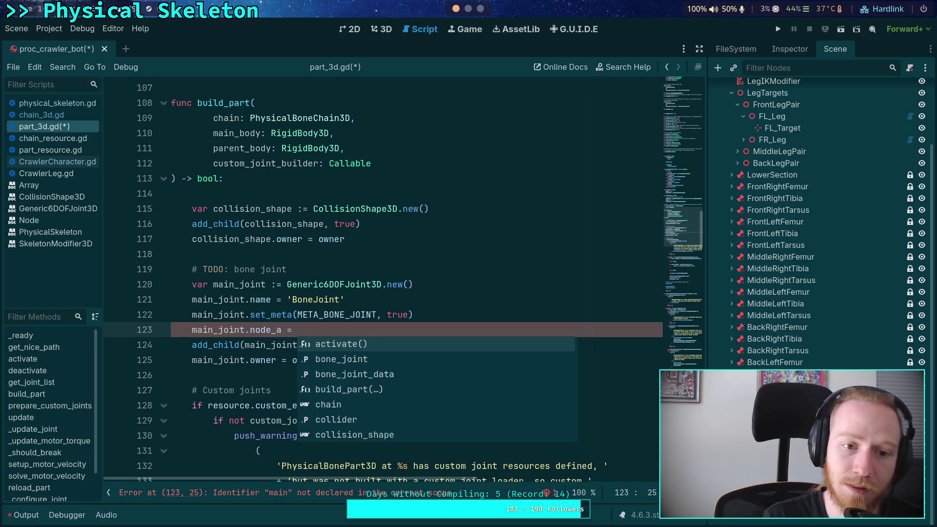
text(part)
key(Return)
key(Return)
text(ma)
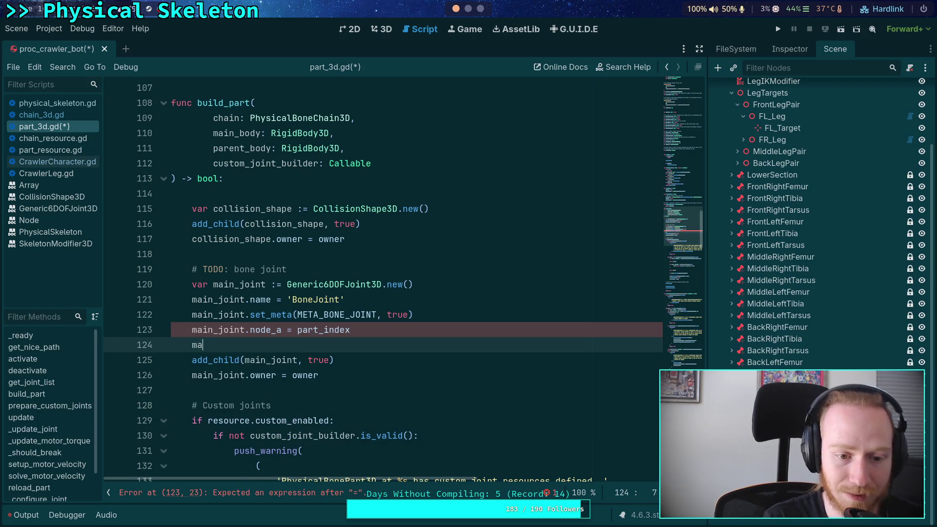
key(BackSpace)
key(BackSpace)
key(BackSpace)
key(BackSpace)
key(BackSpace)
key(BackSpace)
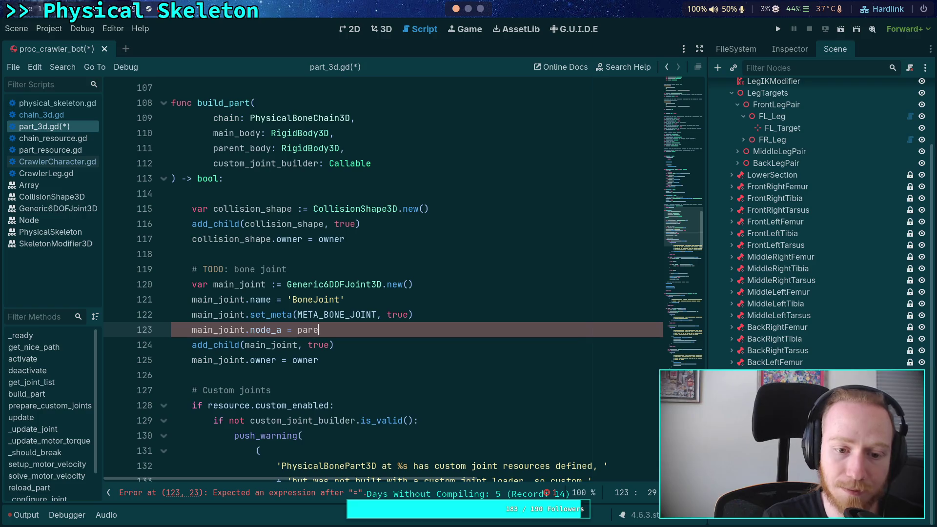
key(Return)
key(Return)
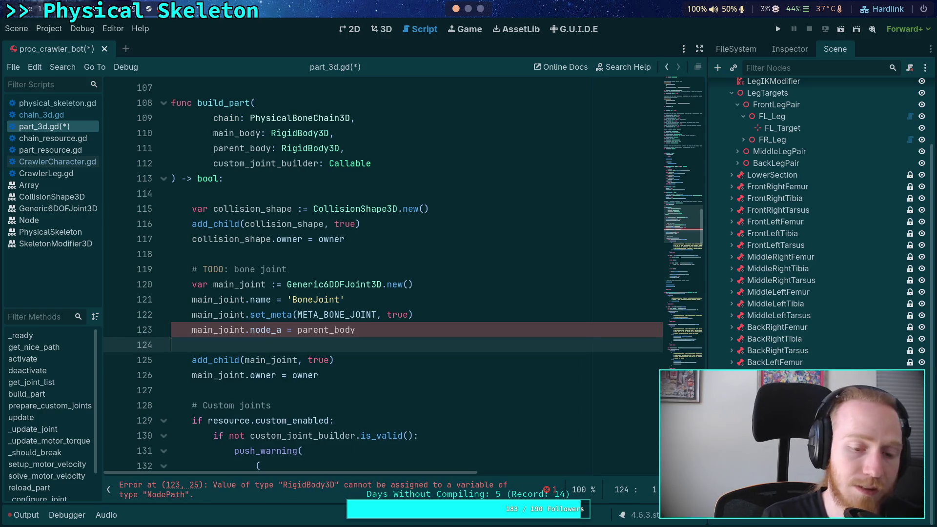
Step: Move the node_a = parent_body line below the owner assignment and add its '=' sign
click(292, 330)
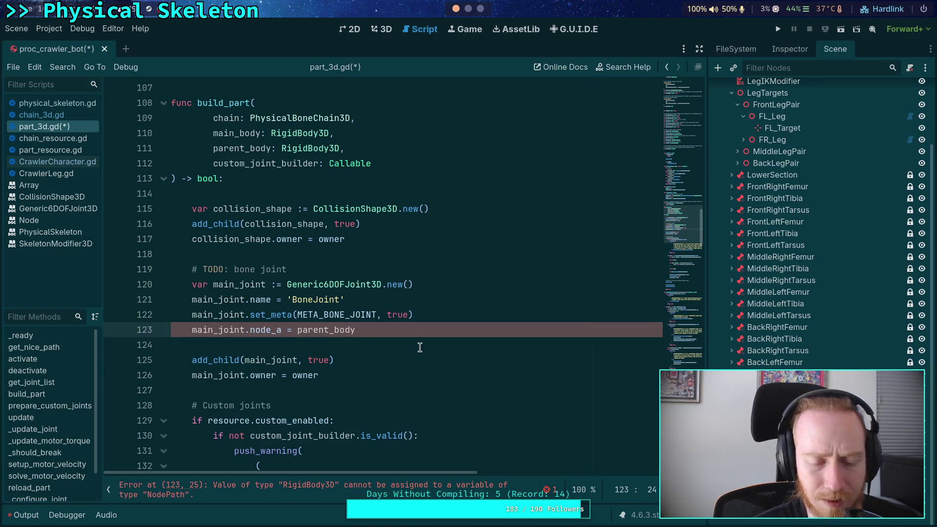
key(alt+Down)
key(alt+Down)
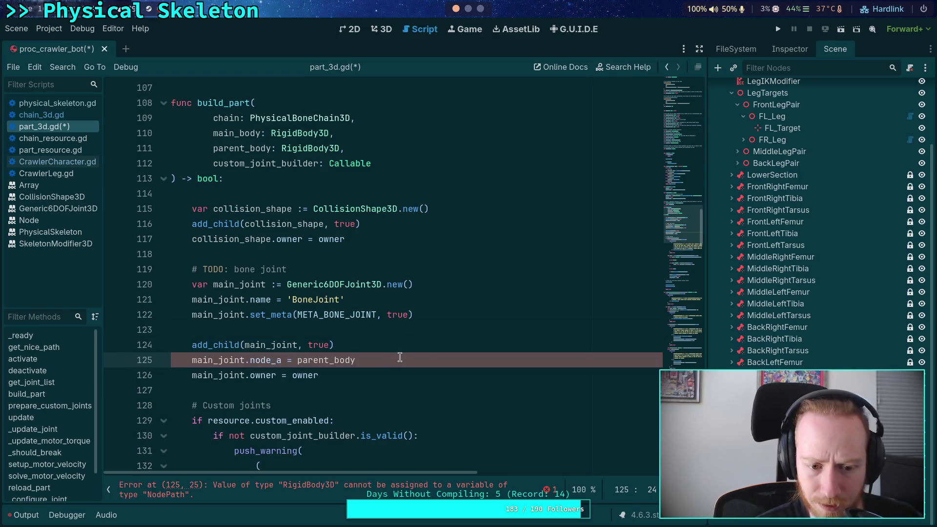
key(ctrl+z)
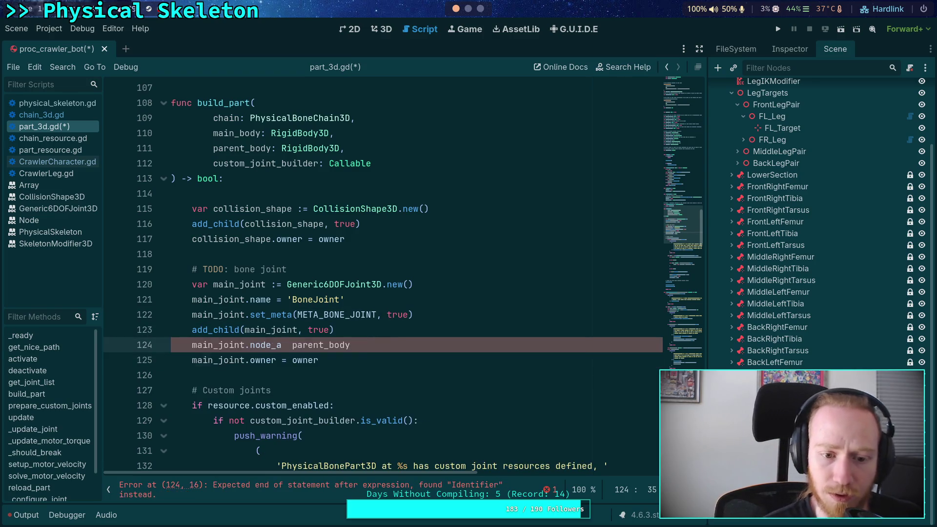
key(alt+Down)
click(392, 342)
key(Return)
click(283, 375)
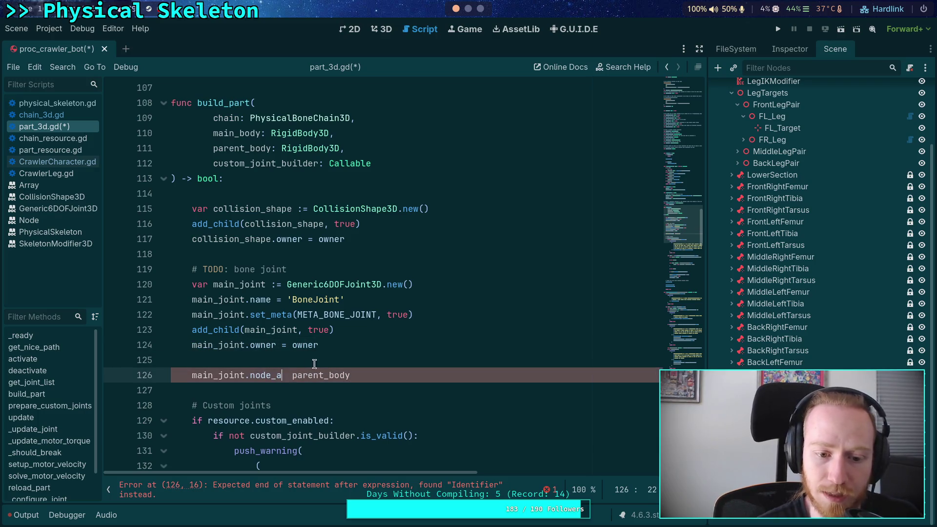
text(=)
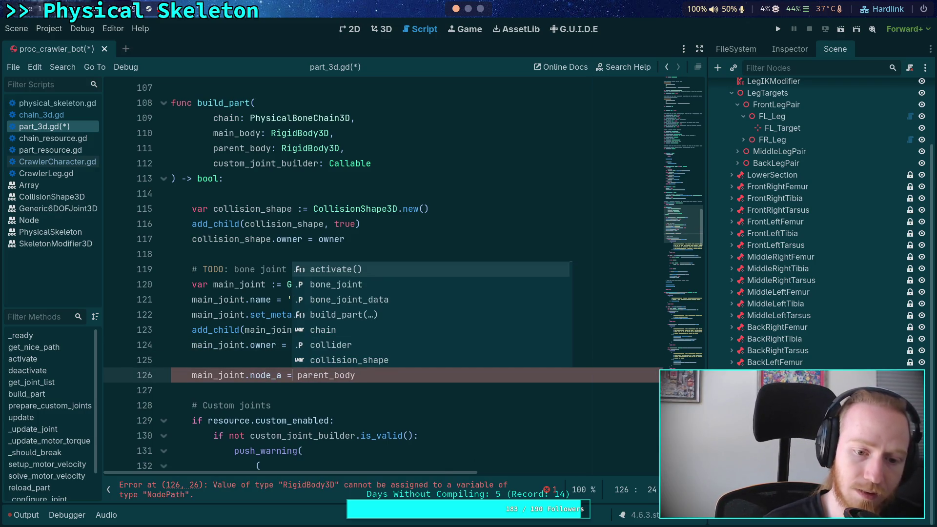
click(314, 387)
drag(389, 370, 389, 355)
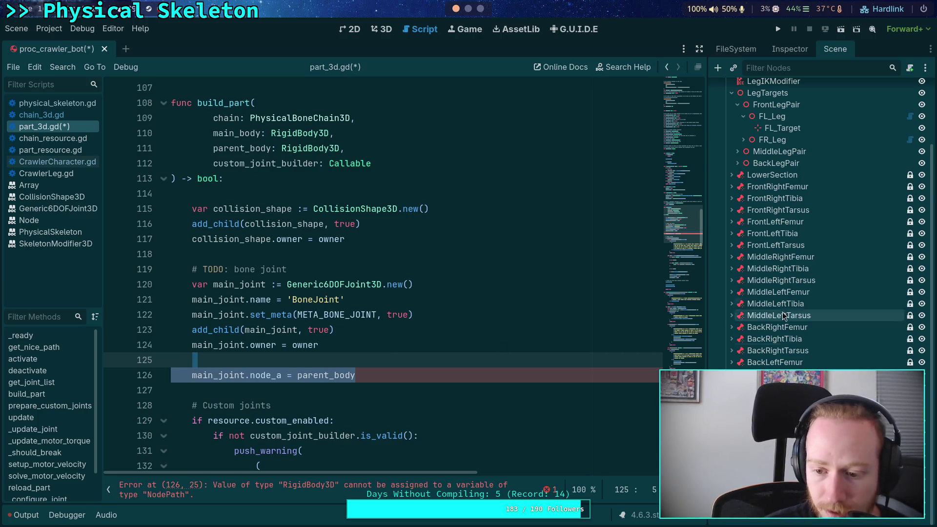
click(788, 49)
Step: Assign FemurPart as BoneJoint's Node A in the node picker
click(868, 269)
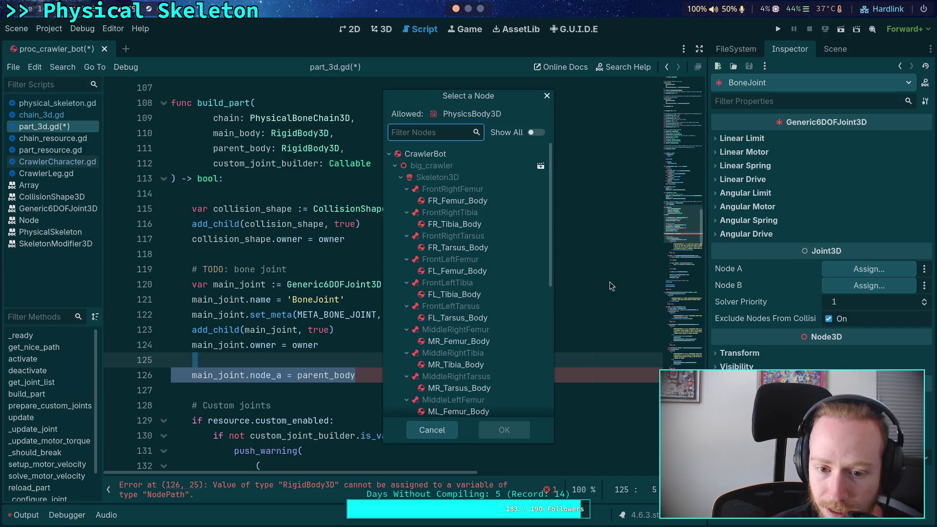
click(407, 189)
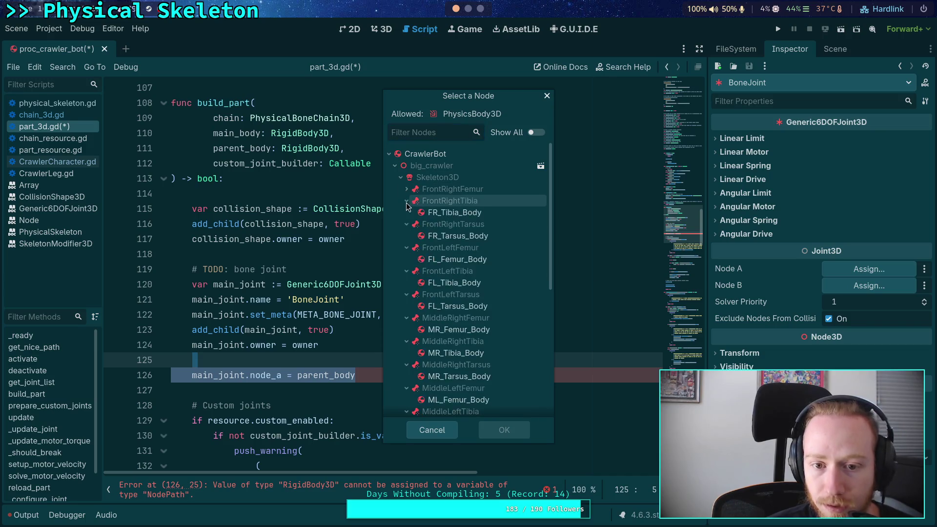
click(406, 201)
click(406, 212)
click(406, 223)
scroll(415, 244, down, 5)
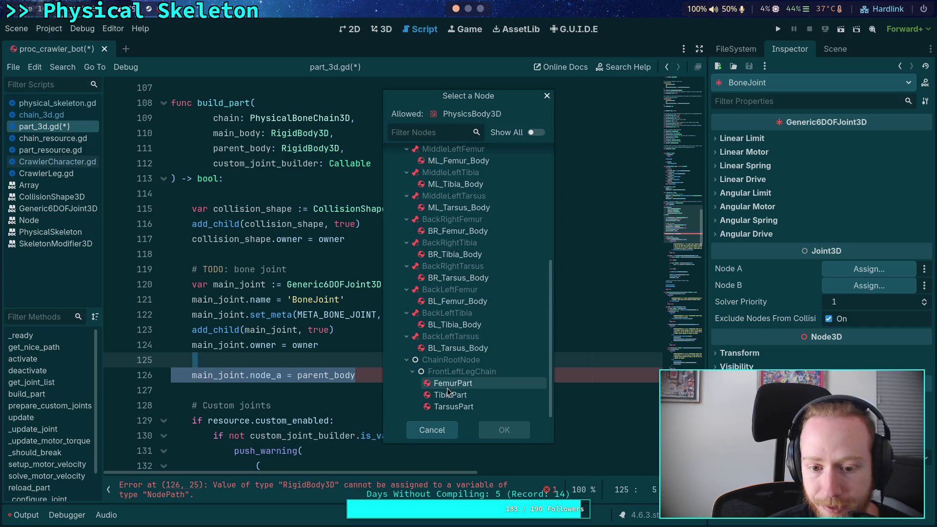
click(513, 428)
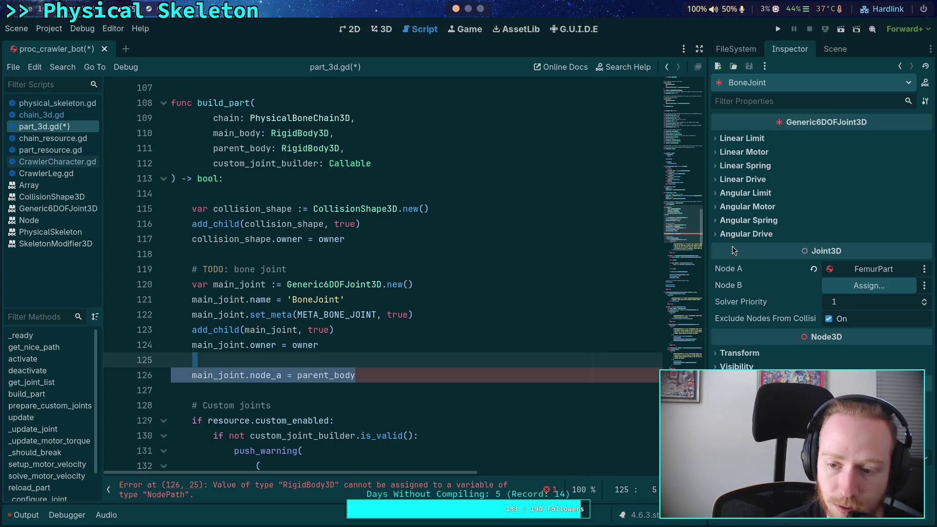
Step: Switch between the Inspector and Scene docks to recheck BoneJoint's Node A path
mouse_move(732, 269)
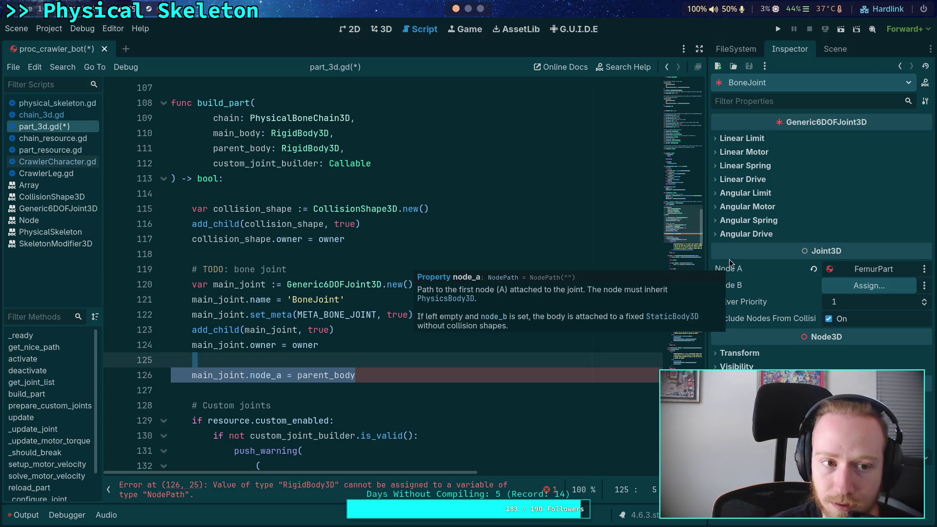
click(734, 49)
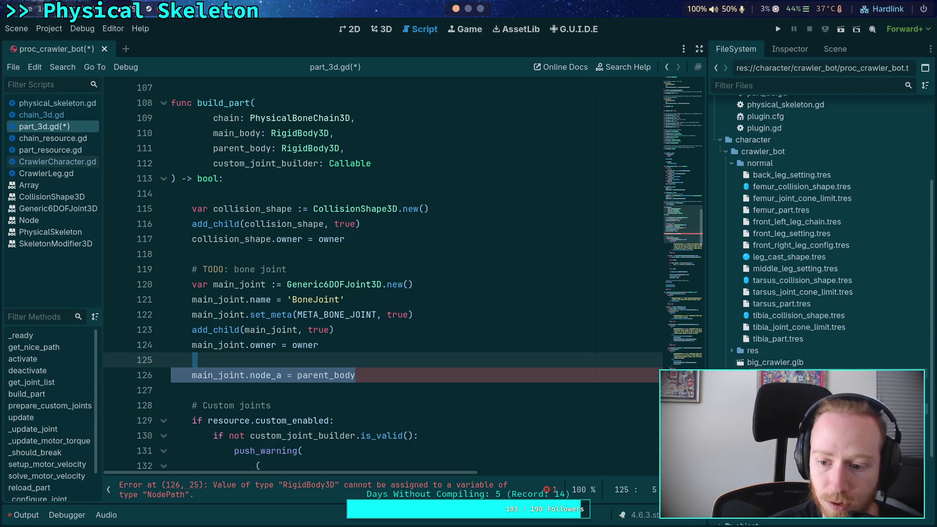
click(835, 50)
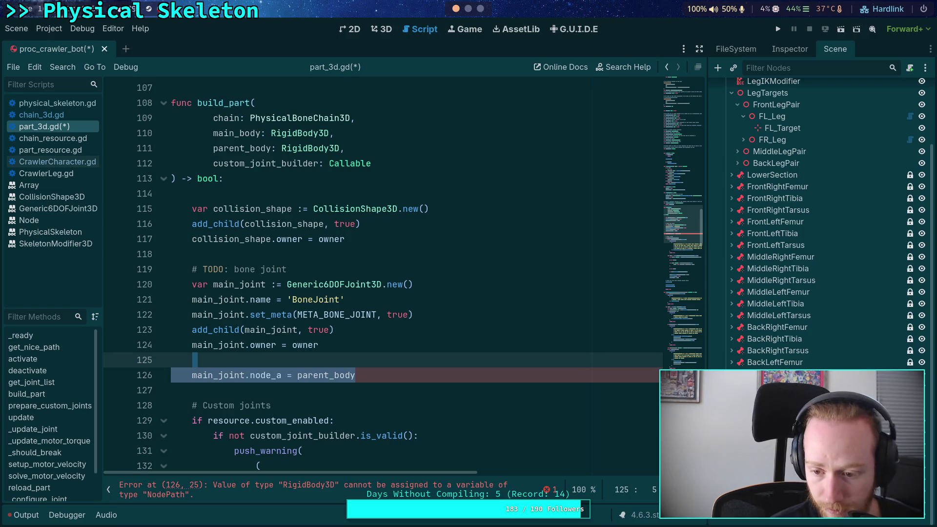
click(791, 50)
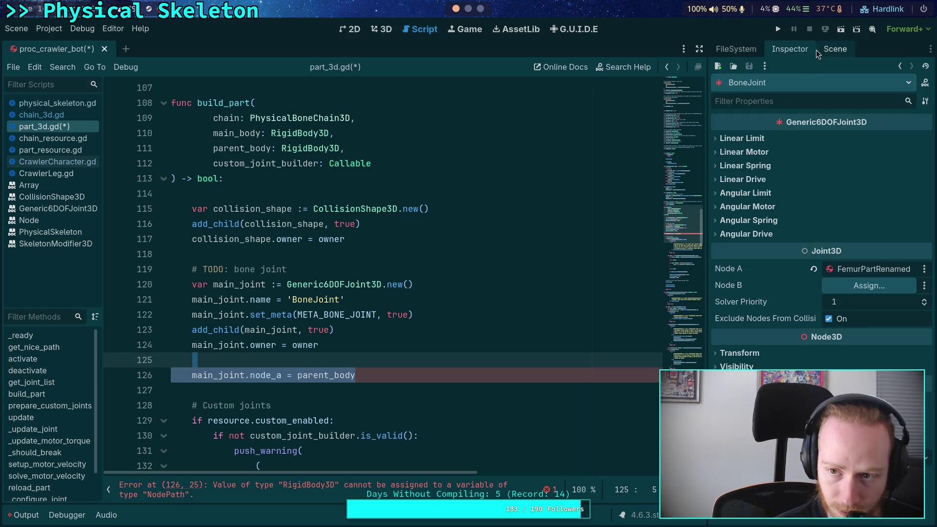
mouse_move(886, 271)
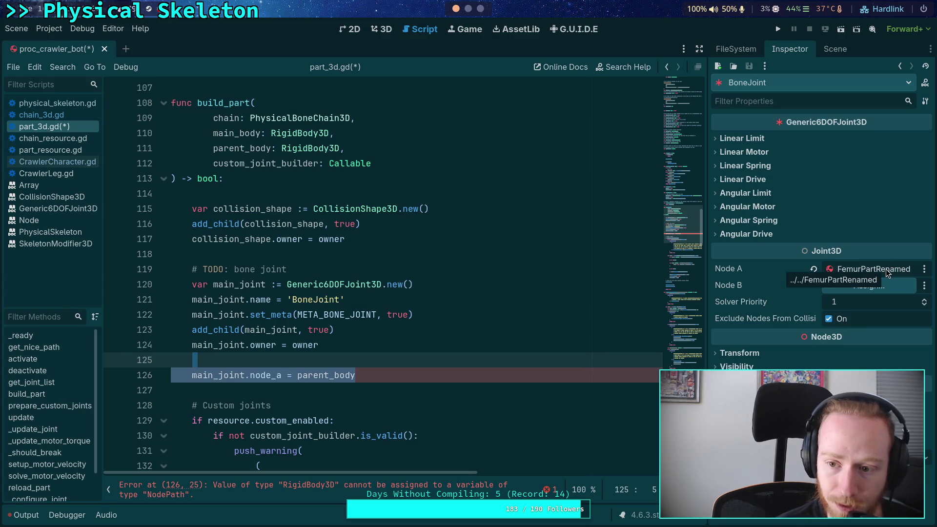
click(827, 48)
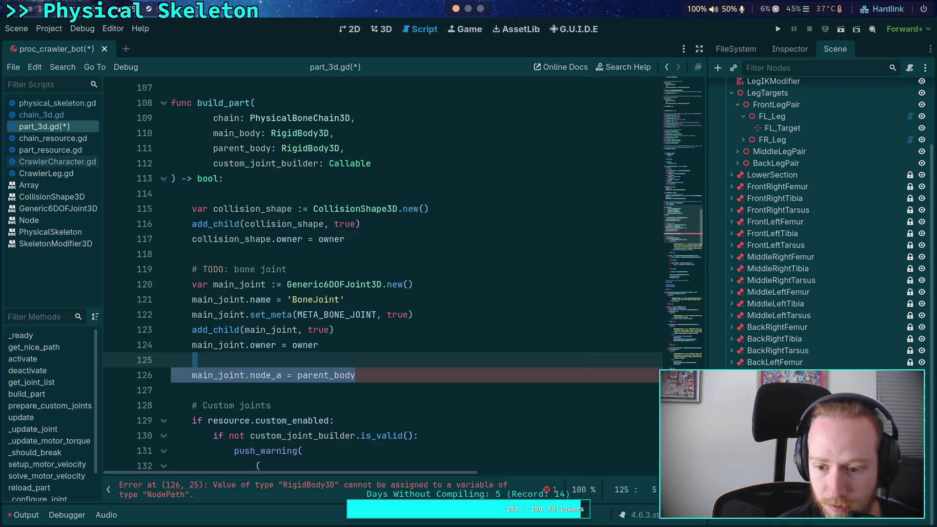
click(790, 49)
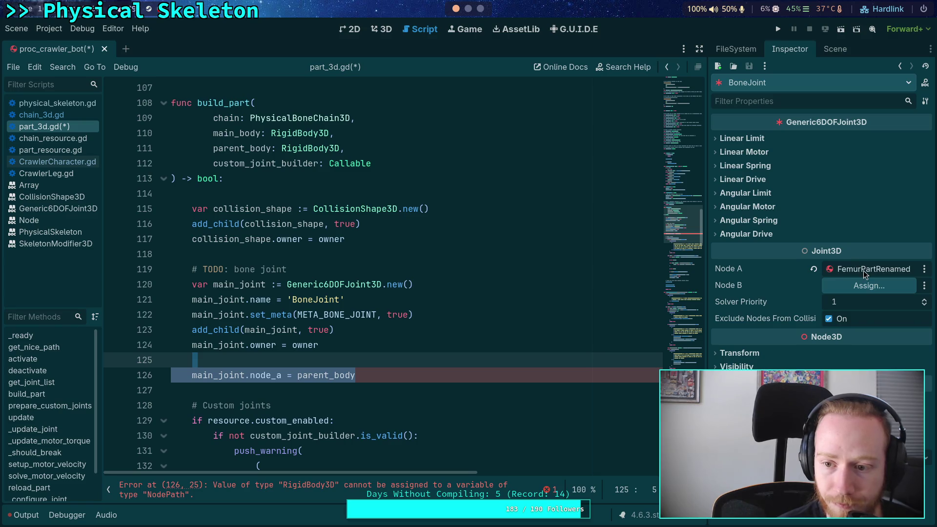
click(834, 49)
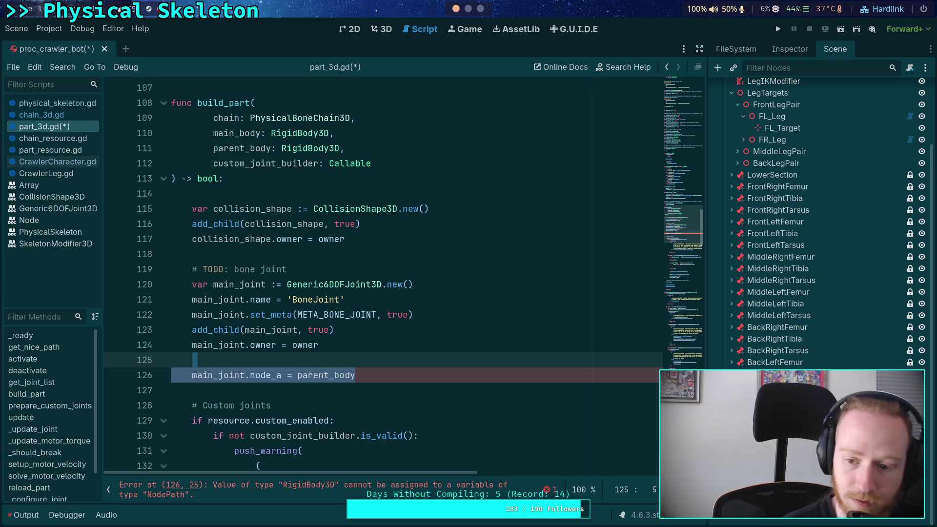
click(790, 48)
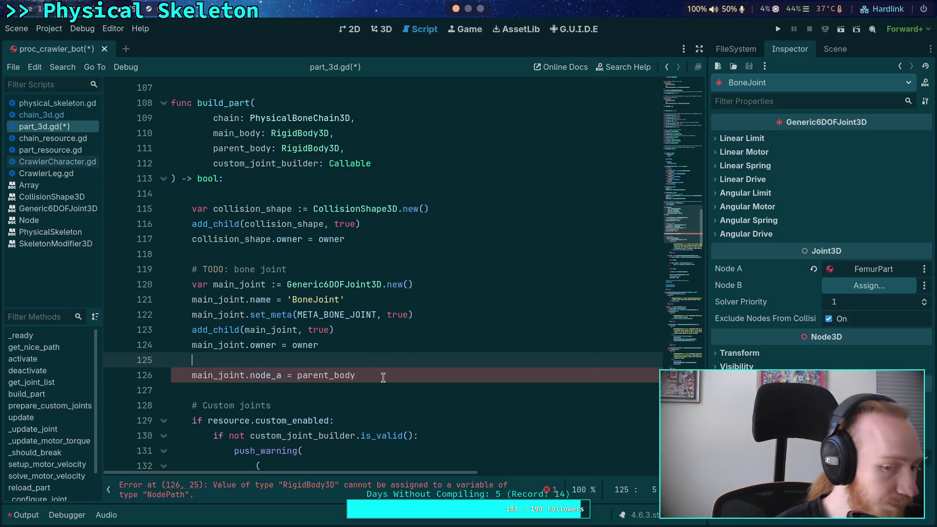
Step: Delete the blank line and change node_a to main_joint.get_path_to(parent_body)
drag(408, 358, 391, 345)
key(BackSpace)
double_click(353, 360)
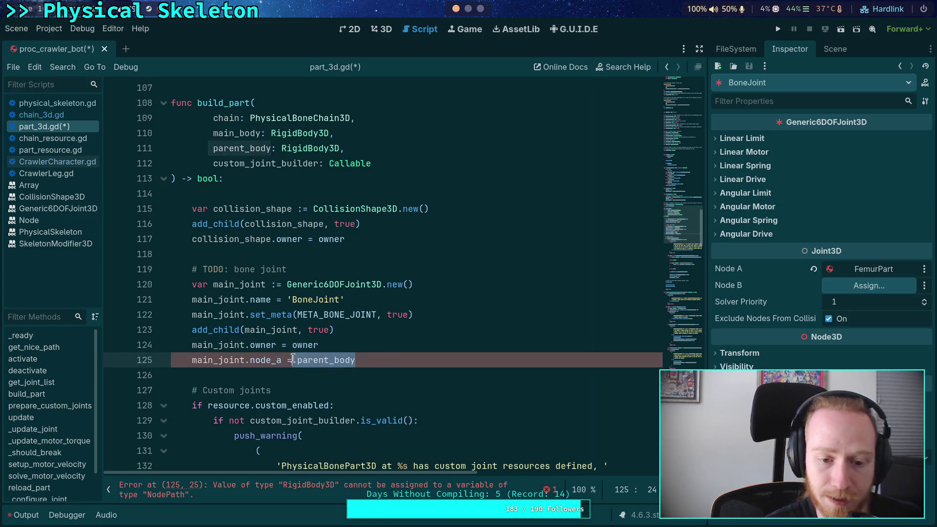
key(Left)
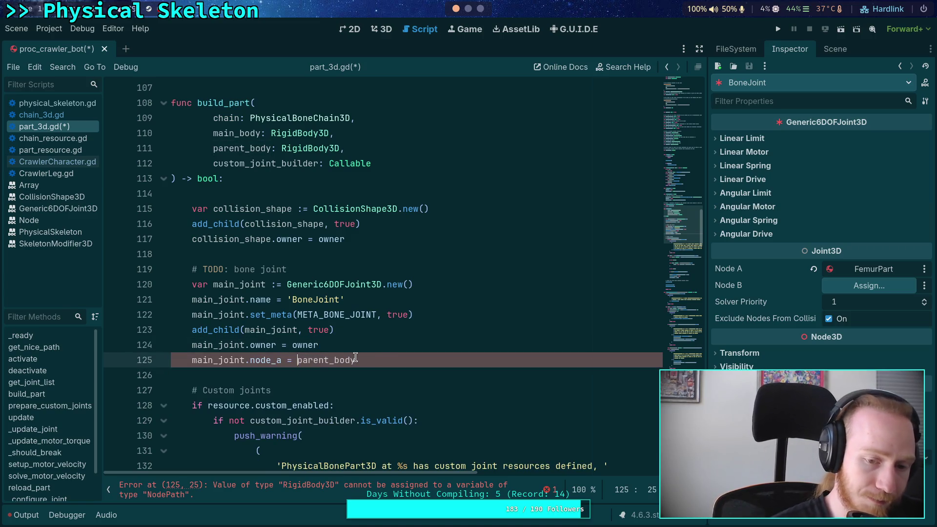
text(main_joint.)
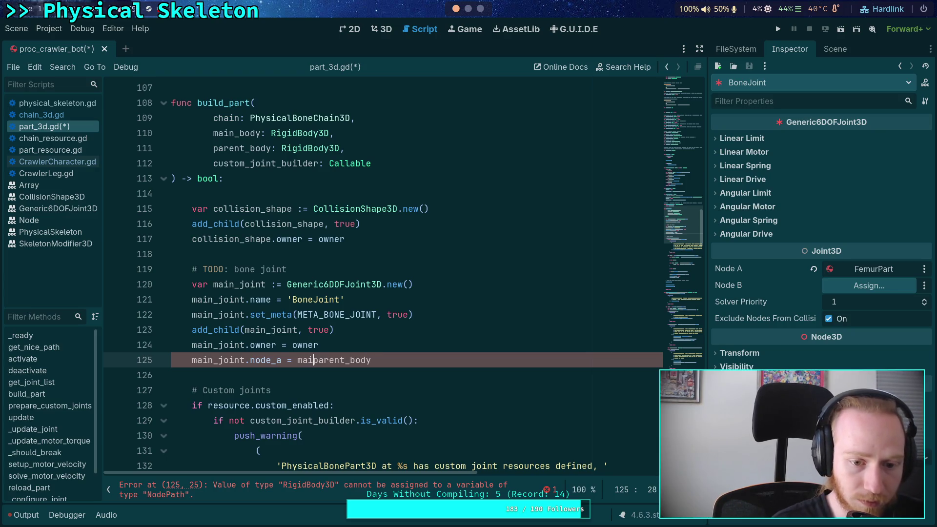
text(get_path_to()
key(End)
text())
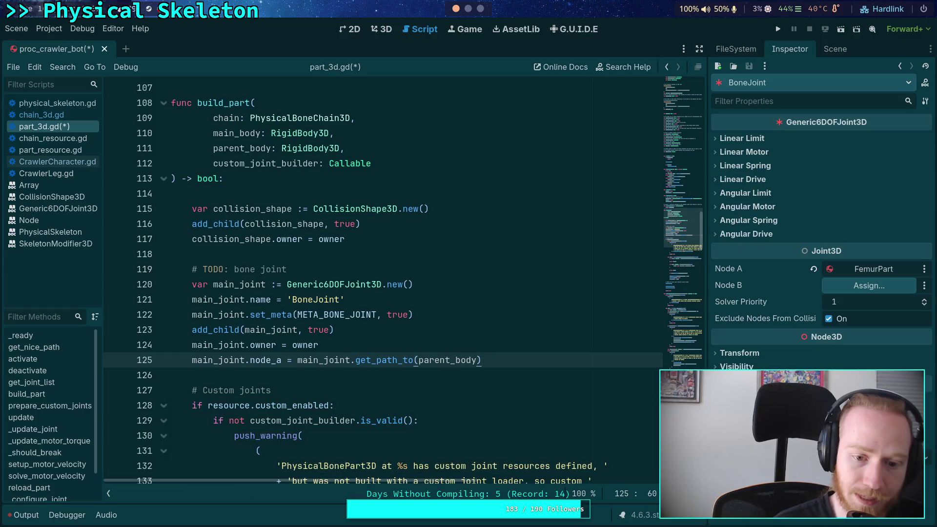
Step: Add main_joint.node_b = main_joint.get_path_to(self) and save part_3d.gd
key(Return)
text(main)
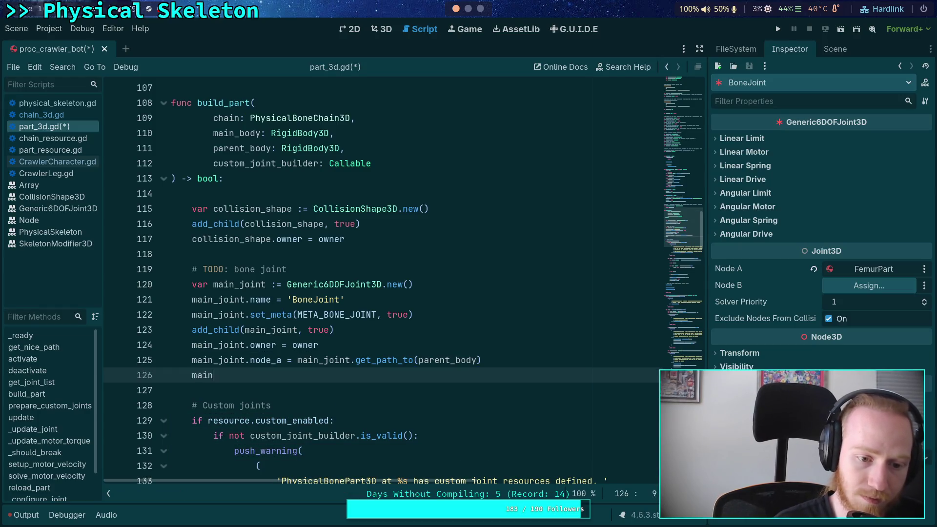
text(_joint.node_b)
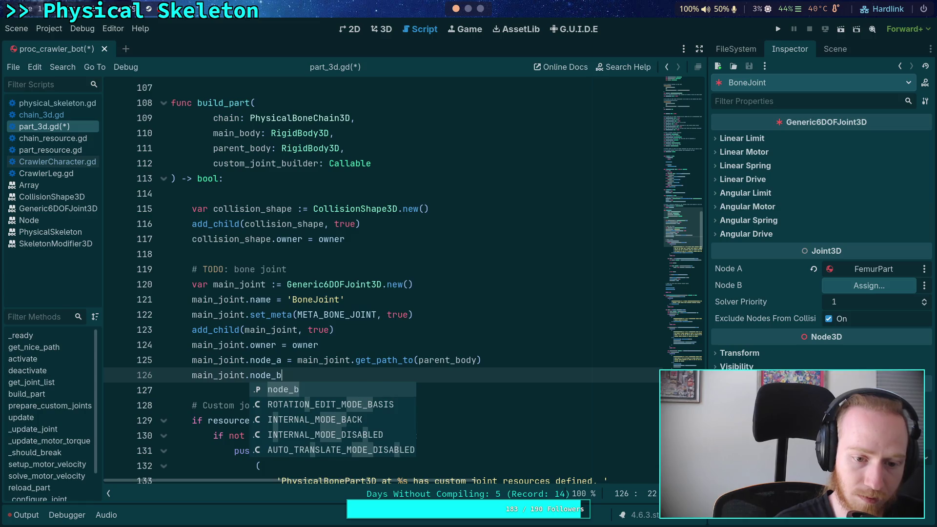
text( = main_joint.get_ath)
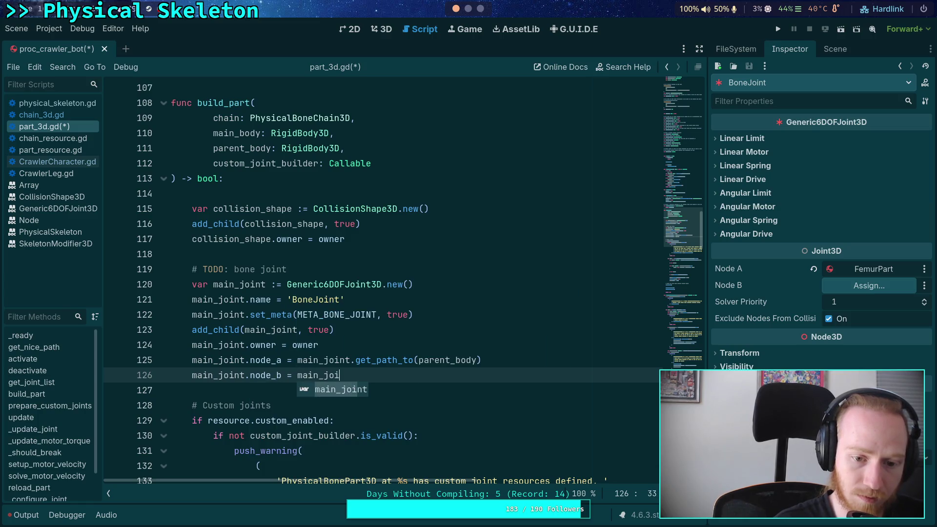
key(BackSpace)
key(BackSpace)
key(BackSpace)
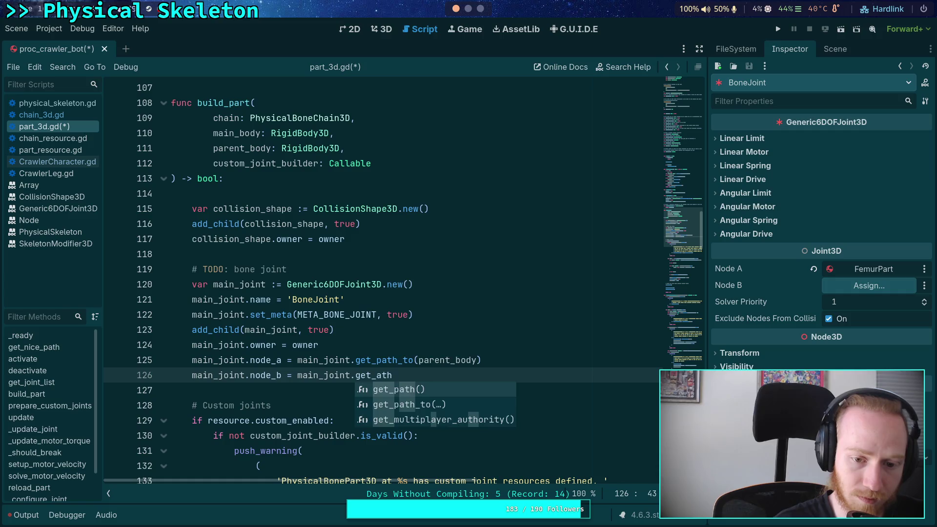
text(pa)
key(Down)
key(Return)
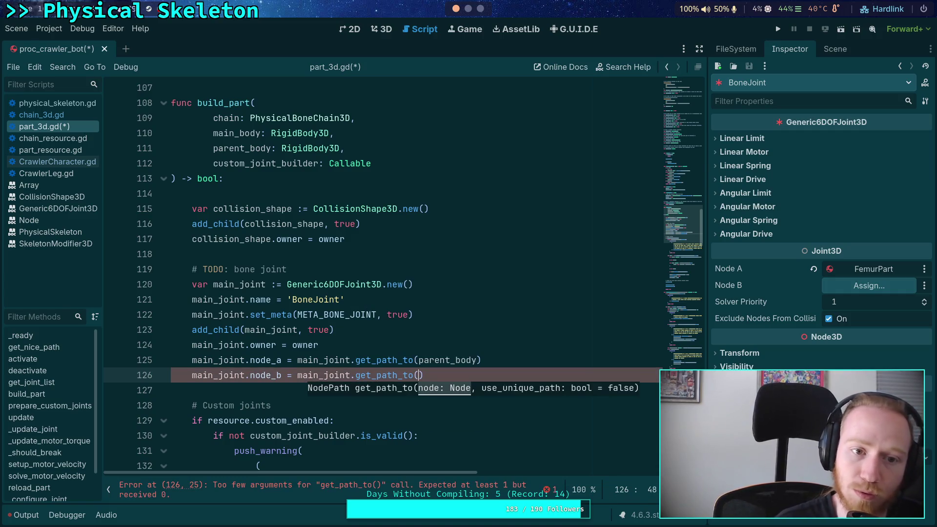
text(self))
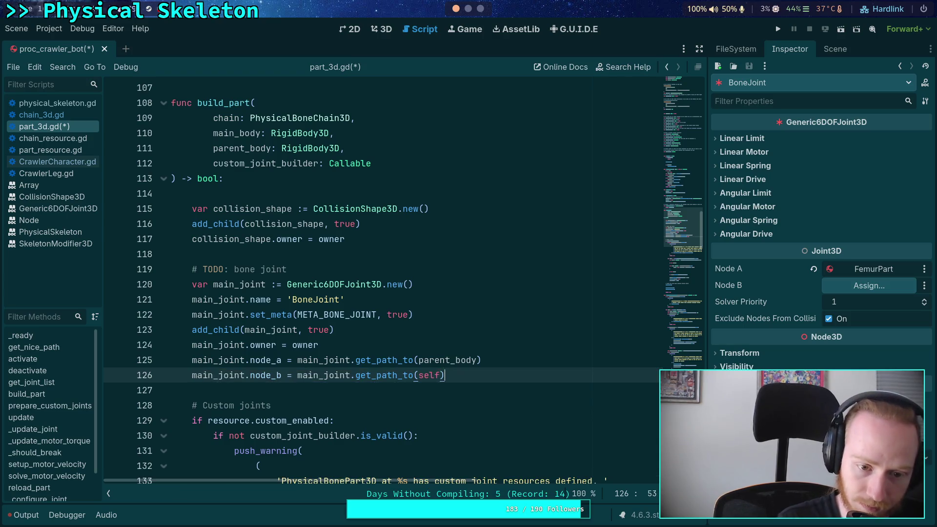
key(ctrl+s)
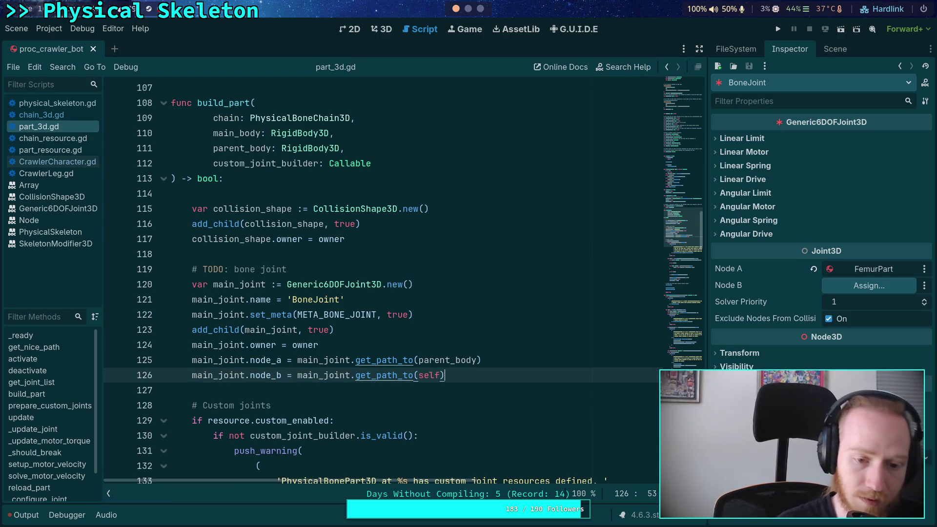
click(447, 347)
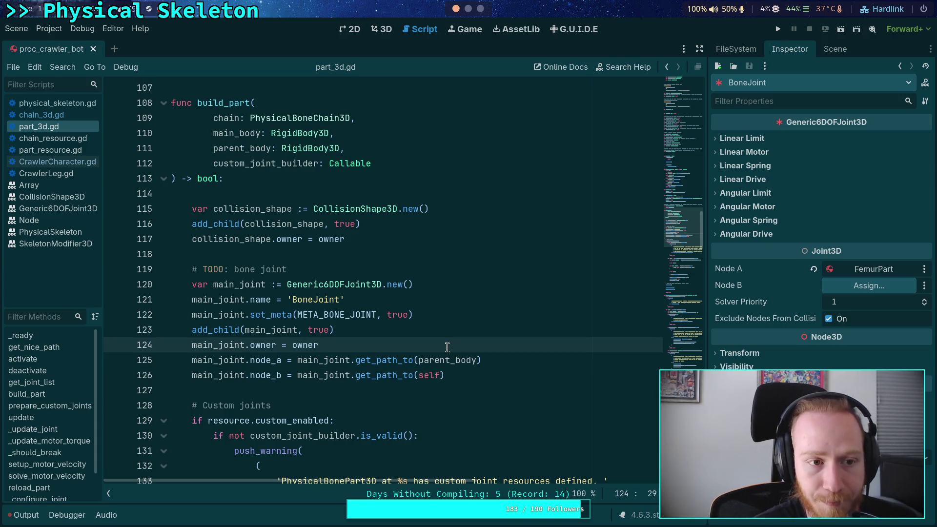
Step: Delete ChainRootNode with its children and save the scene
click(734, 51)
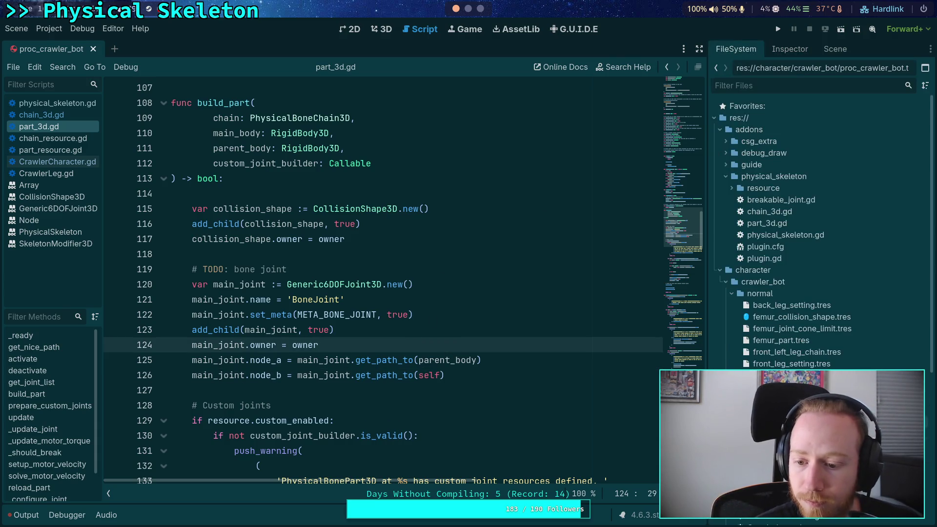
click(835, 49)
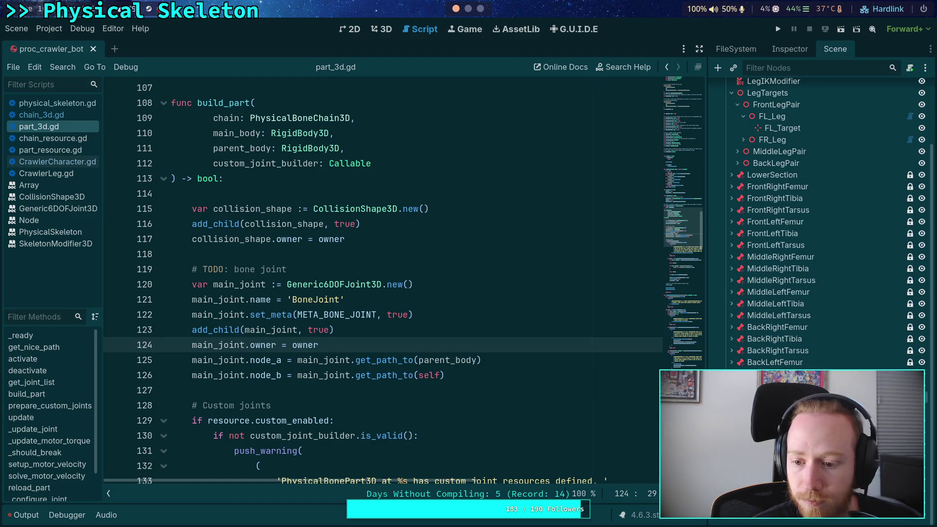
right_click(752, 519)
click(789, 518)
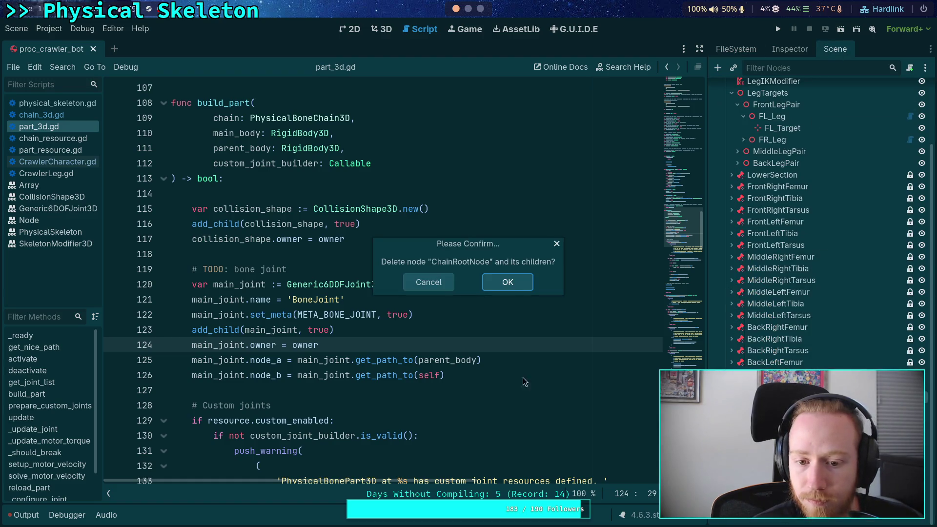
click(510, 280)
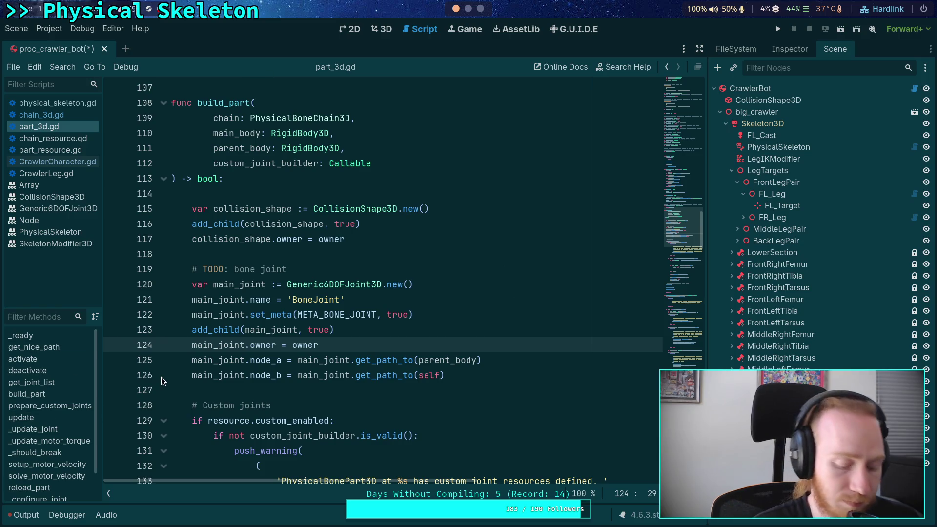
key(ctrl+s)
Step: Clear the Output log and rebuild the crawler from CrawlerBot with Build Crawler
click(26, 515)
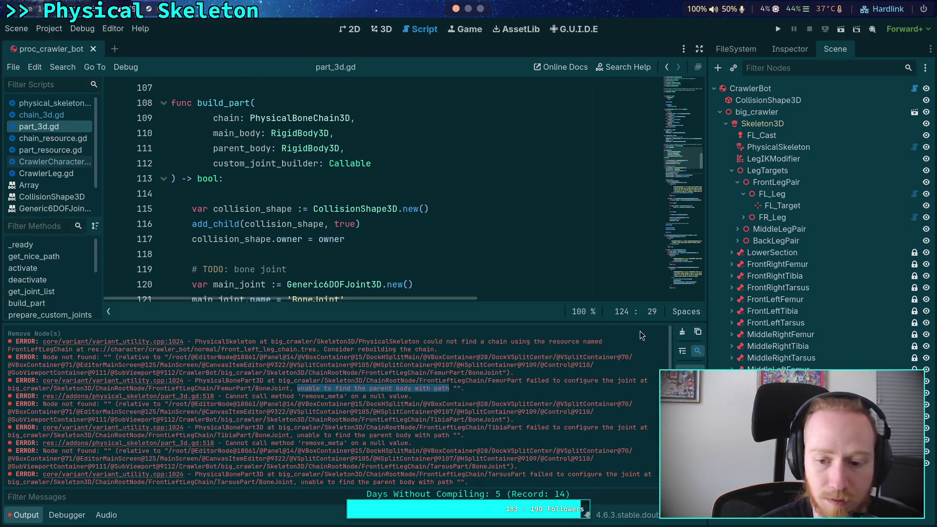
click(682, 332)
click(776, 88)
click(789, 49)
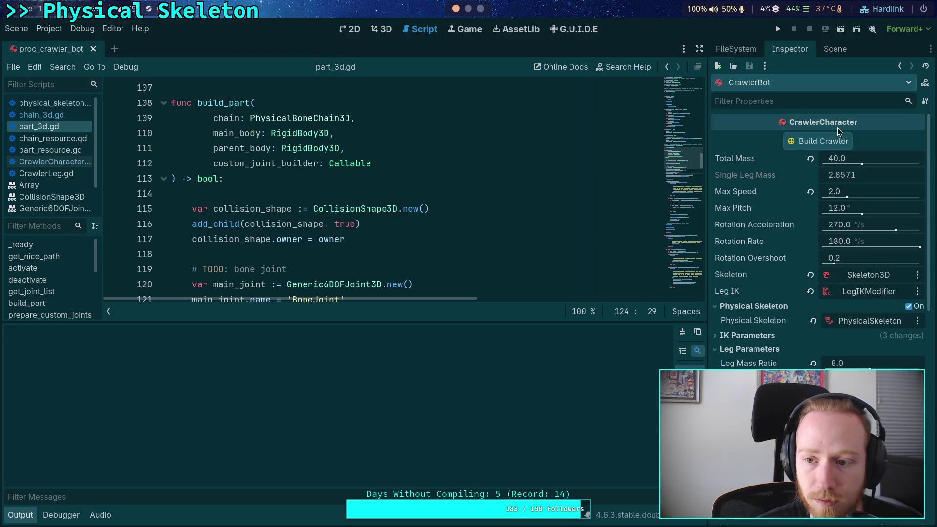
click(818, 141)
click(530, 289)
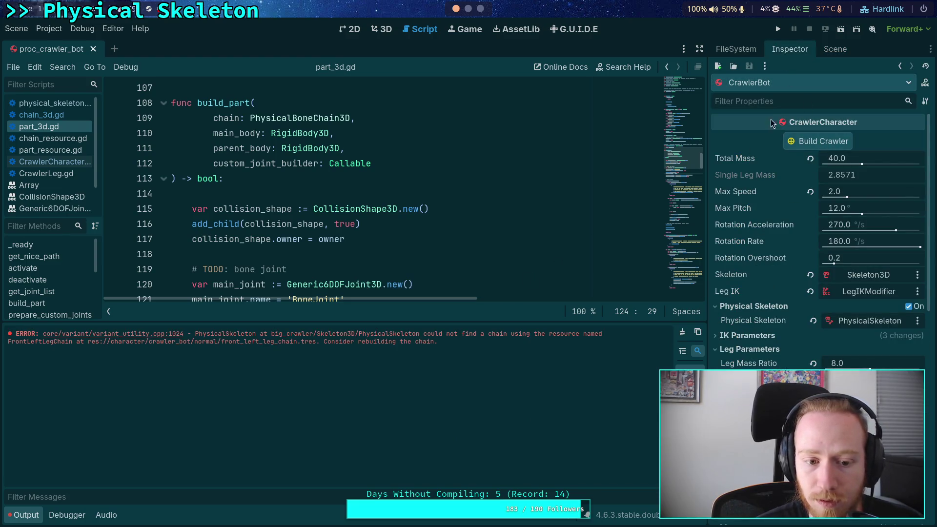
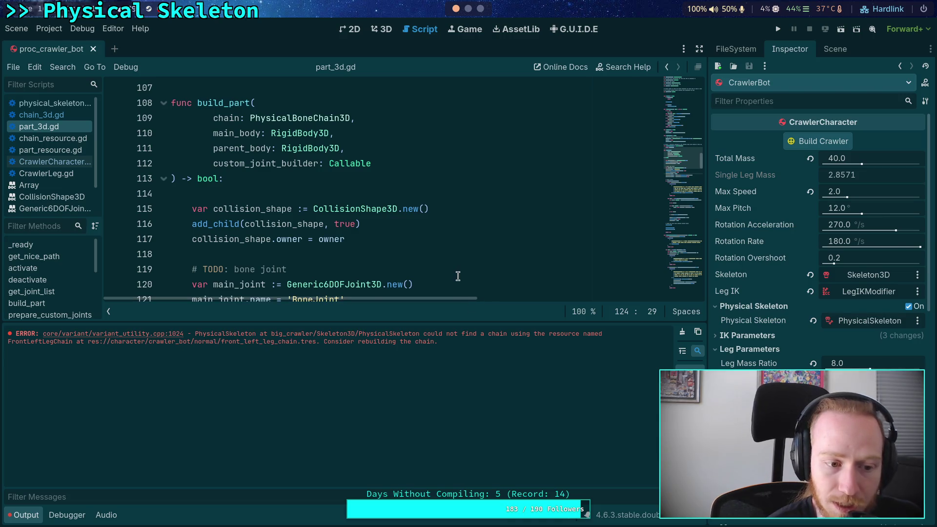
Step: Copy the PhysicalSkeleton FrontLeftLegChain not-found error message from the Output panel
click(754, 49)
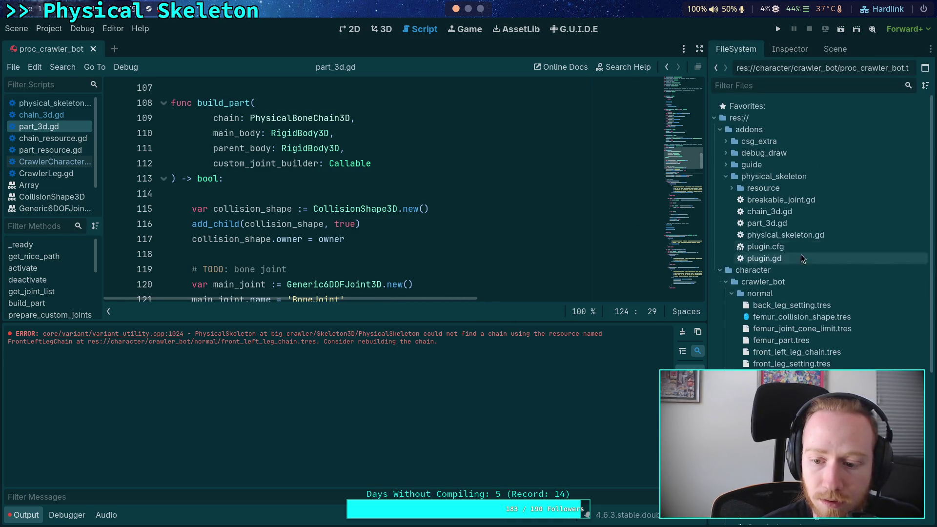
click(835, 49)
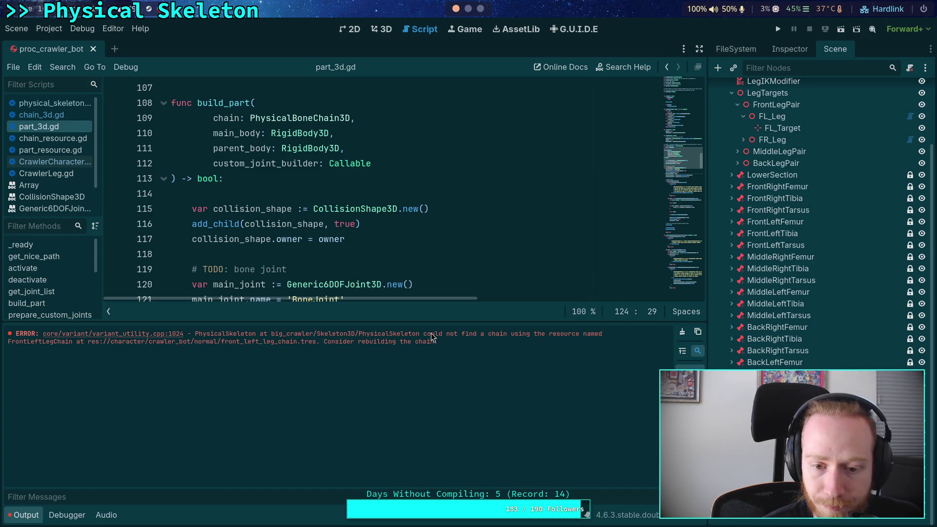
drag(423, 334, 603, 334)
right_click(580, 335)
click(629, 343)
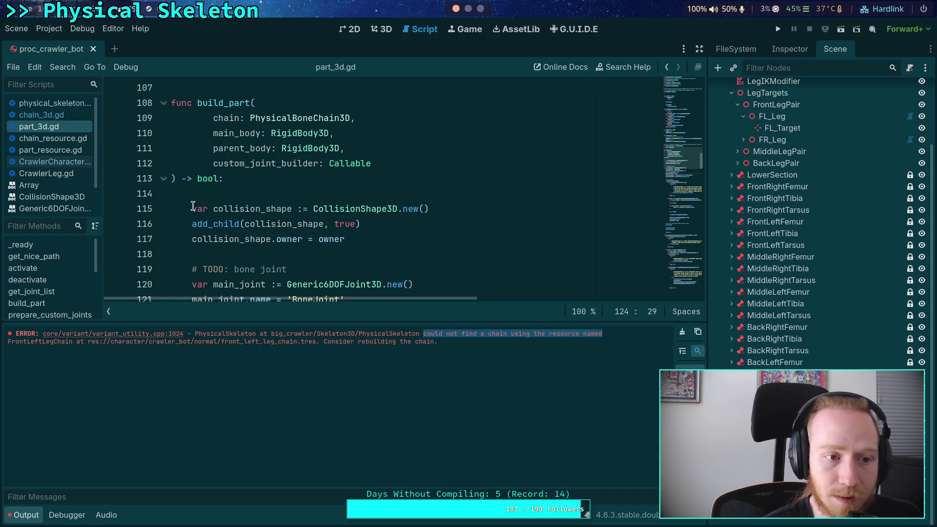
Step: Search the open script for the copied error message
click(280, 151)
key(ctrl+f)
key(ctrl+v)
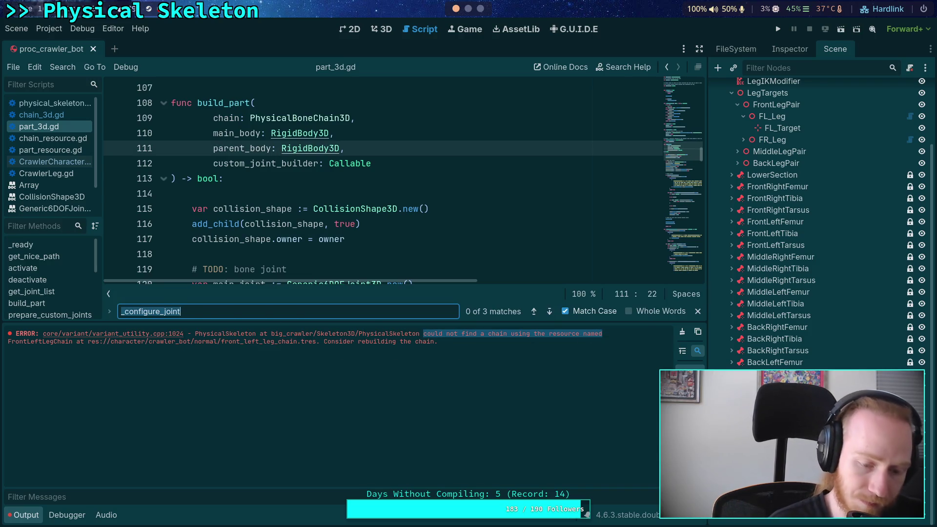
Step: Open physical_skeleton.gd at the line raising the chain-not-found error and review the surrounding code
click(42, 115)
click(58, 103)
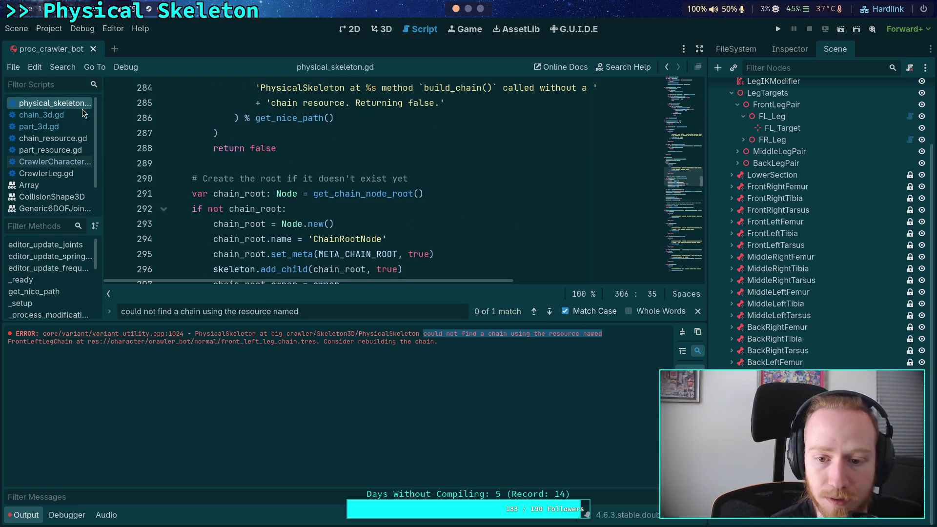
click(550, 311)
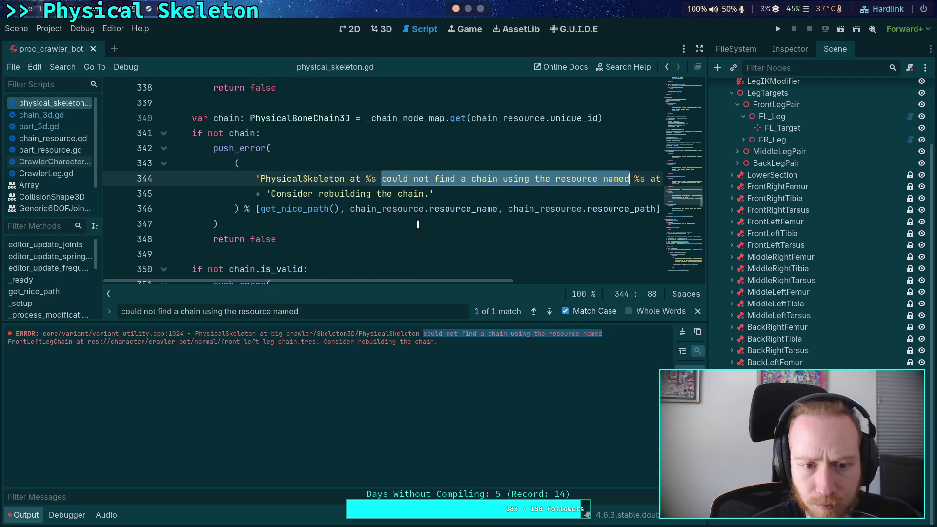
scroll(391, 243, up, 1)
scroll(391, 243, down, 1)
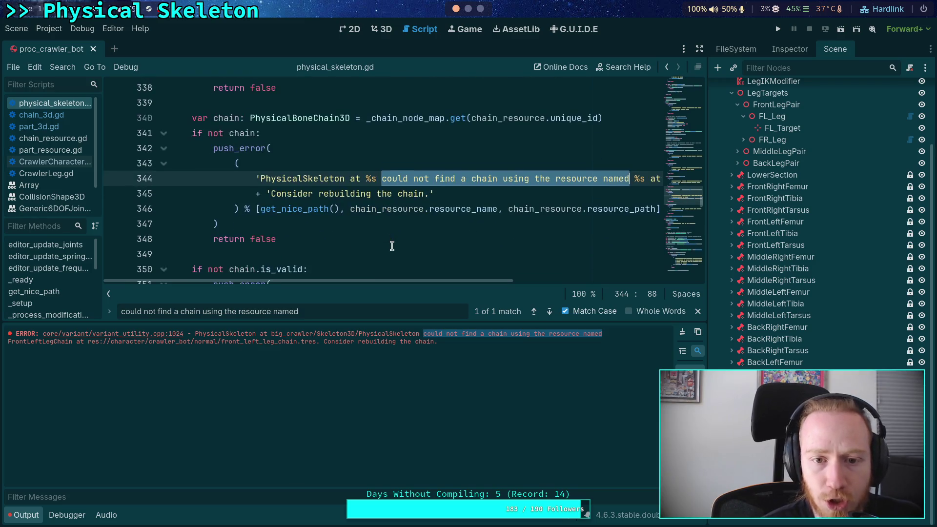
scroll(380, 231, up, 10)
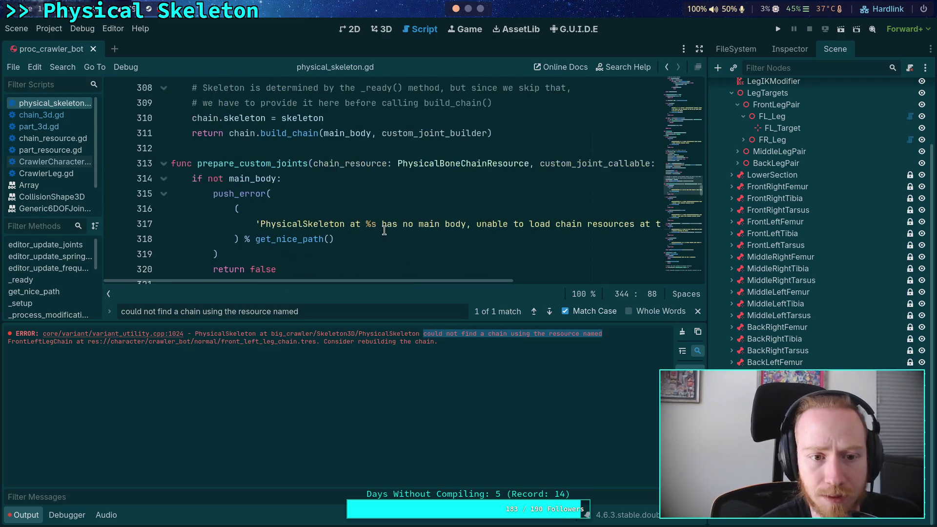
scroll(384, 231, down, 9)
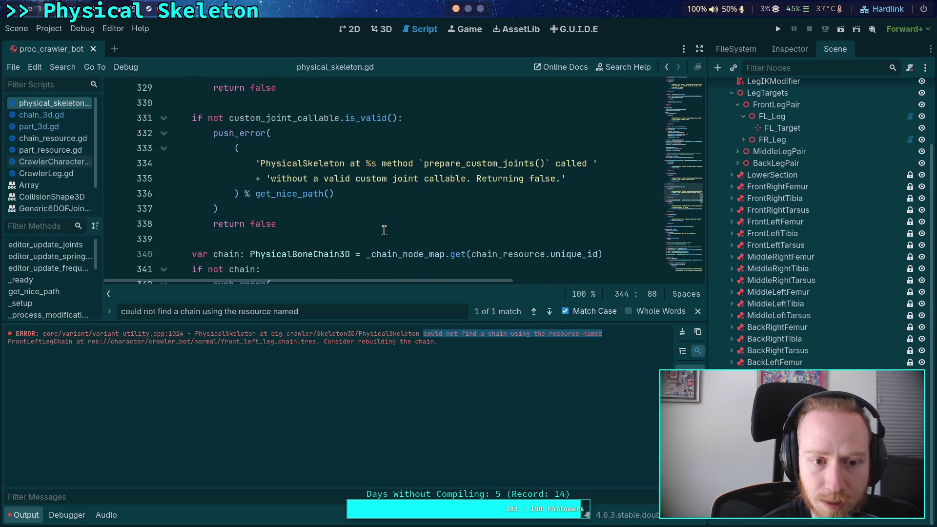
mouse_move(407, 166)
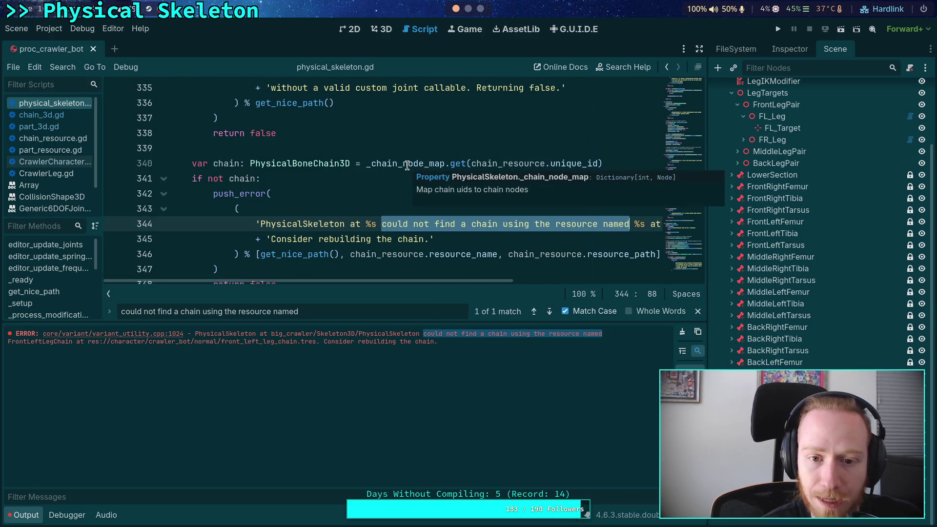
scroll(298, 269, up, 2)
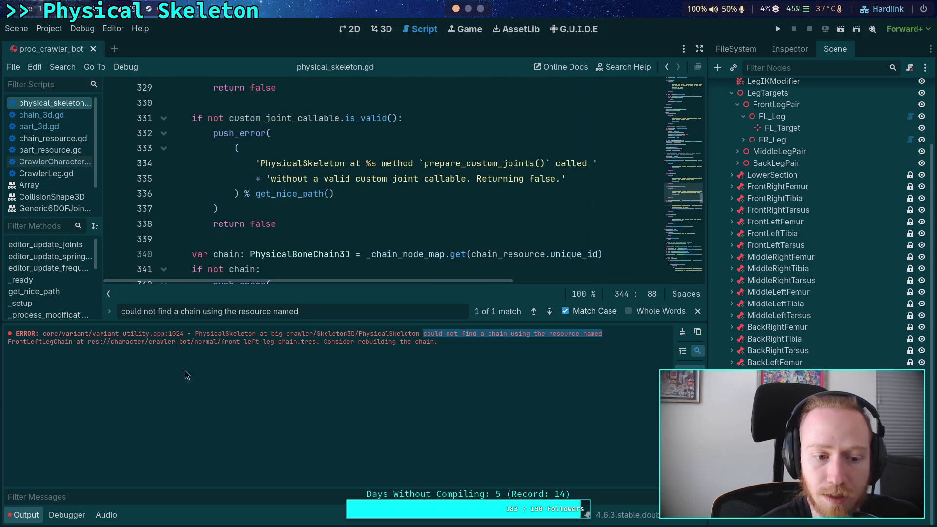
Step: Enlarge the code area by shrinking the output panel and collapsing the side dock
drag(260, 323, 264, 387)
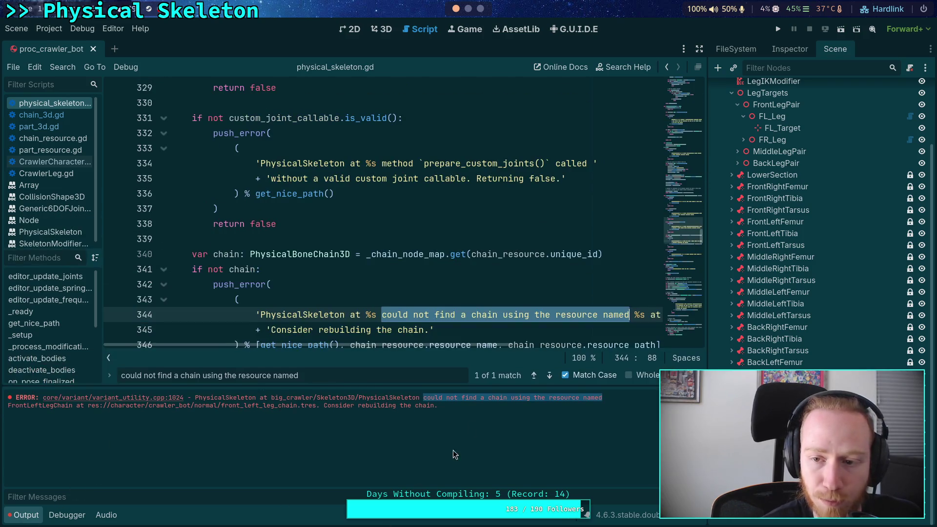
click(699, 49)
scroll(332, 244, up, 11)
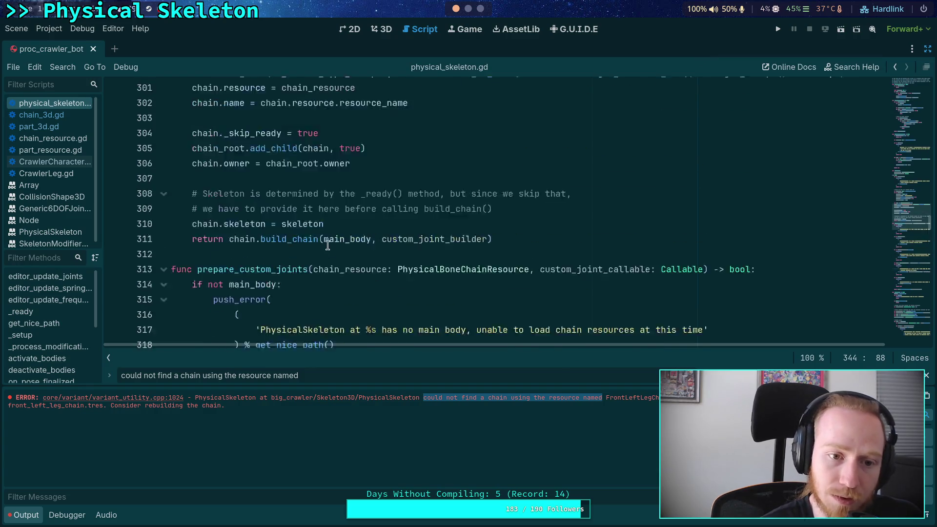
scroll(327, 246, down, 10)
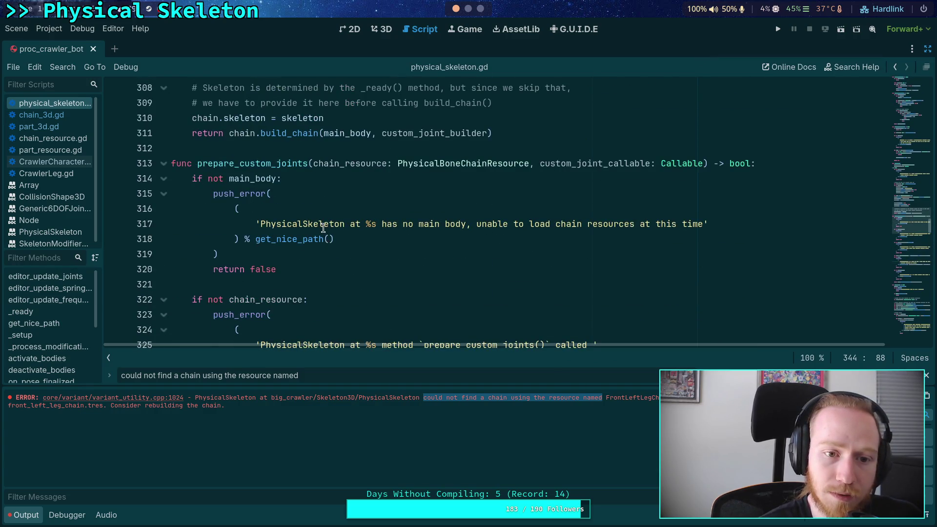
Step: Search the script for _chain_node_map and step through each of its usages
double_click(405, 299)
key(ctrl+c)
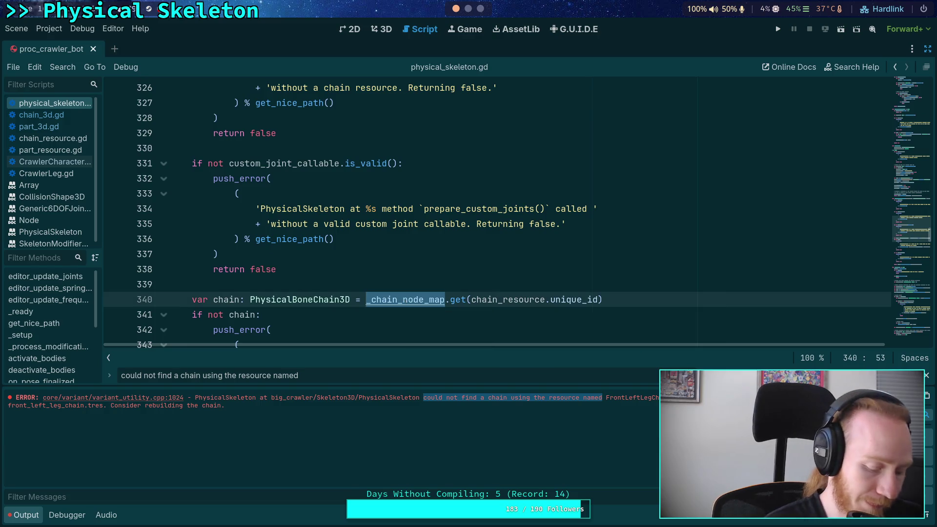
triple_click(195, 375)
key(ctrl+v)
key(F3)
key(F3)
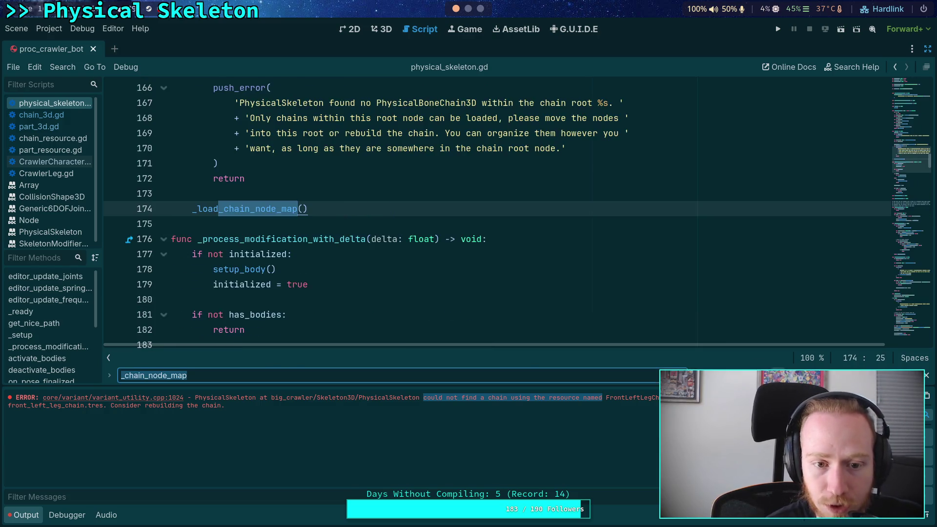
key(F3)
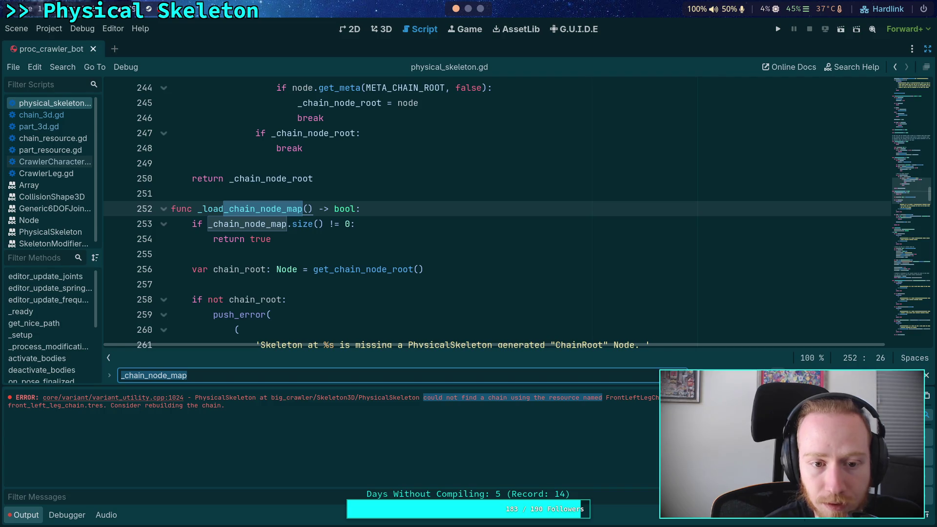
key(F3)
key(F3)
key(F3)
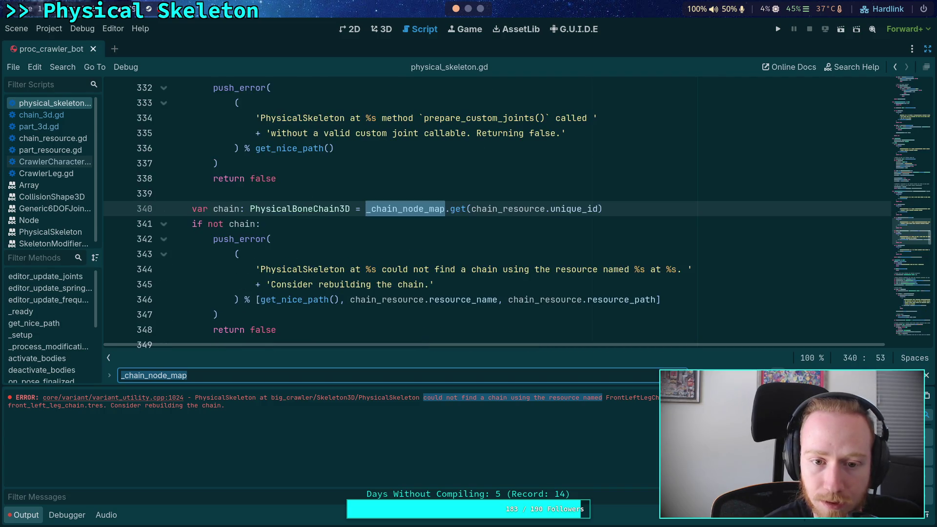
Step: Insert a trial _load_chain_node_map() call above the chain lookup line
click(398, 190)
key(Return)
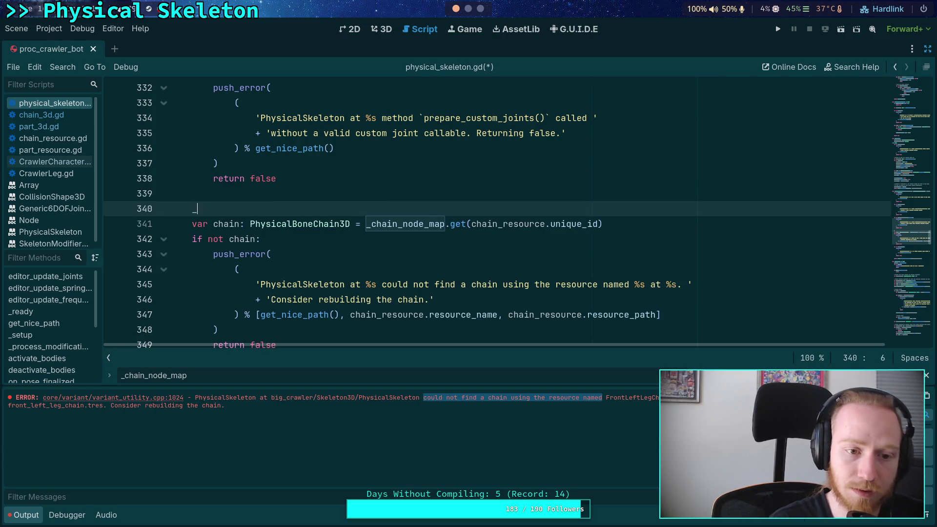
text(_loa)
key(Return)
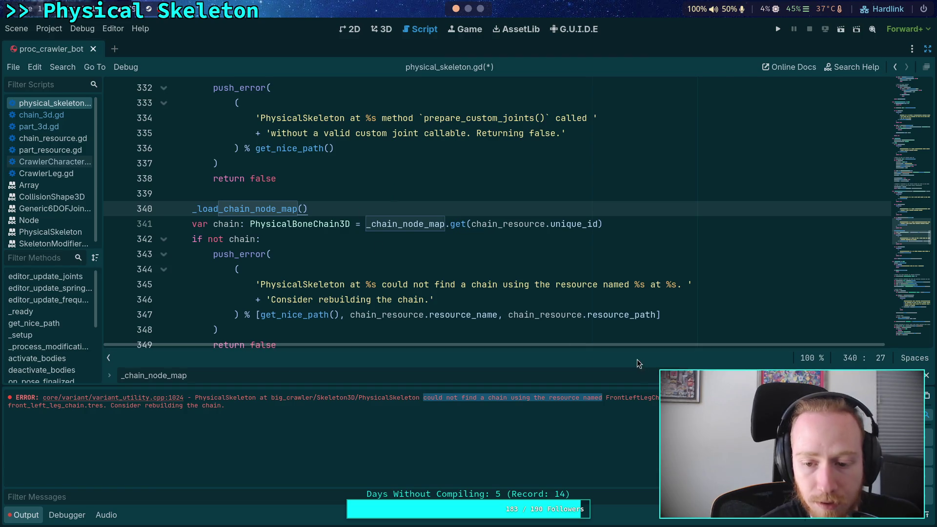
Step: Add an indented '# Must' comment line above the added call
scroll(384, 278, up, 9)
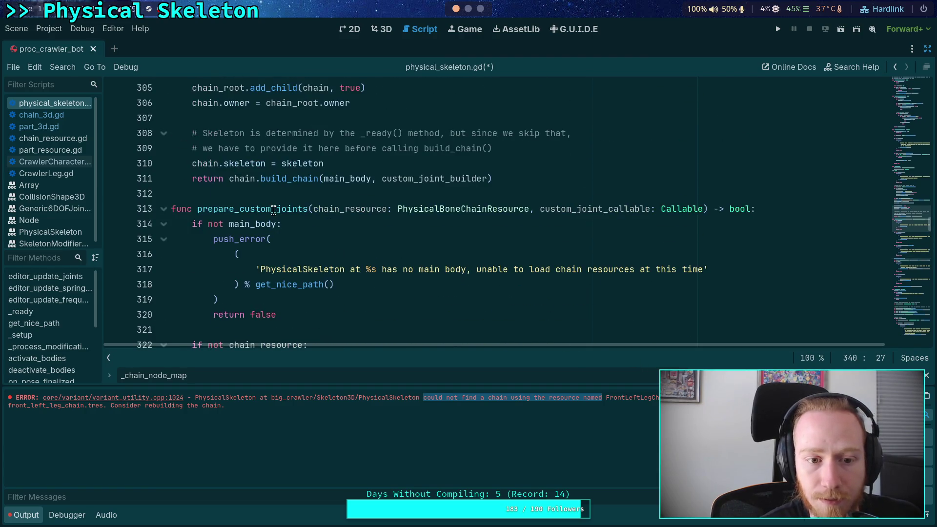
double_click(273, 210)
scroll(494, 257, down, 2)
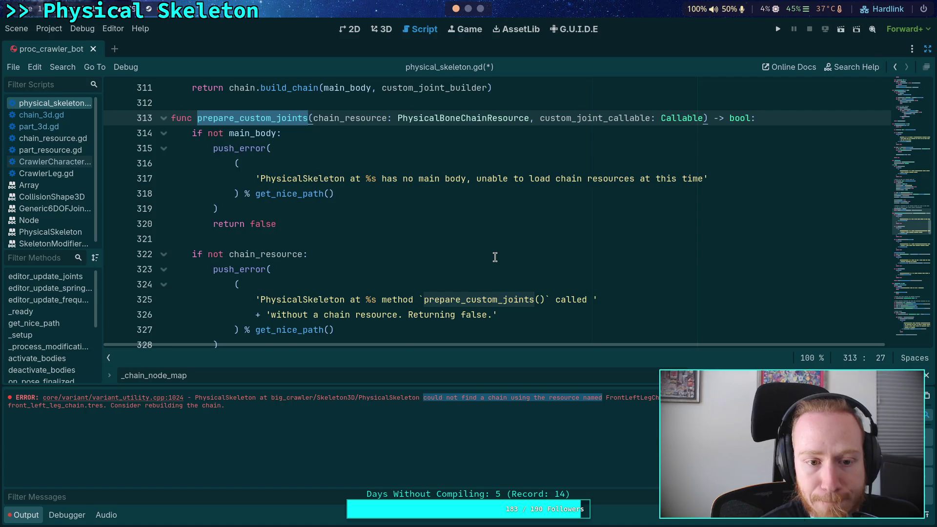
scroll(494, 257, down, 8)
click(379, 148)
key(Return)
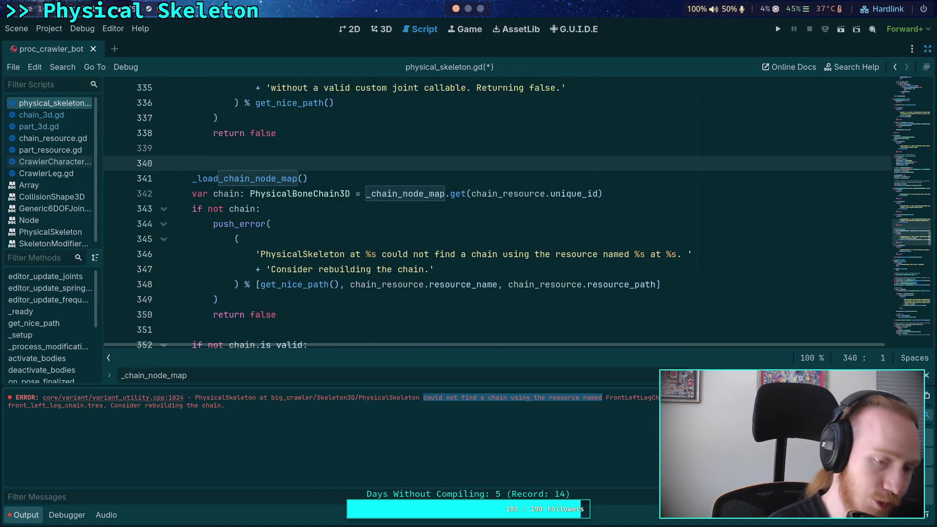
key(Tab)
text(# Must)
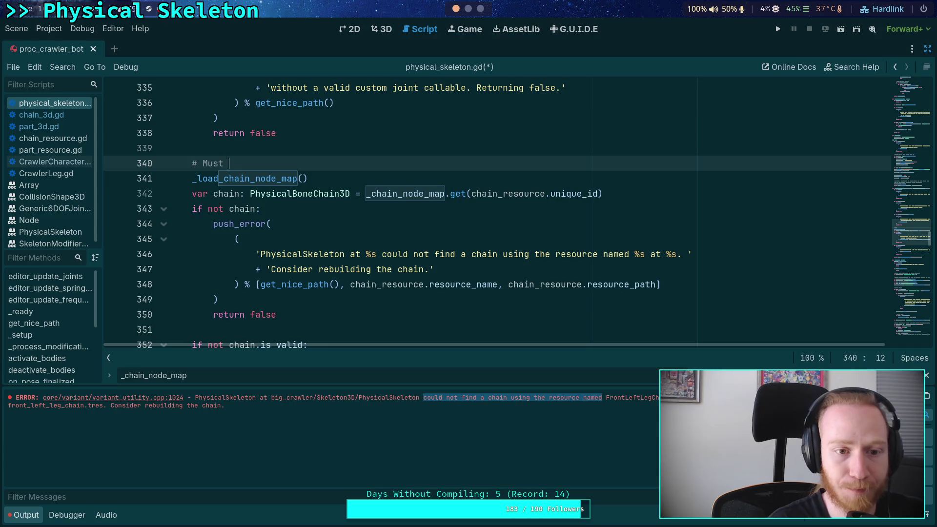
Step: Delete the trial comment and call, then jump to the _chain_node_map declaration
click(355, 148)
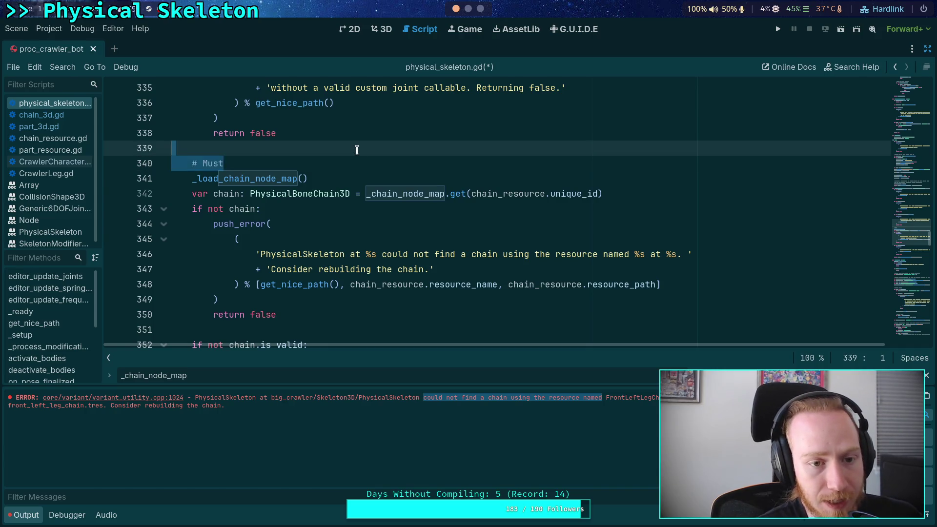
drag(351, 174, 345, 145)
key(BackSpace)
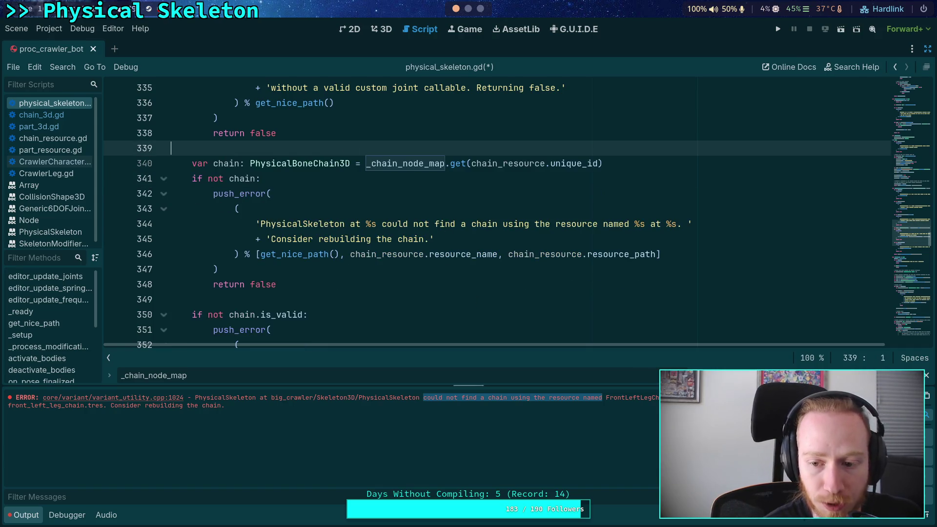
ctrl+click(405, 163)
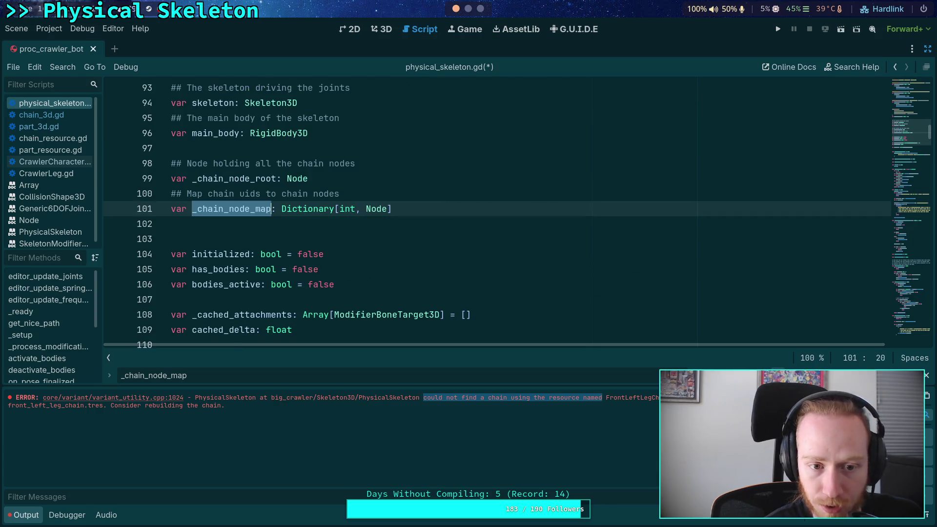
key(F3)
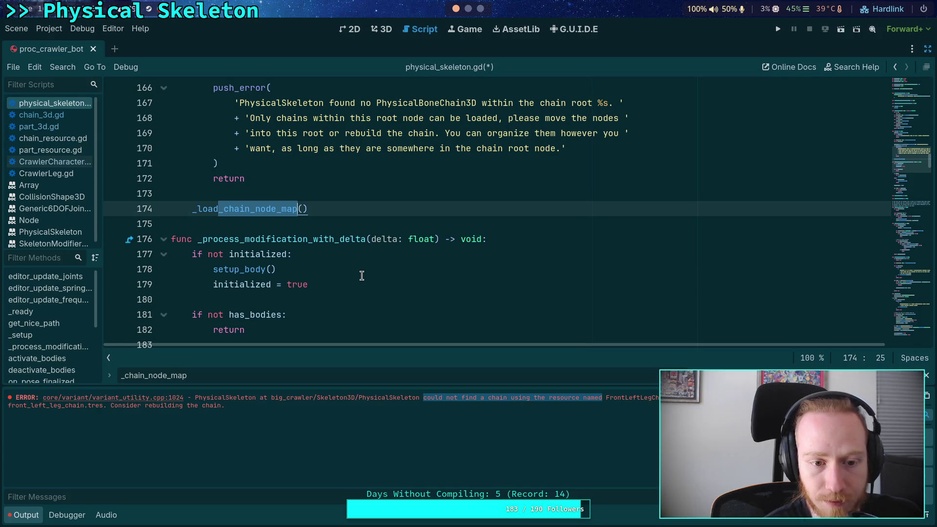
key(F3)
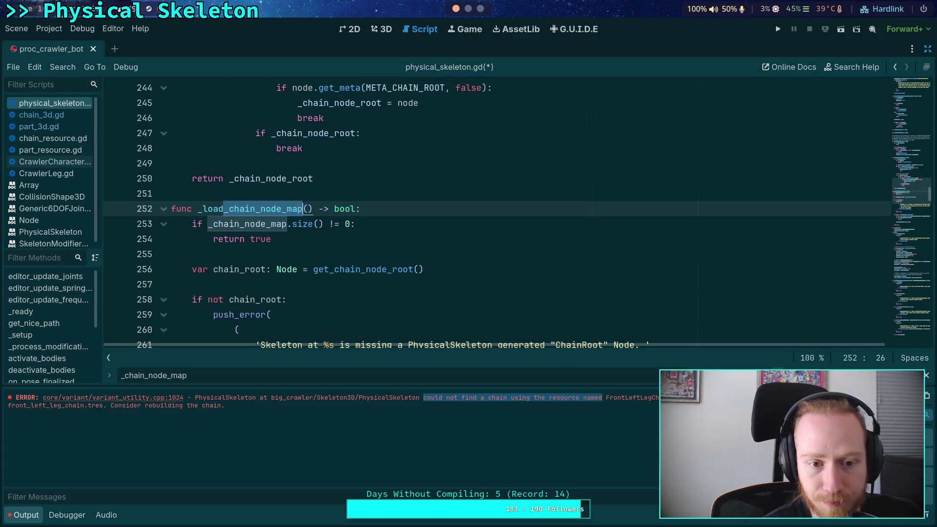
key(F3)
scroll(546, 284, down, 5)
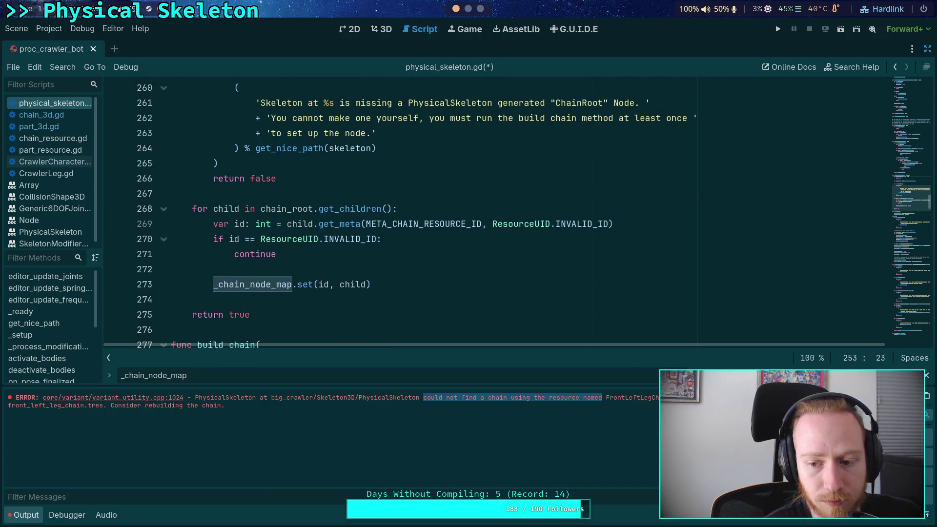
scroll(497, 215, up, 5)
key(F3)
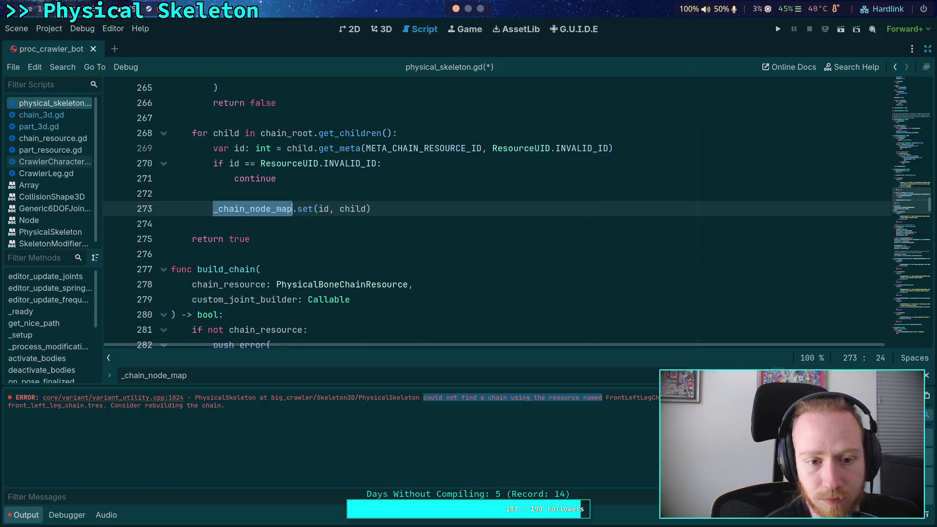
key(F3)
scroll(292, 235, up, 8)
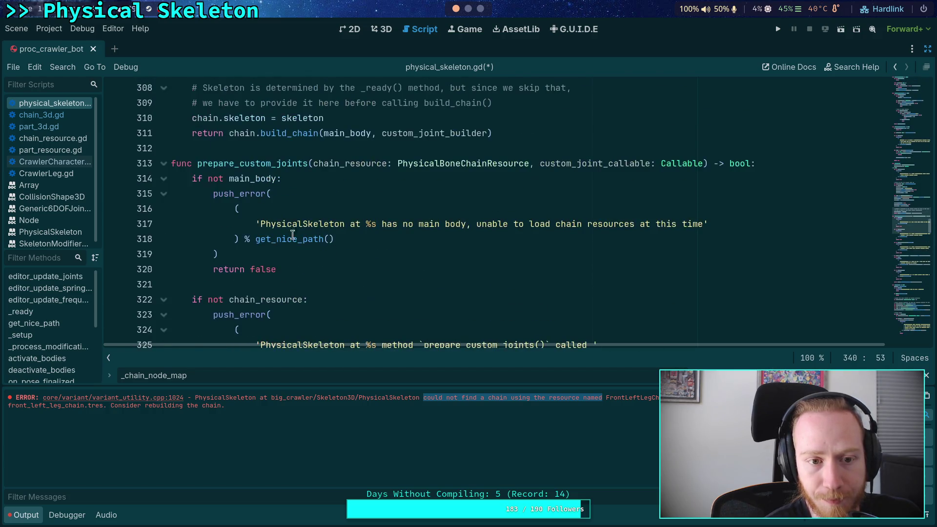
double_click(242, 163)
key(ctrl+f)
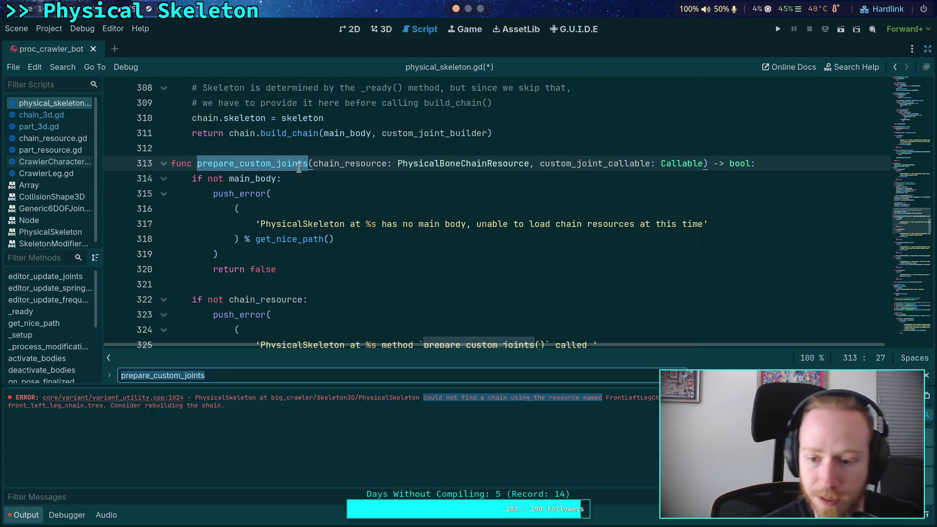
key(Return)
key(Return)
key(Return)
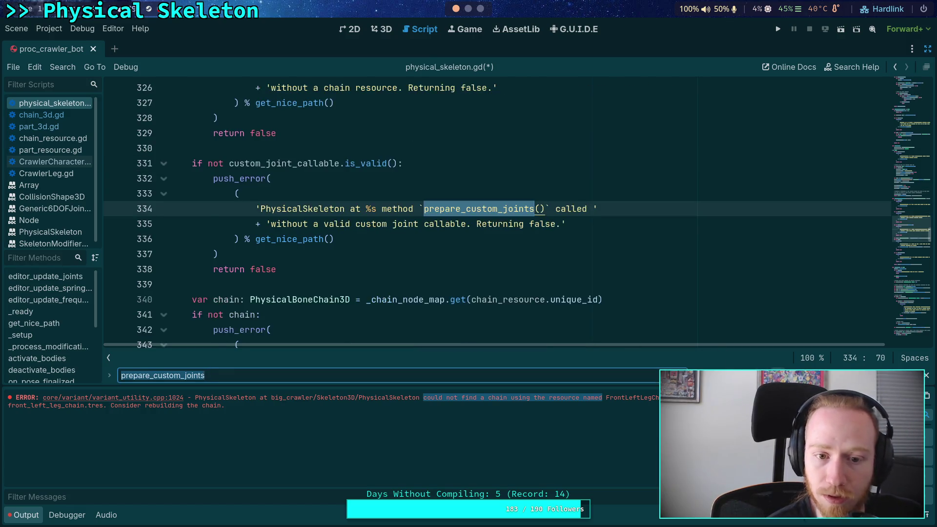
scroll(487, 295, up, 4)
scroll(487, 294, up, 10)
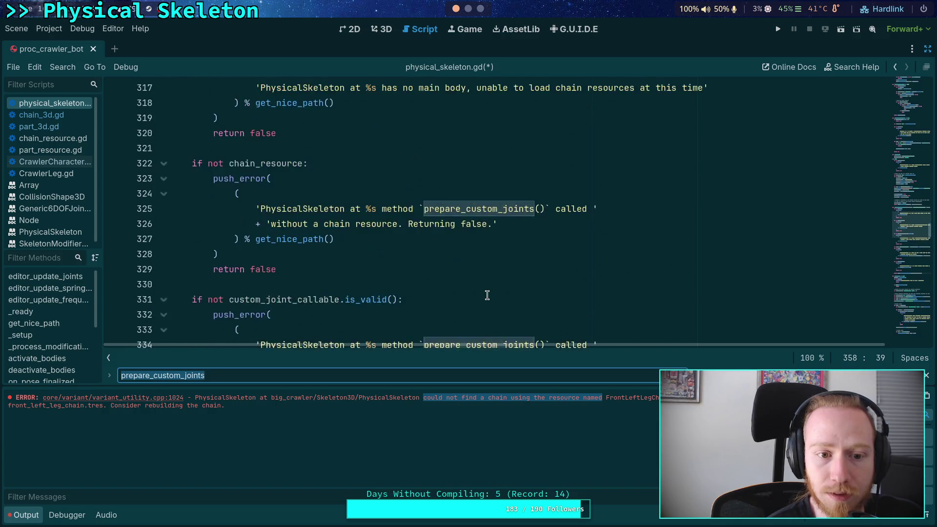
scroll(487, 294, down, 16)
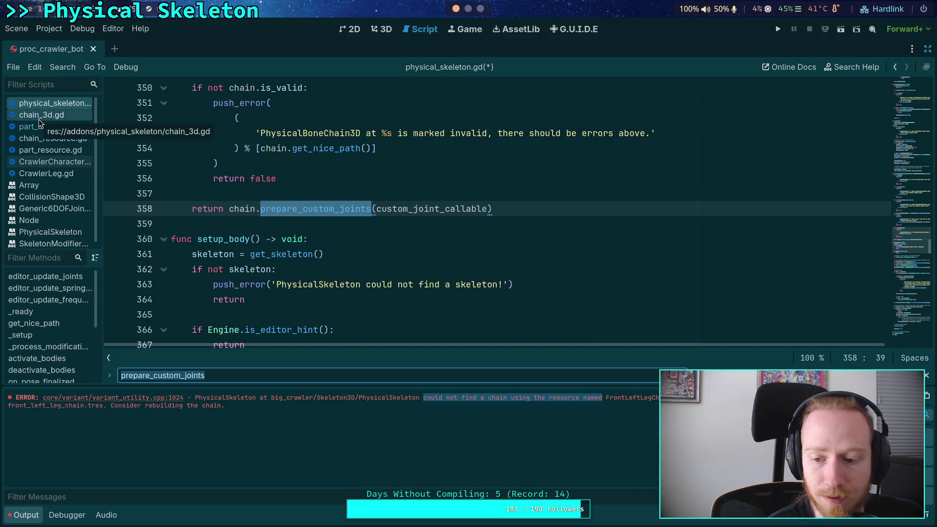
scroll(254, 230, up, 11)
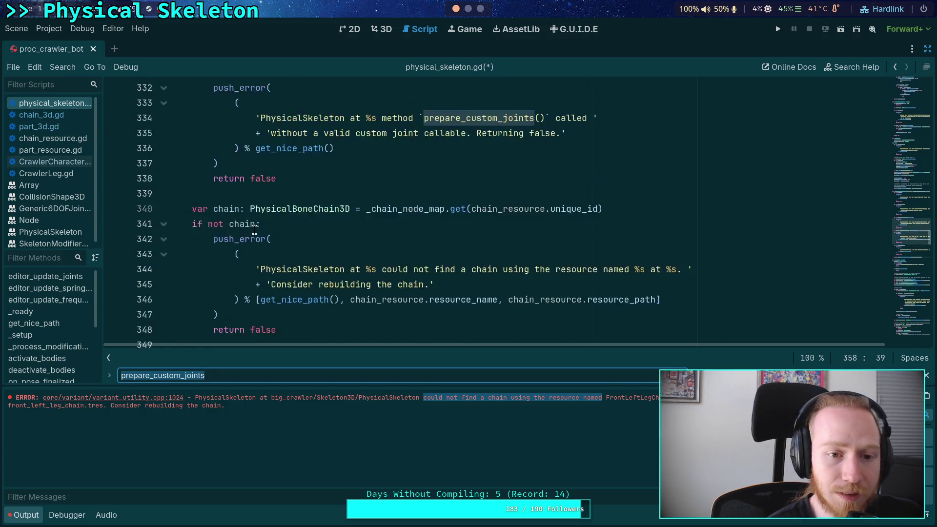
scroll(254, 230, up, 4)
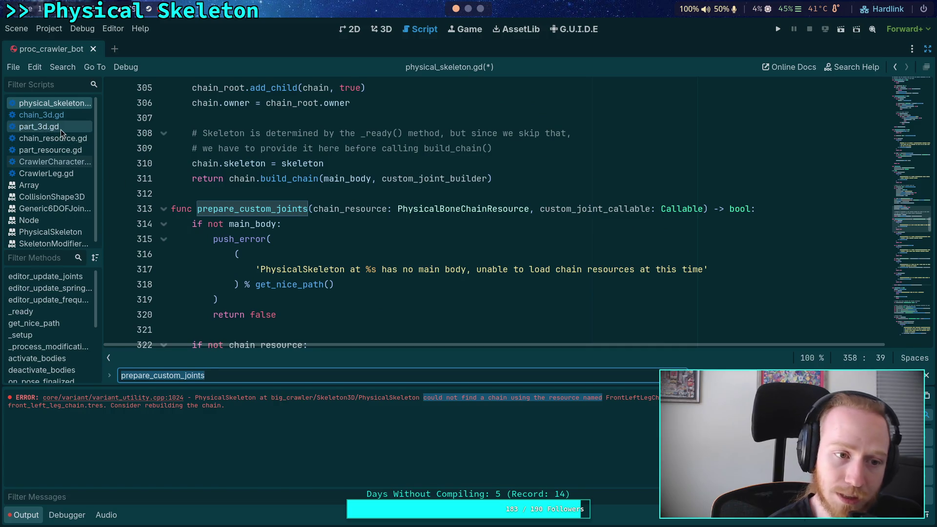
click(55, 162)
Step: Review the prepare_custom_joints call on line 325 in CrawlerCharacter.gd
scroll(529, 295, up, 11)
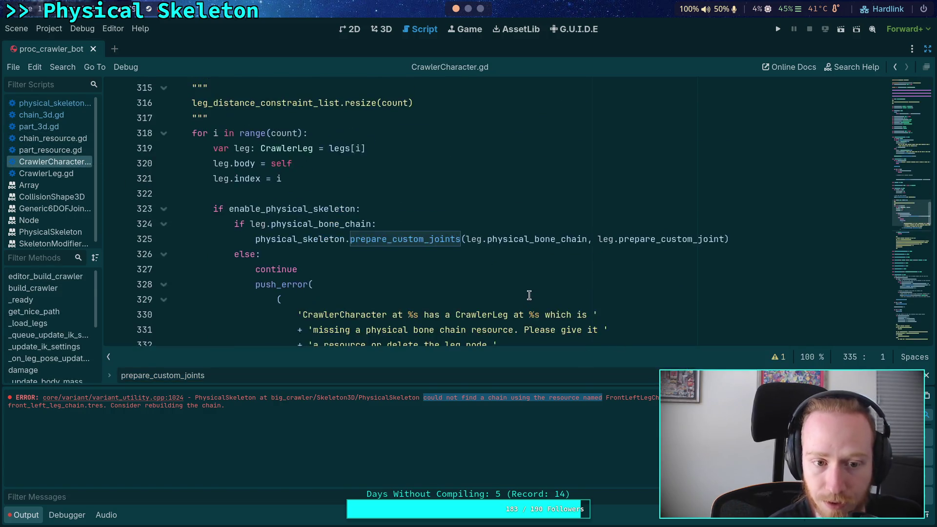
scroll(529, 295, down, 4)
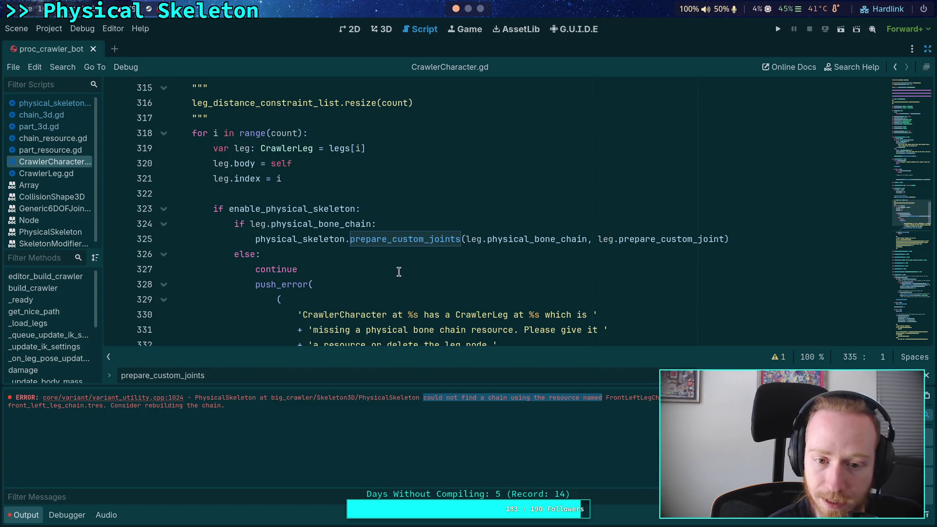
scroll(397, 255, up, 1)
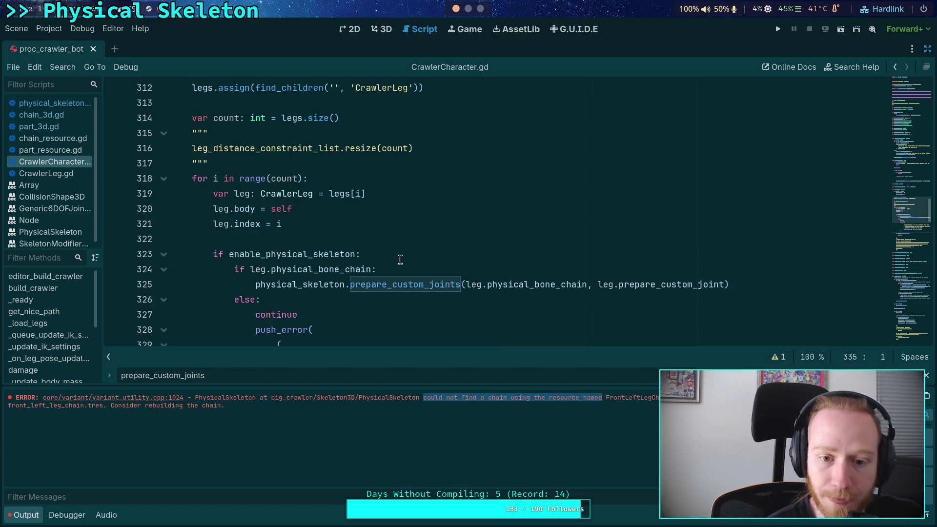
double_click(433, 287)
scroll(385, 259, up, 2)
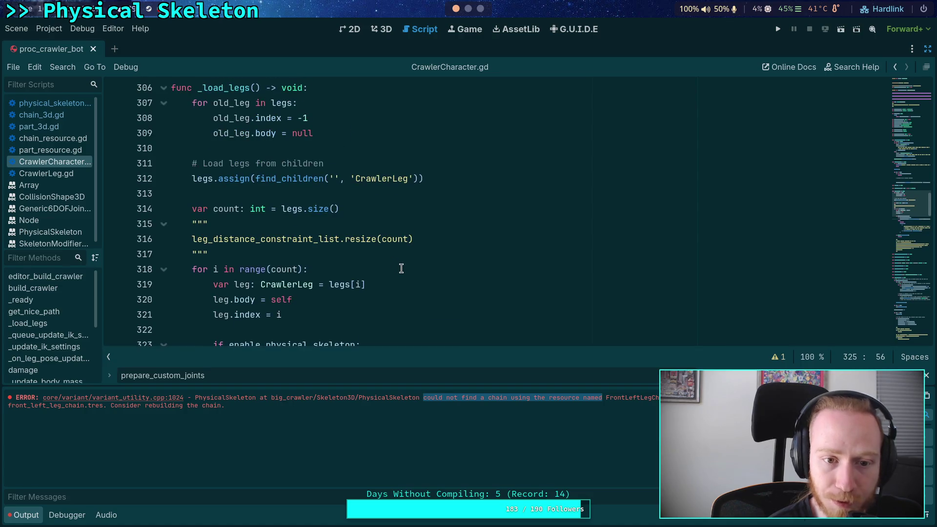
Step: Search for _load_legs and delete the blank lines above the build_chain call
double_click(163, 375)
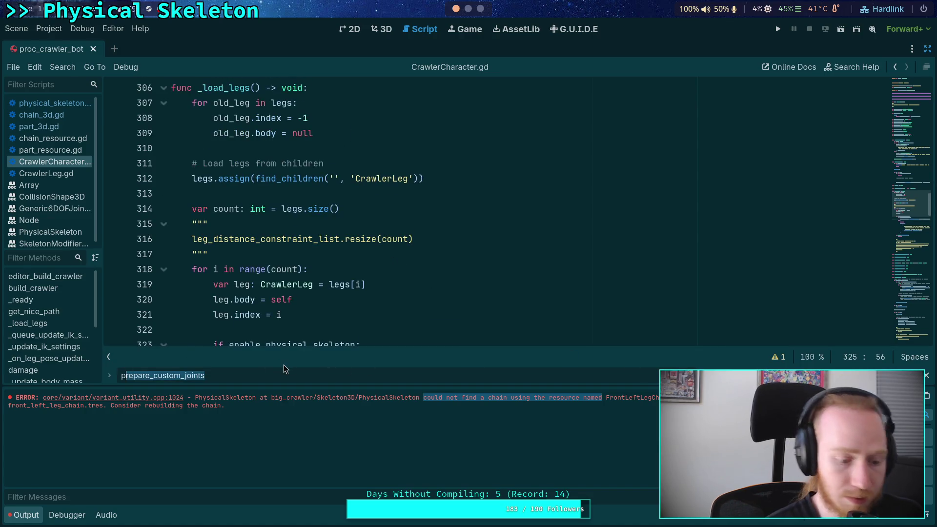
key(Return)
text(_load-l)
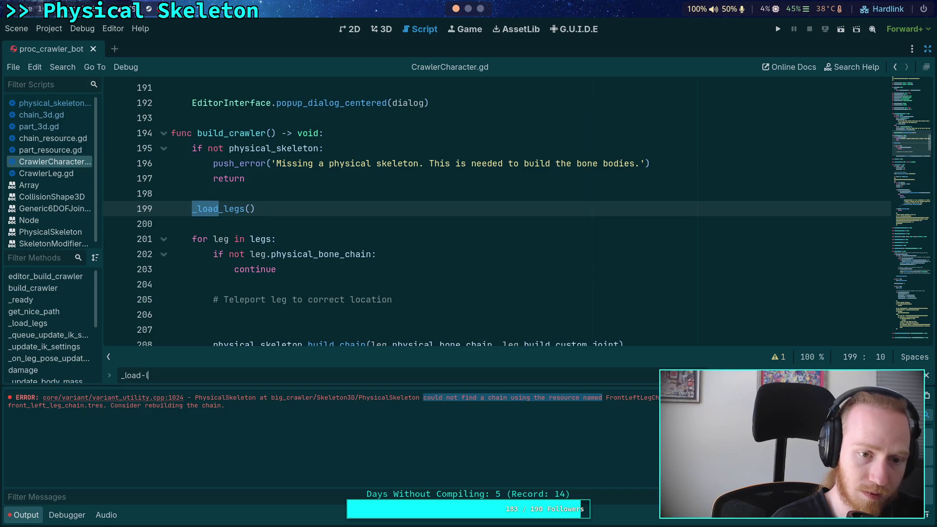
text(_leg)
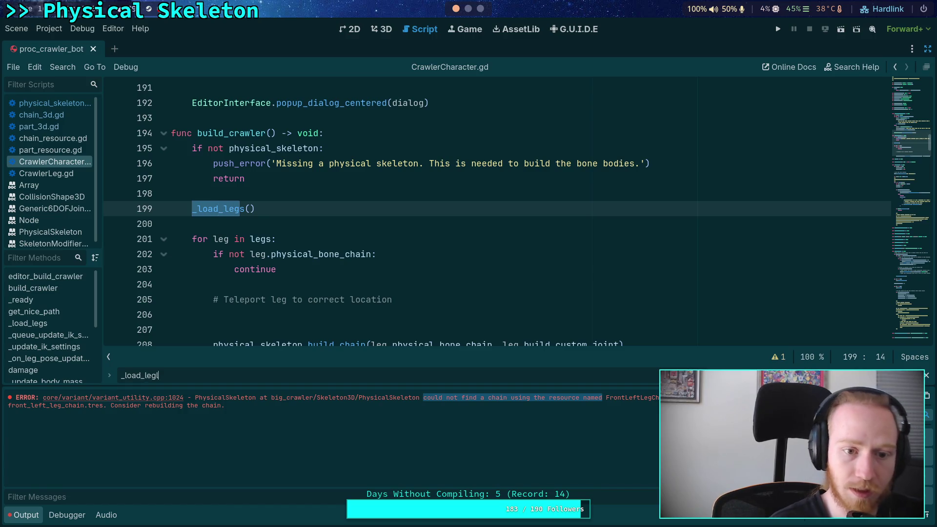
text(s)
scroll(292, 336, down, 2)
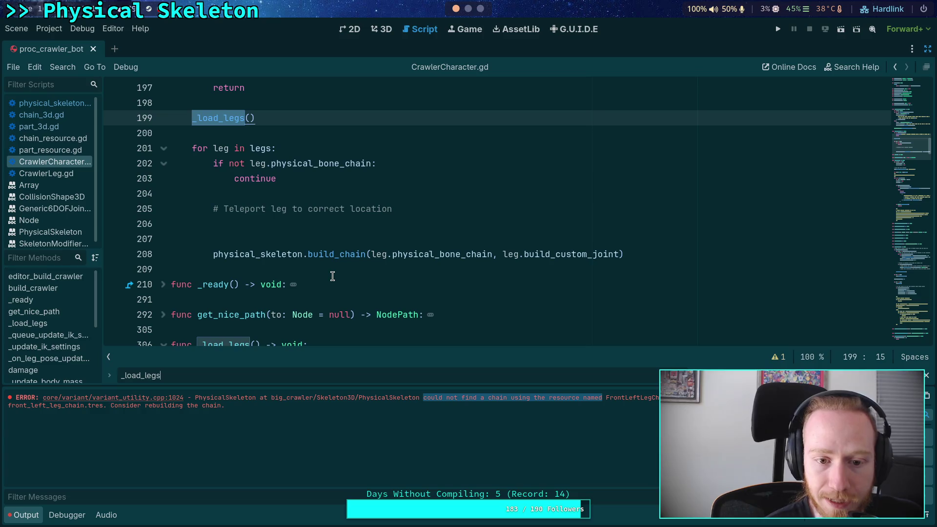
click(340, 234)
key(BackSpace)
key(BackSpace)
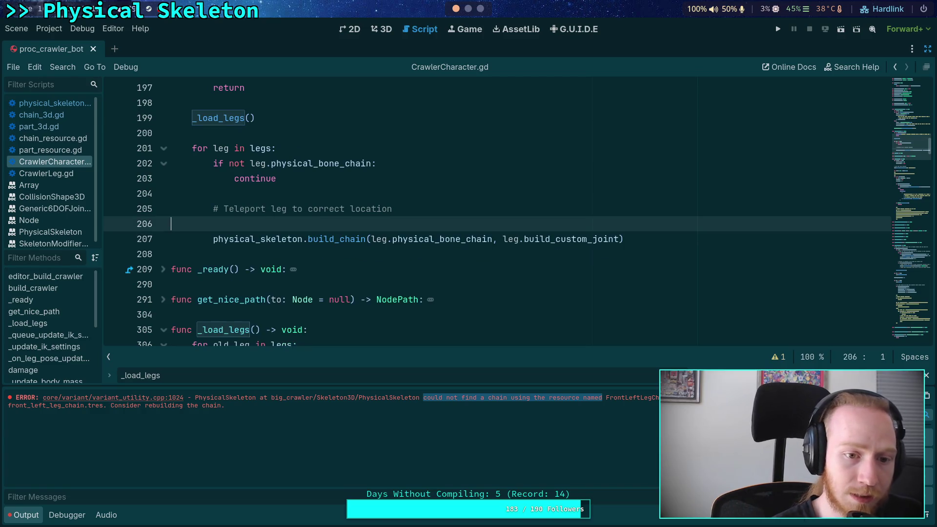
Step: Check the prepare_custom_joints call on line 323, then return to physical_skeleton.gd
scroll(393, 237, up, 2)
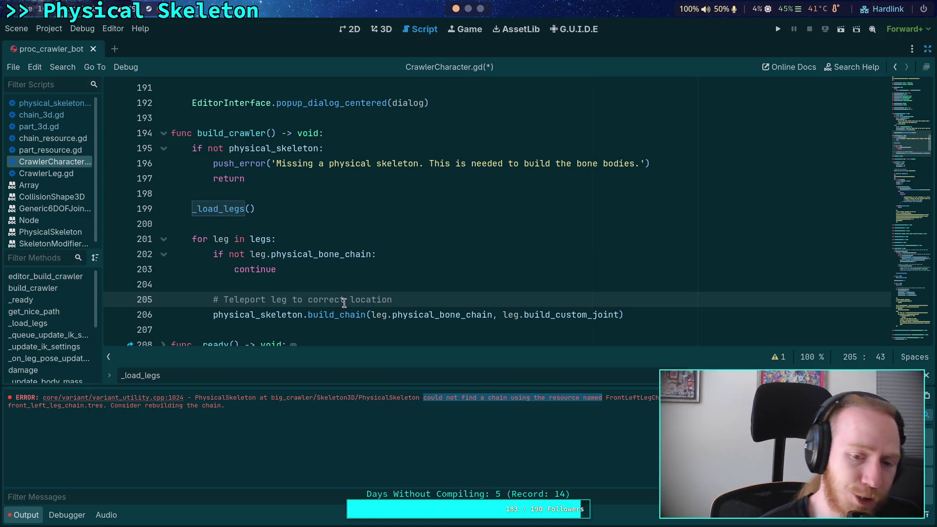
scroll(248, 244, down, 4)
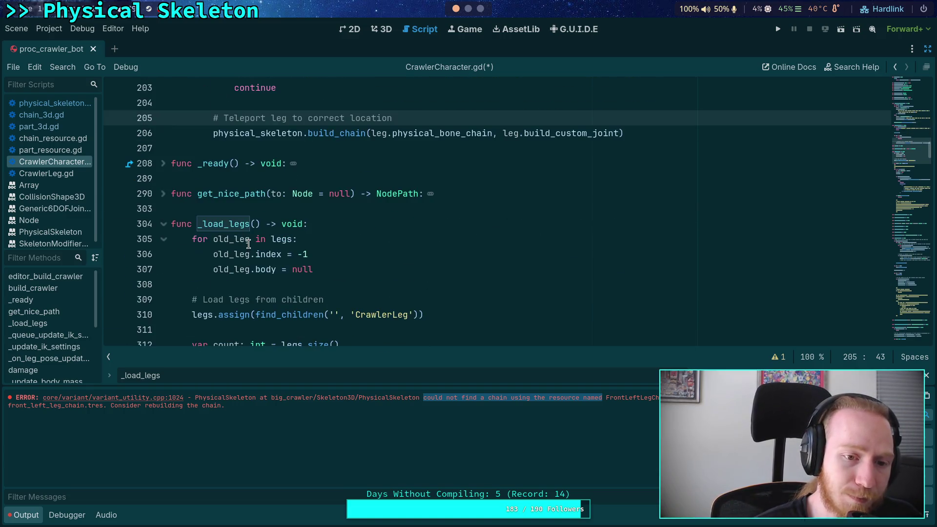
scroll(249, 244, down, 8)
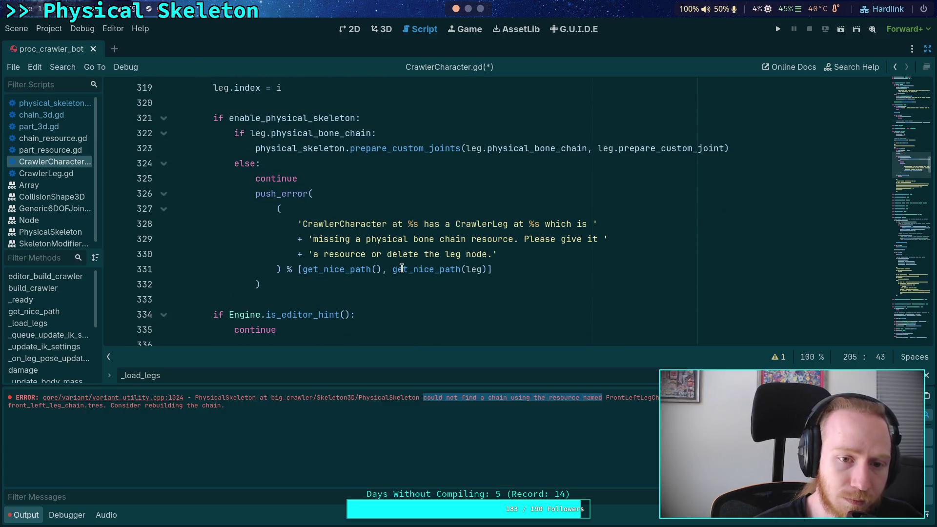
scroll(401, 269, up, 1)
double_click(388, 193)
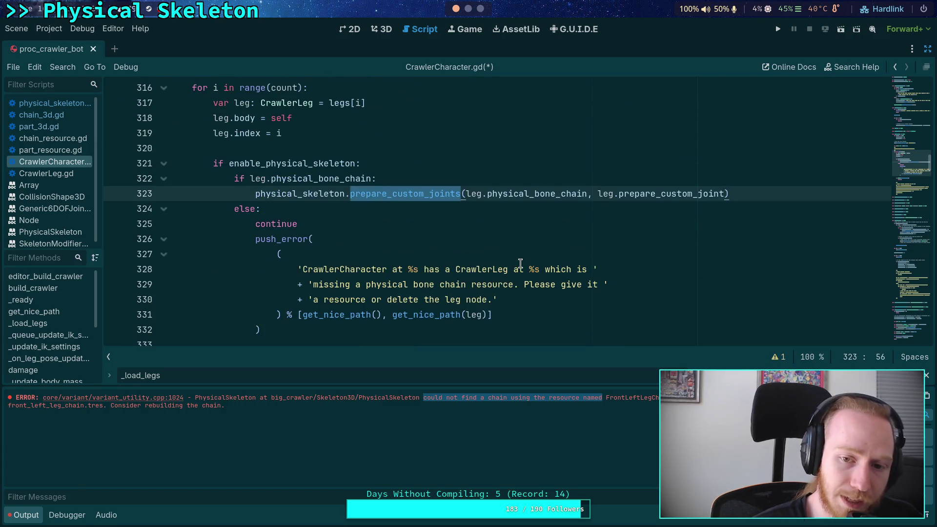
scroll(520, 263, up, 2)
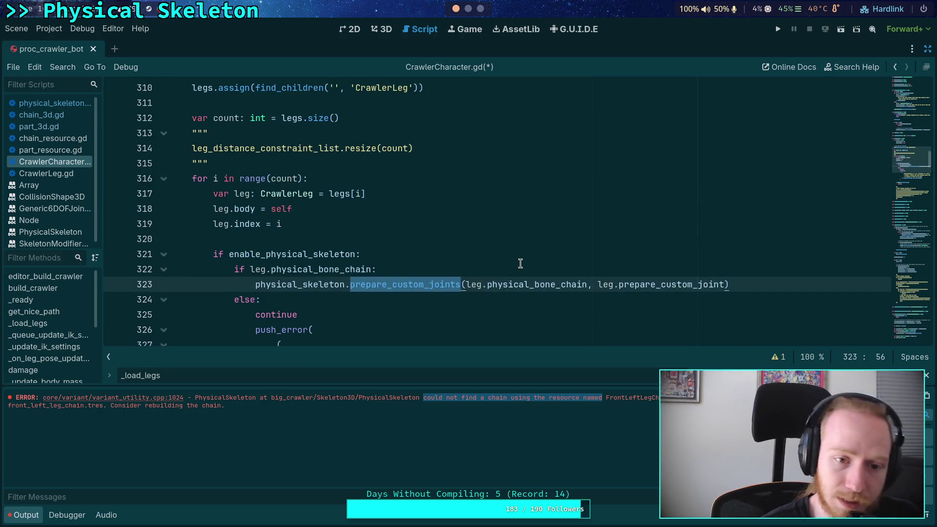
scroll(520, 263, up, 2)
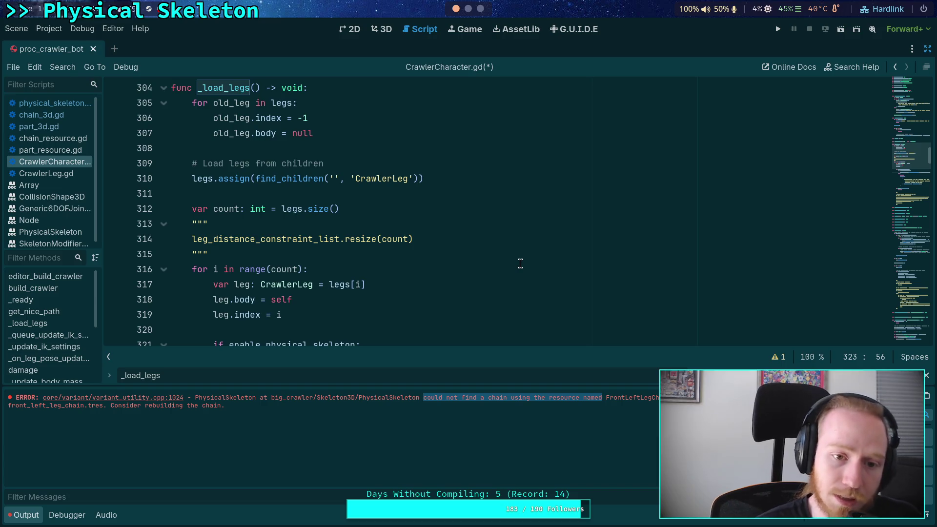
click(58, 103)
scroll(371, 230, down, 3)
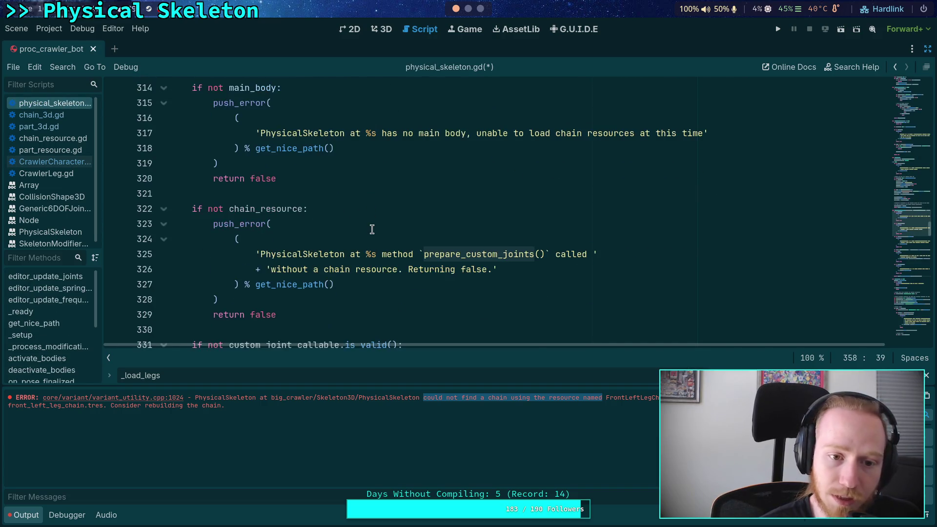
scroll(361, 225, up, 3)
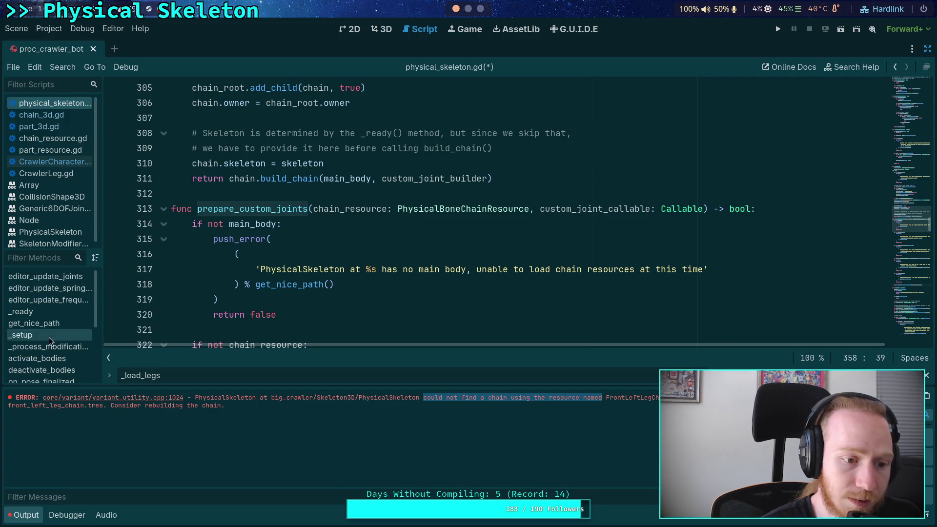
scroll(49, 338, down, 2)
scroll(58, 337, up, 2)
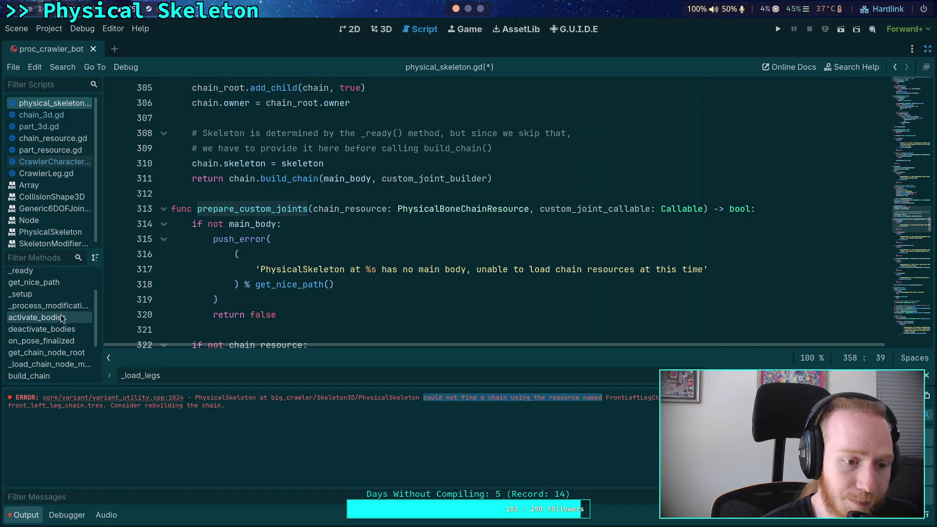
scroll(61, 313, down, 3)
scroll(62, 313, down, 2)
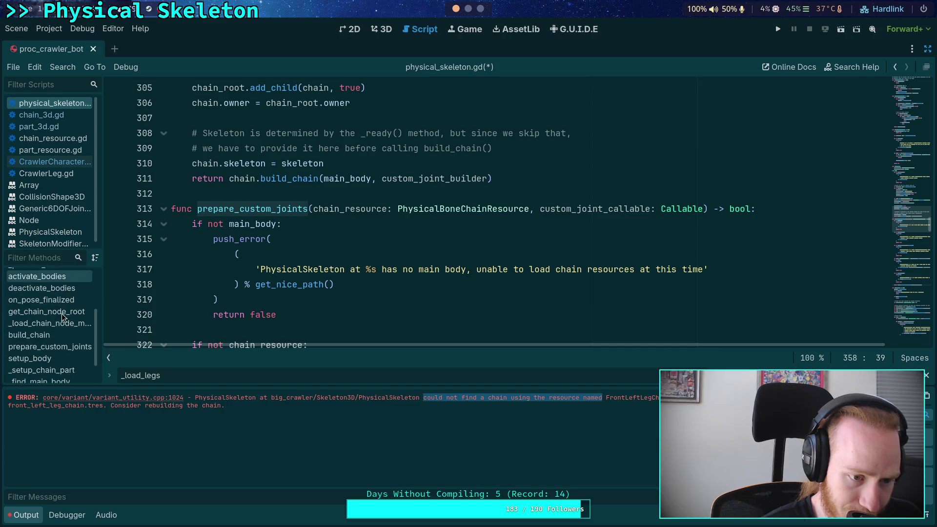
click(44, 335)
scroll(288, 247, down, 3)
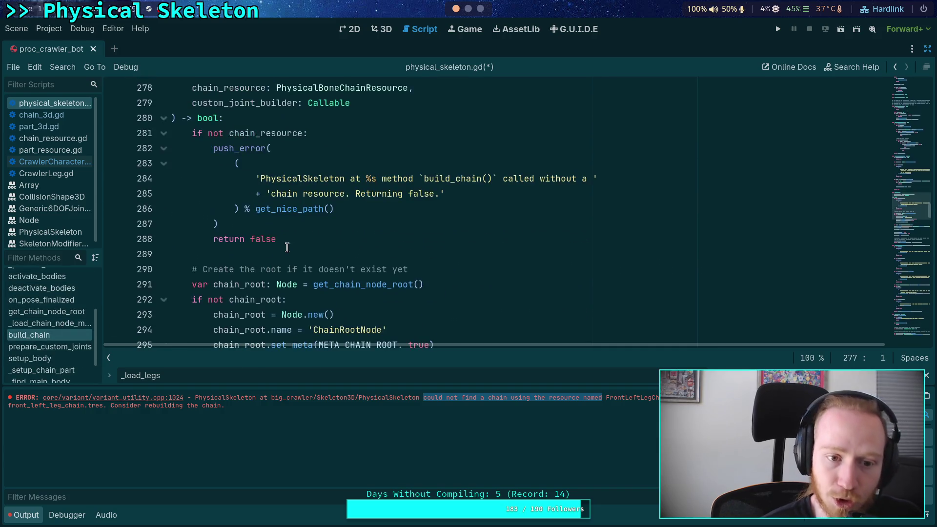
scroll(293, 248, down, 6)
scroll(317, 252, down, 3)
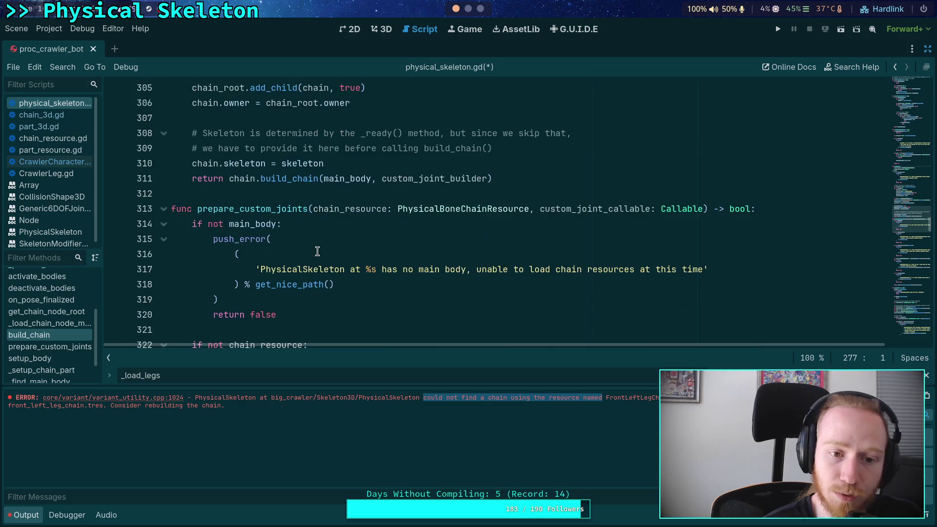
scroll(317, 252, up, 2)
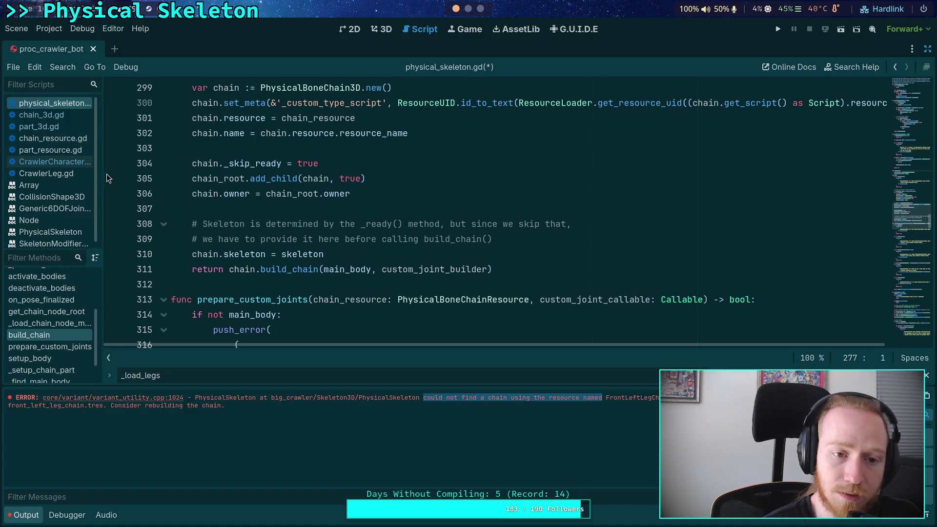
scroll(278, 215, up, 1)
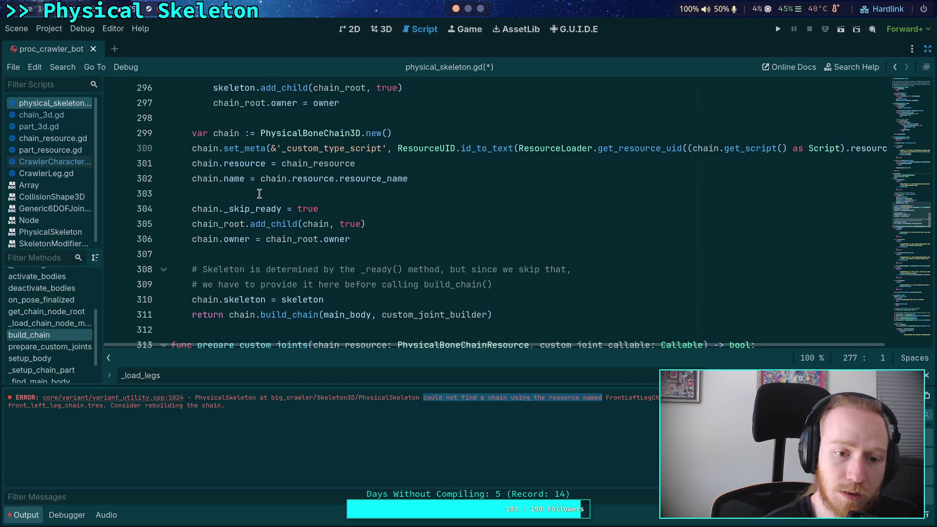
scroll(272, 217, up, 1)
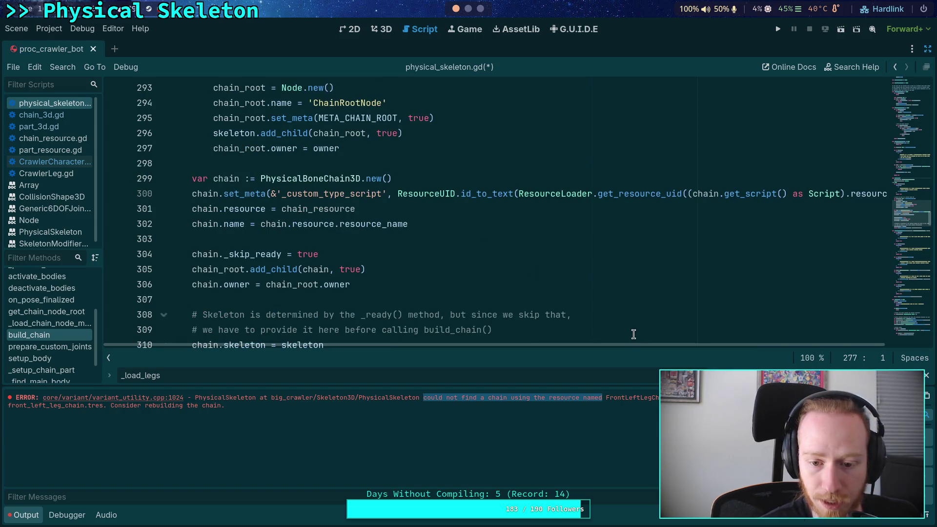
click(439, 194)
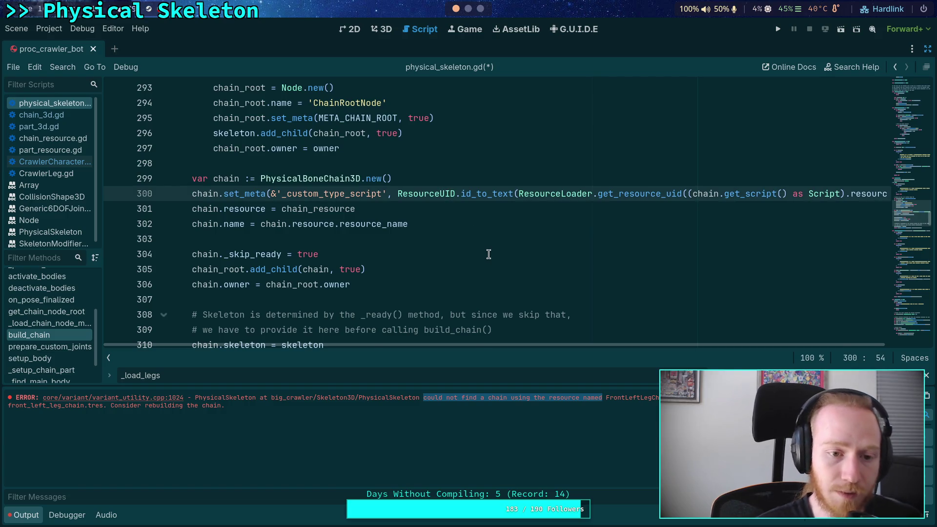
key(ctrl+Return)
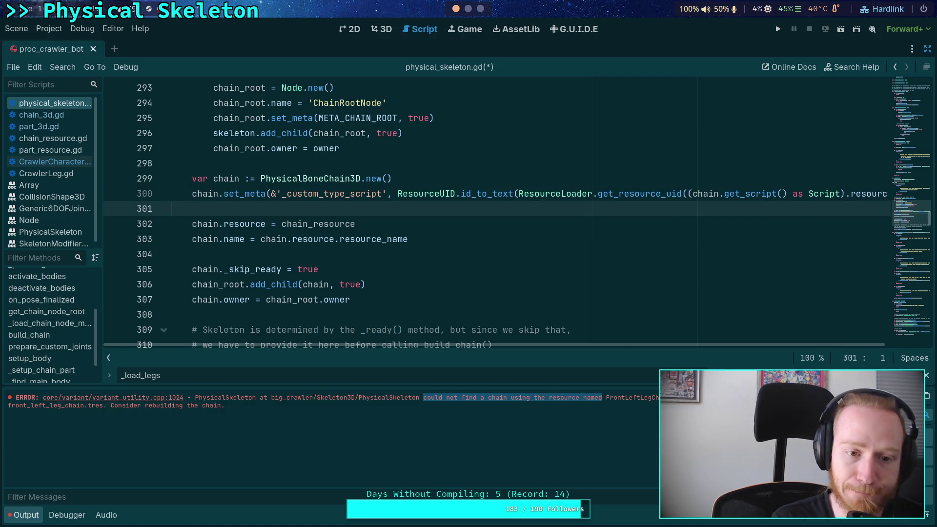
key(BackSpace)
key(BackSpace)
scroll(427, 345, left, 2)
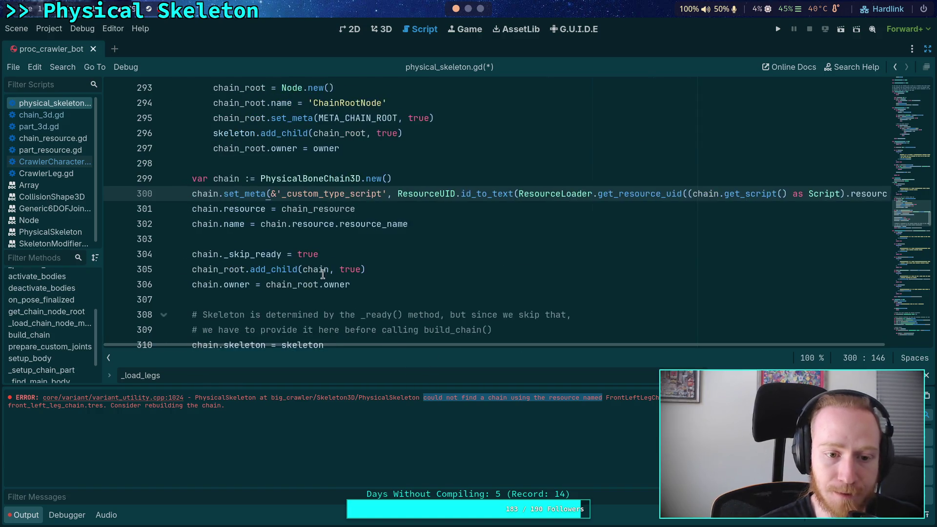
scroll(386, 298, down, 2)
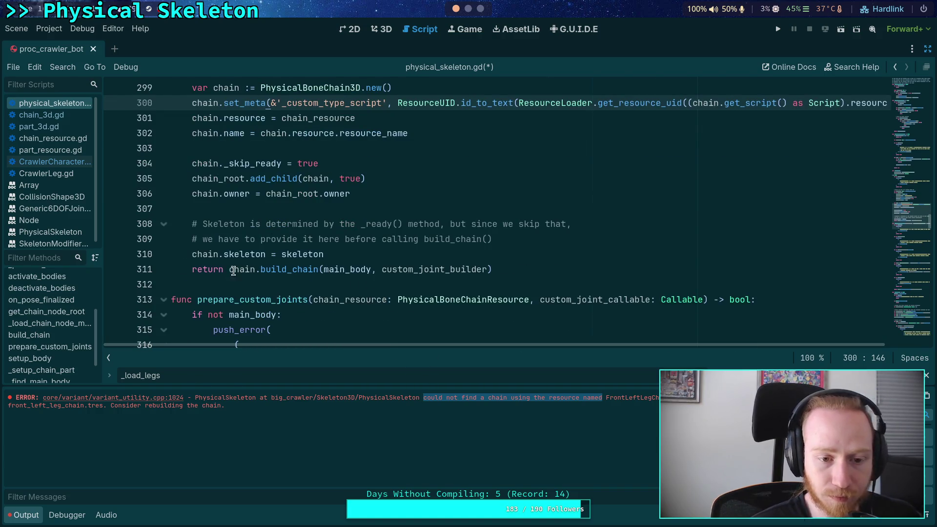
click(193, 272)
text(var se)
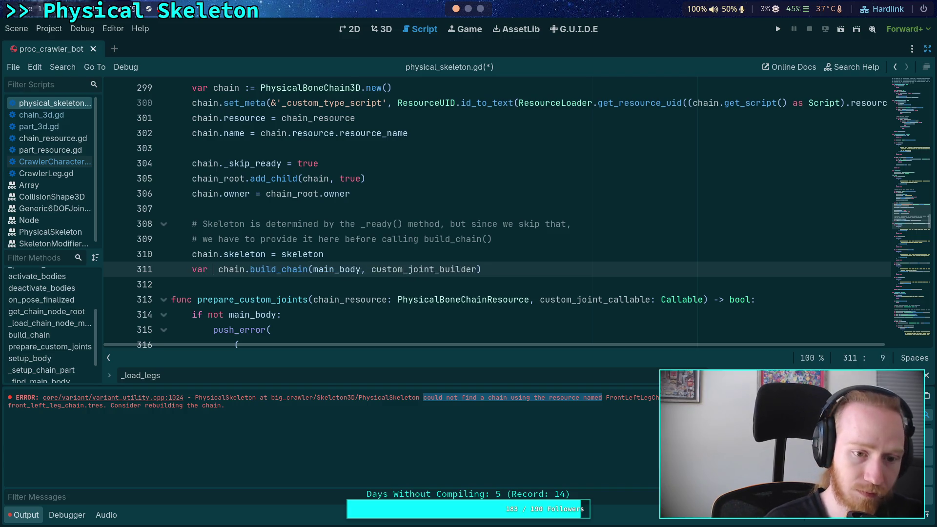
text(ccess: bool =)
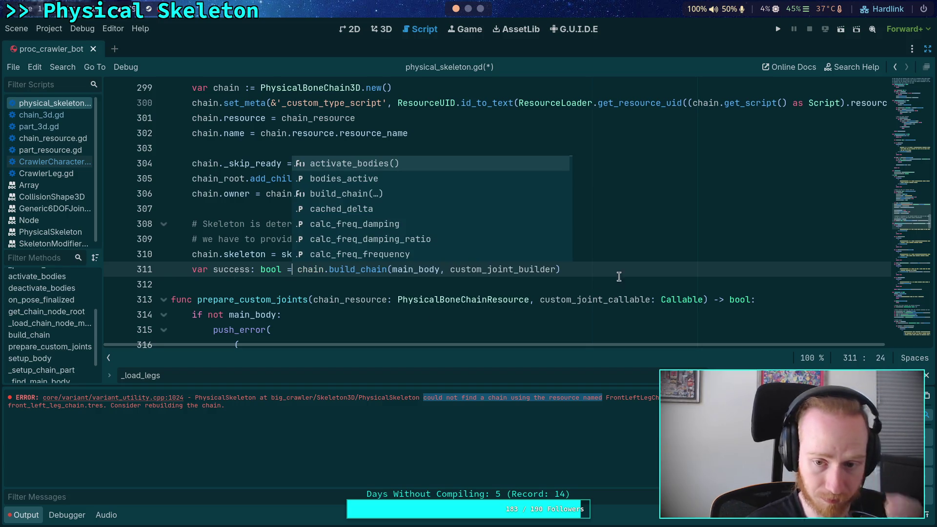
key(End)
key(Return)
key(Return)
text(not)
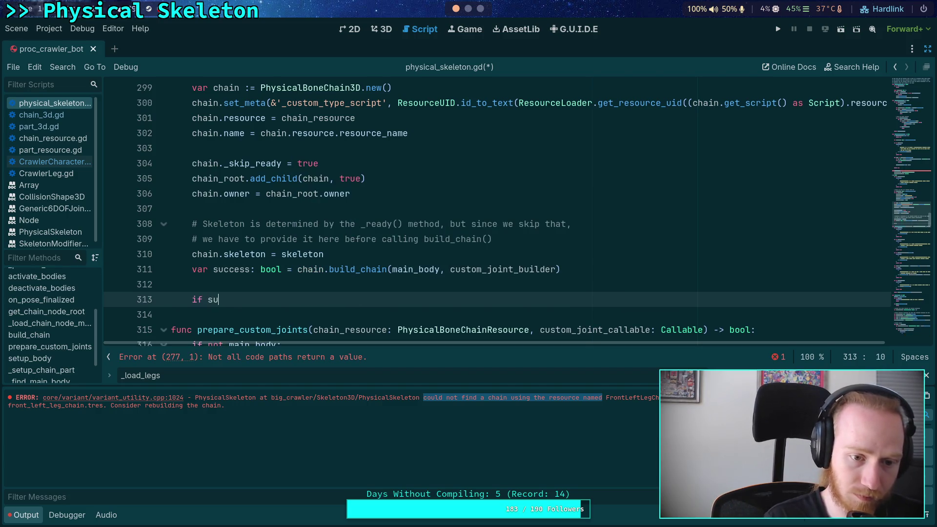
text( success:)
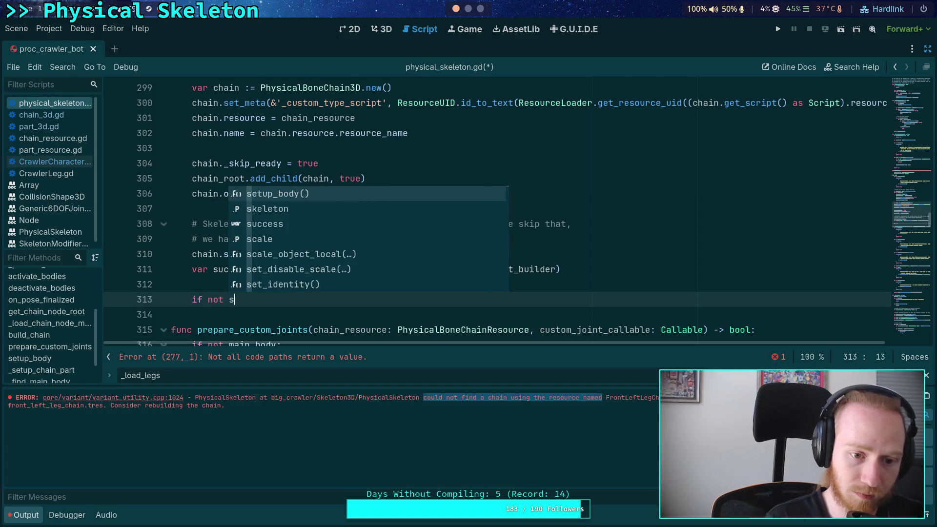
key(Return)
text(return false)
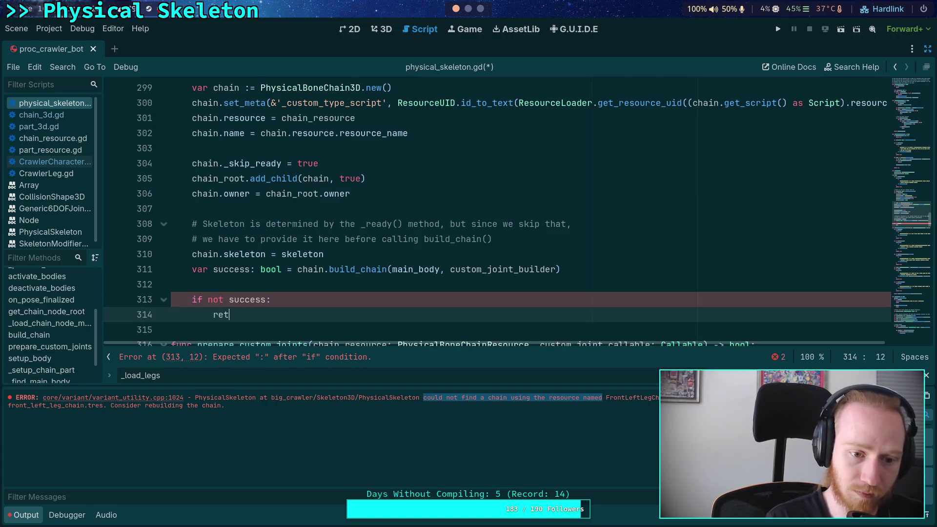
key(Return)
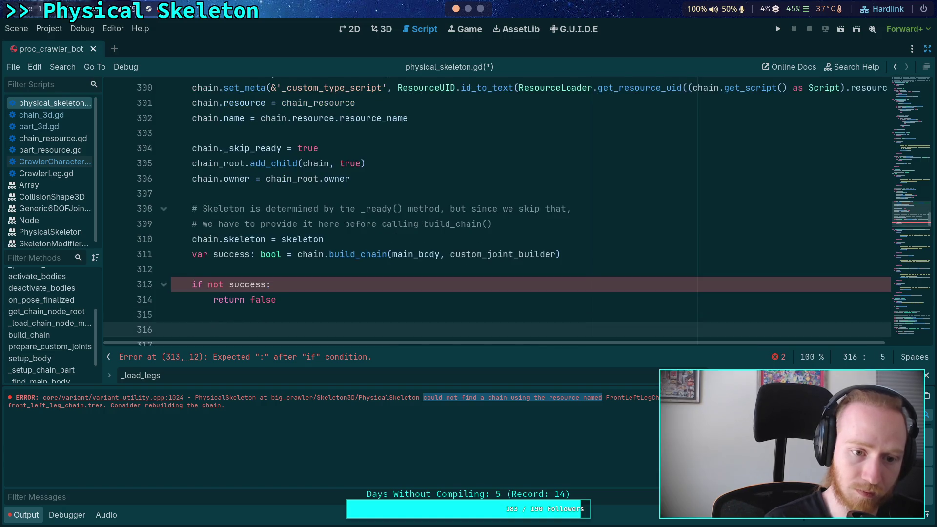
key(Return)
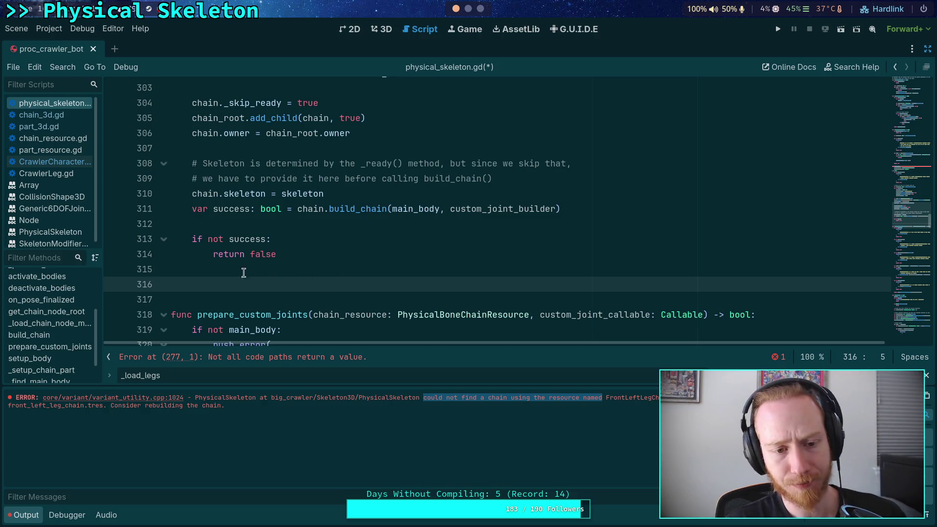
drag(190, 208, 289, 206)
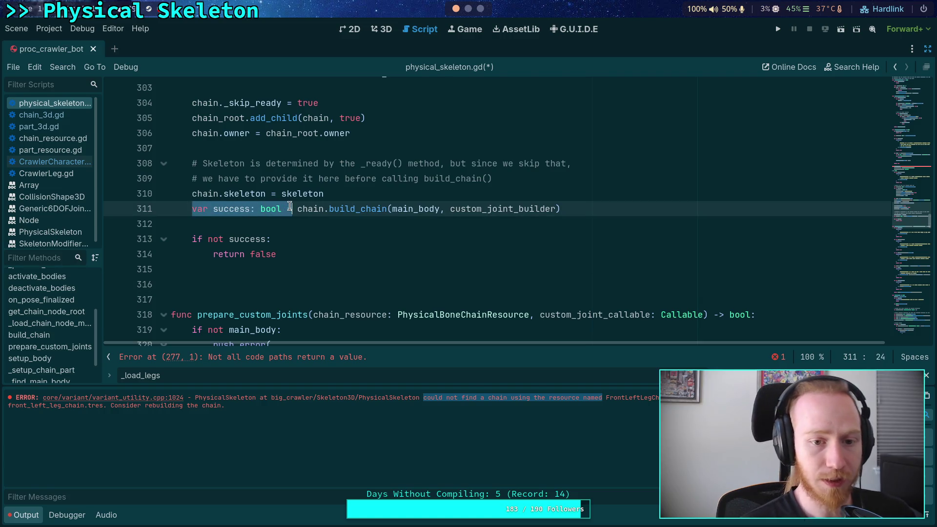
text(return)
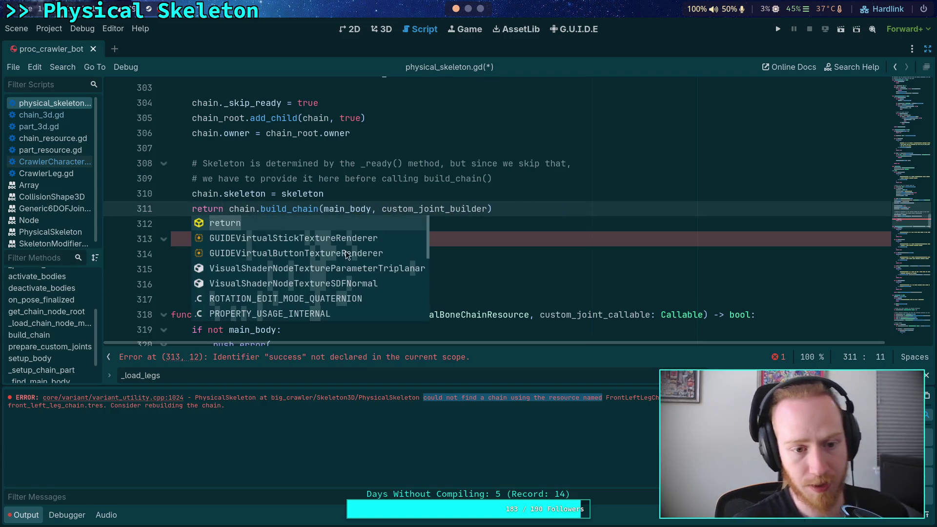
click(229, 274)
key(shift+Up)
key(shift+Up)
key(shift+Up)
key(BackSpace)
key(BackSpace)
key(BackSpace)
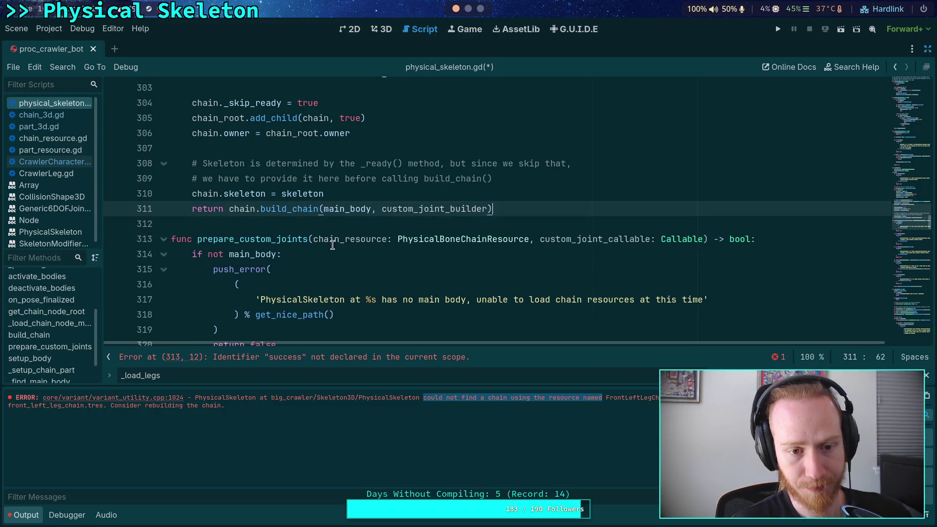
scroll(334, 254, up, 2)
scroll(428, 219, up, 1)
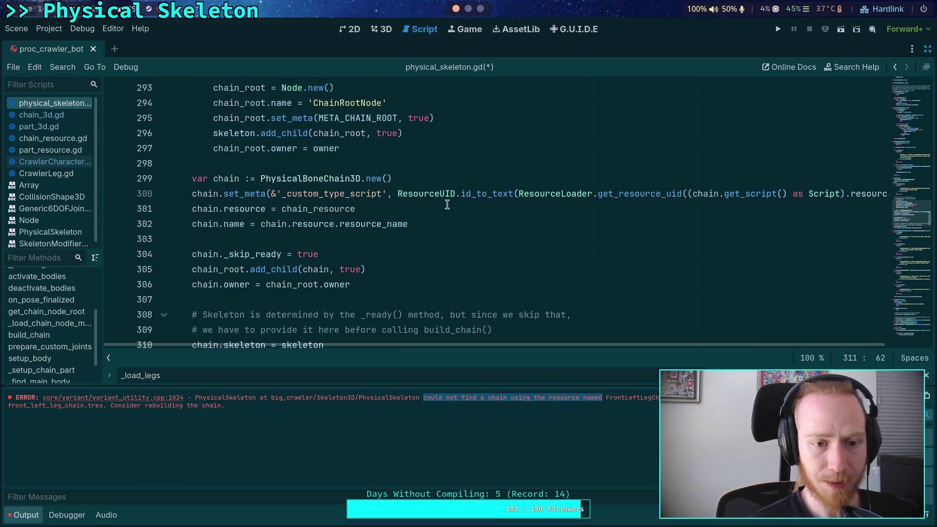
Step: Add chain.set_meta(META_CHAIN_RESOURCE_ID, ) on a new line after line 300
click(460, 192)
key(End)
key(Return)
text(chai)
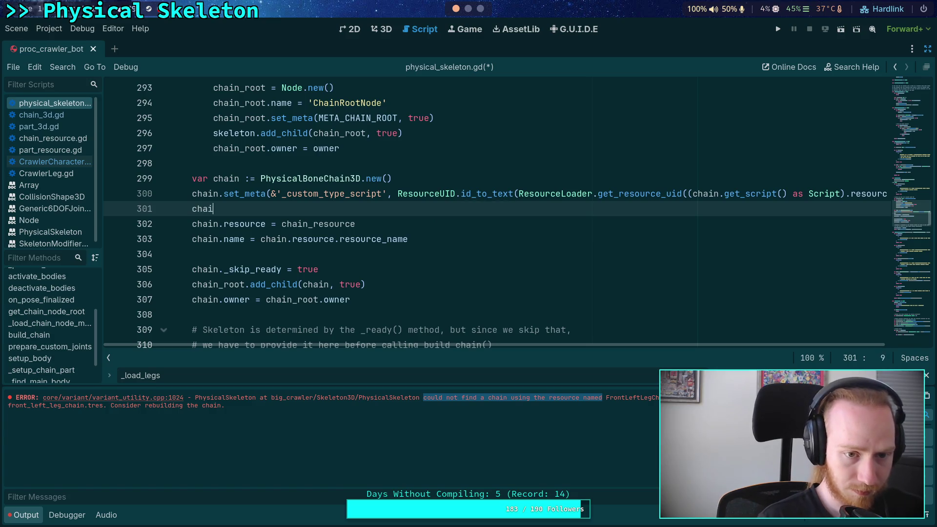
text(n.set_meta(MET)
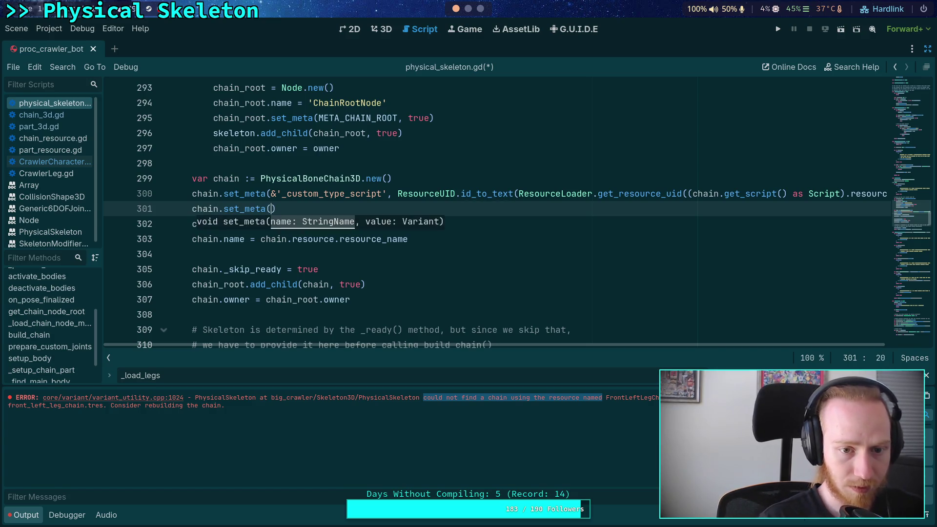
key(Return)
text(,)
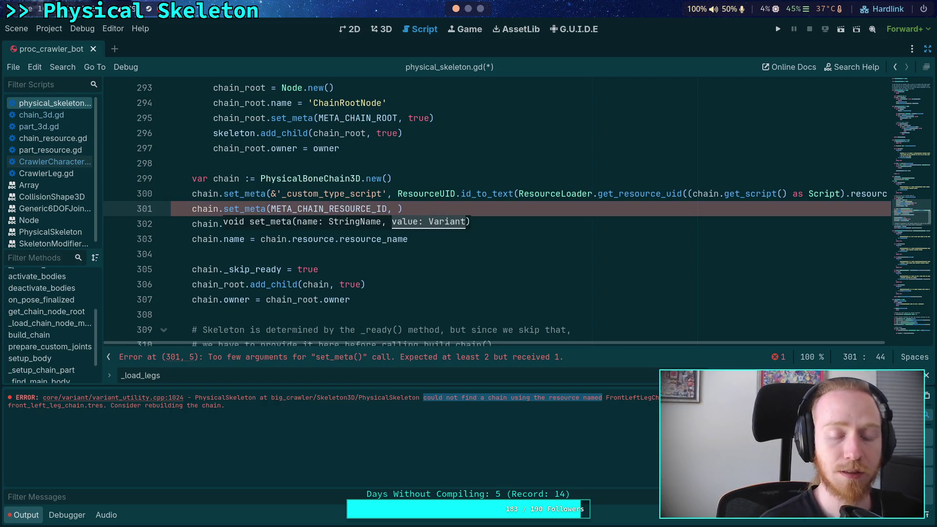
Step: Find where META_CHAIN_RESOURCE_ID is read and where _chain_node_map is used, restoring the docks
double_click(331, 208)
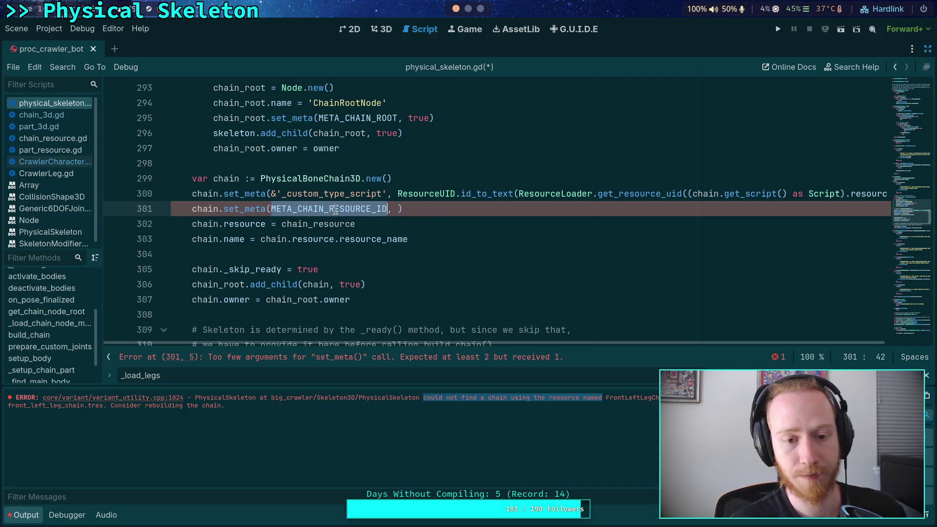
key(ctrl+f)
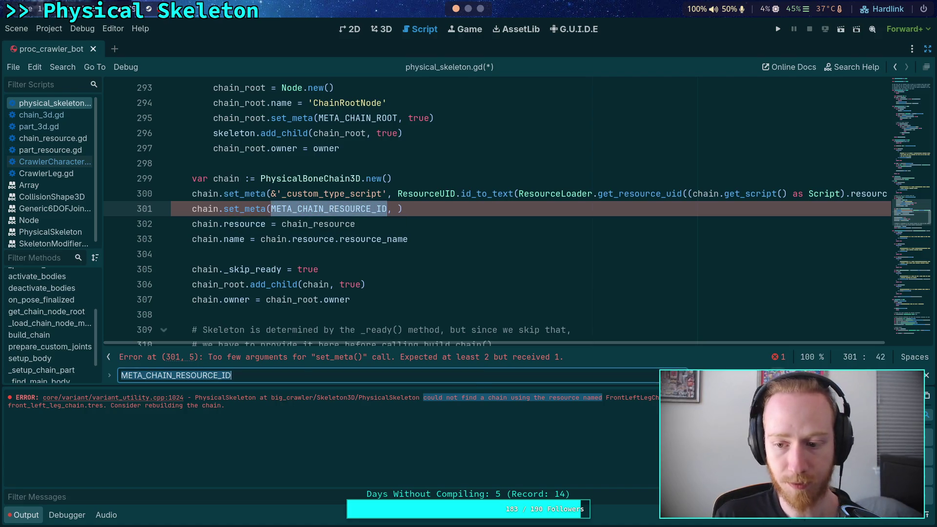
key(Return)
key(Return)
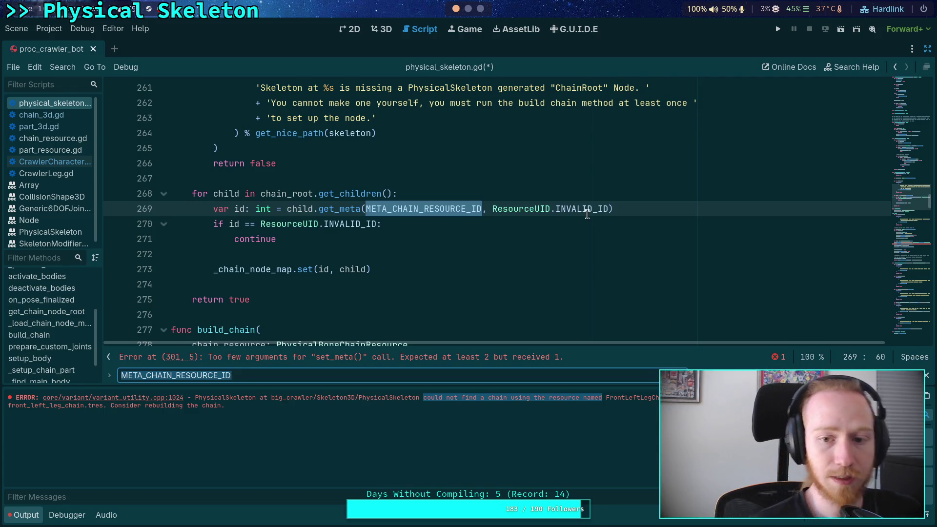
mouse_move(587, 215)
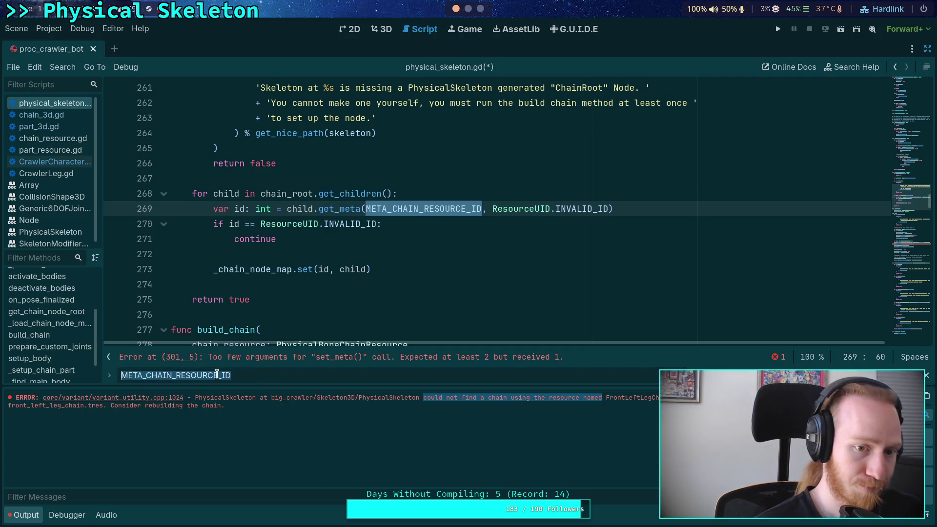
text(_chain_node)
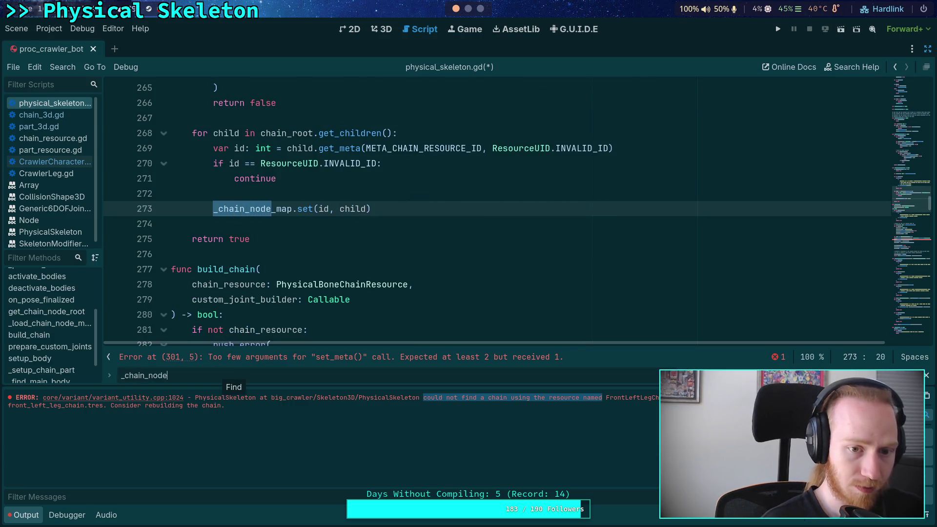
text(_map)
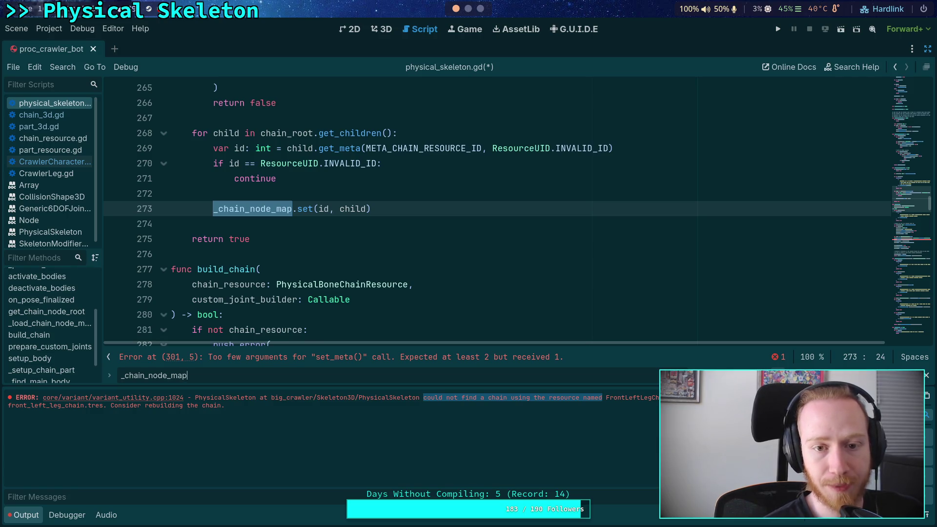
key(Return)
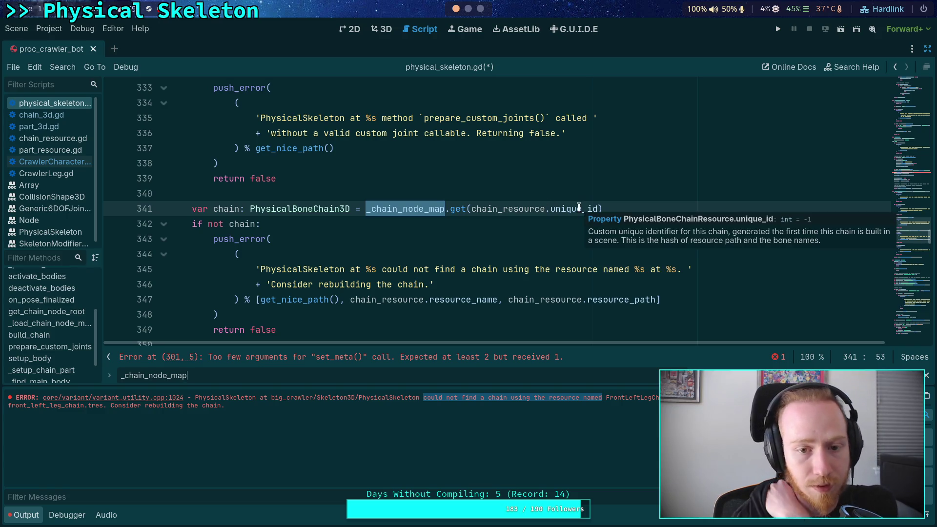
click(927, 50)
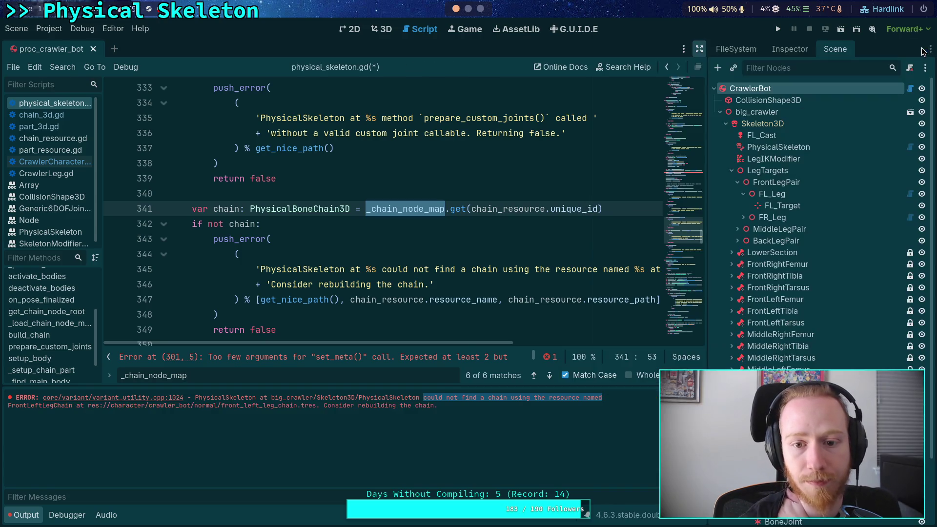
Step: Inspect FrontLeftLegChain's resource properties, showing Unique ID -1, and open chain_3d.gd
scroll(830, 264, down, 3)
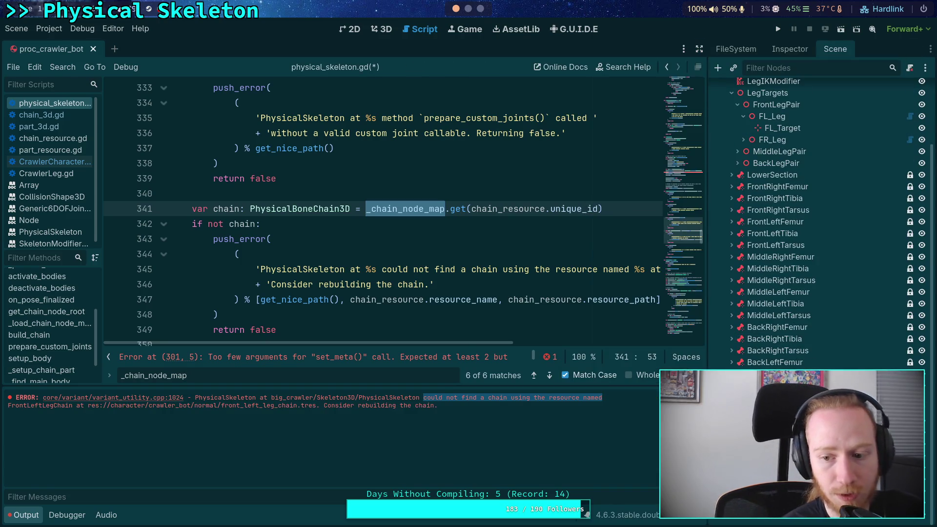
click(791, 48)
click(860, 141)
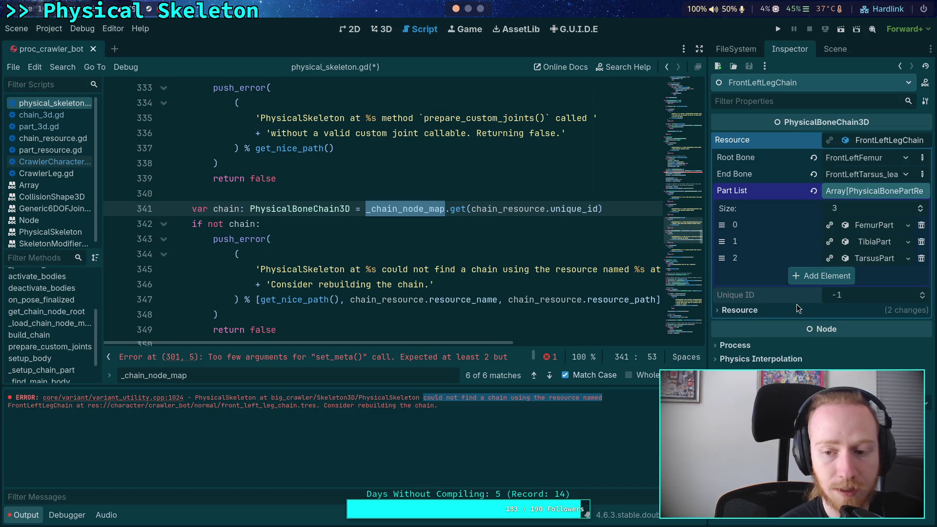
click(62, 116)
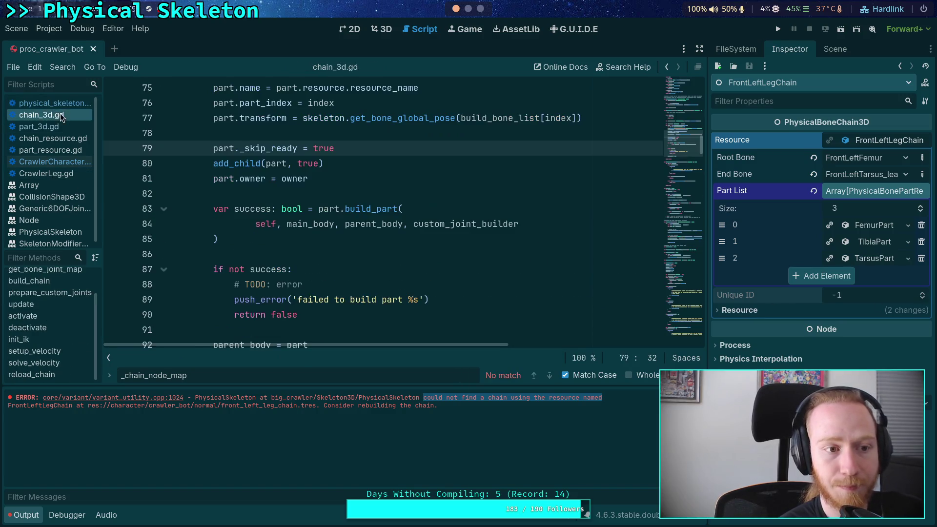
scroll(683, 144, up, 15)
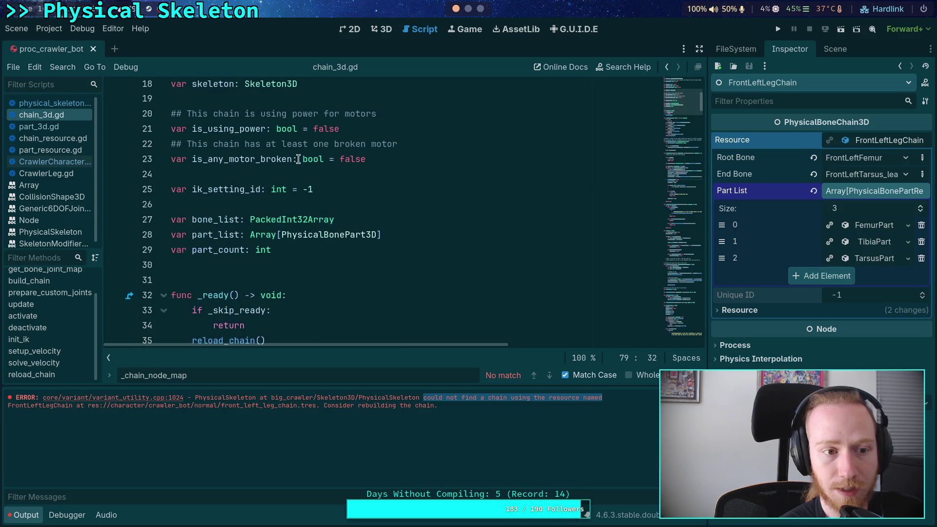
Step: In chain_resource.gd, type hide_control into the empty unique_id hint string on line 44 and save
click(49, 139)
scroll(370, 203, down, 1)
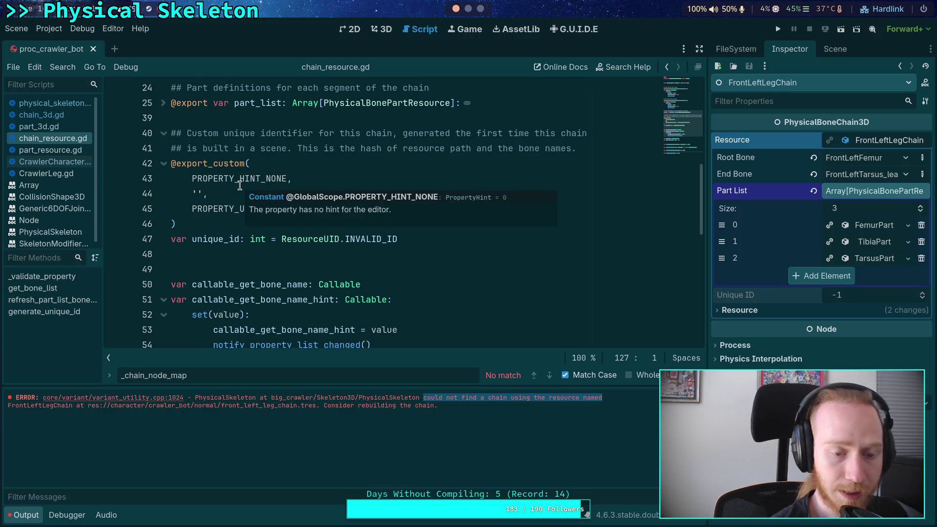
click(198, 194)
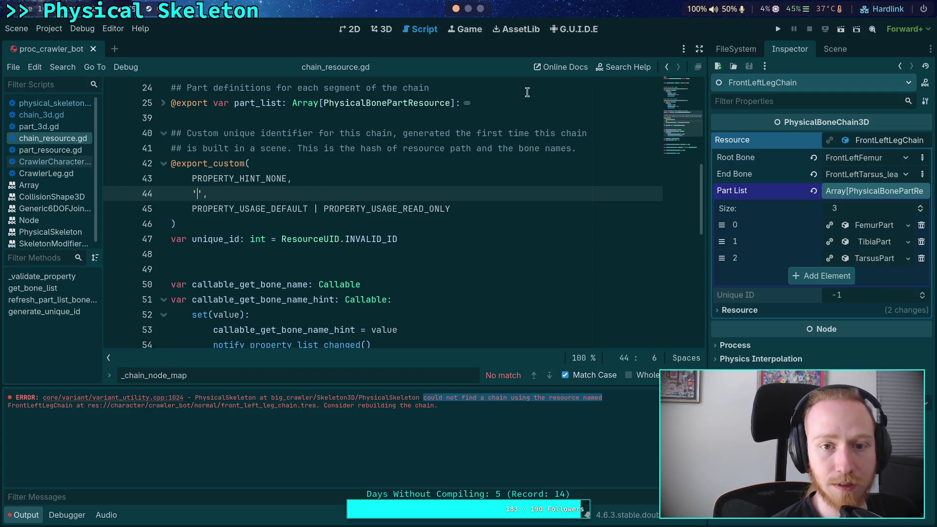
click(468, 10)
click(480, 10)
click(468, 11)
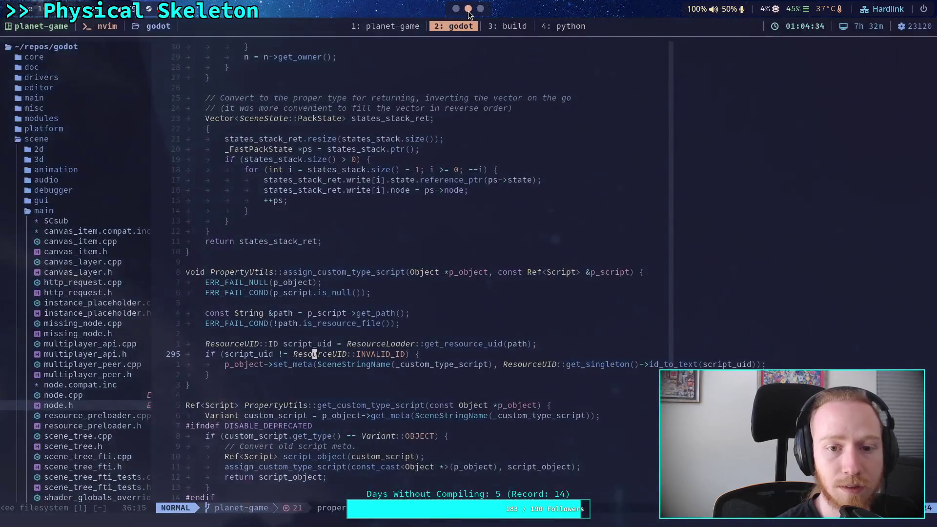
click(456, 9)
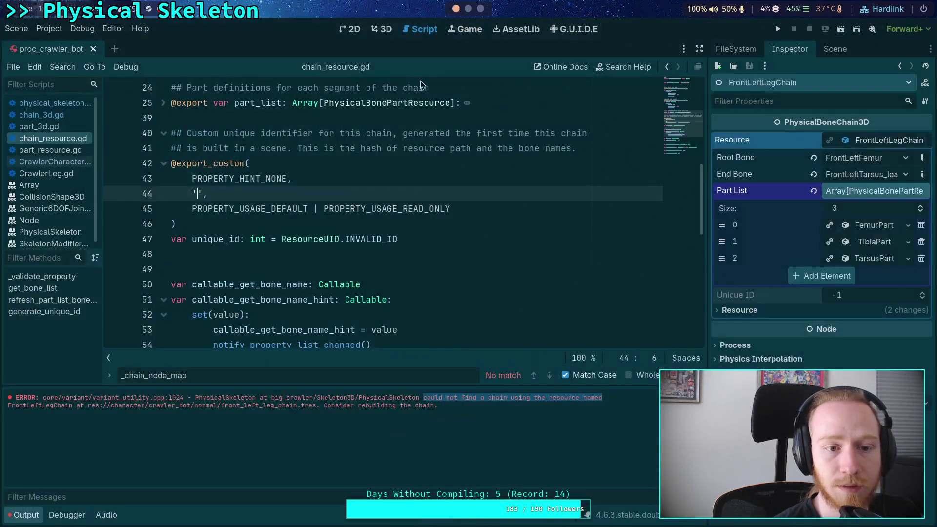
click(250, 254)
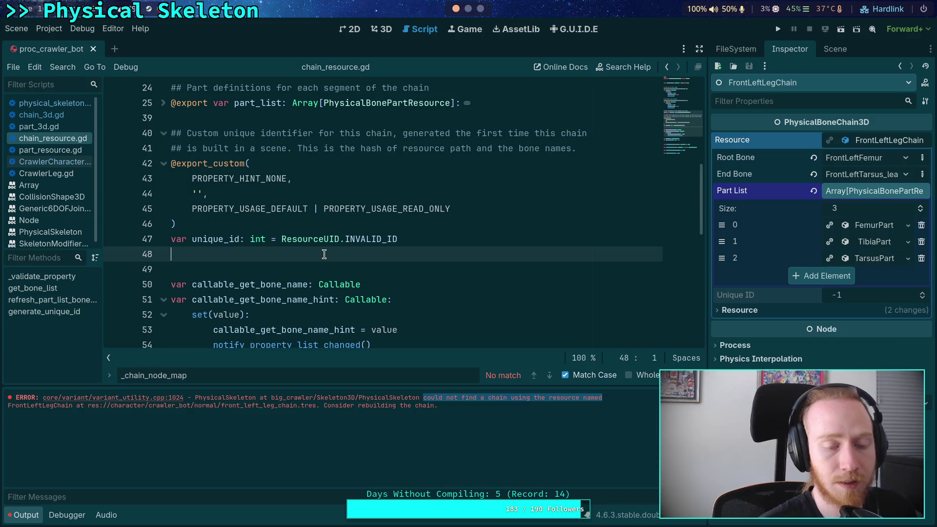
click(200, 195)
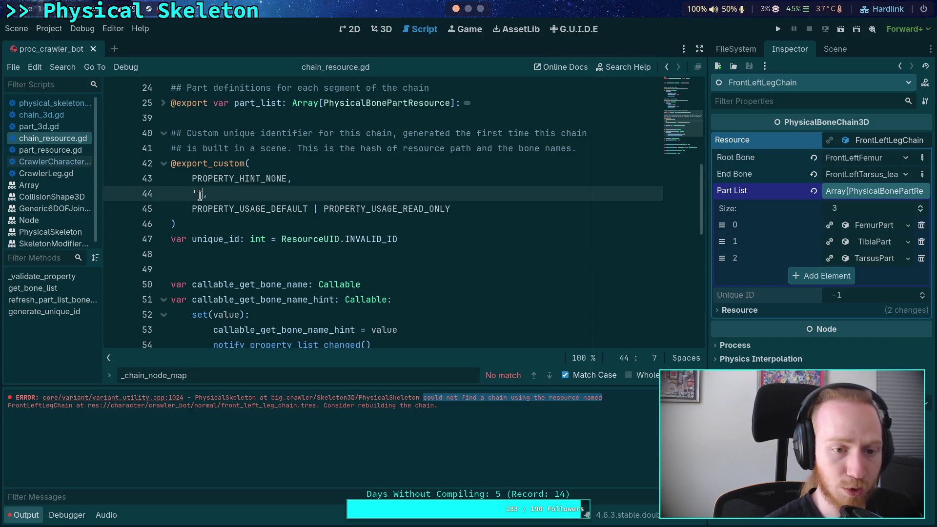
text(hide_con)
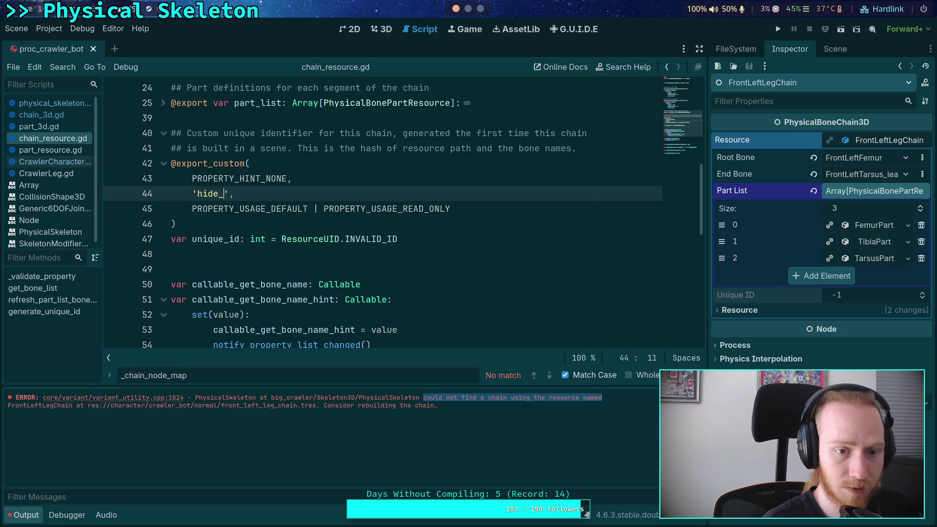
text(trl)
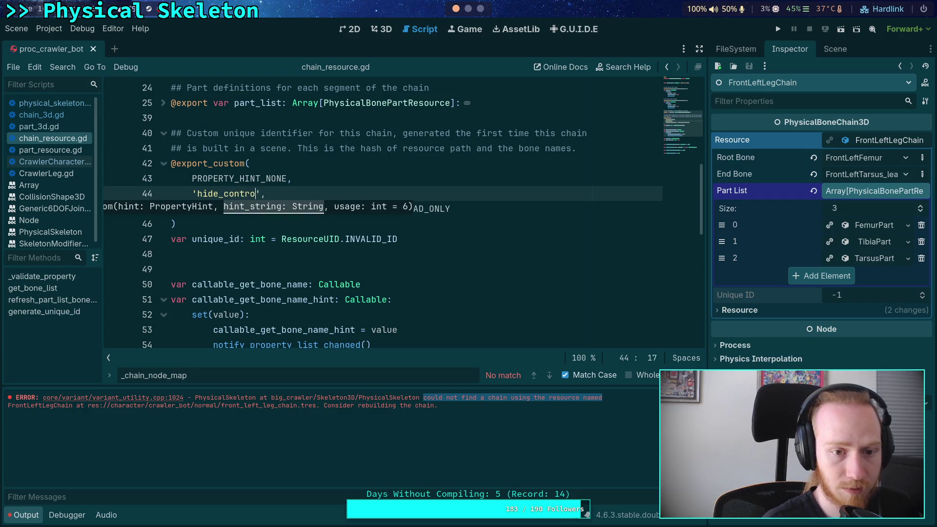
text(l)
key(ctrl+s)
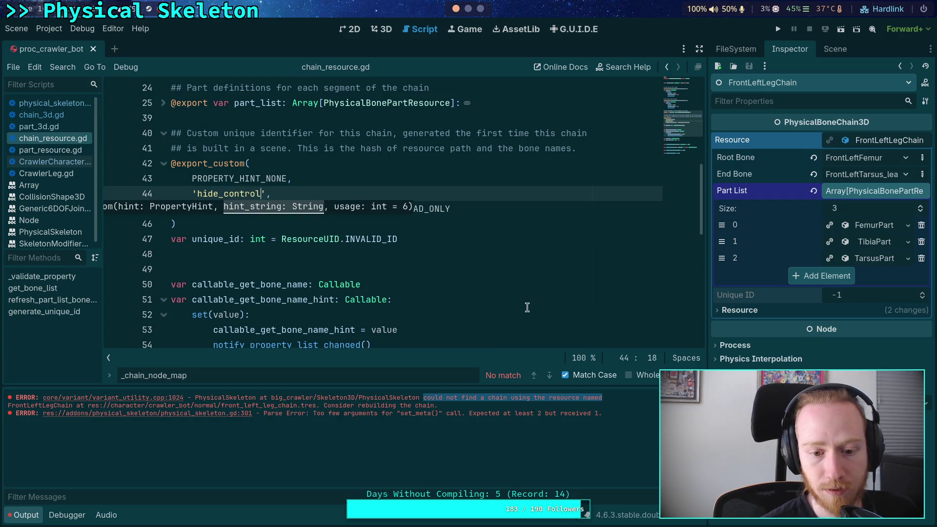
click(835, 49)
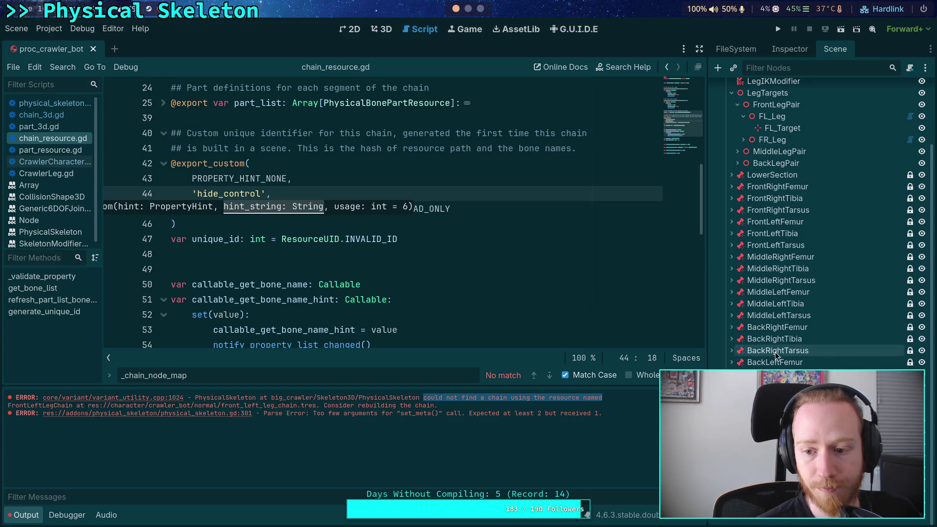
click(780, 50)
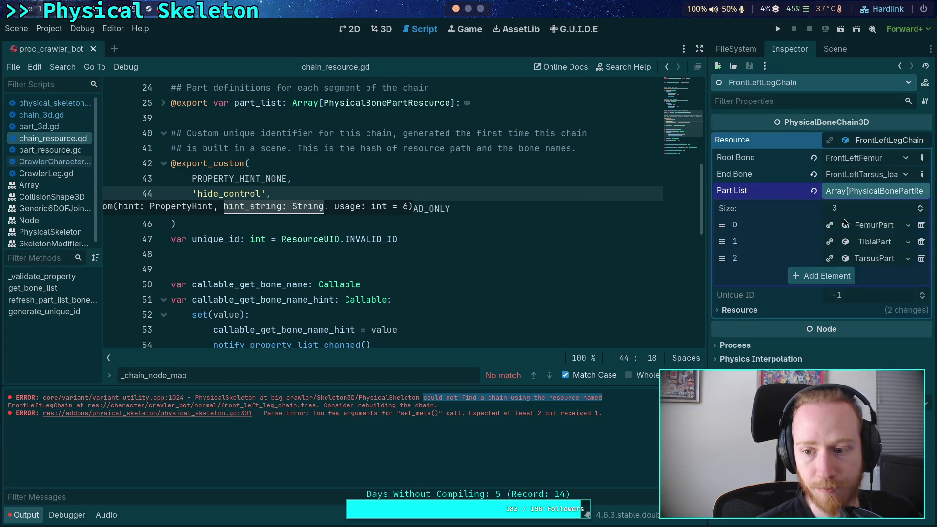
click(868, 194)
click(868, 194)
click(866, 191)
click(871, 140)
click(872, 141)
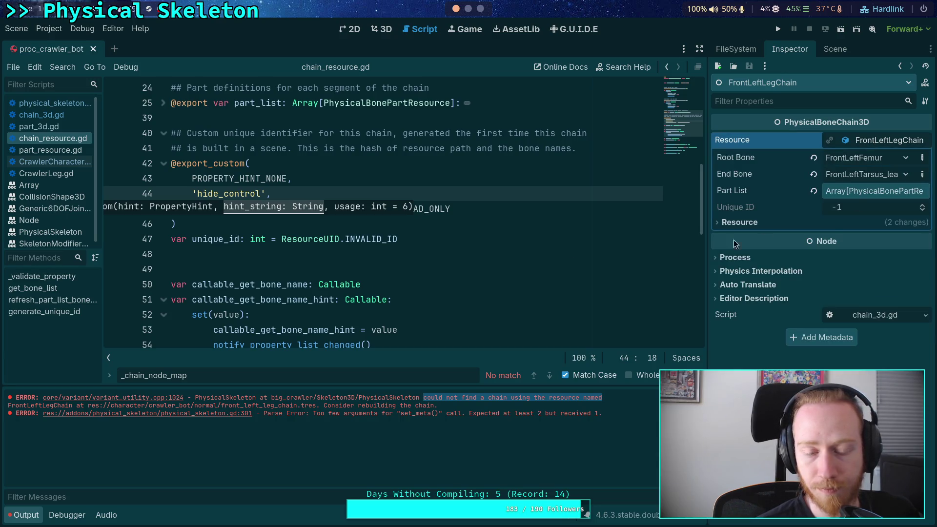
click(399, 239)
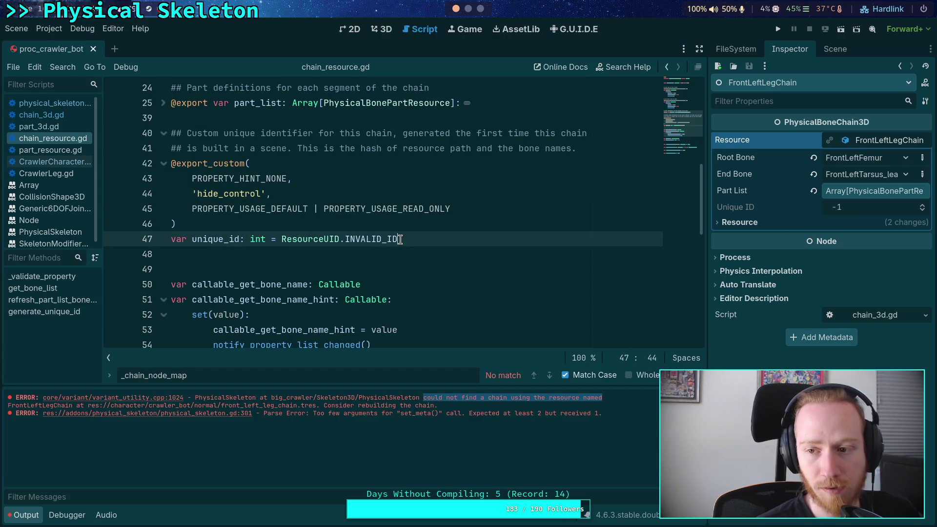
click(736, 48)
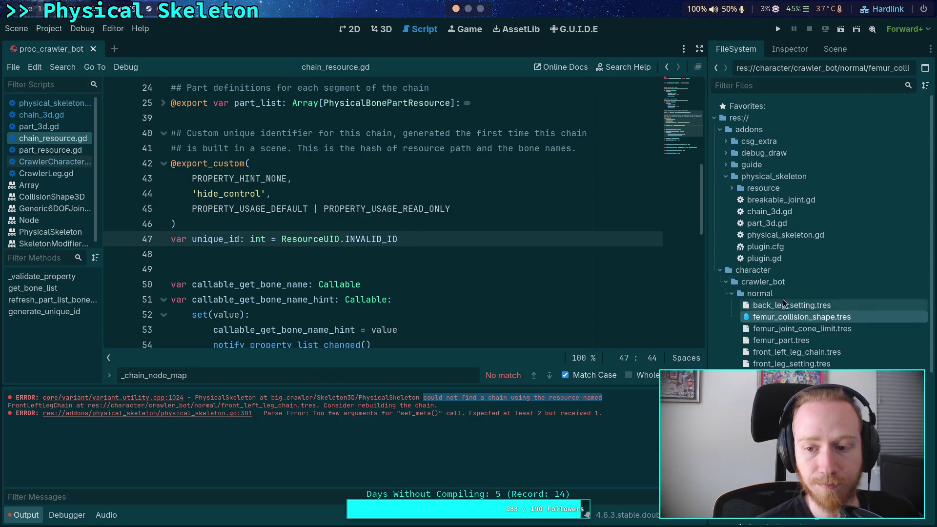
click(835, 48)
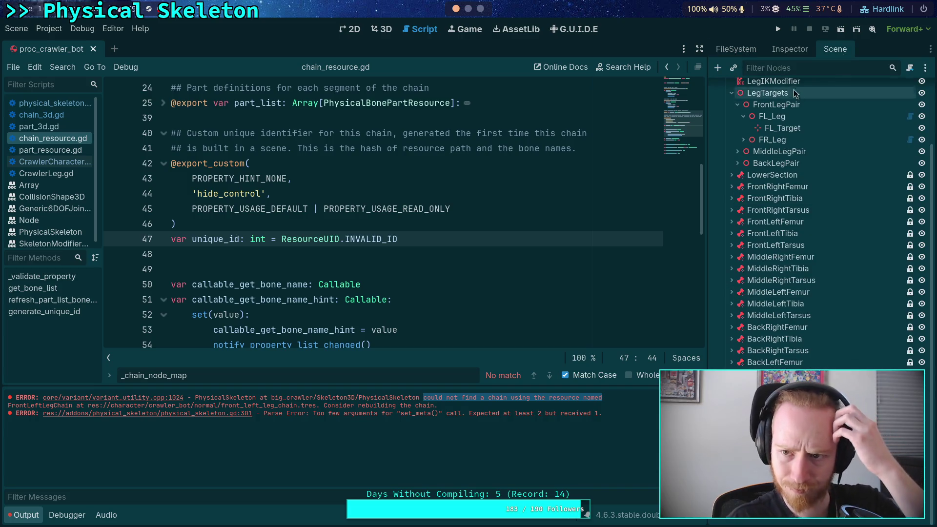
click(813, 49)
click(833, 51)
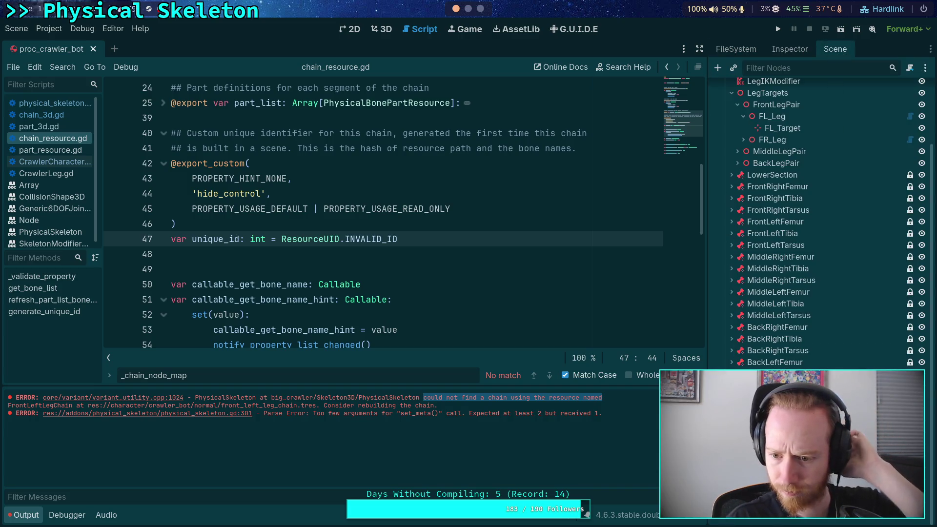
click(779, 50)
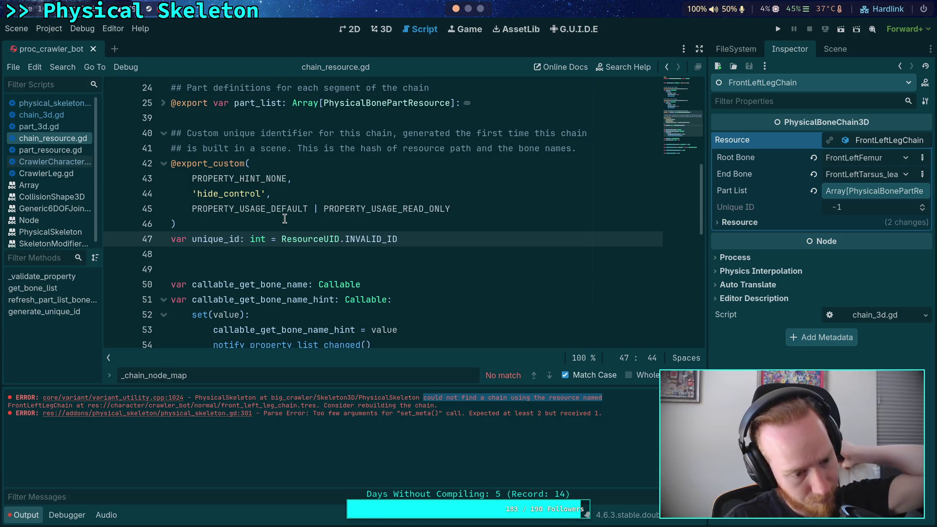
click(238, 227)
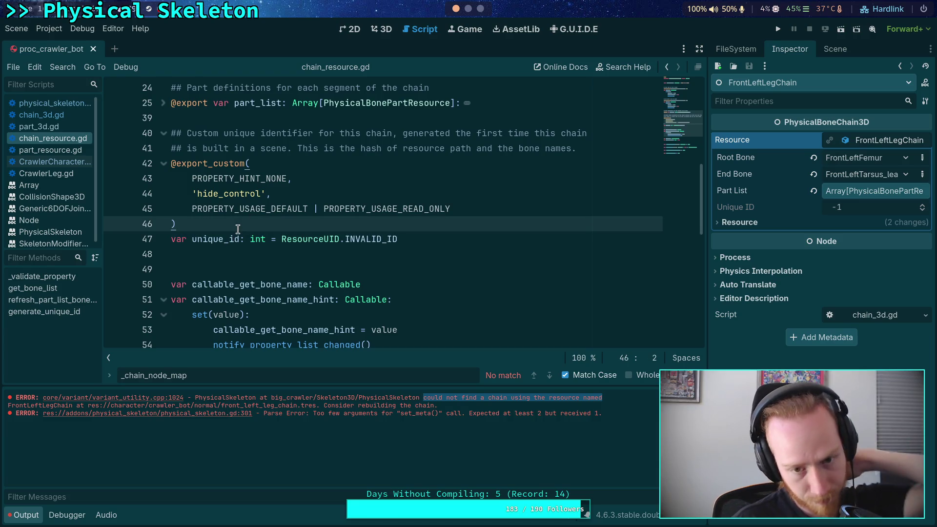
drag(261, 178, 288, 173)
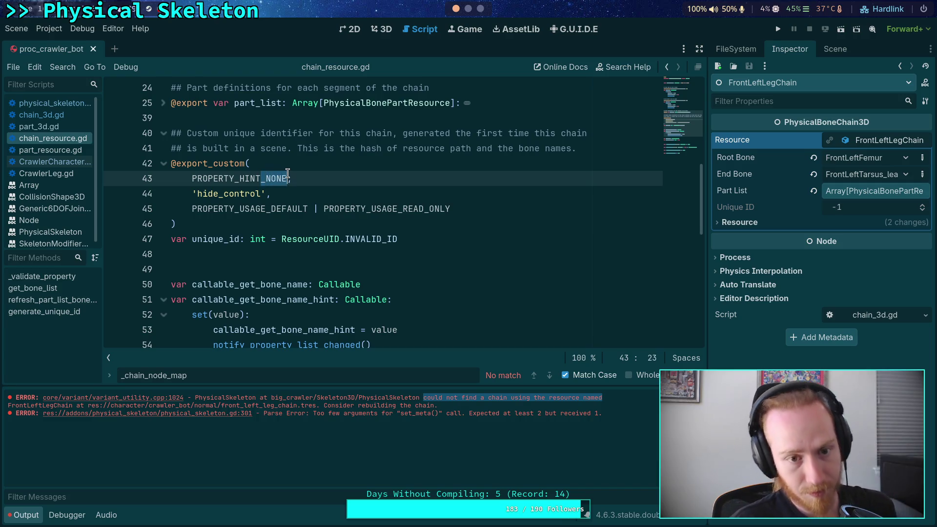
Step: Reduce the hint to a bare PROPERTY_HINT_ and browse the hint constants down to PROPERTY_HINT_RANGE
text(_)
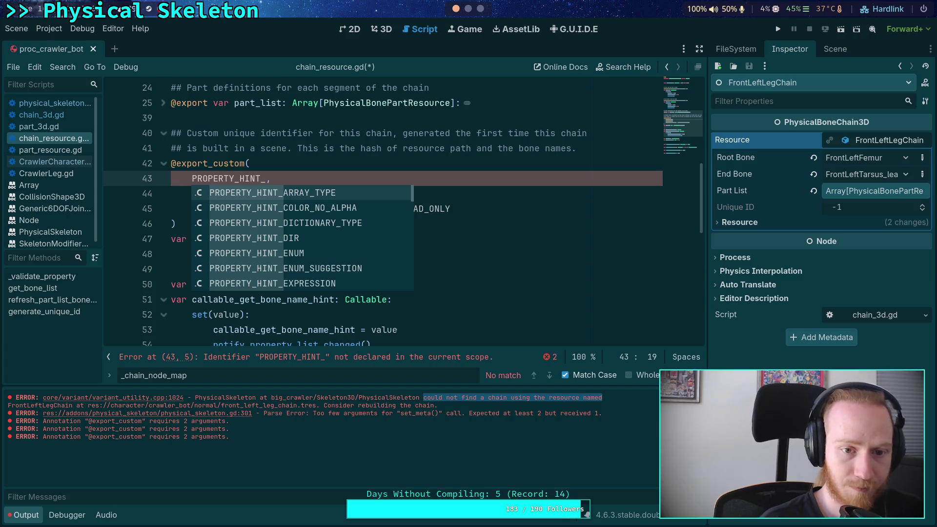
key(Down)
key(Down)
key(Down)
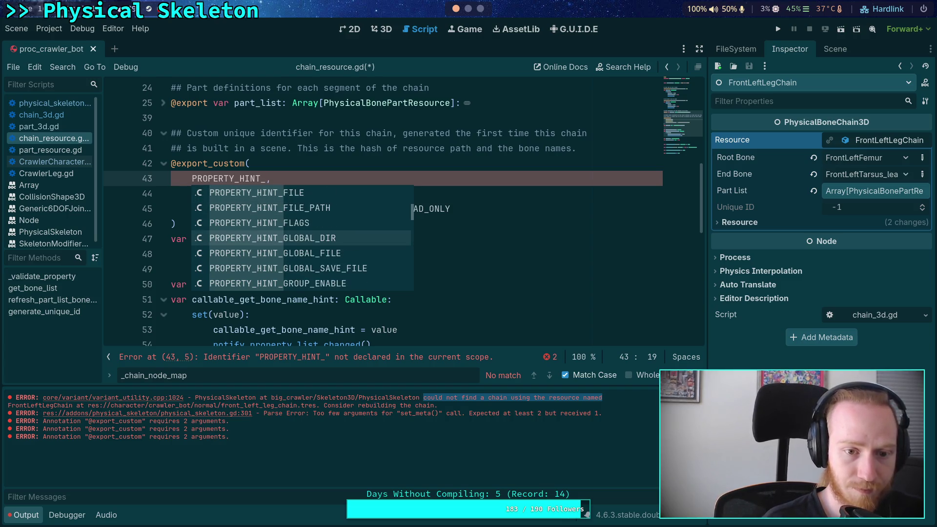
key(Down)
key(Down)
key(Down)
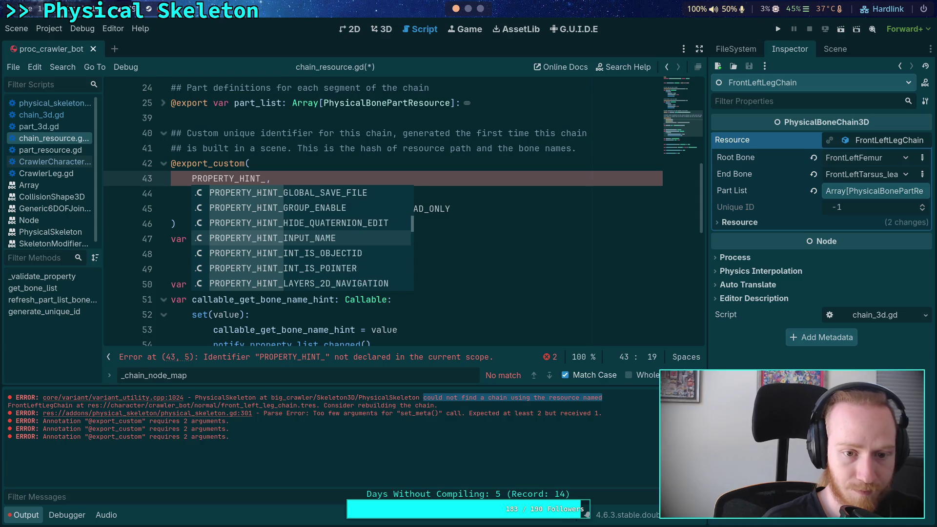
key(Down)
key(Down)
key(Down)
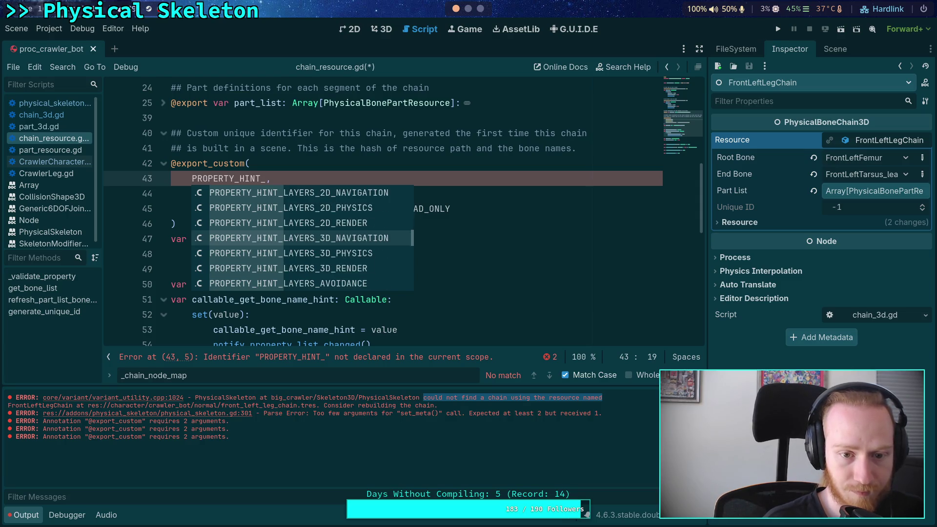
key(Down)
key(Down)
key(Down)
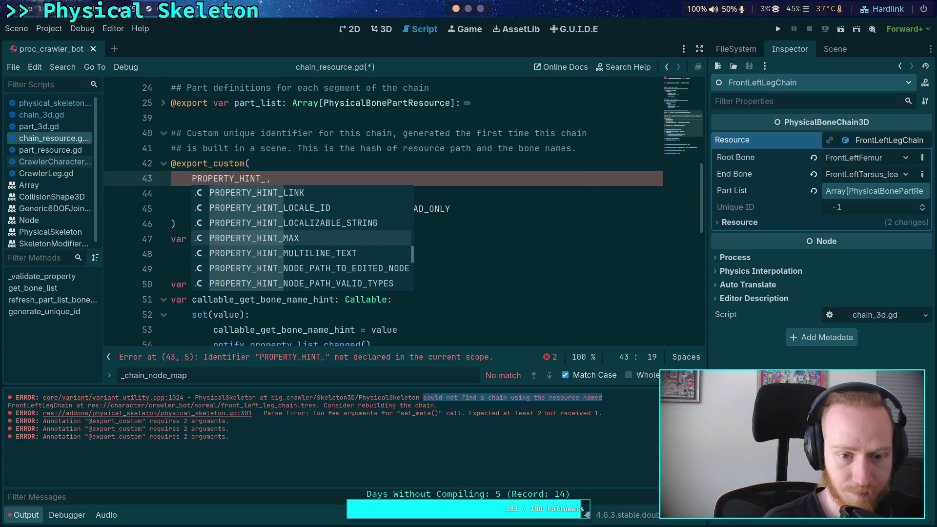
key(Down)
key(Down)
key(Down)
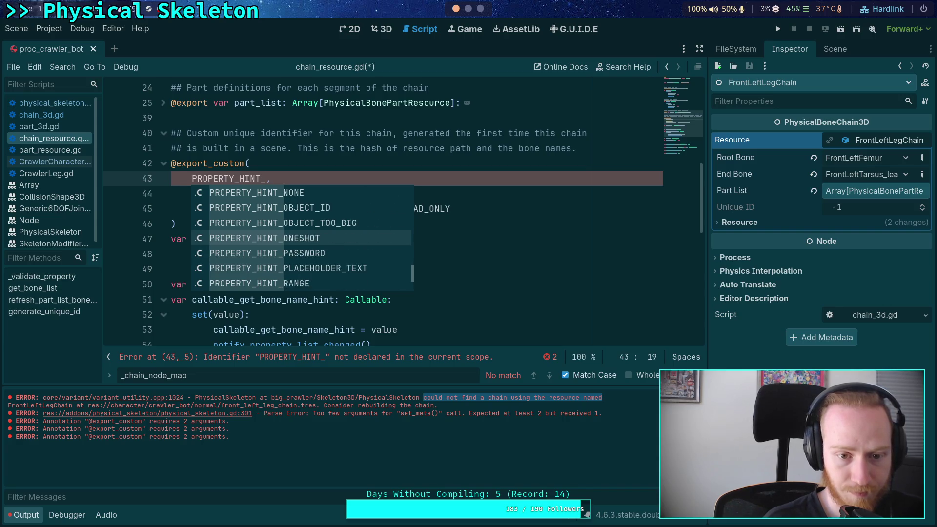
key(Down)
key(Down)
key(Down)
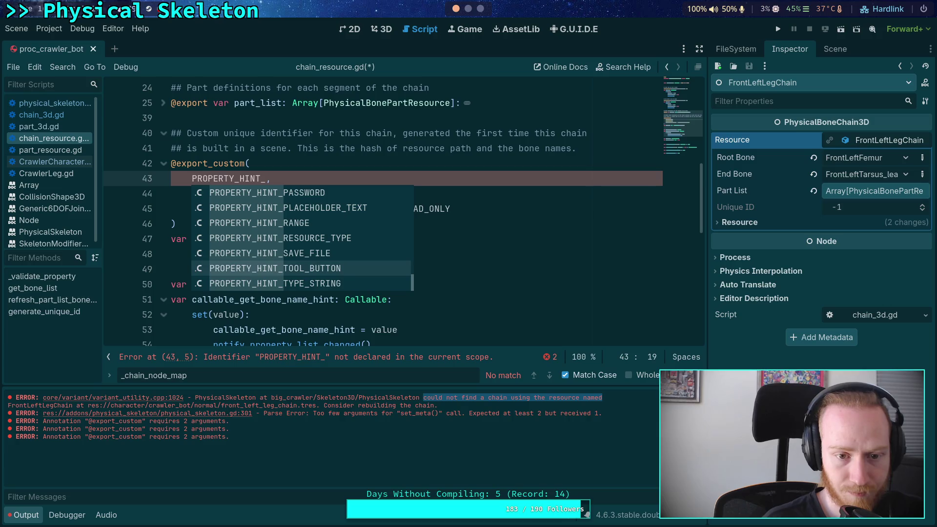
key(Up)
key(Up)
key(Up)
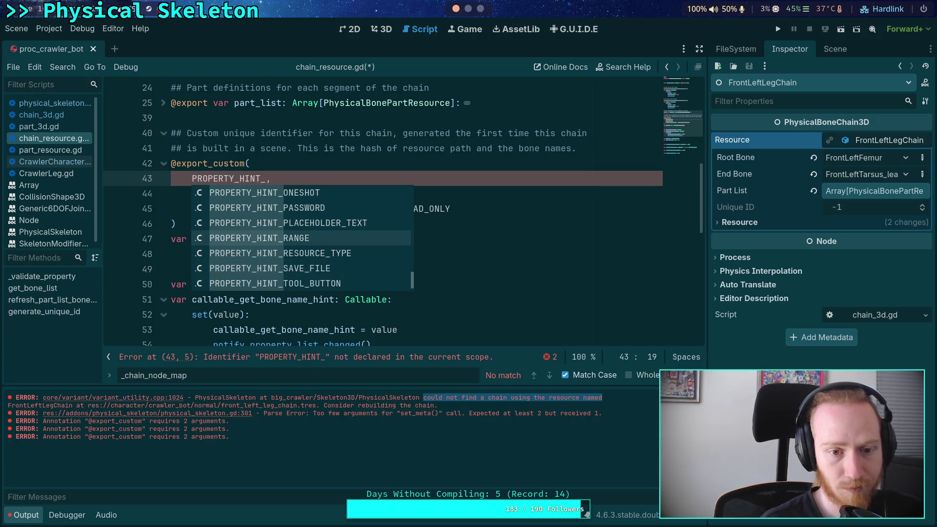
click(316, 149)
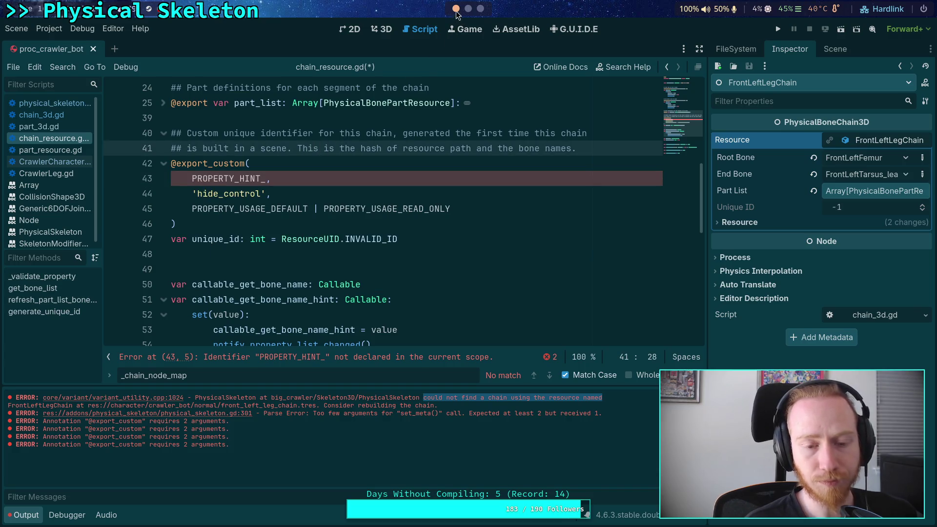
click(468, 8)
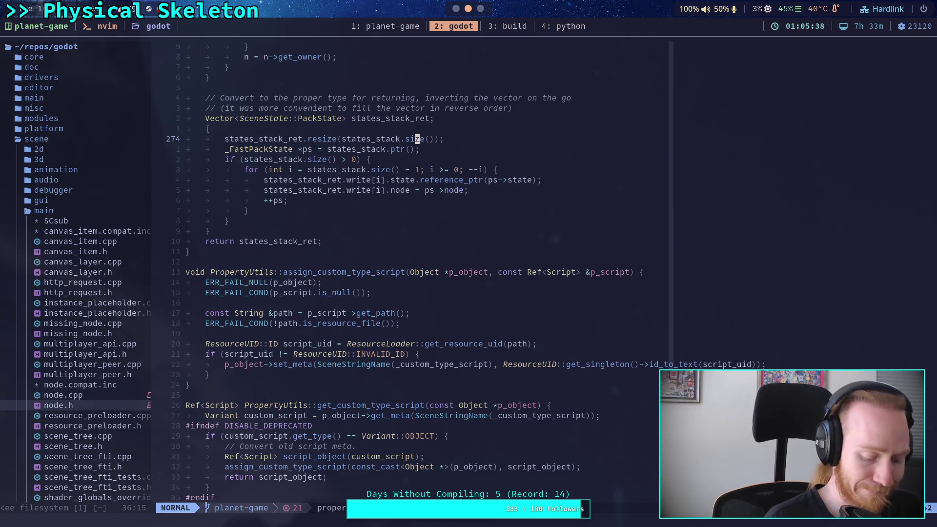
Step: Live-grep PROPERTY_HINT_NONE and open object.h's PropertyHint enum at PROPERTY_HINT_RANGE
key(space)
text(fgPROP)
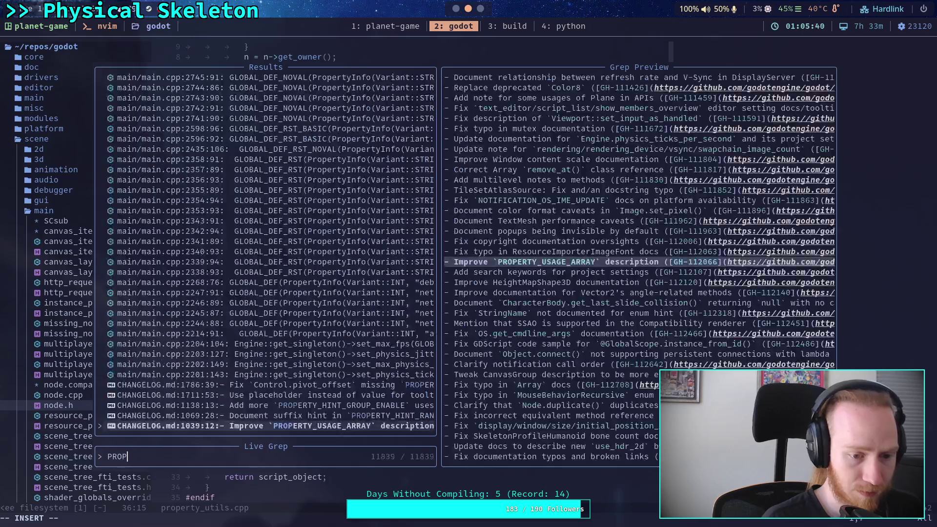
text(ERTY_HINT)
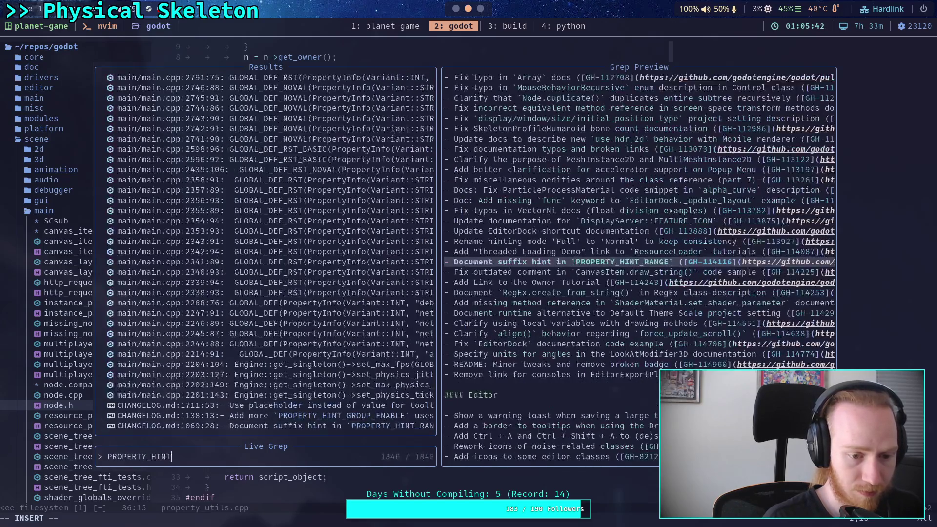
text(_NONE)
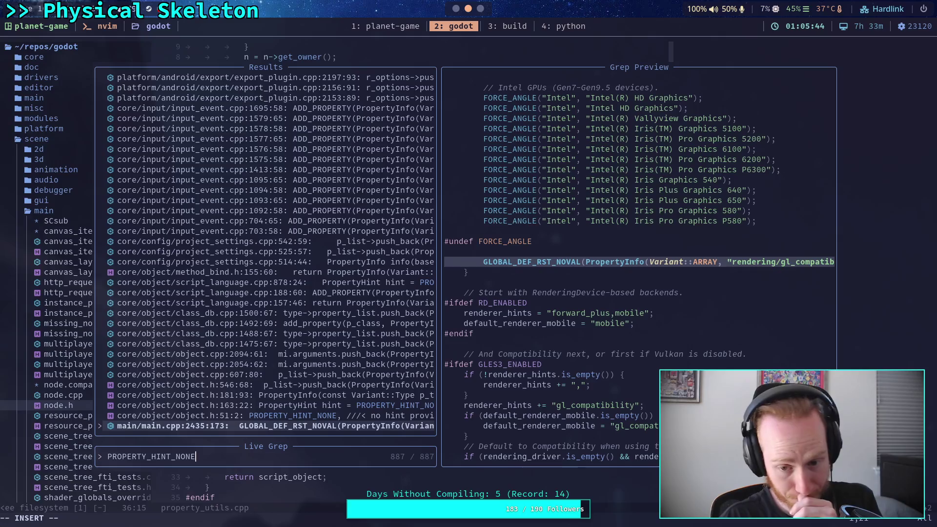
click(274, 415)
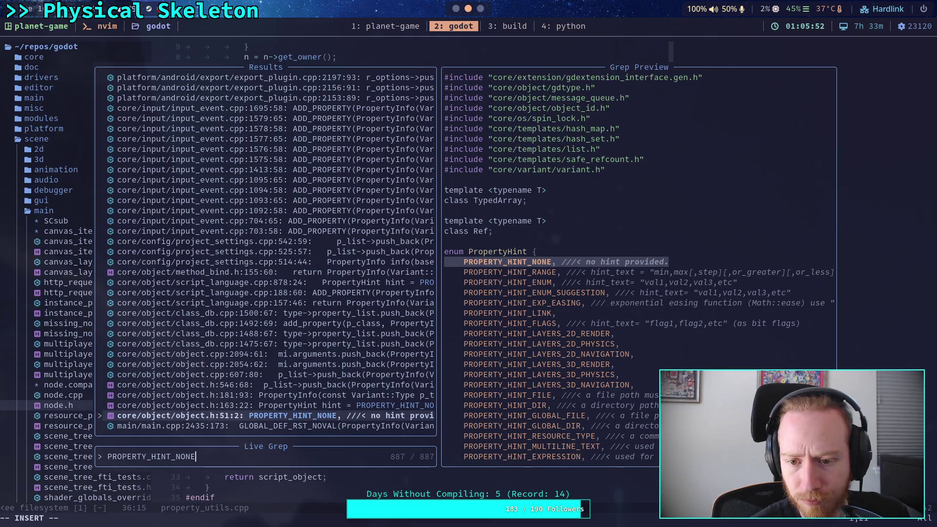
key(Return)
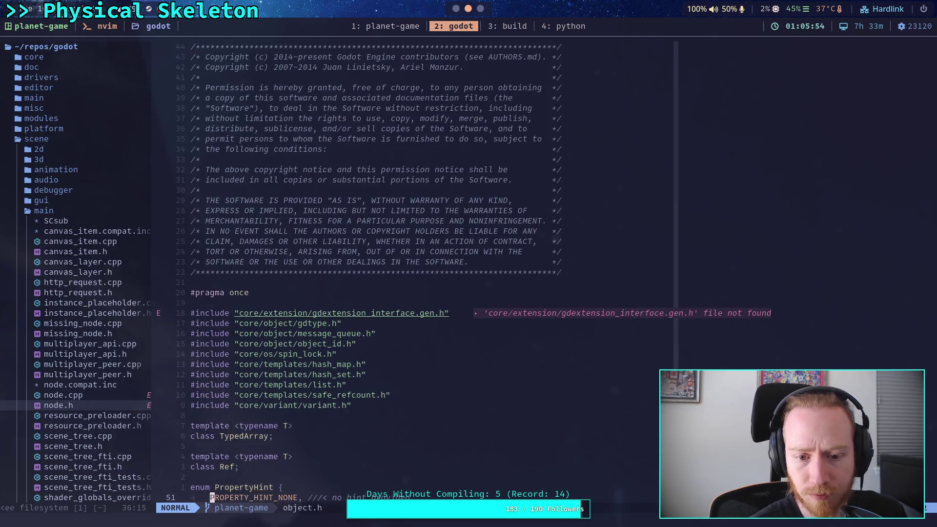
key(k)
key(k)
key(k)
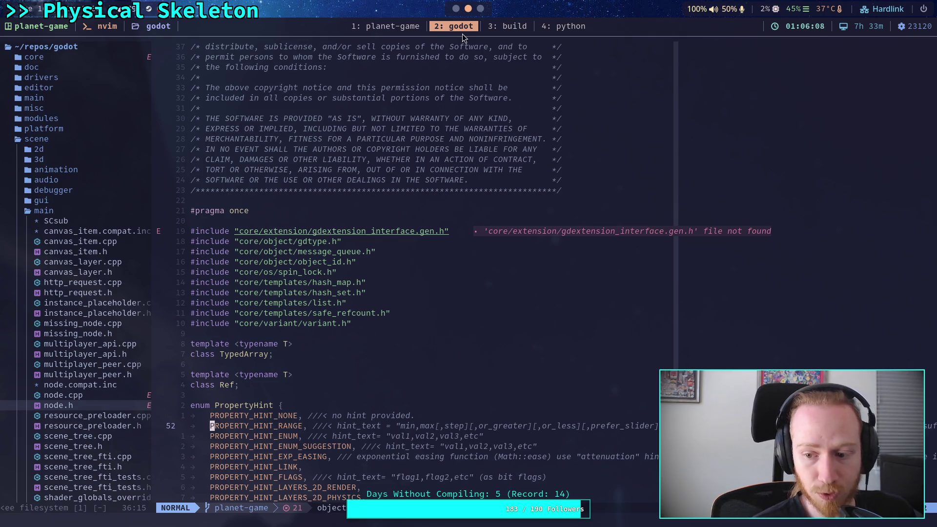
Step: Set the hint to PROPERTY_HINT_RANGE with '-1,0,or_less,or_greater,hide_control' and save chain_resource.gd
click(456, 9)
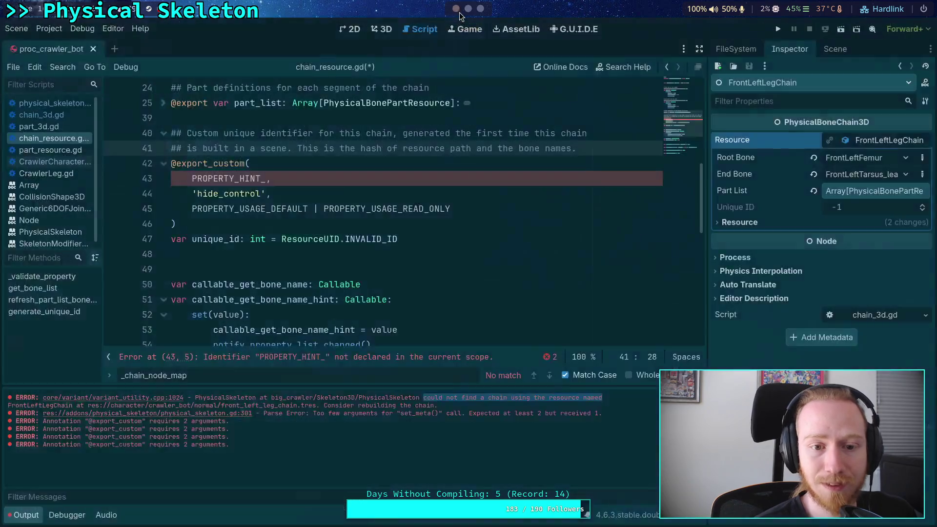
click(268, 180)
text(R)
key(Return)
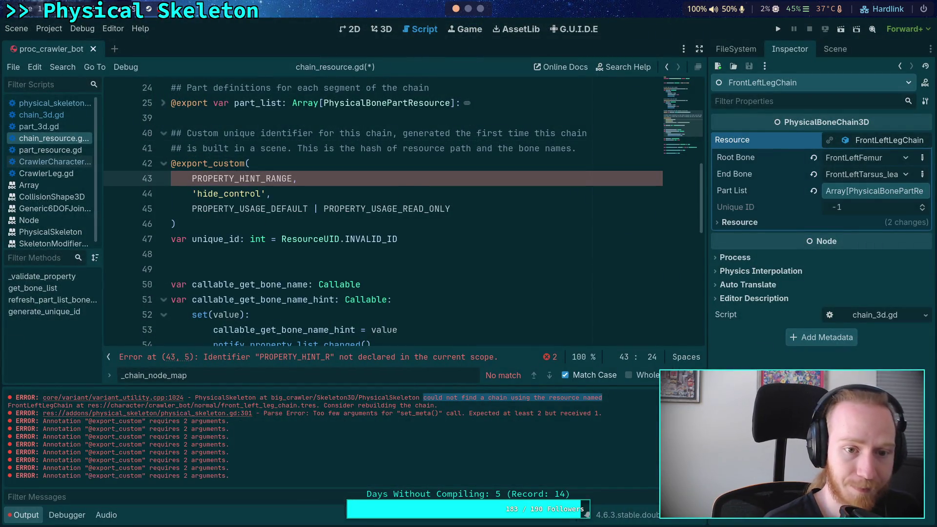
click(271, 193)
key(BackSpace)
key(BackSpace)
key(BackSpace)
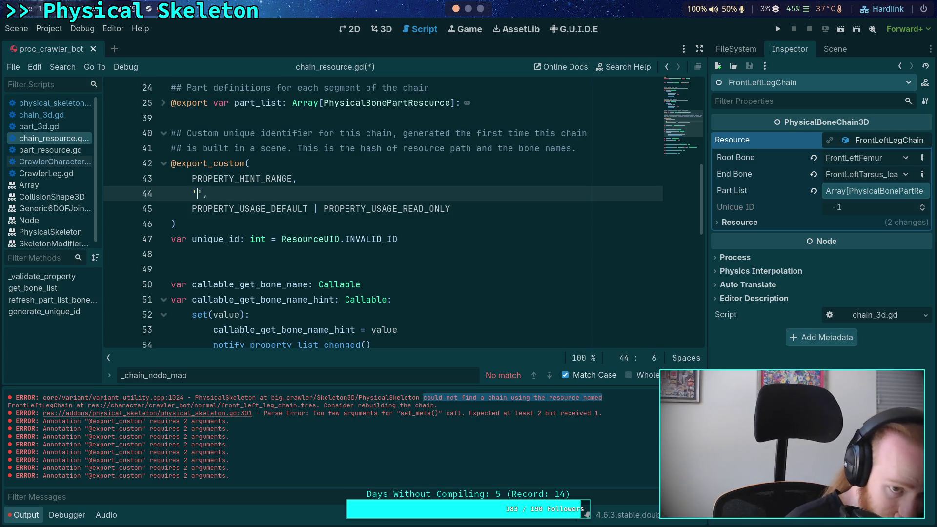
text(-1,)
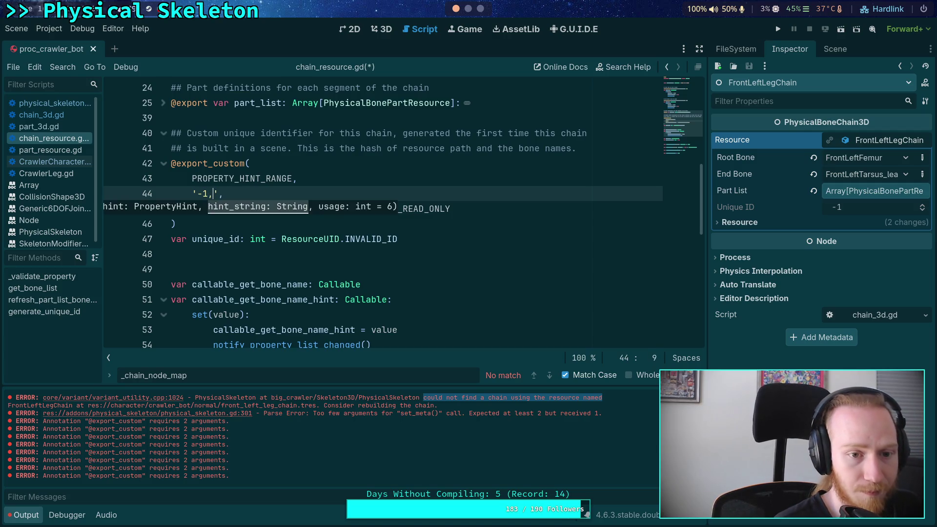
text(0,or_le)
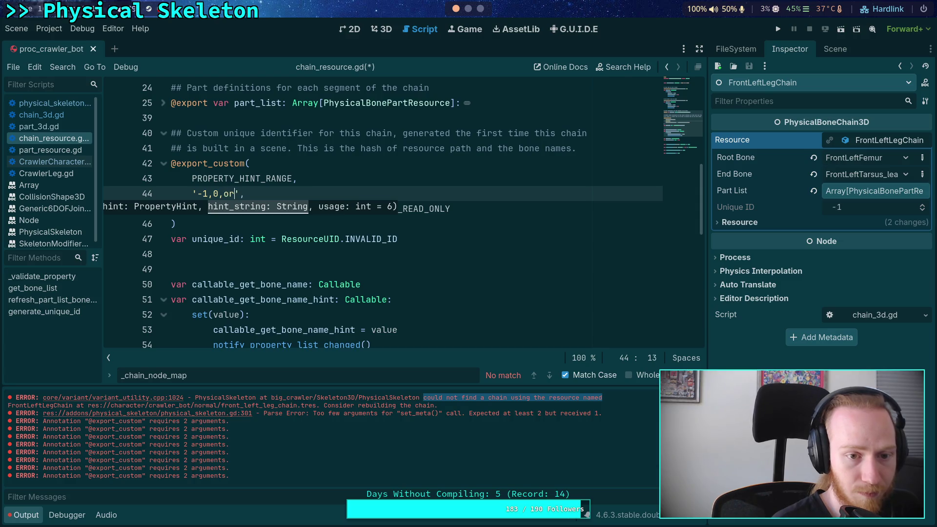
text(ss,)
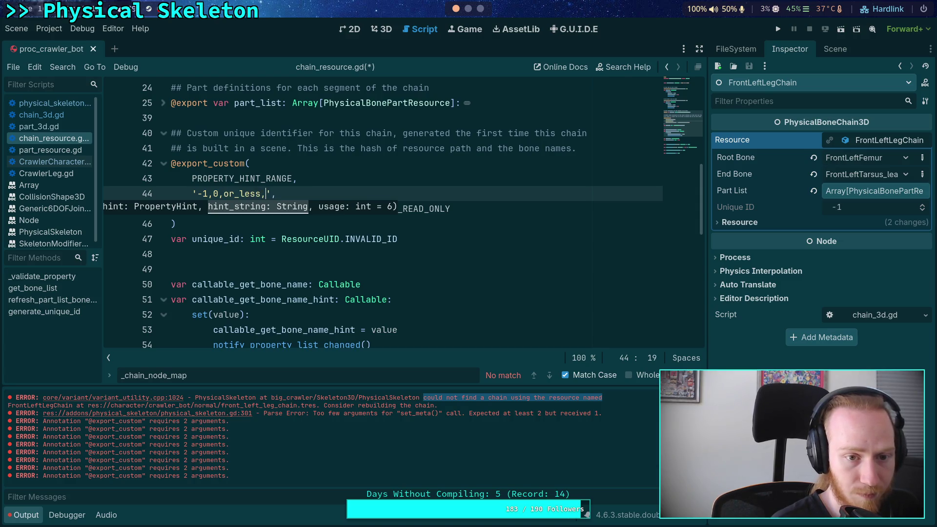
text(or_greater,)
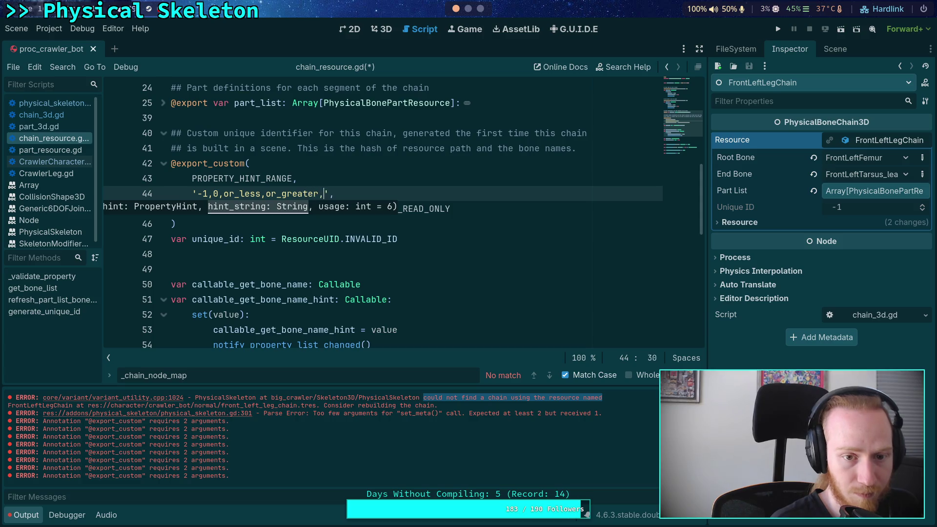
text(hide_control)
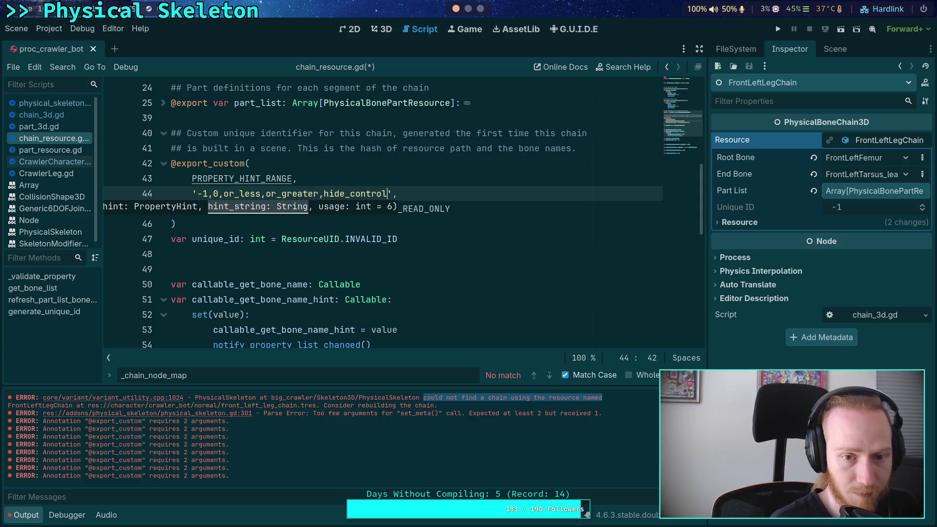
key(ctrl+s)
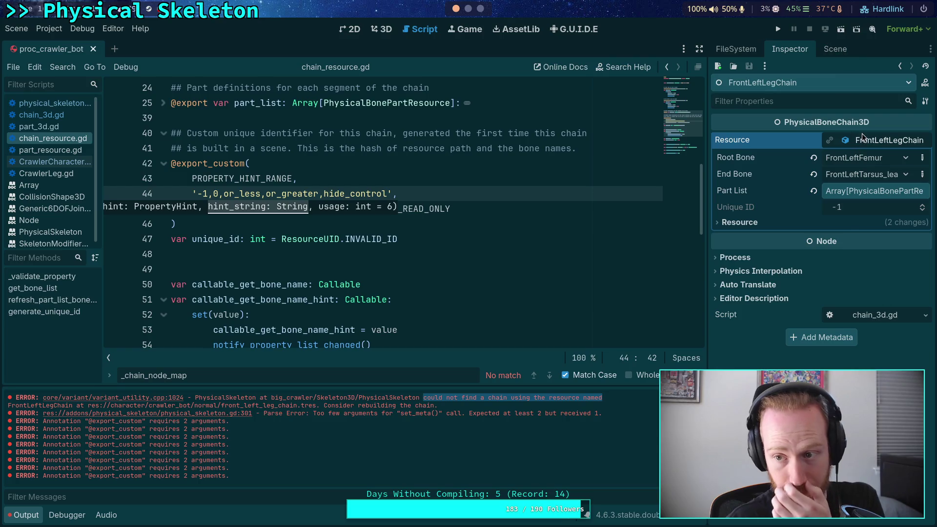
Step: Place the caret on the unique_id declaration, then switch to physical_skeleton.gd
click(505, 169)
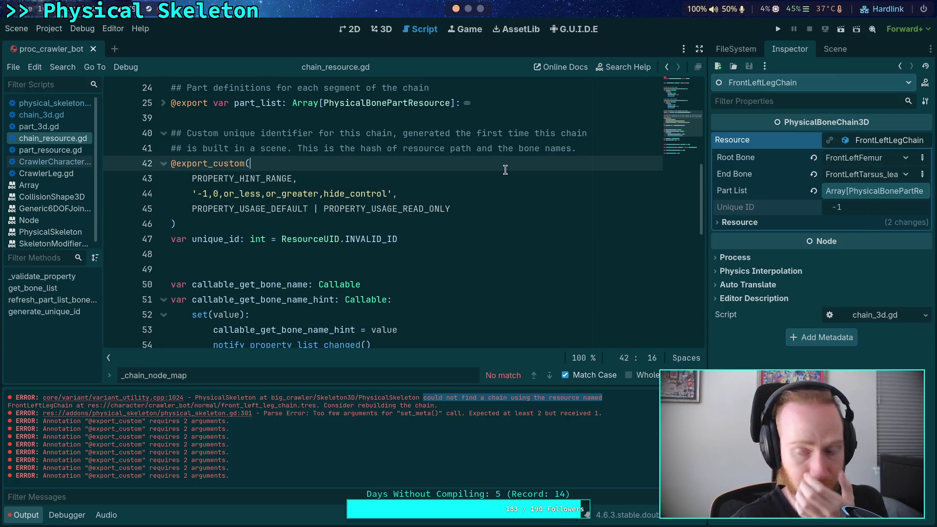
click(481, 219)
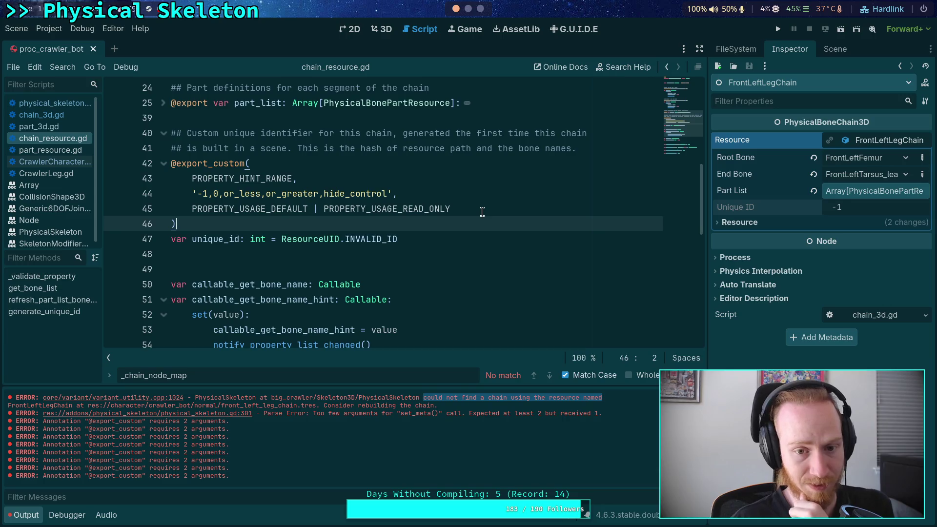
click(482, 238)
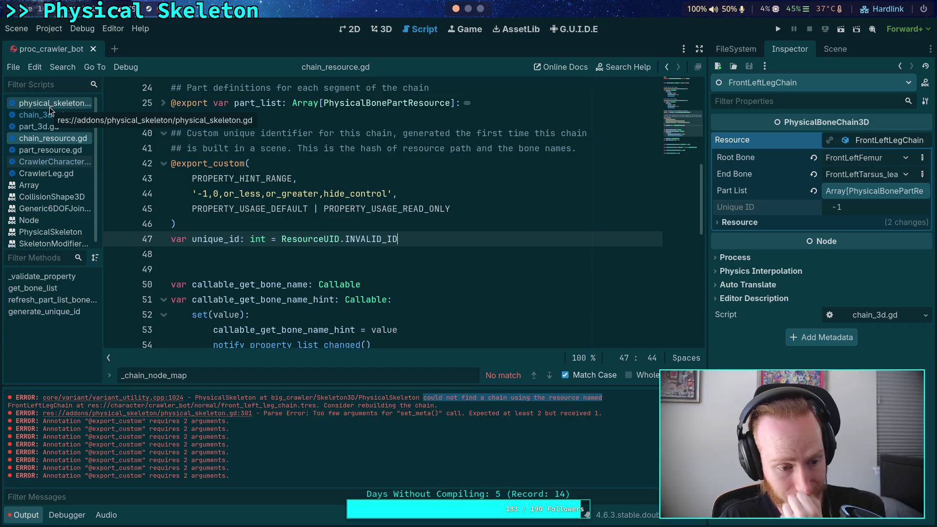
click(51, 108)
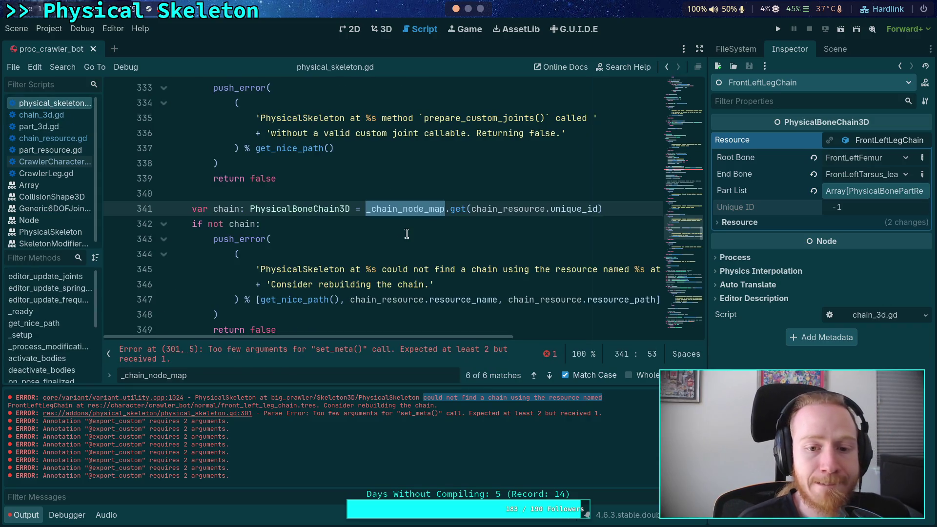
Step: Inspect the missing-chain check and its return false, briefly viewing chain_3d.gd
click(411, 228)
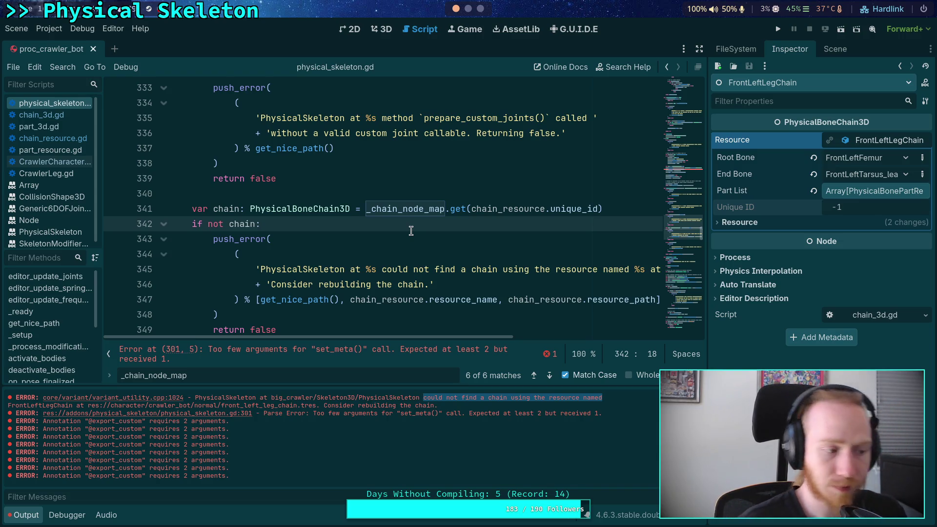
scroll(401, 251, down, 1)
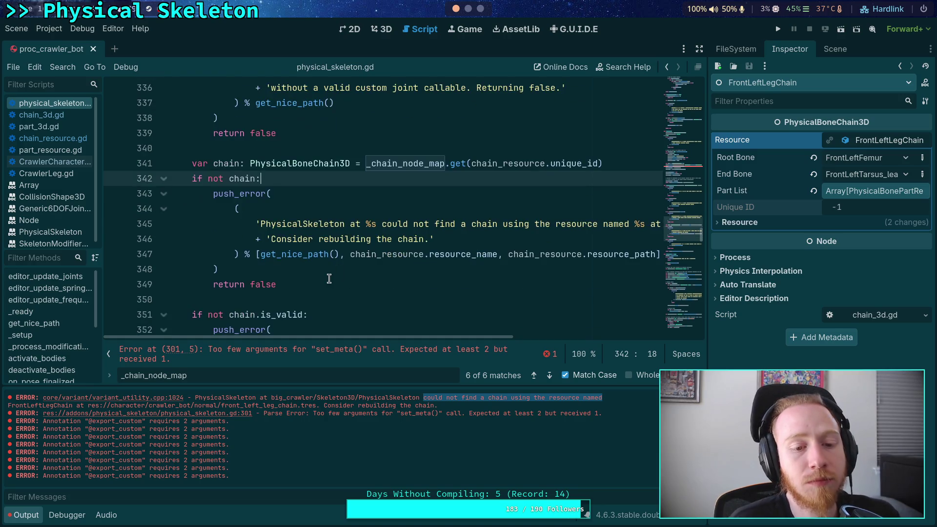
click(328, 278)
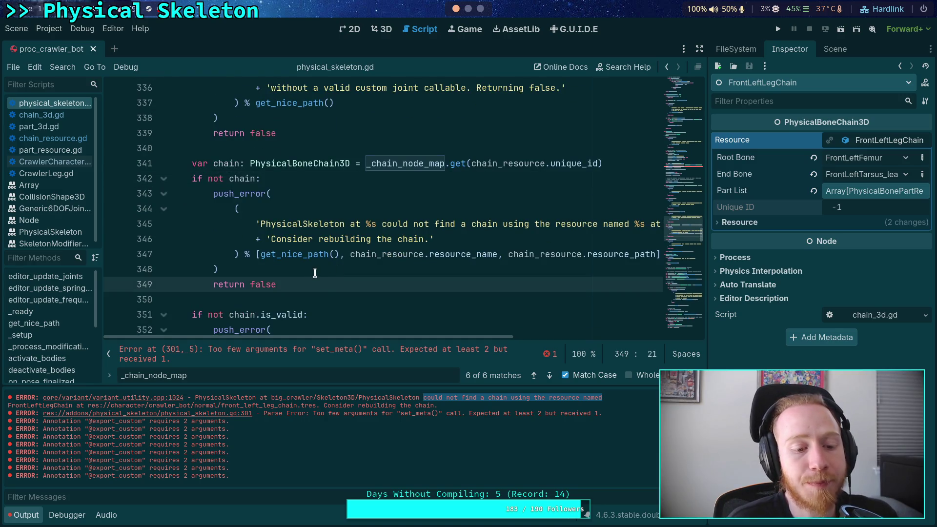
click(54, 116)
click(74, 103)
Step: Step through the _chain_node_map search matches to the _load_chain_node_map call at line 174
scroll(352, 233, down, 10)
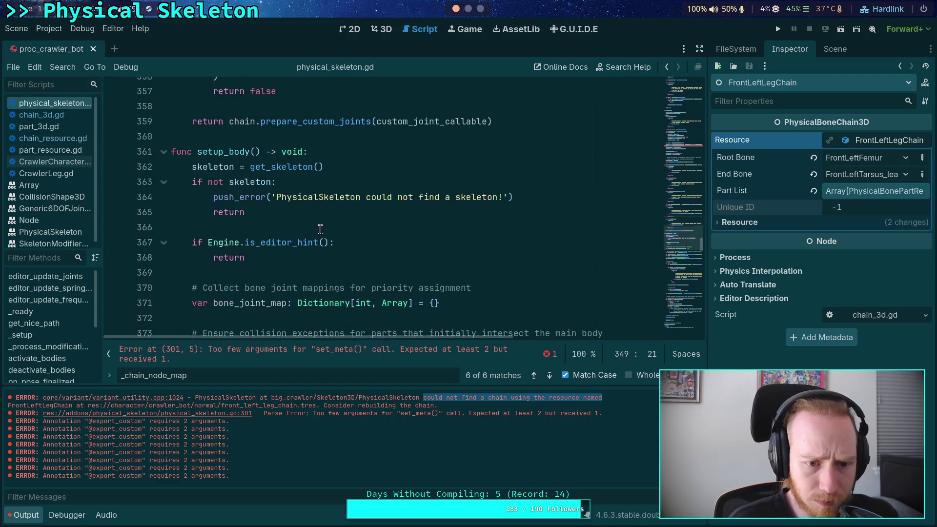
scroll(390, 249, down, 4)
scroll(452, 272, up, 3)
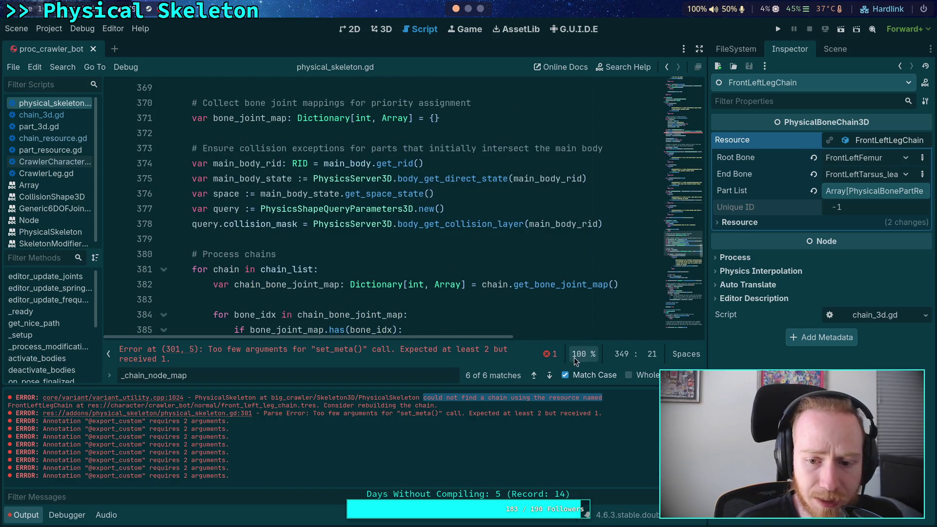
click(548, 376)
click(548, 375)
click(548, 376)
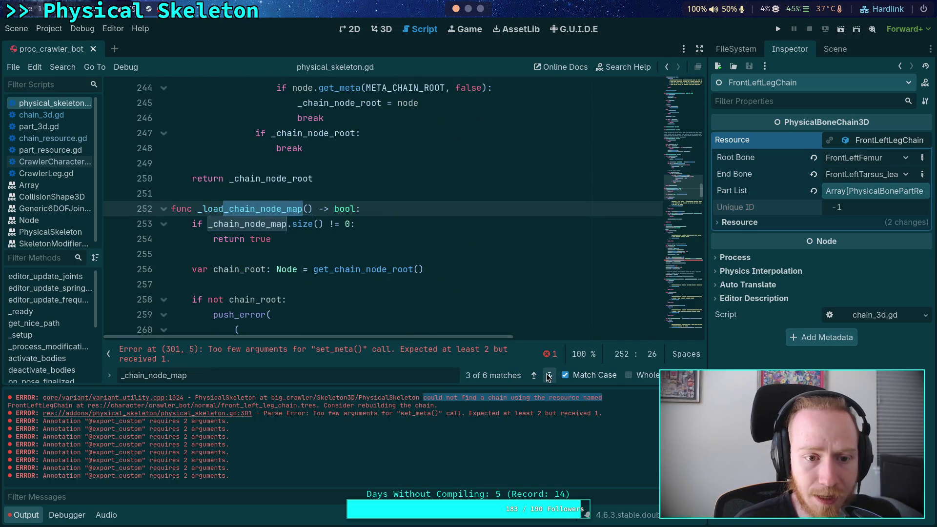
click(548, 376)
click(548, 375)
click(549, 376)
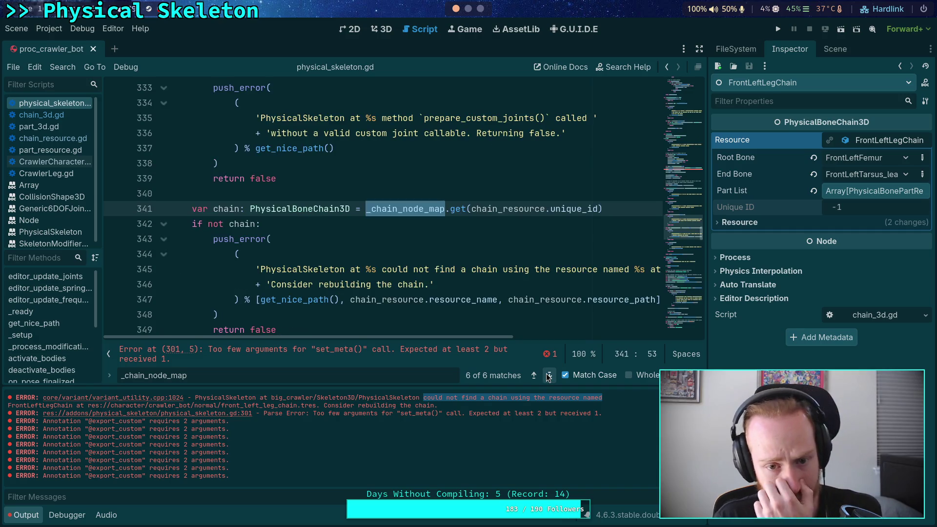
click(548, 376)
click(548, 376)
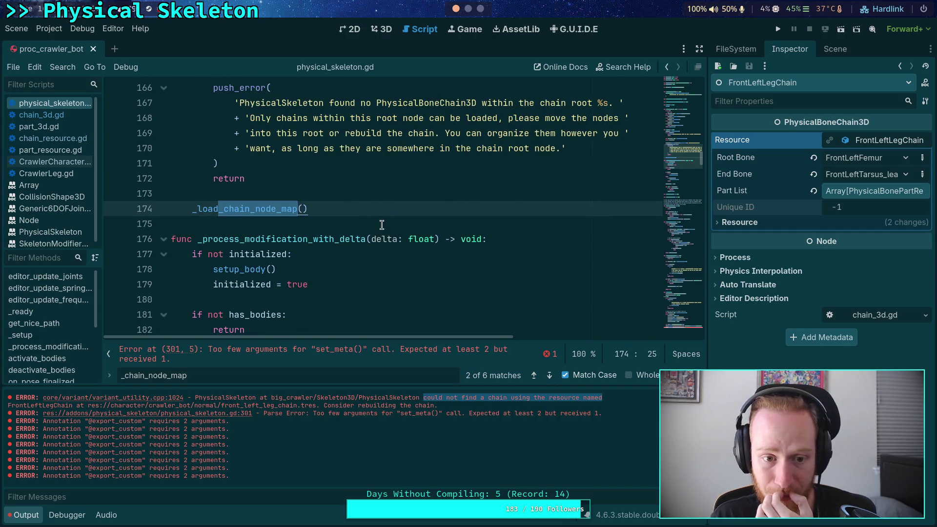
scroll(382, 226, down, 4)
scroll(390, 223, up, 10)
scroll(392, 222, up, 4)
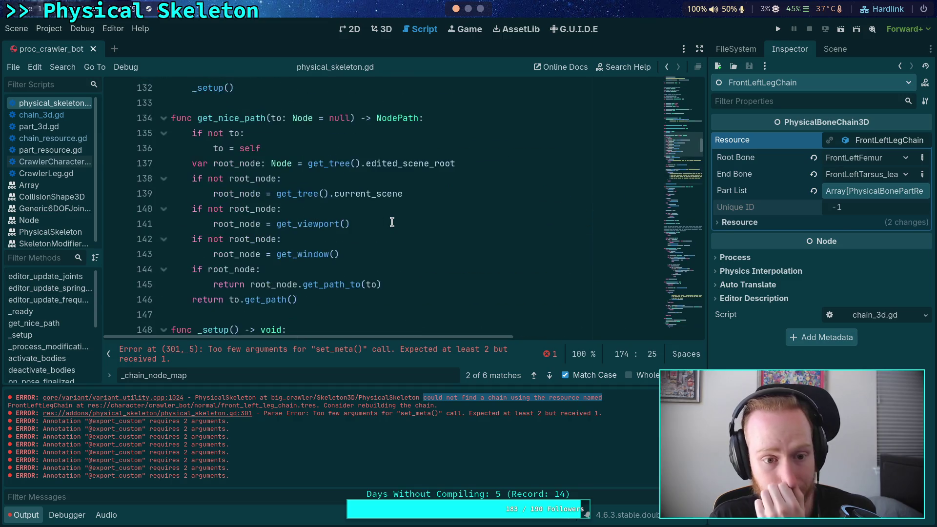
scroll(392, 222, down, 2)
Step: Collapse the _setup function and briefly peek at CrawlerCharacter.gd
click(165, 239)
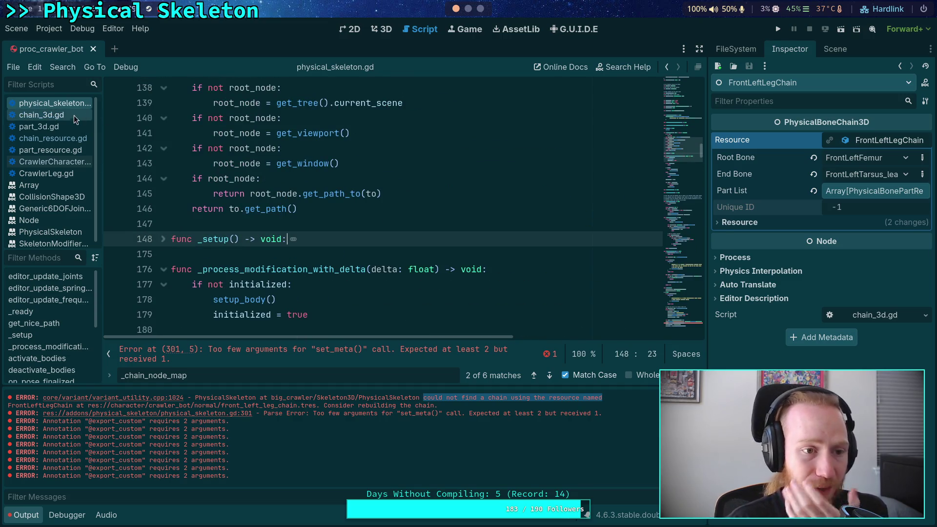
click(69, 164)
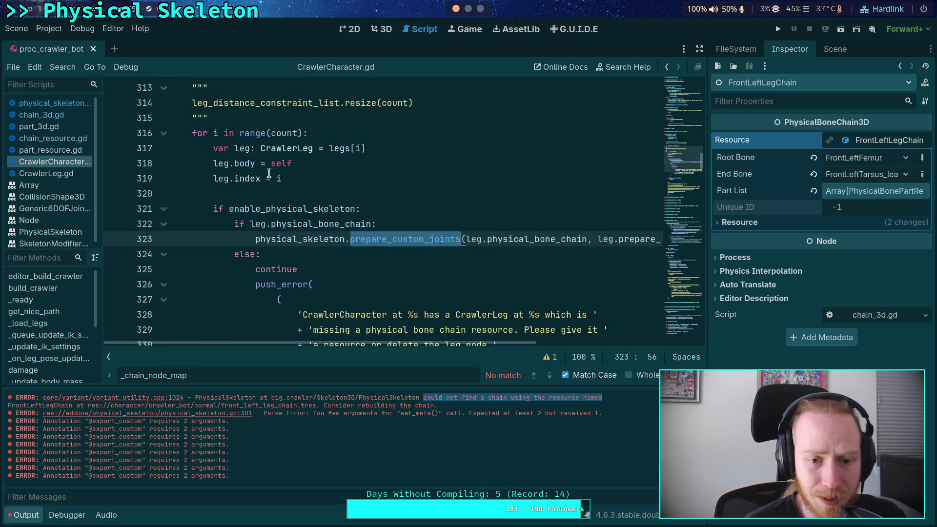
key(alt+Left)
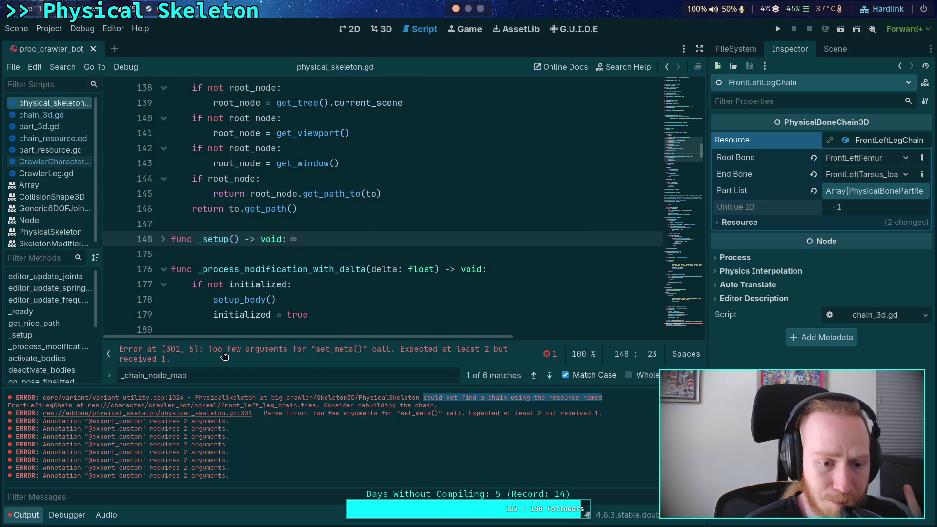
Step: Search for _load_chain to find its definition and its call at line 174
click(224, 375)
text(_load_chain)
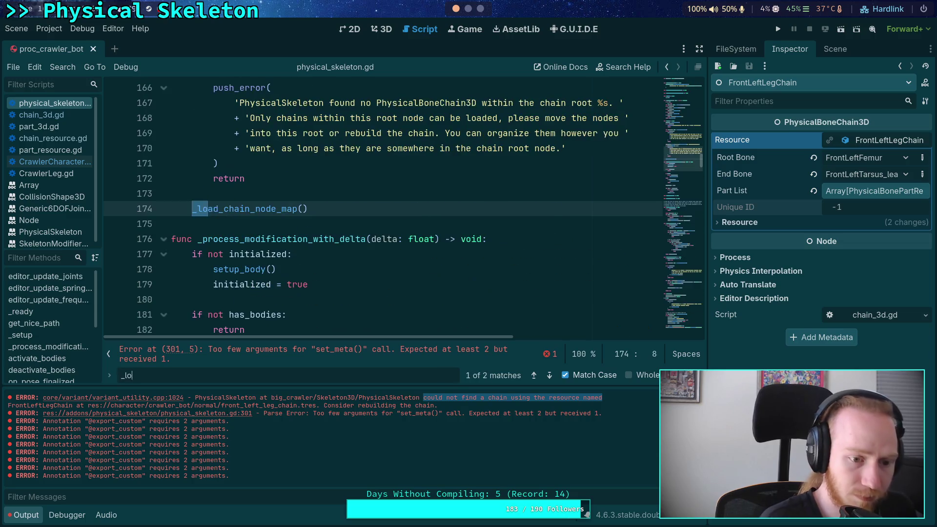
click(551, 374)
click(550, 375)
key(Escape)
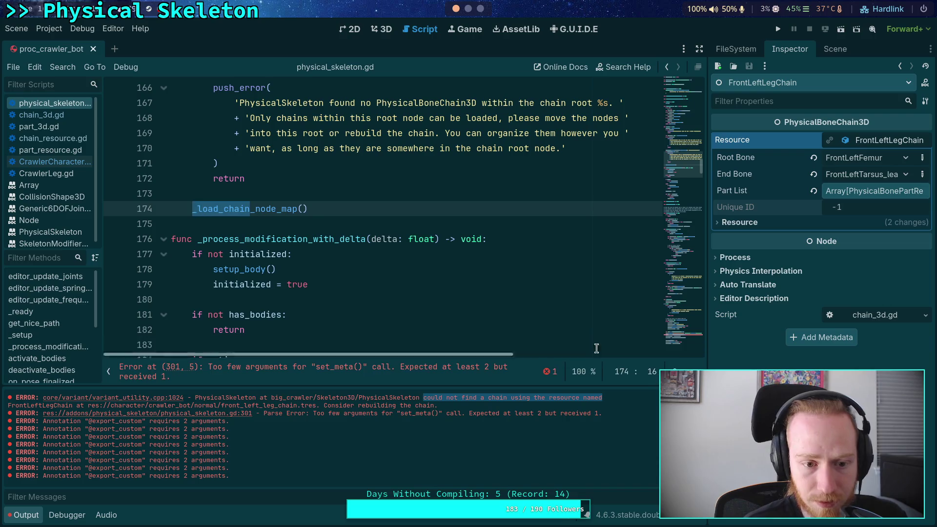
Step: Jump from the setup_body() call to the build_chain definition at line 277
click(277, 269)
scroll(51, 364, down, 3)
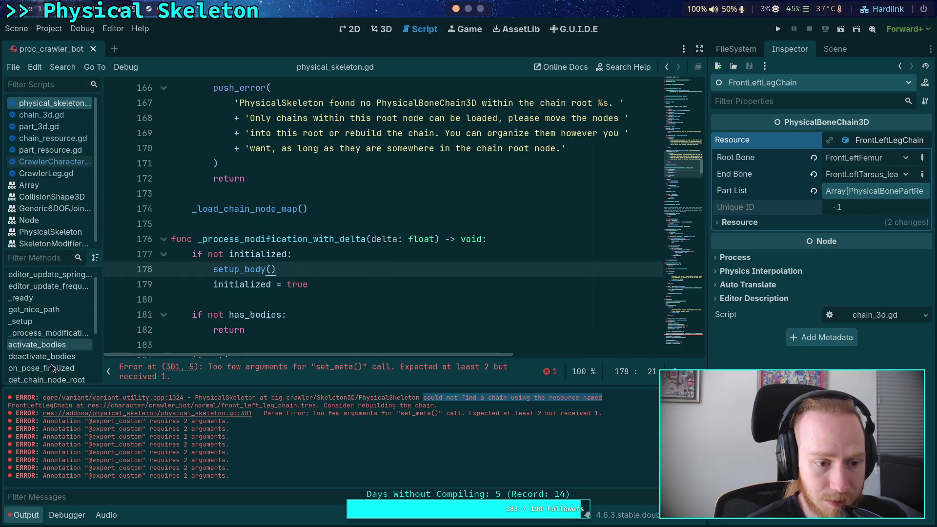
click(44, 363)
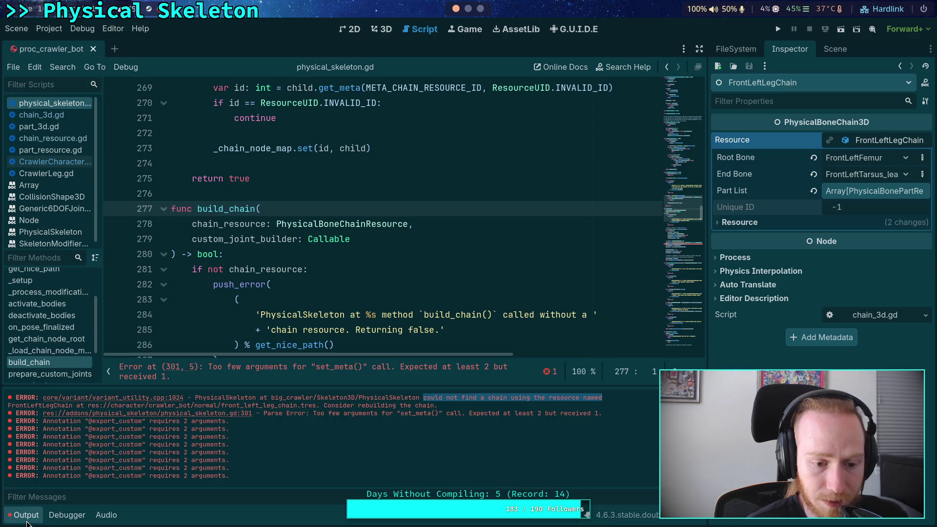
Step: Hide the output log and delete the dangling comma in line 301's set_meta call
click(27, 521)
scroll(348, 264, down, 6)
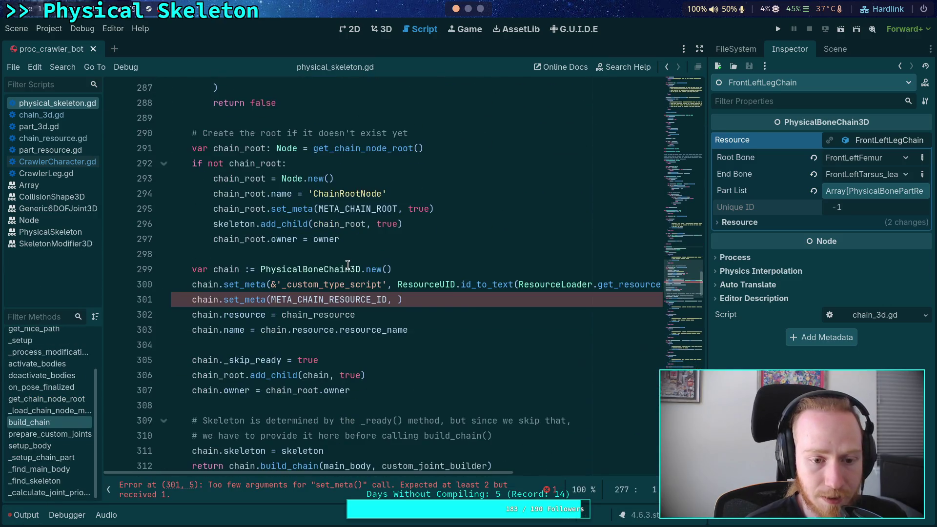
click(396, 300)
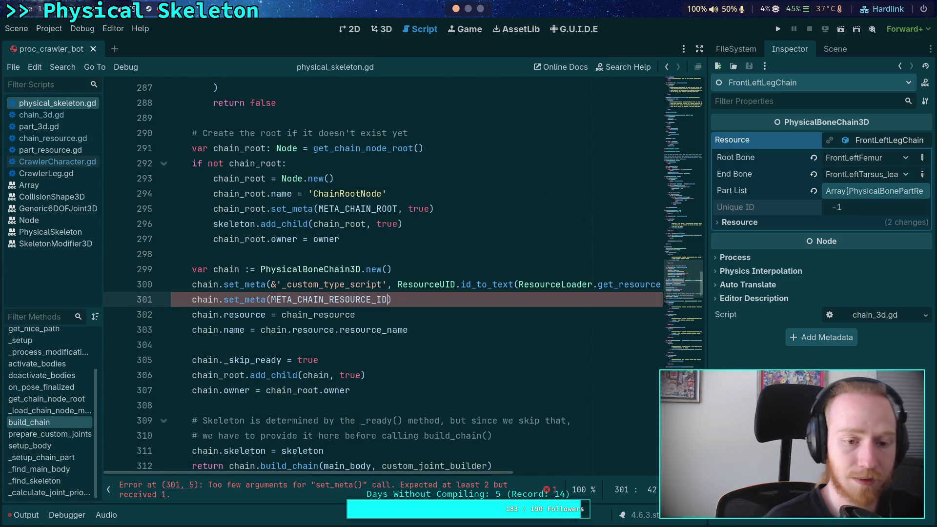
key(BackSpace)
key(BackSpace)
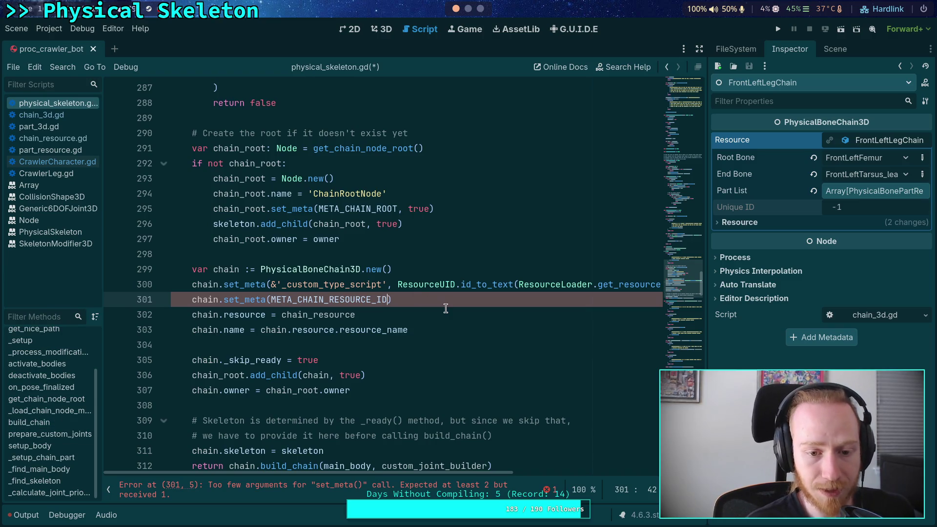
Step: Open chain_resource.gd and unfold generate_unique_id to review how it hashes the id
scroll(389, 323, up, 4)
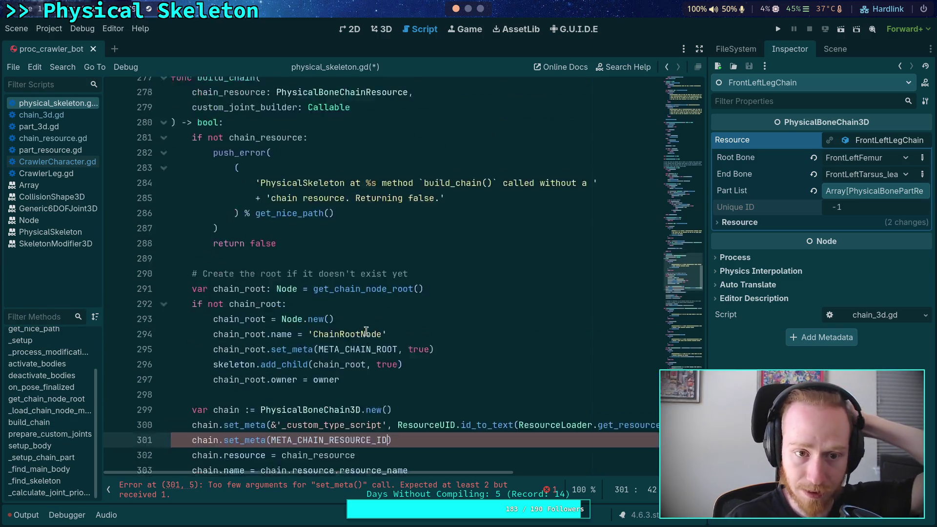
click(81, 140)
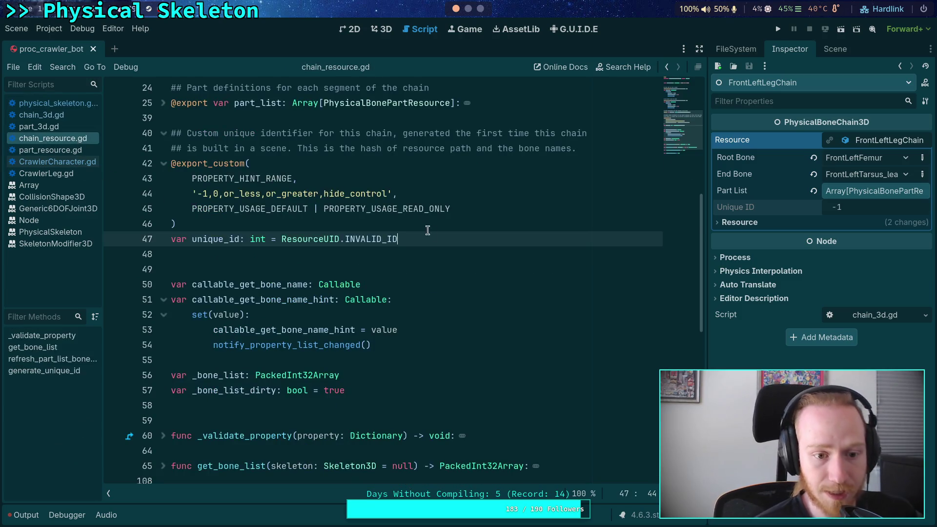
scroll(434, 232, down, 6)
click(164, 254)
scroll(428, 274, down, 3)
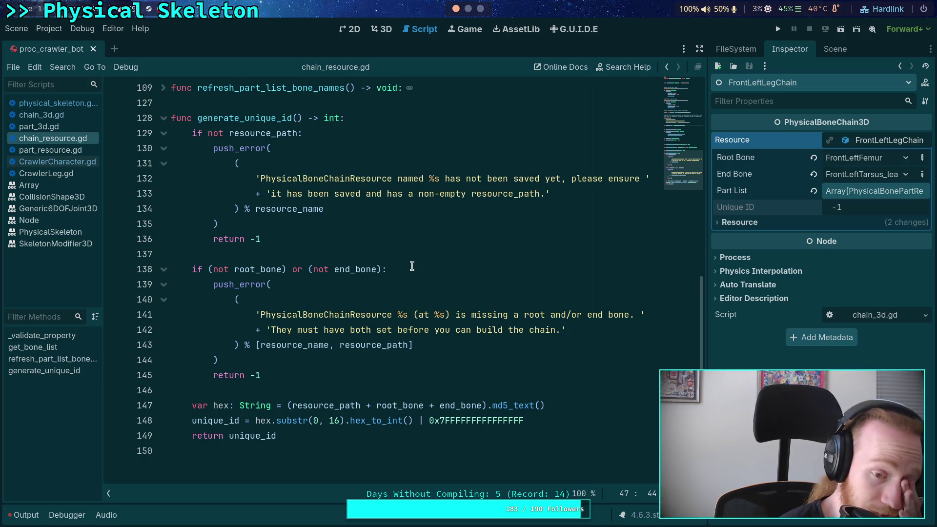
Step: Add the comment '# Generate the custom unique id if needed' after build_chain's return false
click(52, 103)
scroll(367, 261, down, 3)
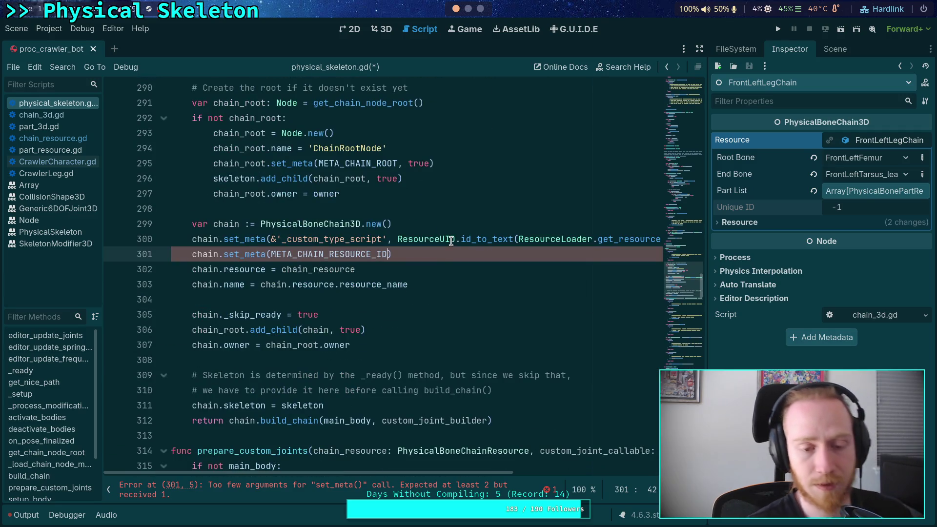
scroll(445, 237, up, 5)
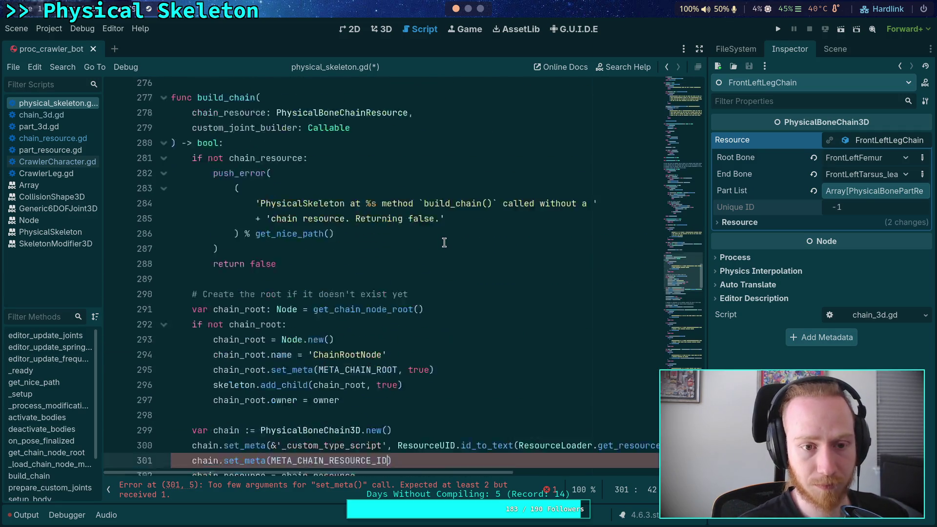
scroll(437, 245, down, 3)
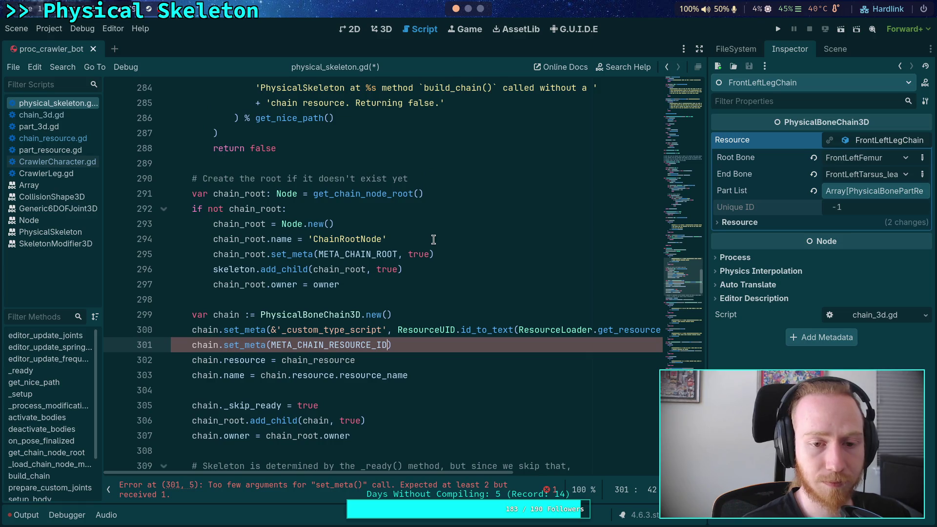
scroll(434, 239, up, 1)
click(341, 193)
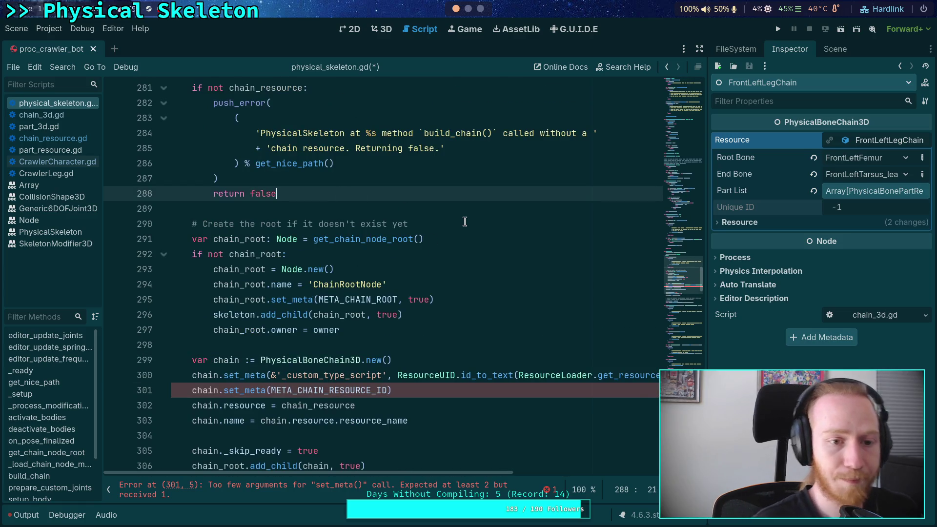
key(Return)
key(Return)
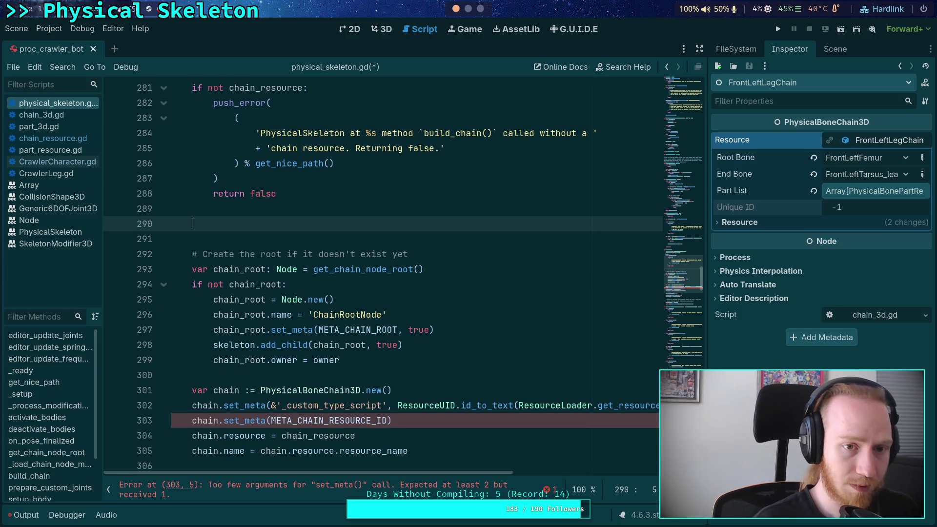
text(#Generate the )
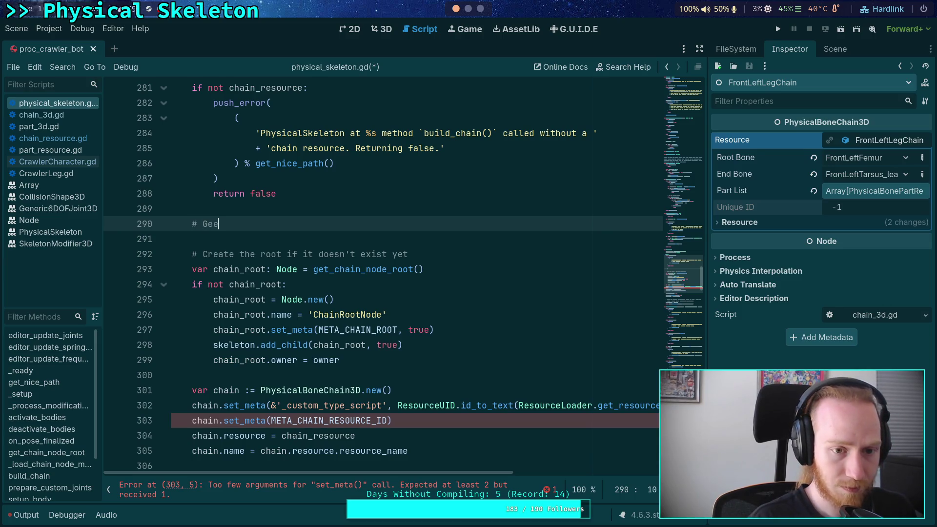
text(uni)
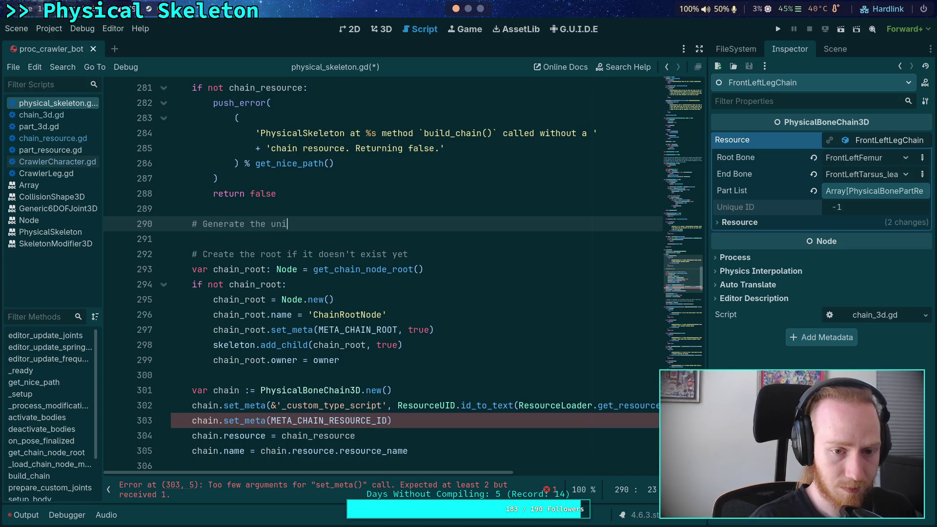
text(ue)
key(BackSpace)
key(BackSpace)
key(BackSpace)
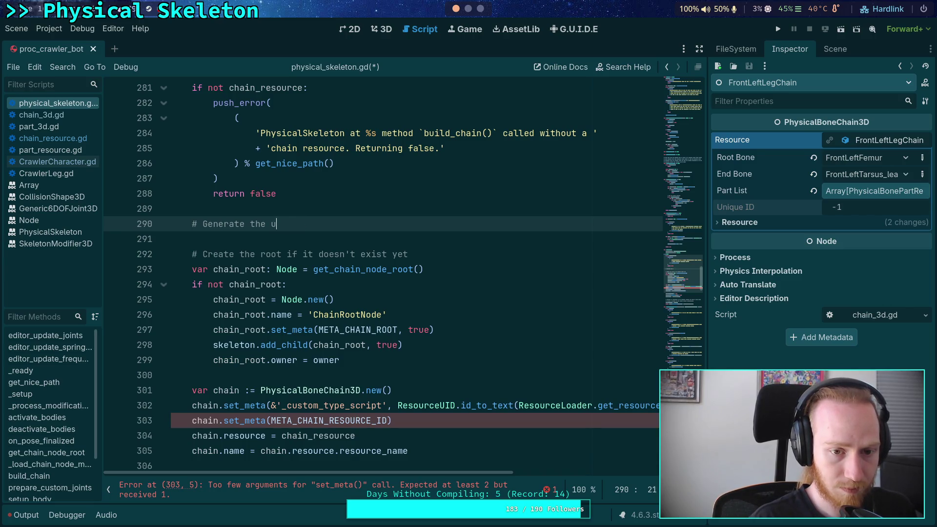
text(custom unq)
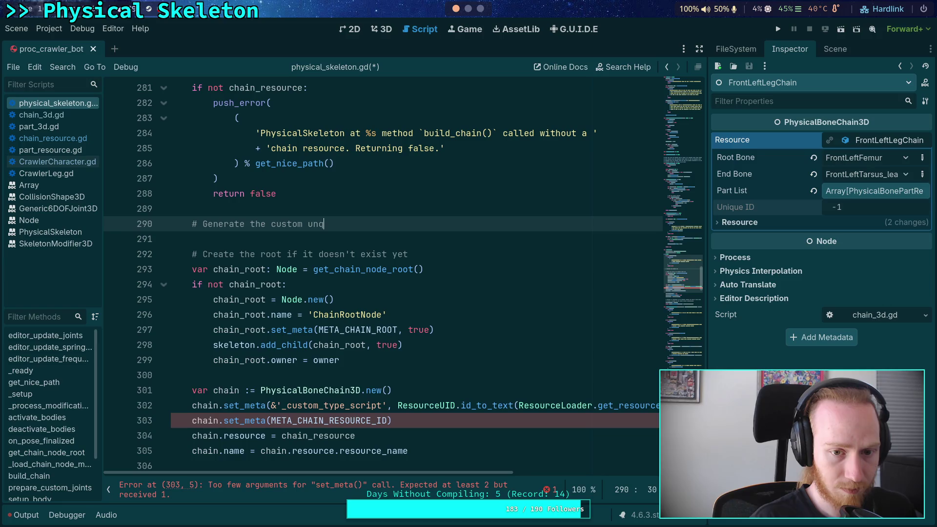
key(BackSpace)
text(ique )
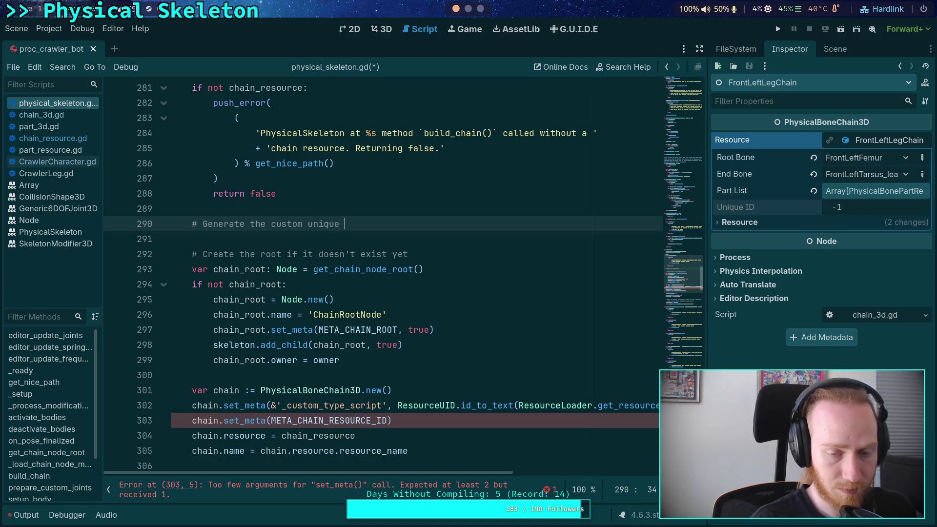
text(id if needed)
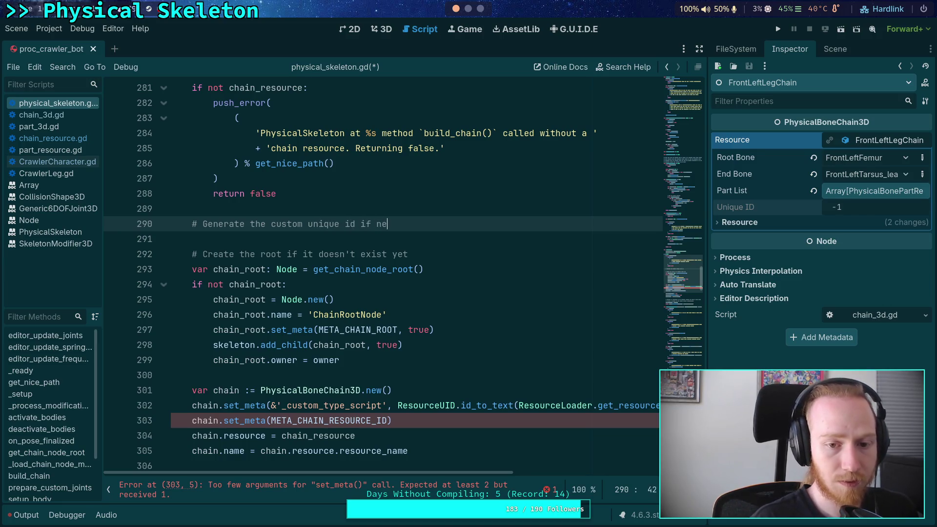
key(Return)
Step: Write 'if chain_resource.unique_id == ResourceUID.INVALID_ID' using autocomplete
text(f chai)
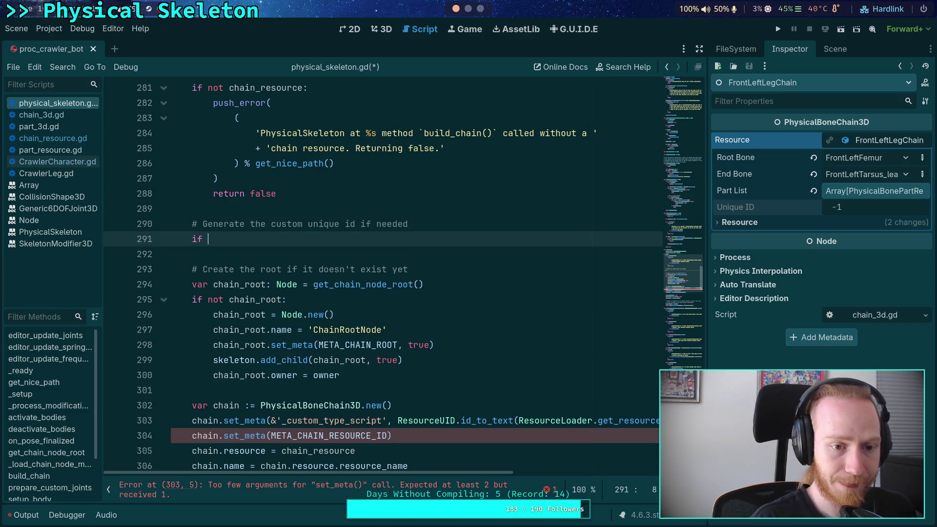
key(Down)
key(Down)
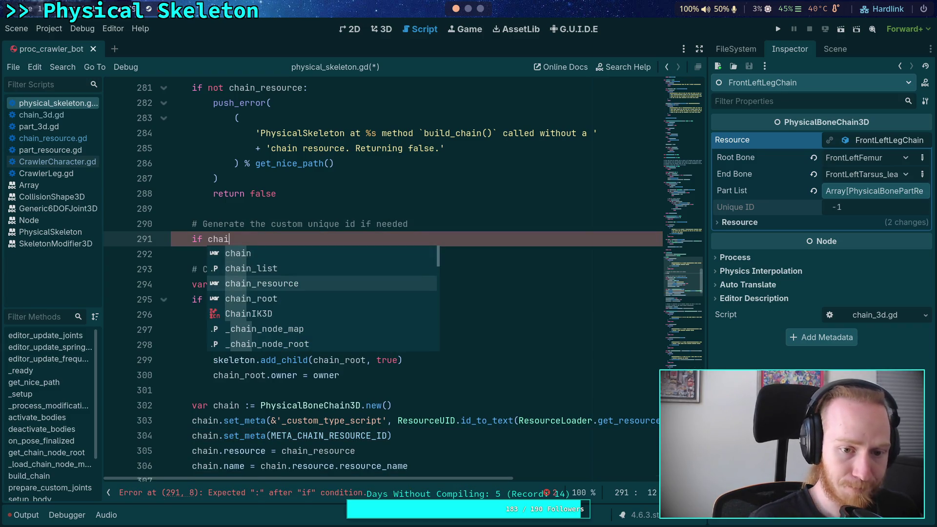
key(Return)
text(.un)
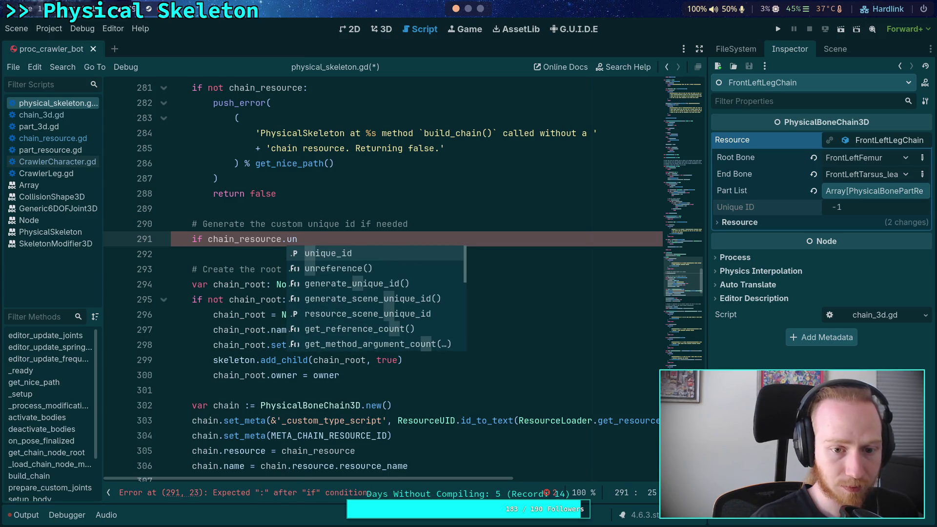
key(Return)
text(Re)
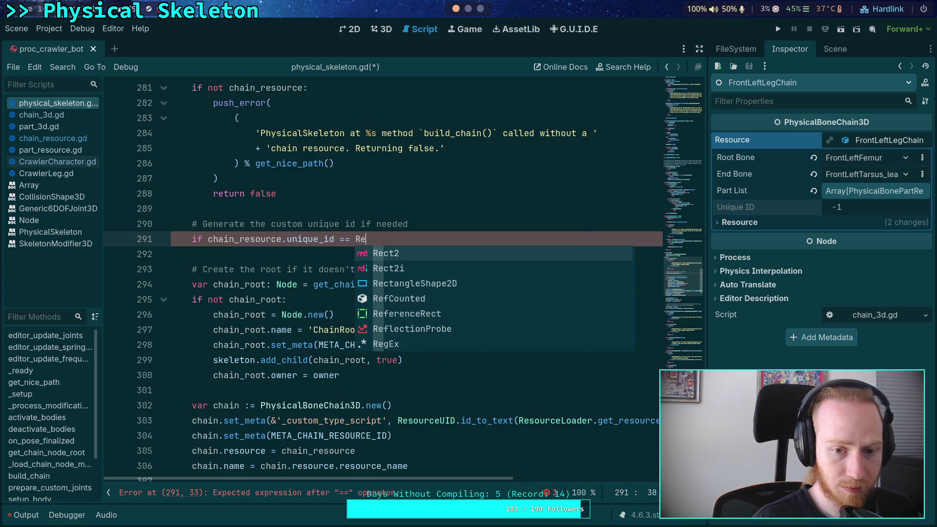
text(sourceU)
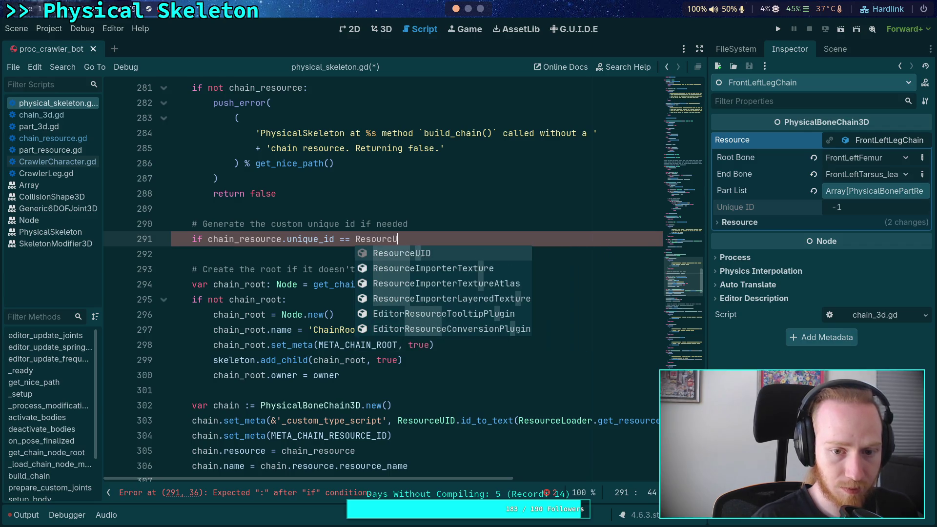
key(Return)
text(.IN)
key(Return)
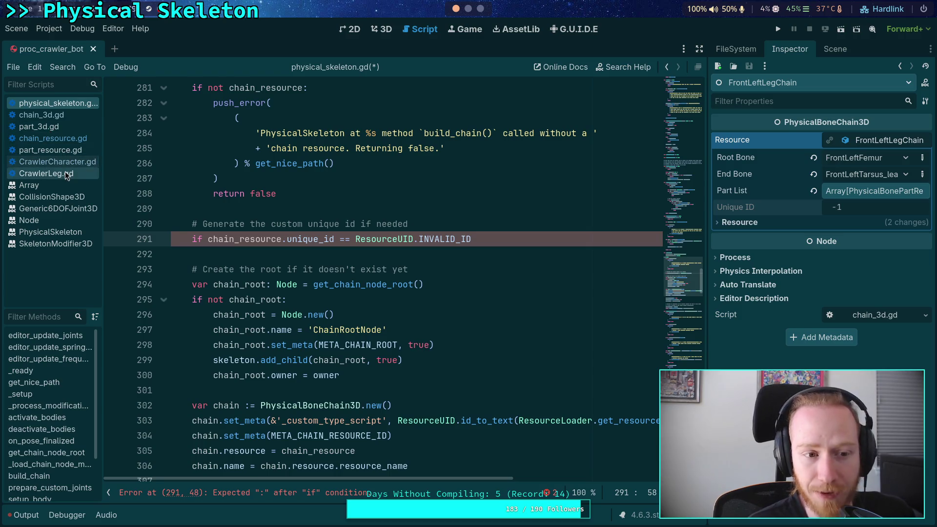
Step: Find unique_id's declaration on line 47 of chain_resource.gd and select its ResourceUID.INVALID_ID default
click(71, 116)
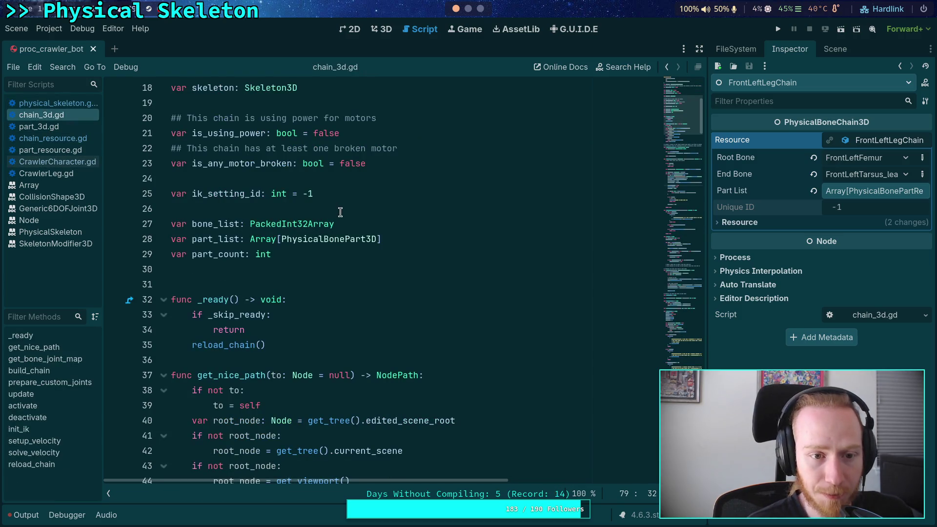
scroll(317, 207, up, 4)
click(63, 139)
scroll(627, 197, up, 2)
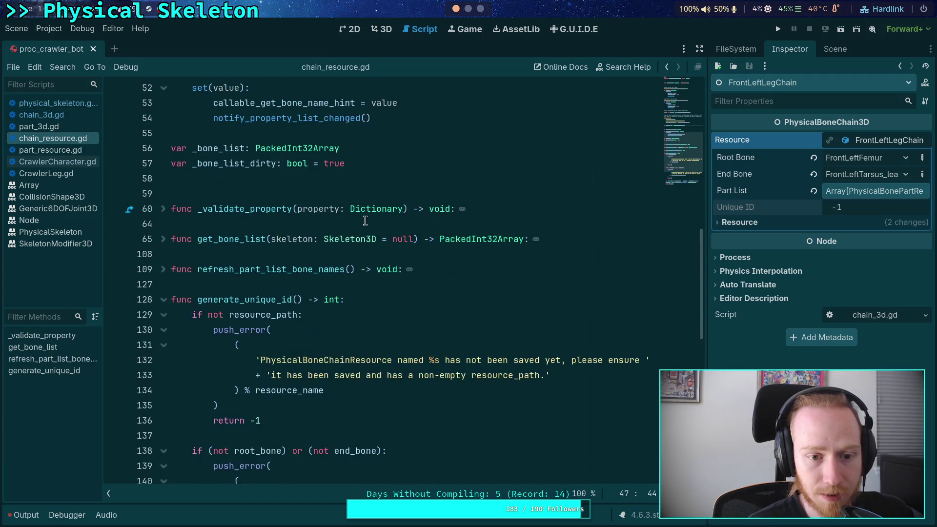
scroll(619, 207, down, 2)
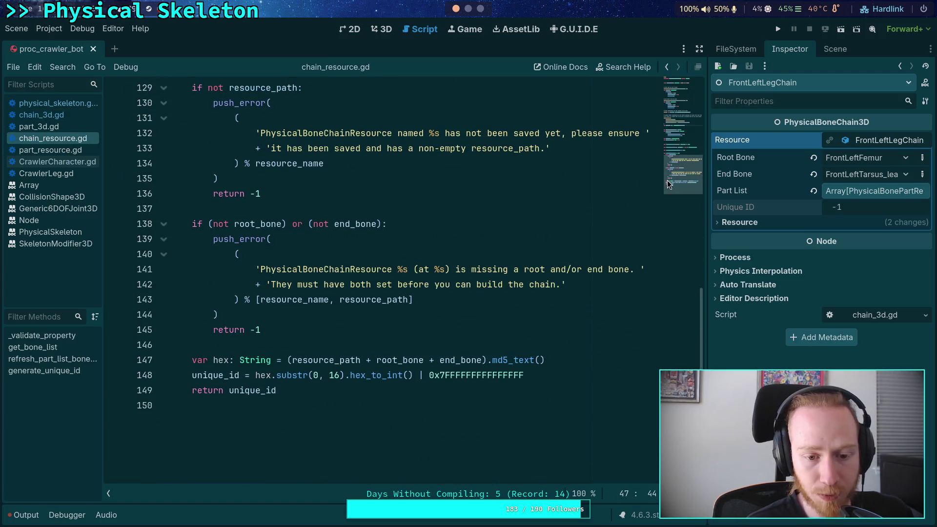
mouse_move(679, 169)
mouse_down()
mouse_move(678, 77)
mouse_move(676, 133)
mouse_up()
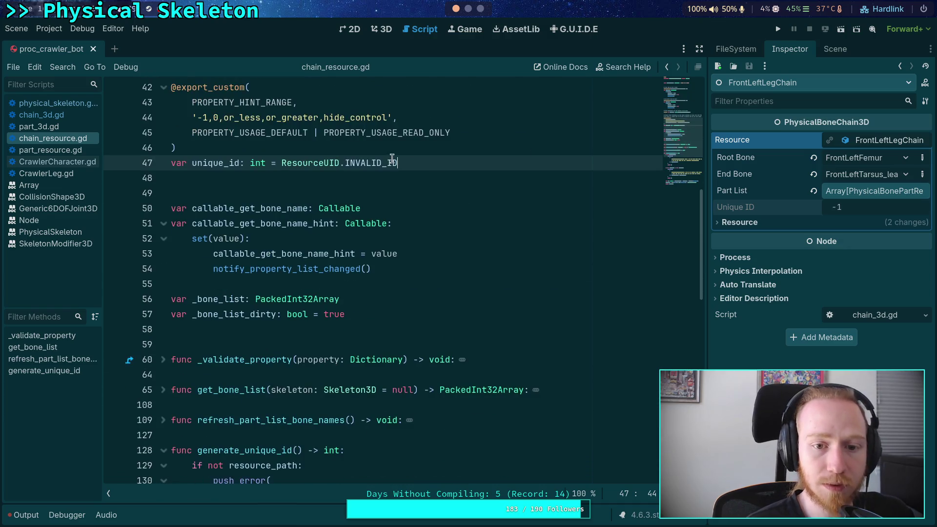
drag(398, 163, 287, 163)
right_click(288, 163)
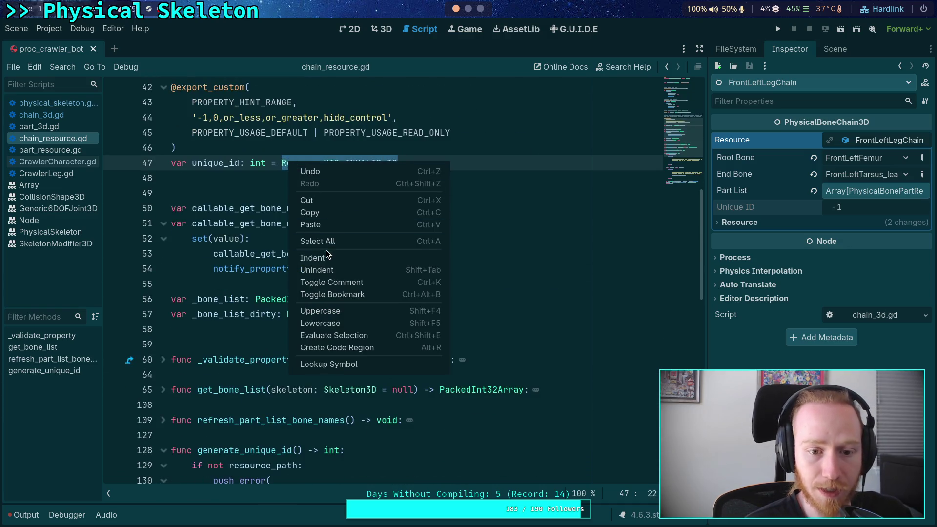
Step: Replace generate_unique_id's -1 returns with the copied ResourceUID.INVALID_ID
click(332, 220)
drag(685, 139, 683, 181)
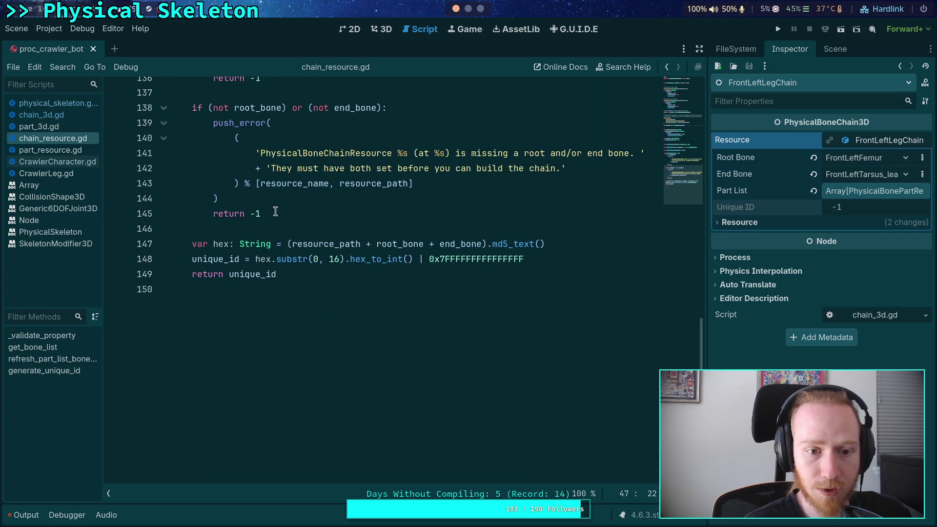
drag(274, 213, 251, 214)
key(ctrl+v)
scroll(267, 211, up, 3)
key(ctrl+v)
click(249, 228)
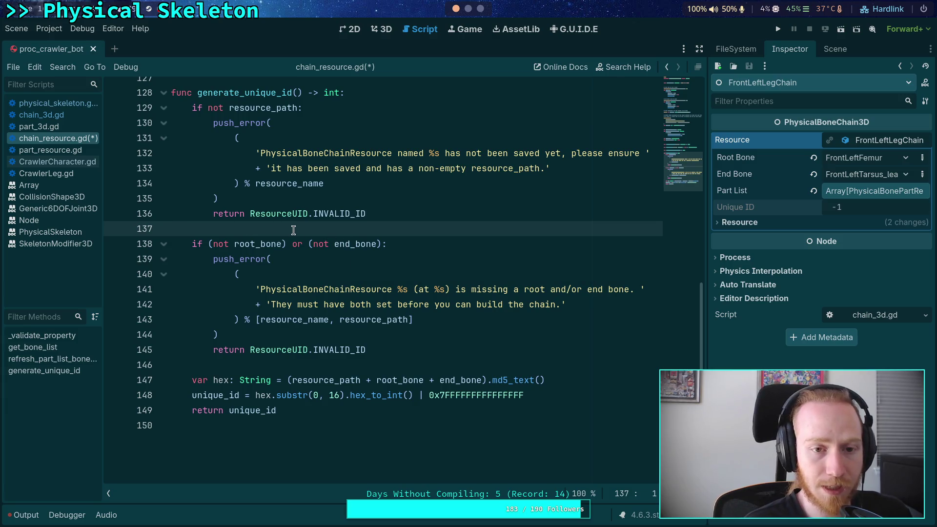
Step: Make generate_unique_id return void with bare returns, deleting the final 'return unique_id'
double_click(336, 94)
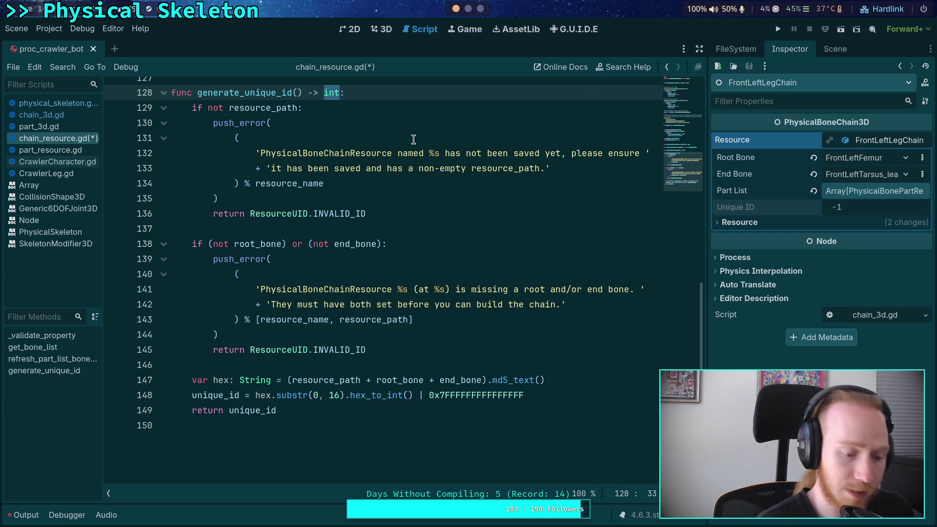
text(void)
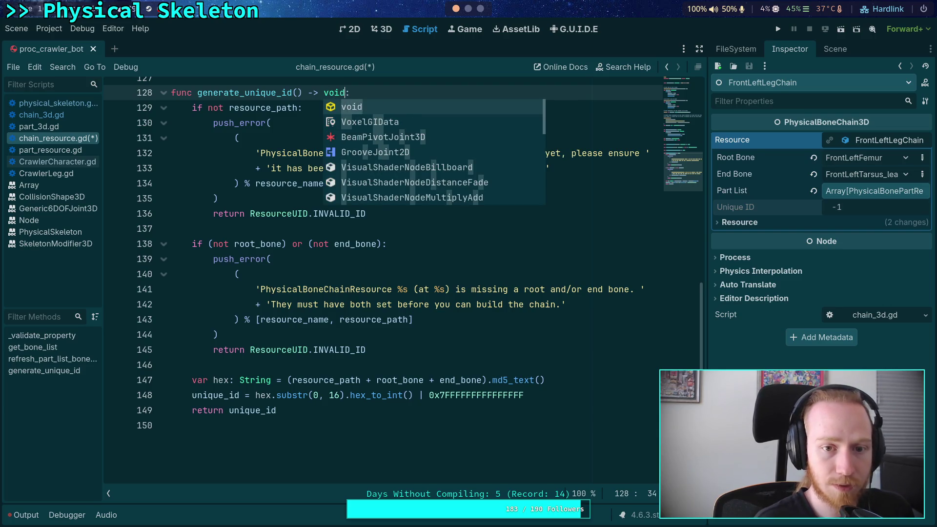
key(Escape)
scroll(390, 217, up, 1)
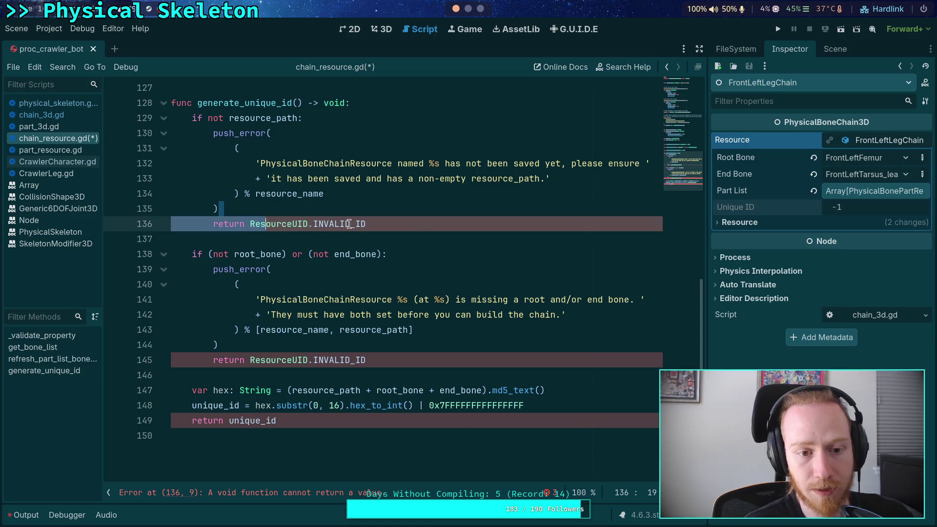
drag(366, 224, 249, 223)
key(BackSpace)
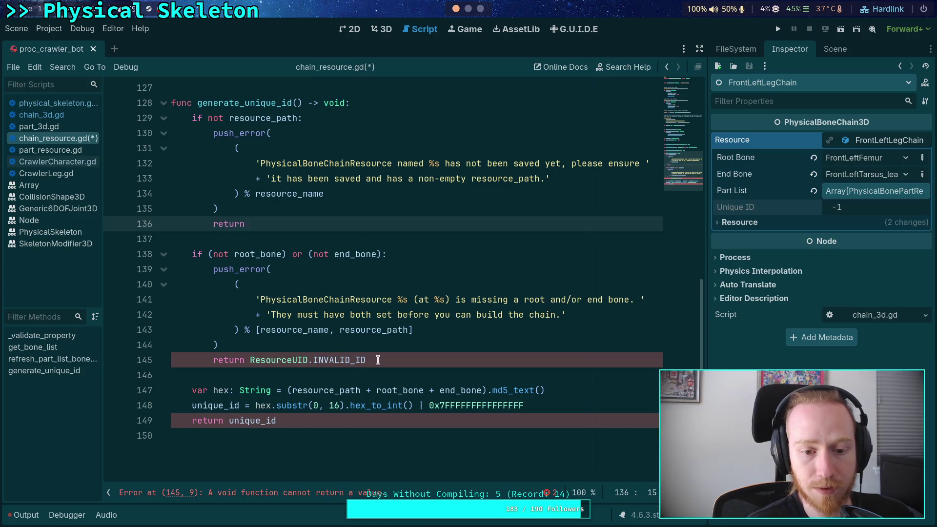
drag(366, 360, 242, 366)
key(BackSpace)
key(Down)
key(Down)
key(Down)
key(End)
key(shift+Home)
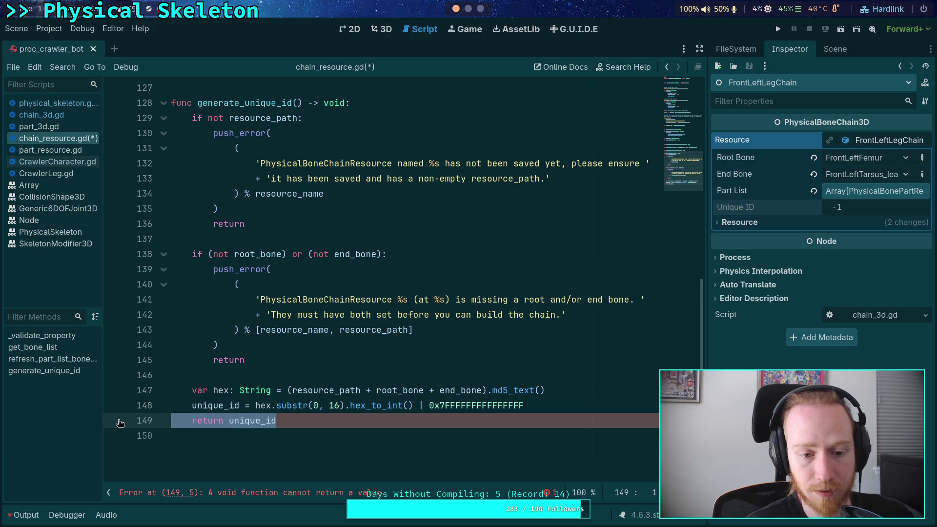
key(BackSpace)
key(BackSpace)
Step: Save chain_resource.gd, then go back to physical_skeleton.gd's unique id check
key(ctrl+s)
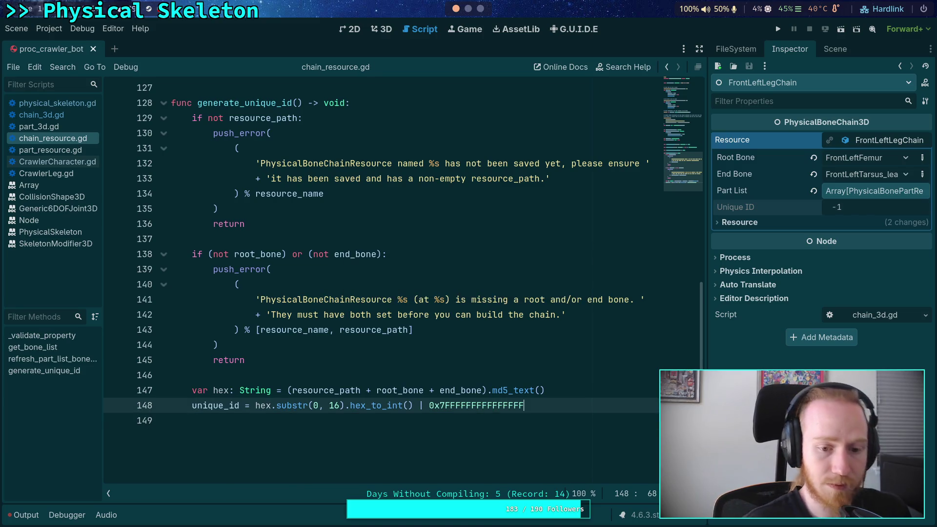
click(290, 269)
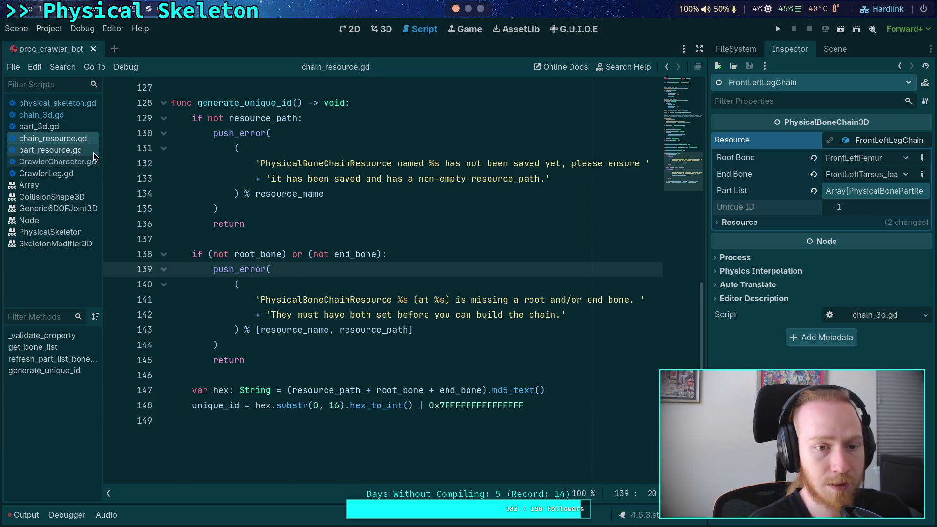
click(60, 118)
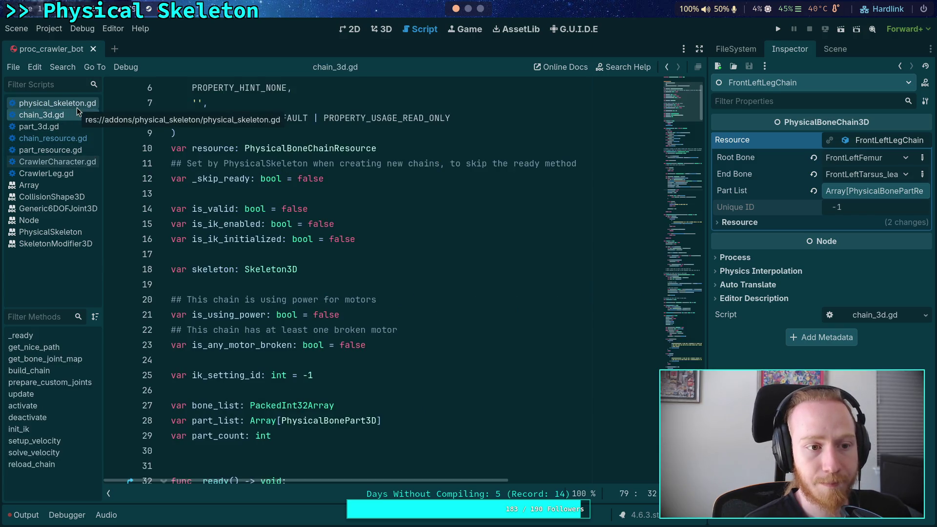
click(73, 104)
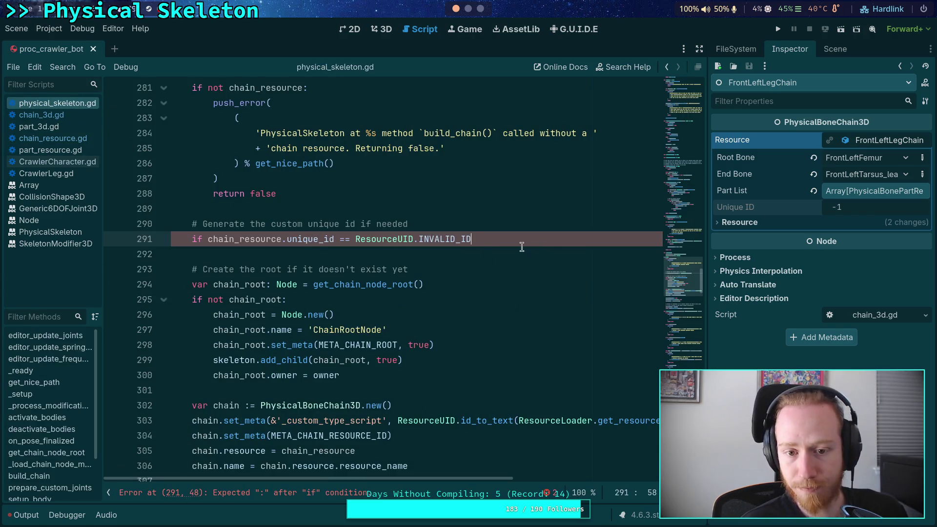
Step: Finish the if with ':' and call chain_resource.generate_unique_id() beneath it
text(:)
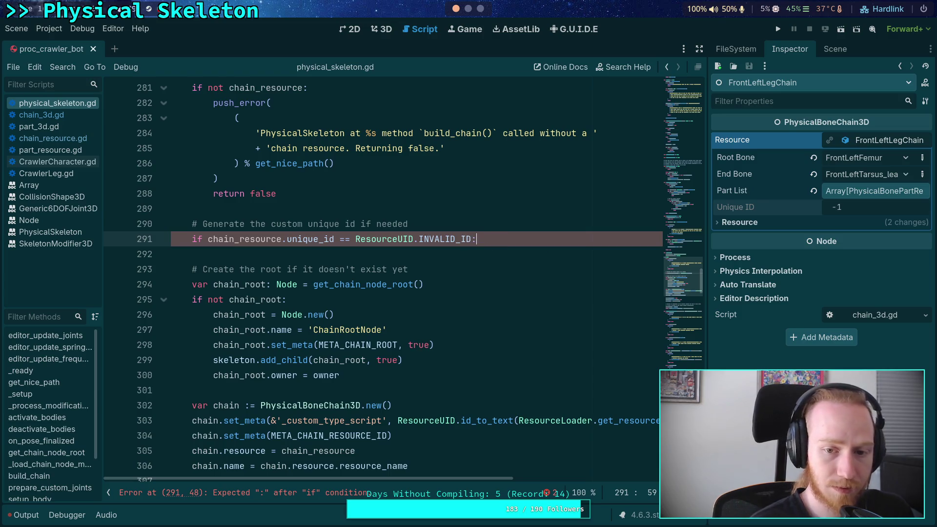
key(Return)
text(chain_)
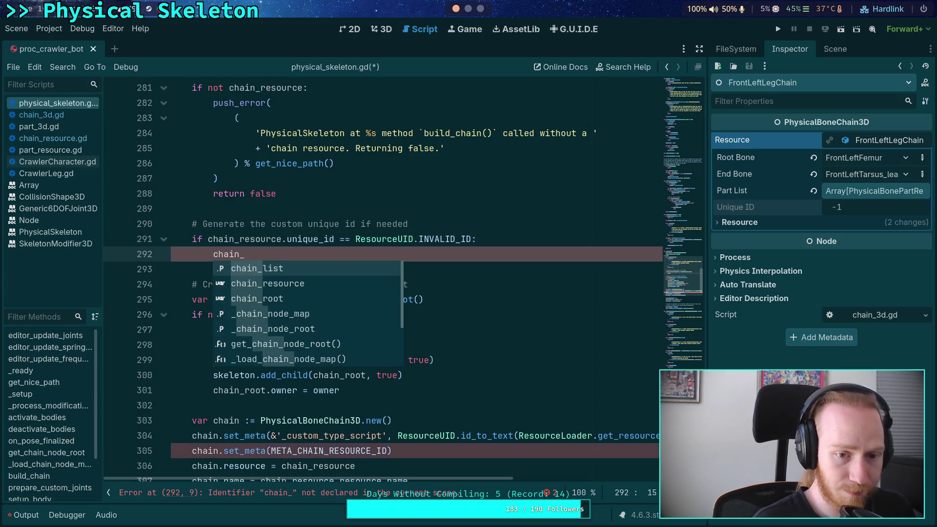
key(Down)
key(Return)
text(.get)
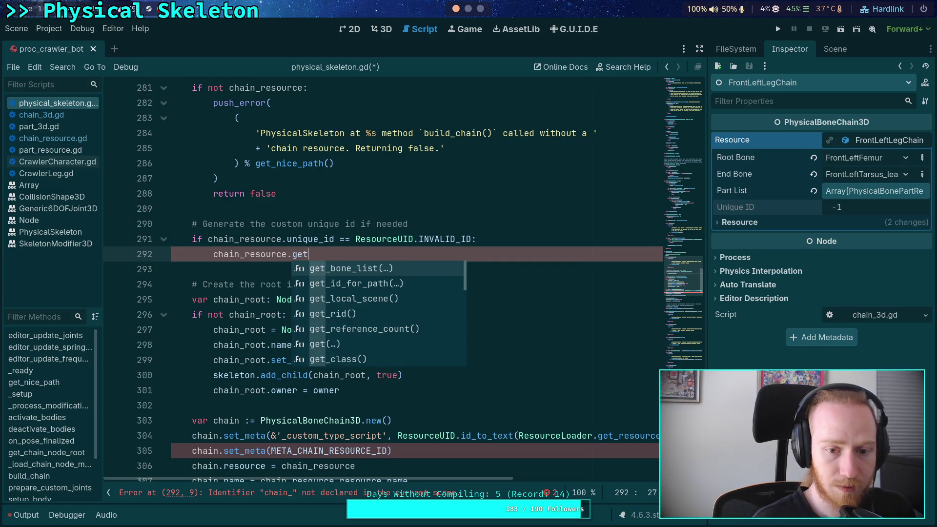
key(BackSpace)
text(n)
key(Return)
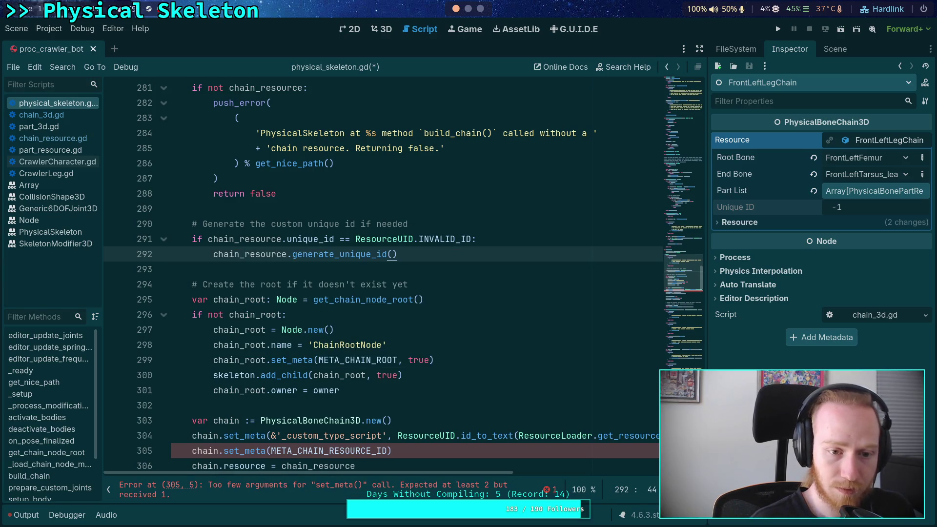
key(Return)
key(Return)
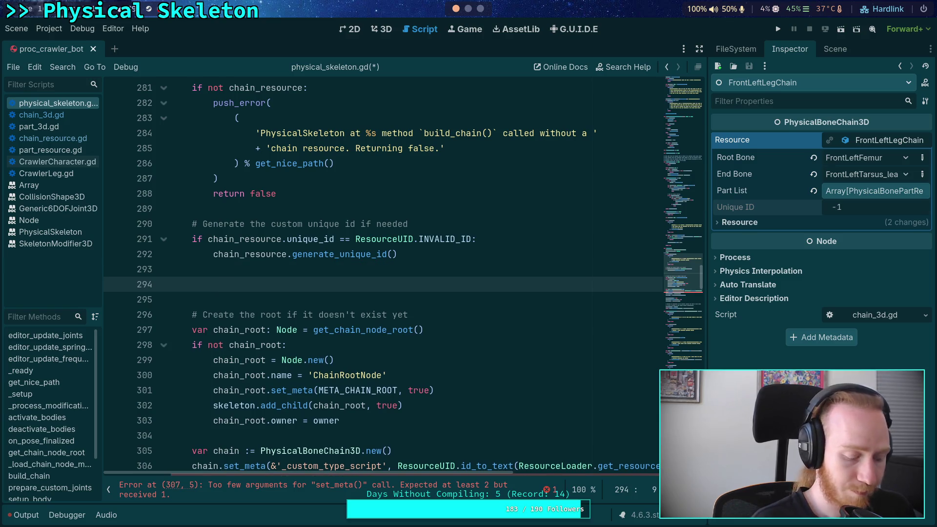
Step: Add a comment noting the call can fail if the resource isn't saved or doesn't specify bones
text(# )
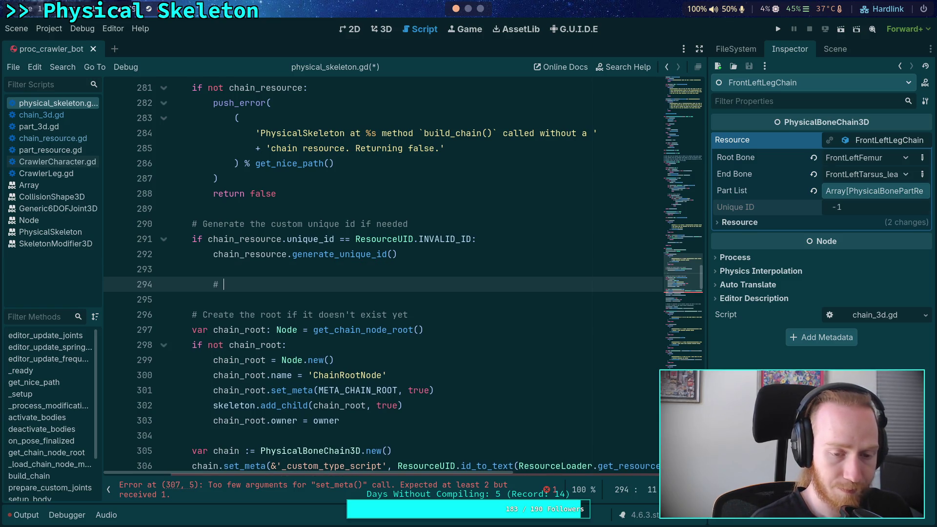
text(It can fail)
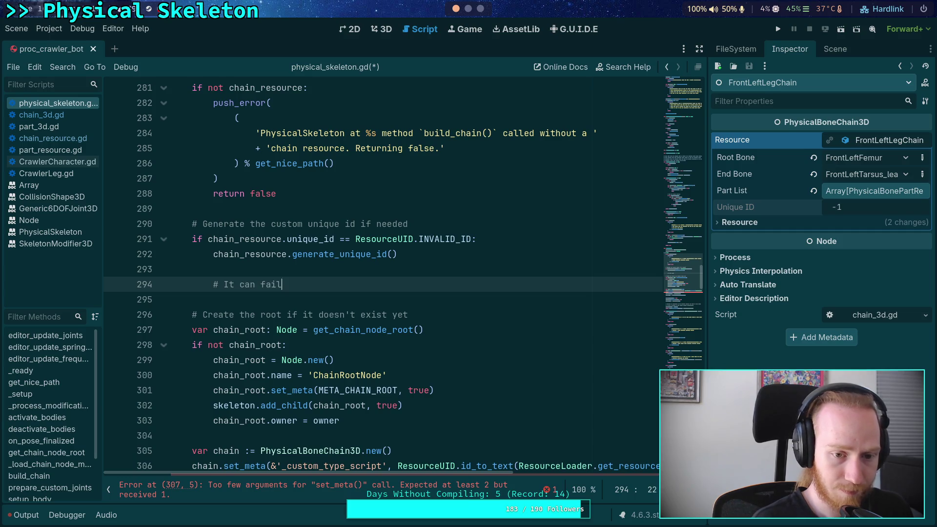
text( if the resource isn't c)
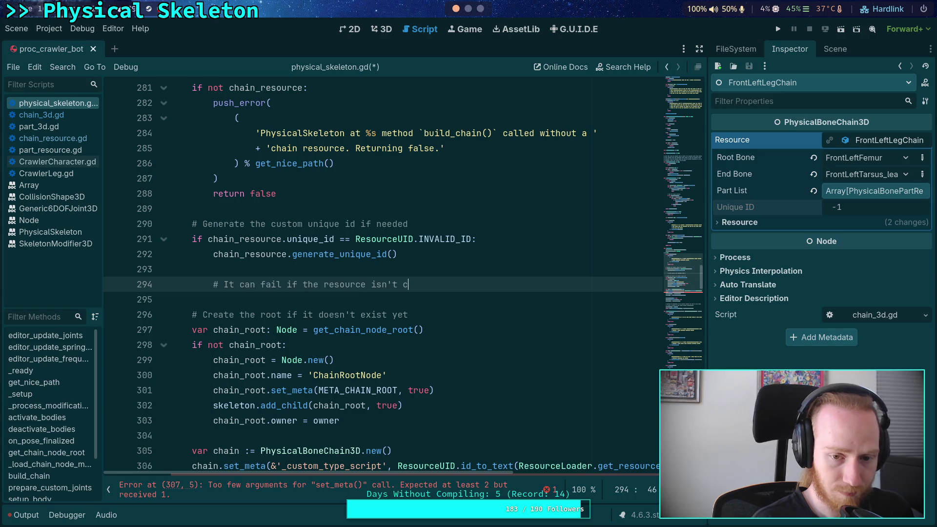
key(BackSpace)
text(saved)
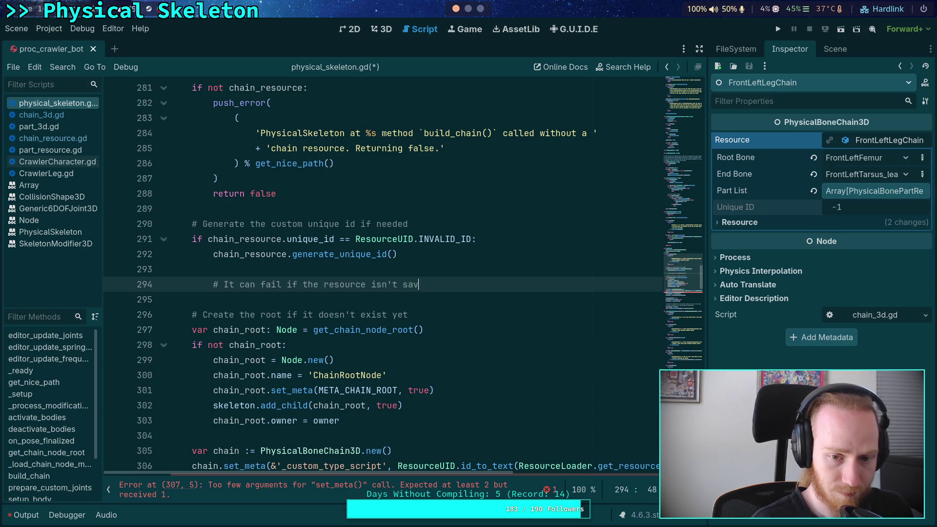
key(Return)
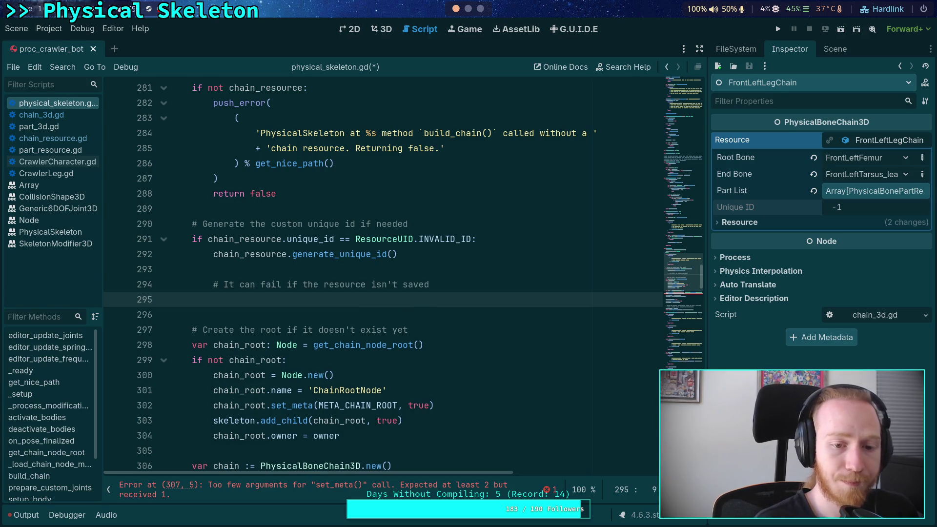
click(31, 134)
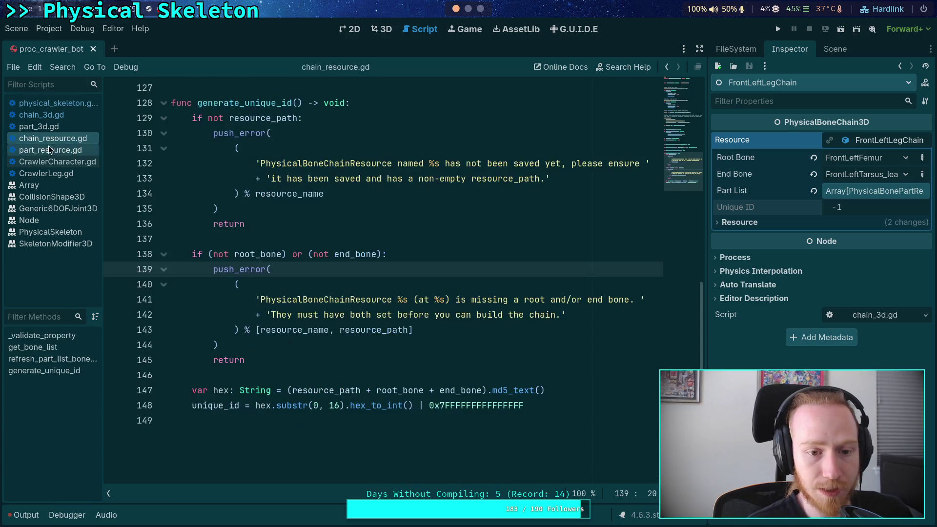
click(82, 104)
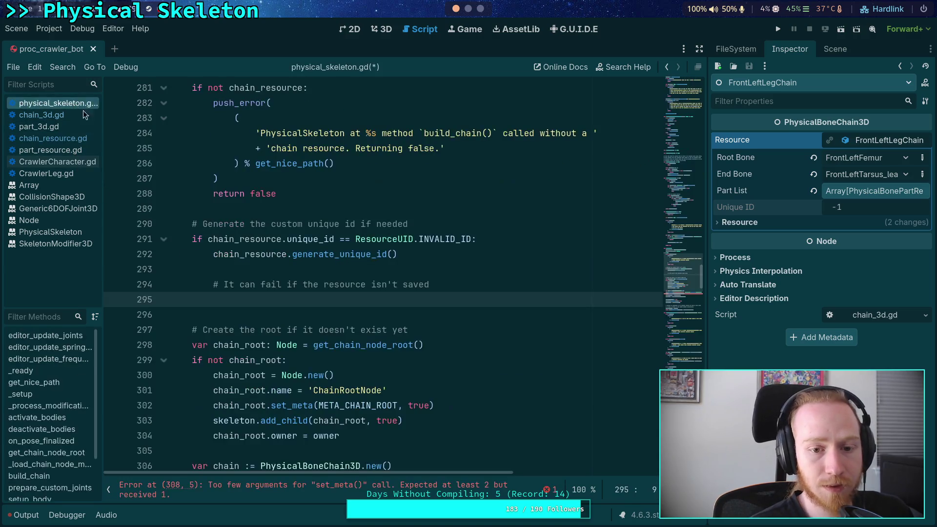
key(Up)
text(, or)
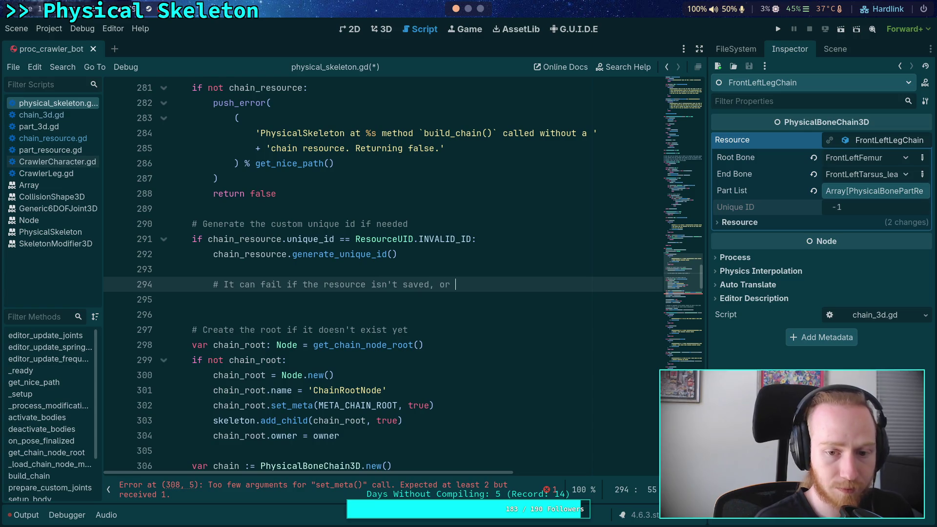
key(BackSpace)
key(BackSpace)
key(BackSpace)
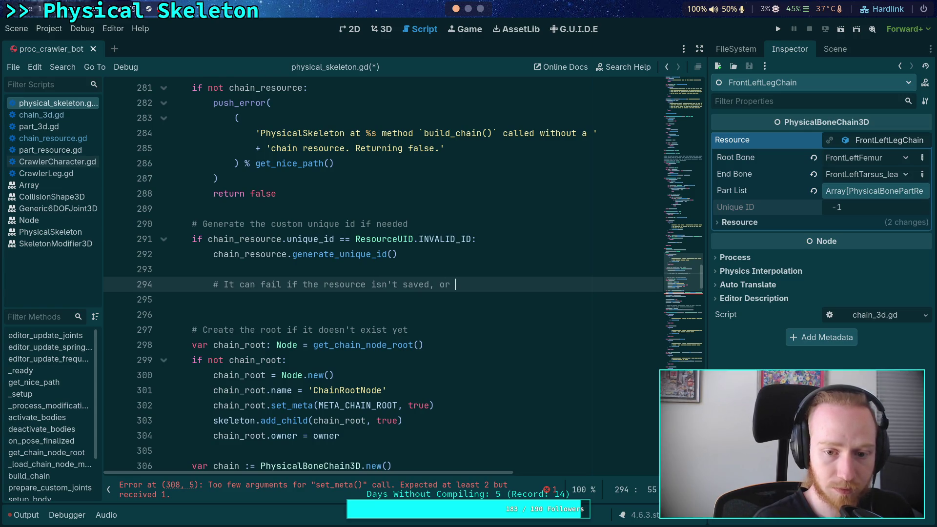
text(doesn't )
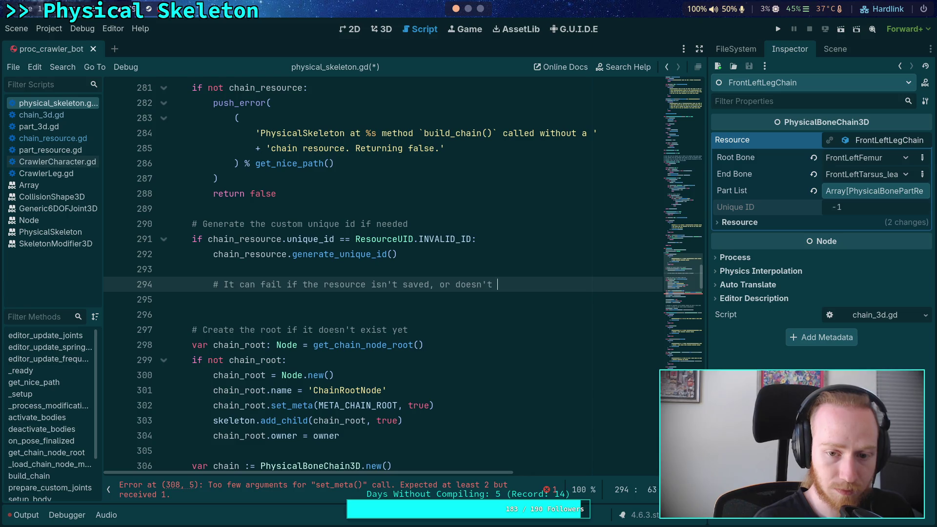
text(specify bon)
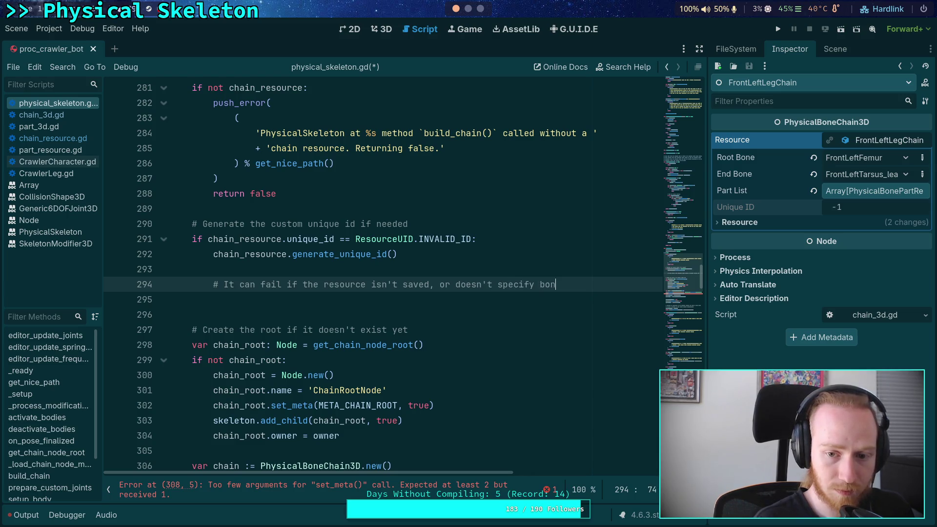
text(es)
key(Return)
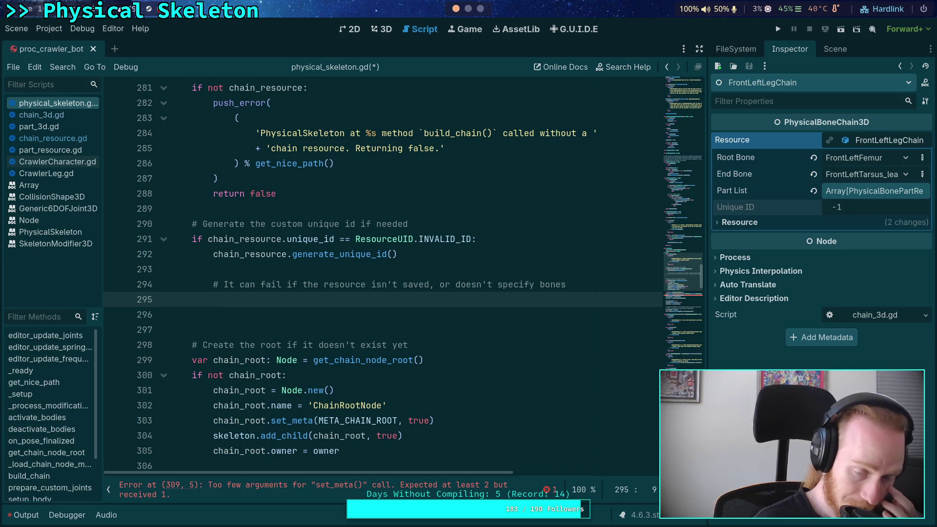
key(Delete)
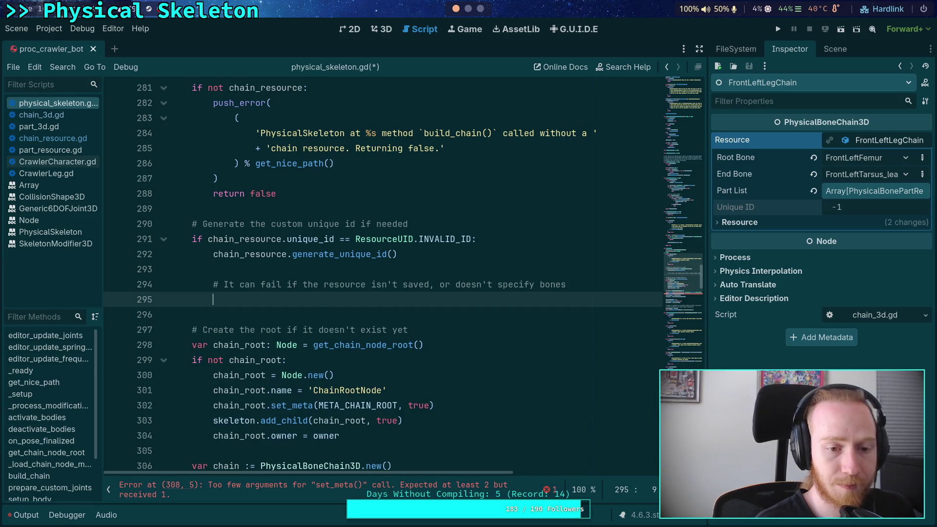
Step: Add the check 'if chain_resource.unique_id == ResourceUID.INVALID_ID:' in build_chain
text(if chain_resource.unique_id )
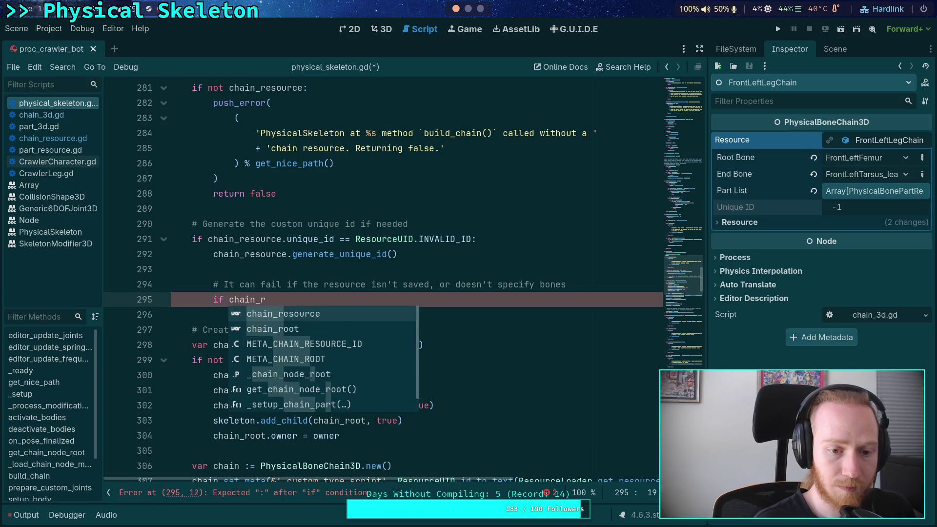
text(== RES)
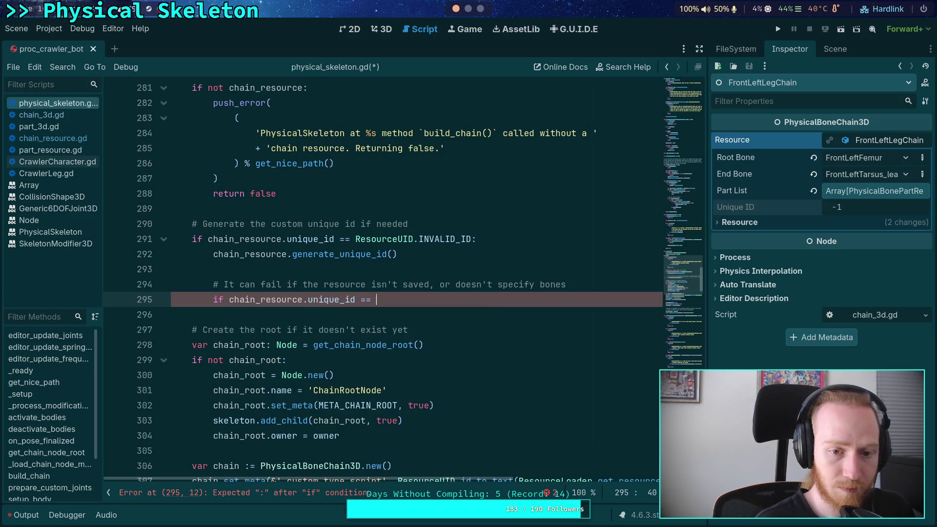
key(BackSpace)
key(BackSpace)
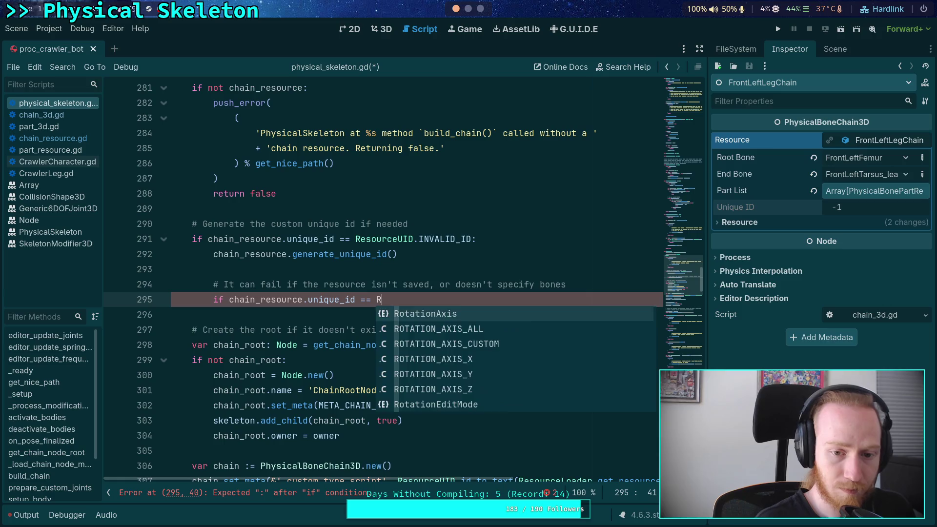
text(esou)
text(rceUID.IN)
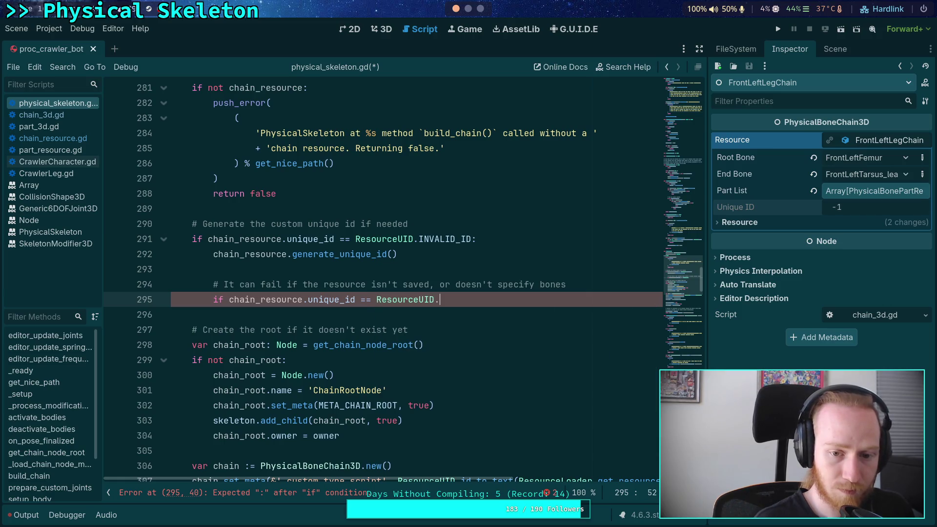
key(Return)
text(:)
key(Return)
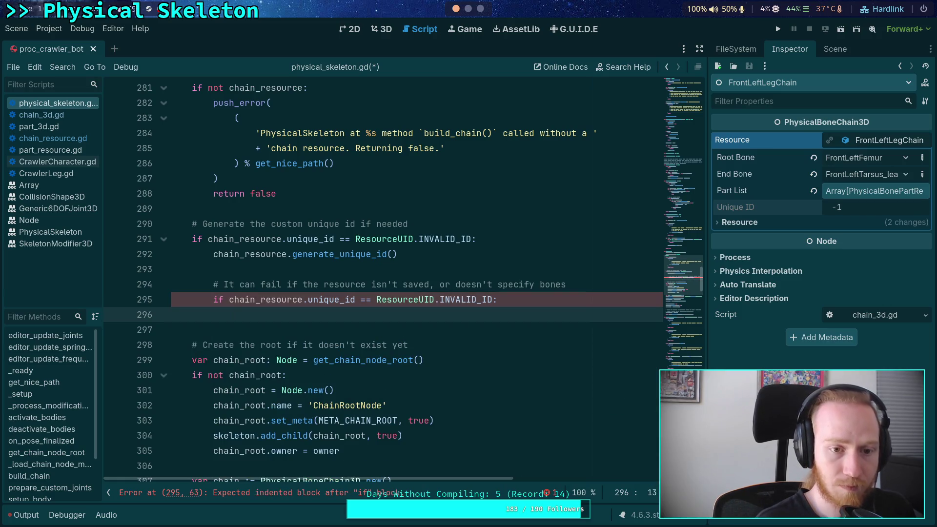
Step: Push a multi-line error saying build_chain() was called with an invalid chain resource, formatted with get_nice_path()
text(push_error()
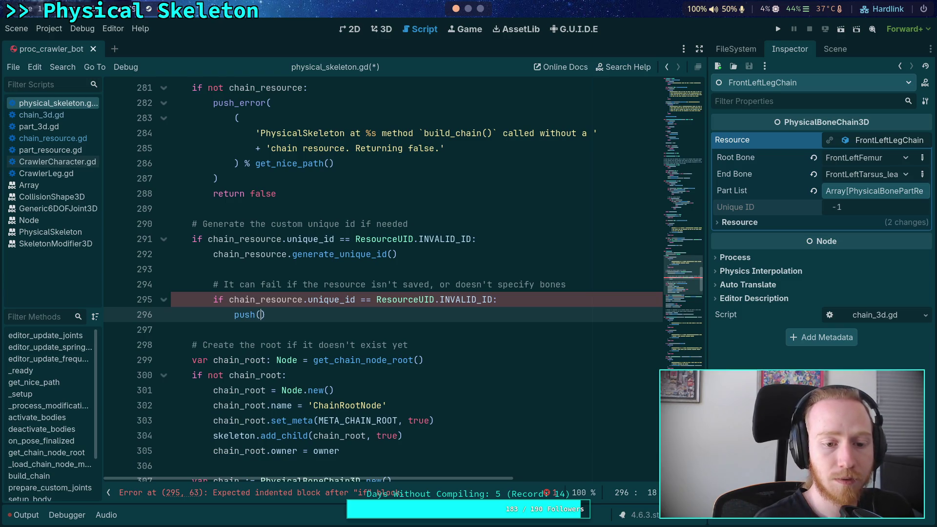
key(Return)
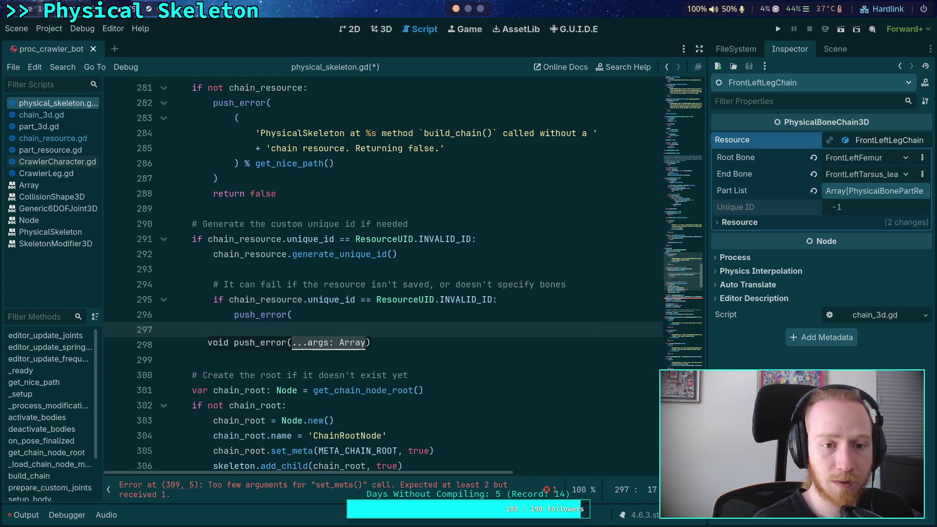
text(()
key(Return)
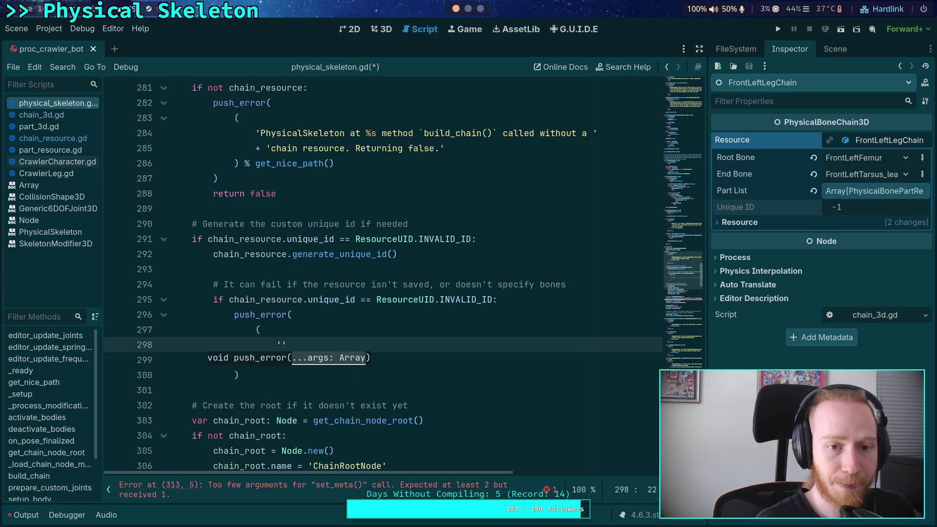
text(Physical)
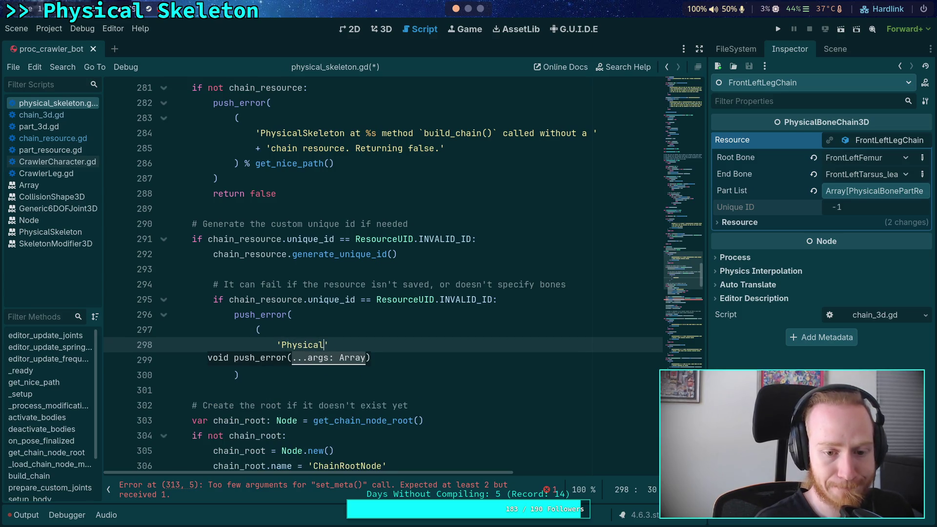
text(Skeleton )
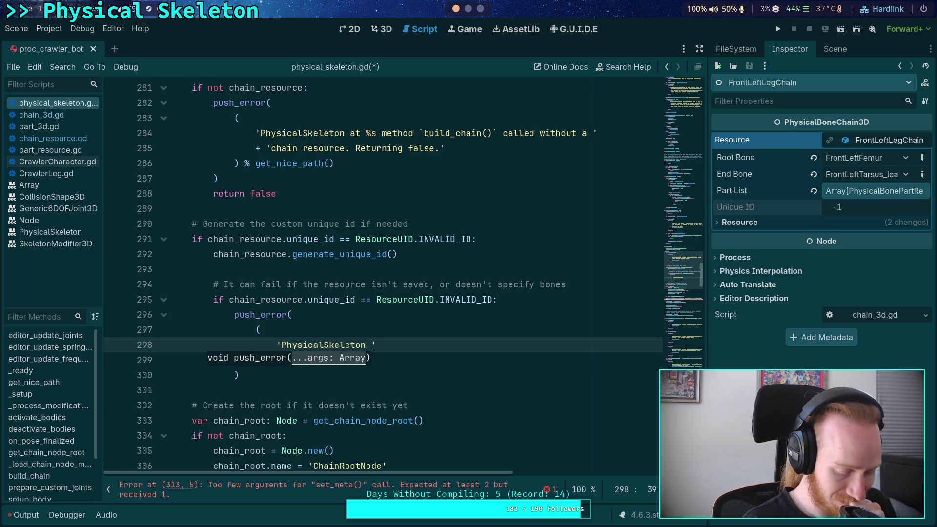
text(at %s m)
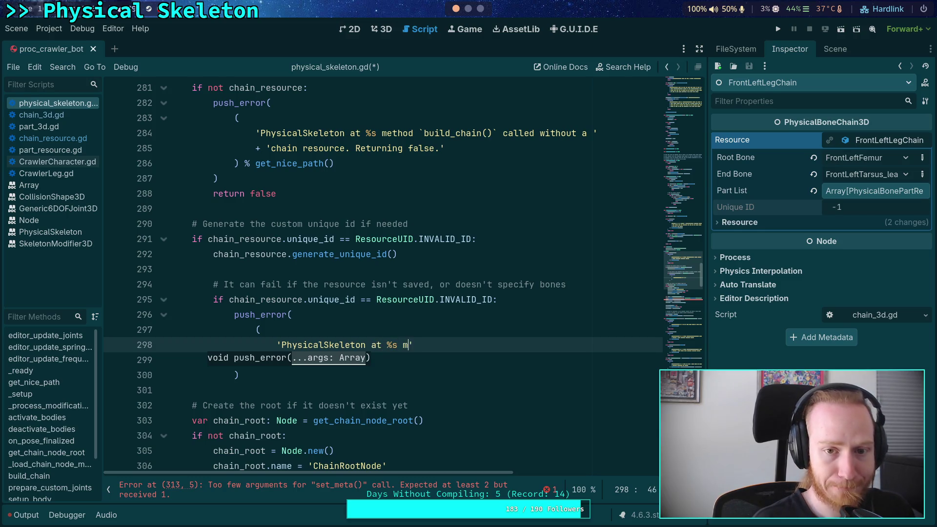
text(ethod)
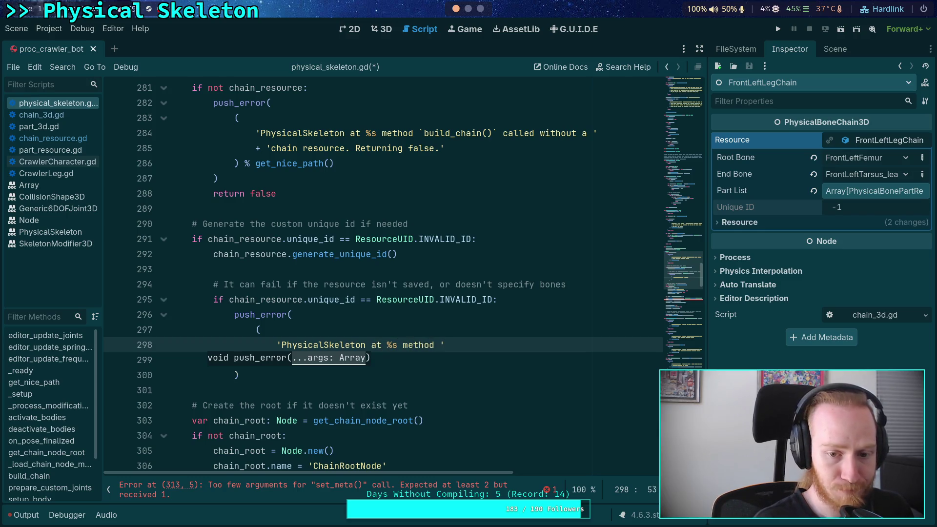
key(BackSpace)
text(`d)
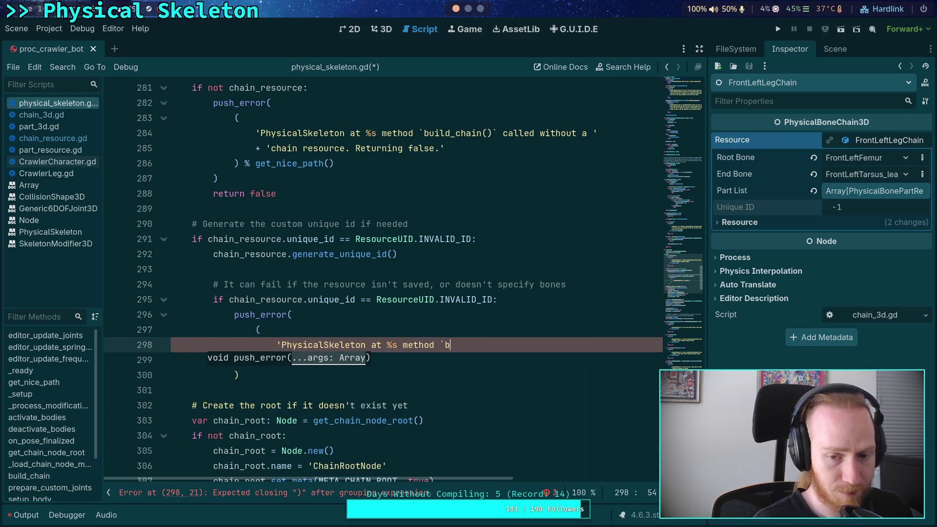
text(uild_chain()`)
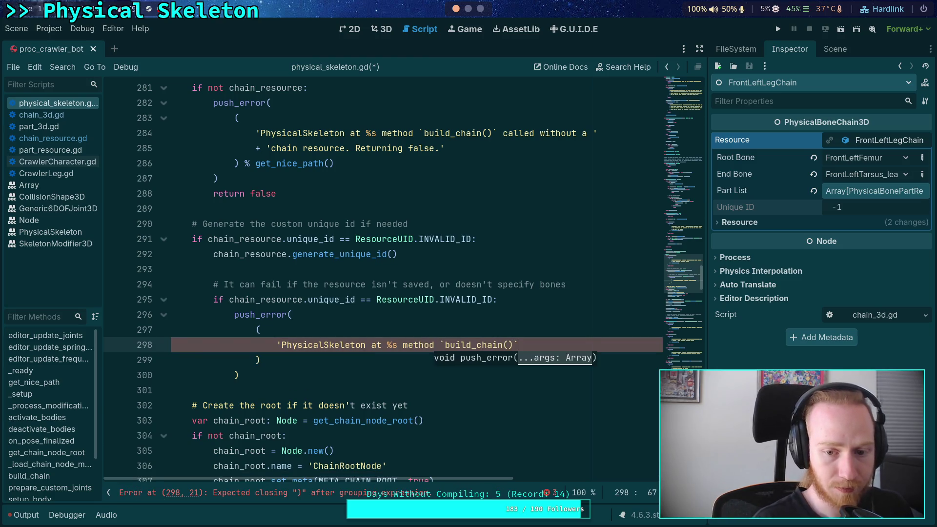
key(BackSpace)
text(')
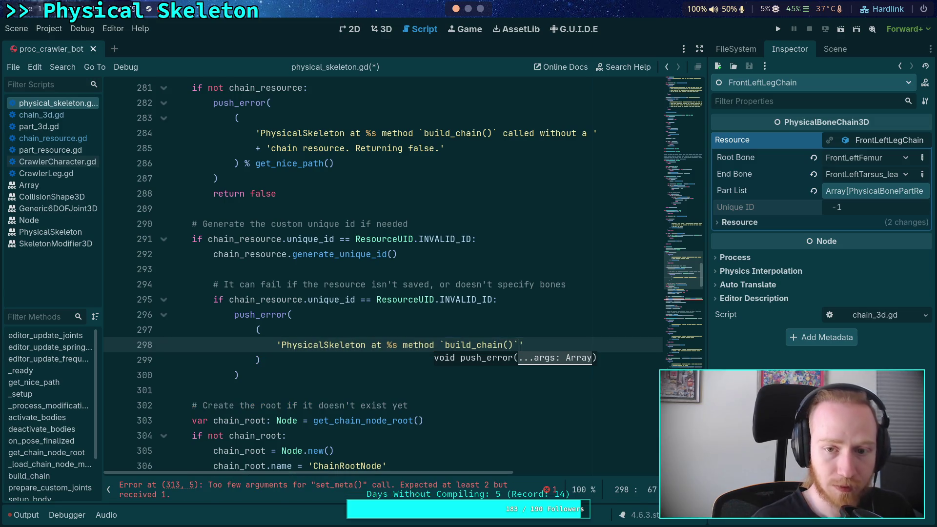
text(calle)
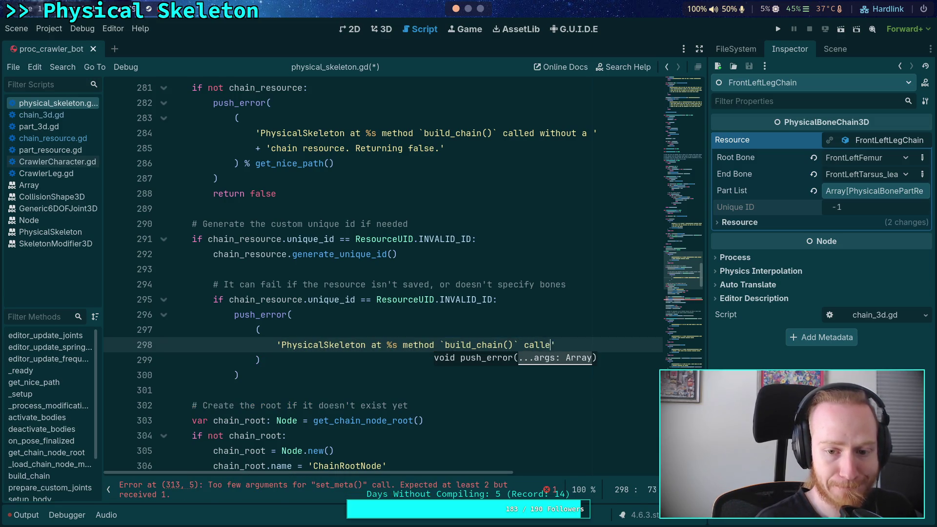
text(d with)
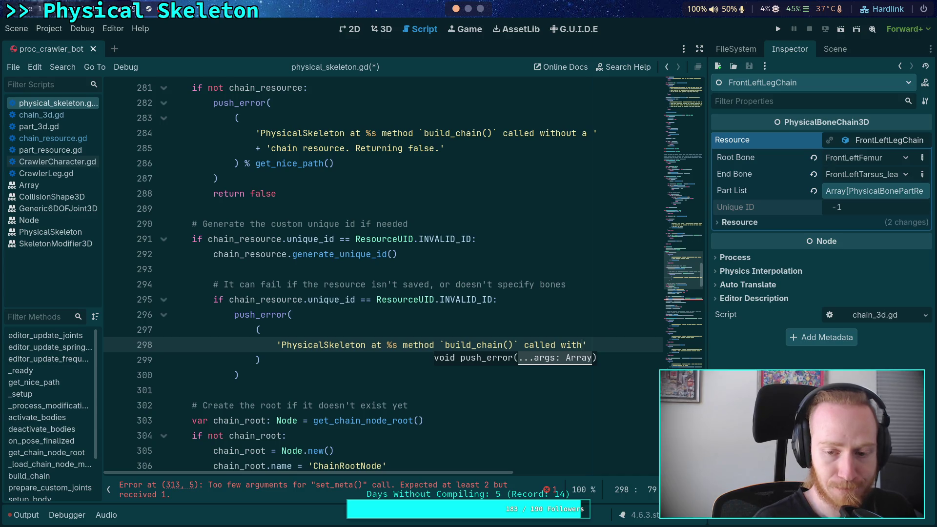
text( an)
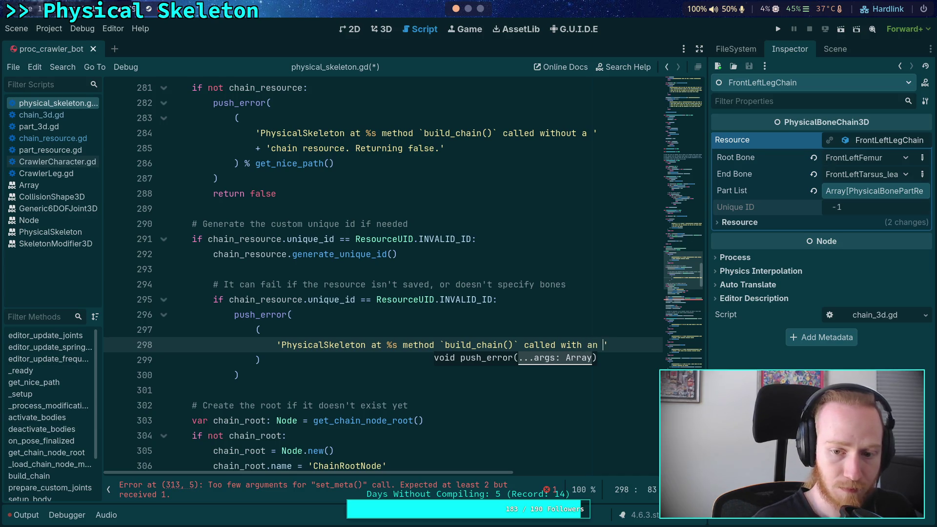
key(Return)
text(')
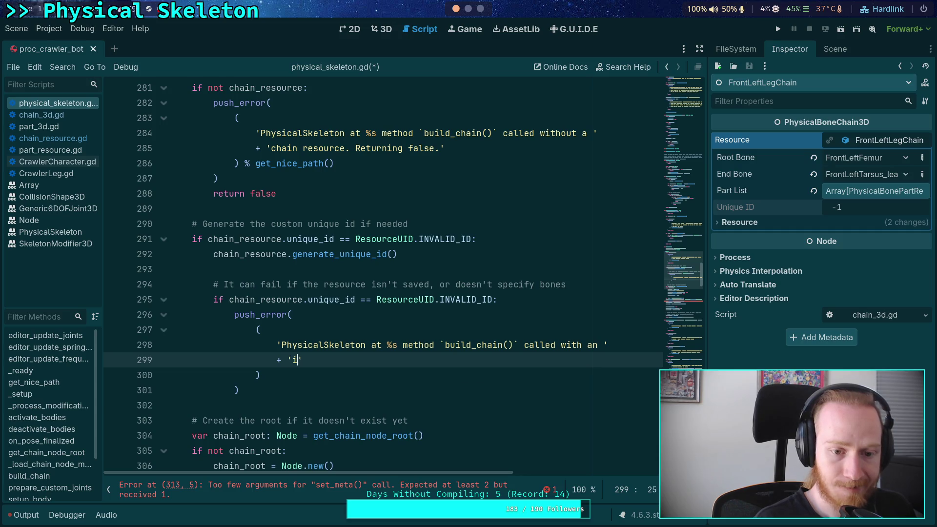
text(invalid hain resourc)
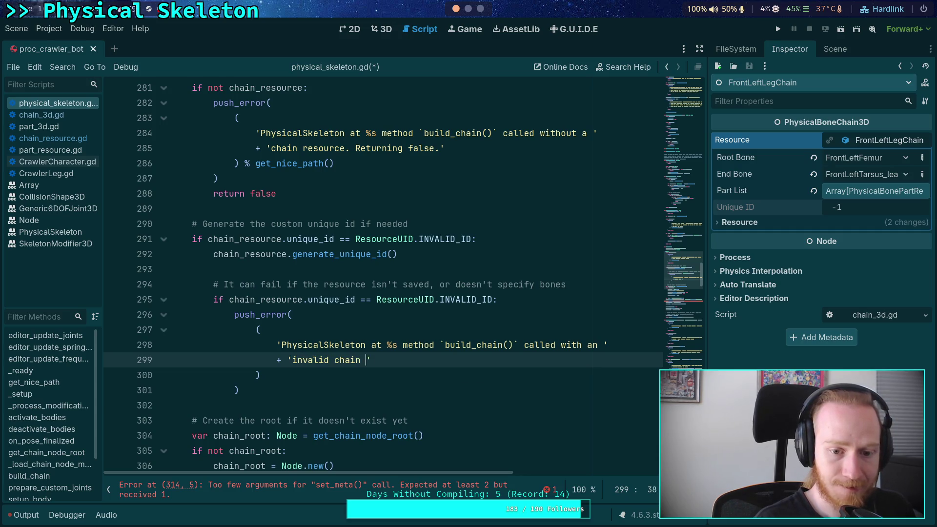
text( Erros)
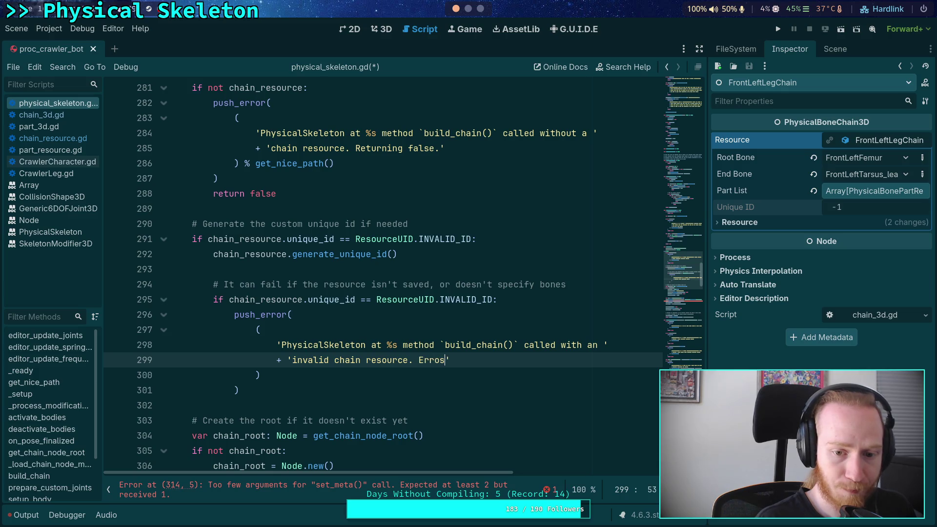
text(rs should be ab)
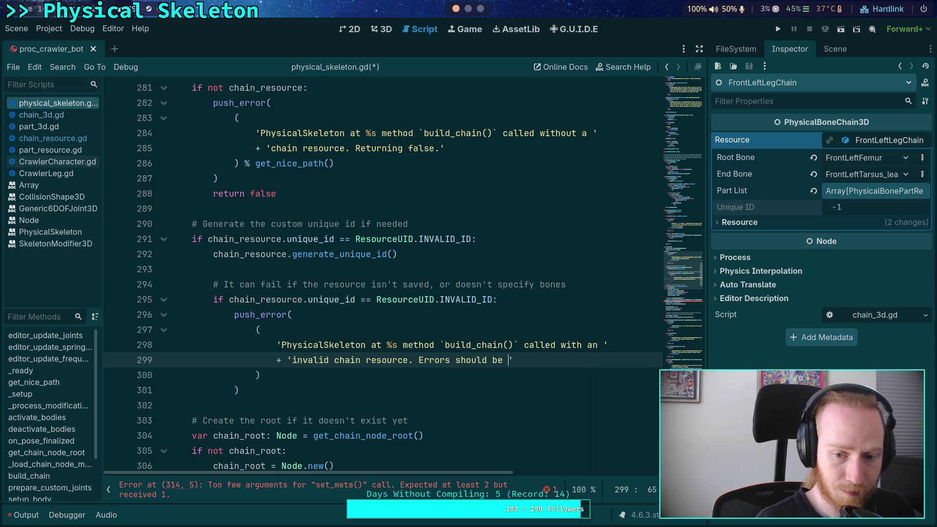
text(ove.Returning false)
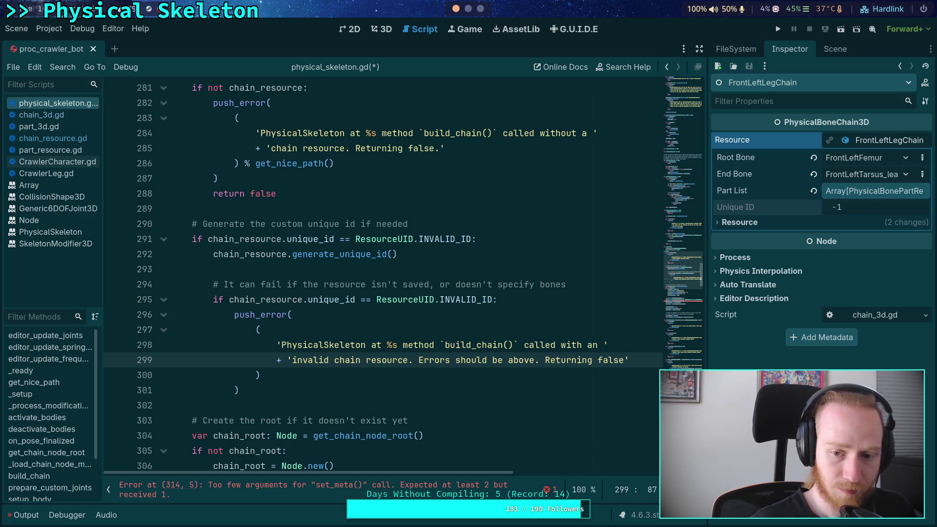
text(.)
key(Down)
text(g)
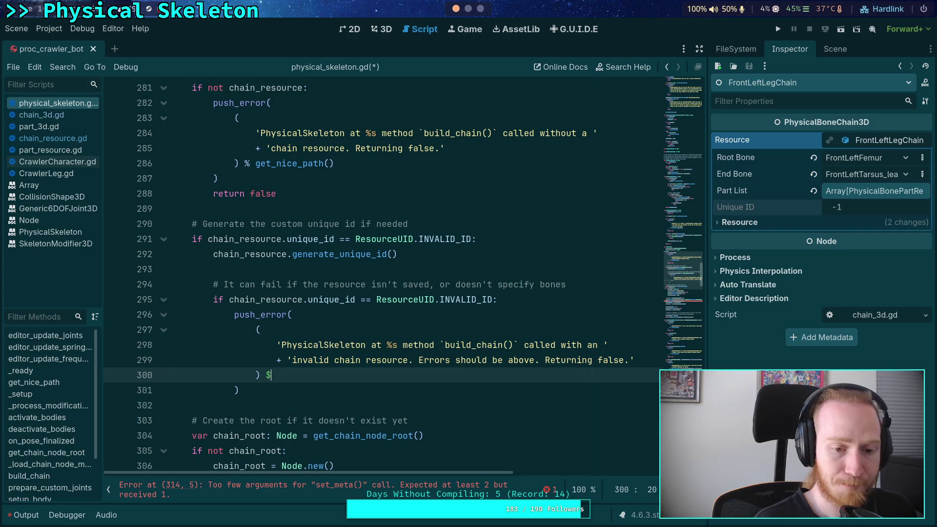
text(et_nic)
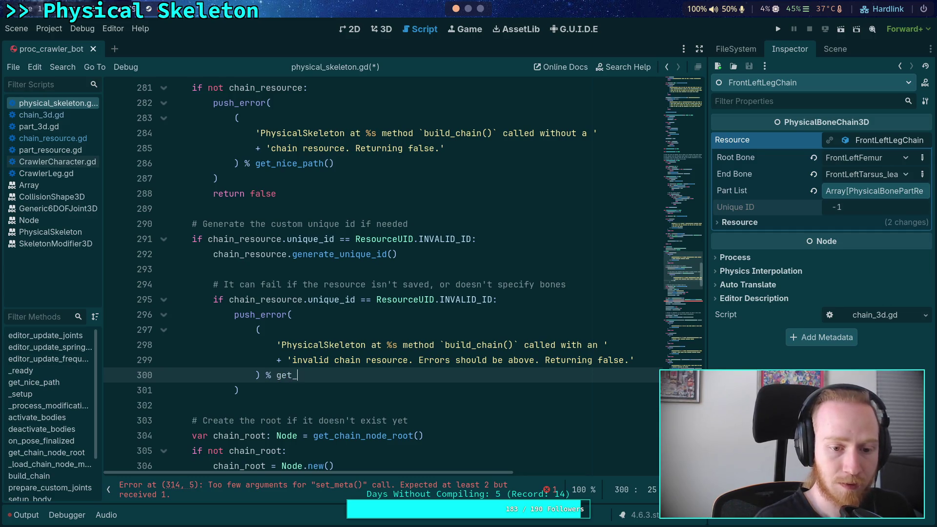
key(Return)
Step: Add 'return false' after the error call inside the invalid-id check
key(Down)
key(Return)
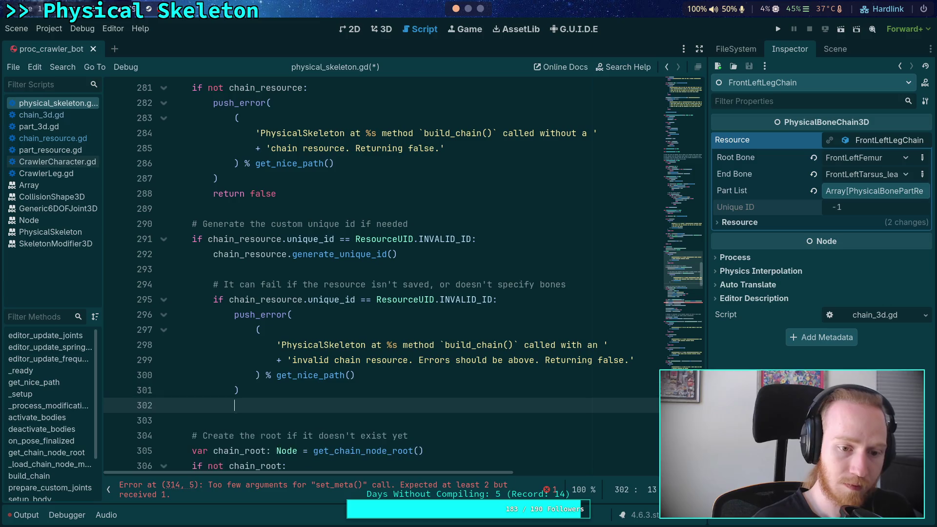
text(rlet)
key(BackSpace)
key(BackSpace)
key(BackSpace)
text(eturn false)
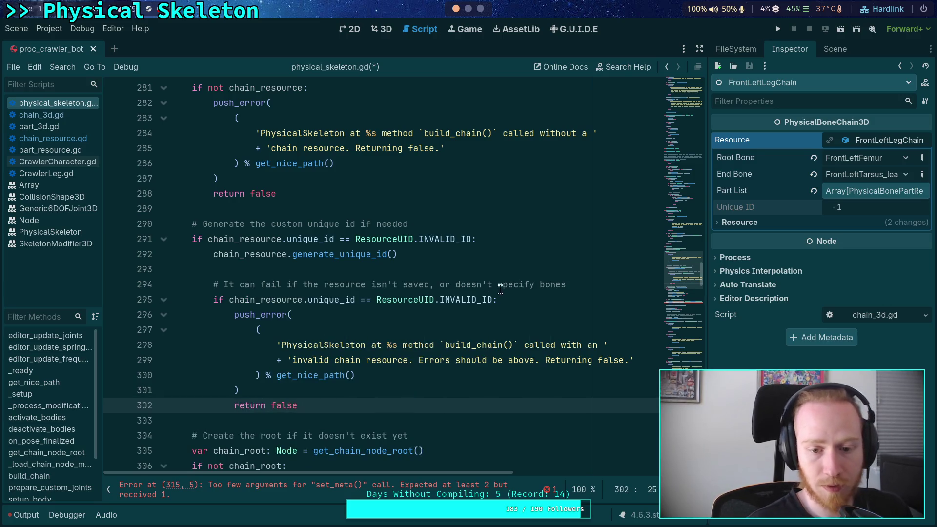
click(493, 385)
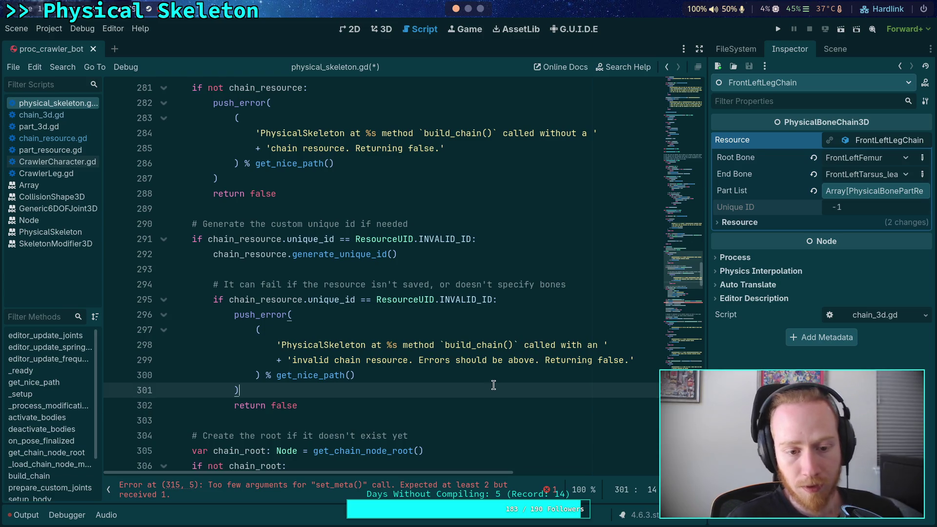
click(419, 400)
scroll(374, 357, down, 2)
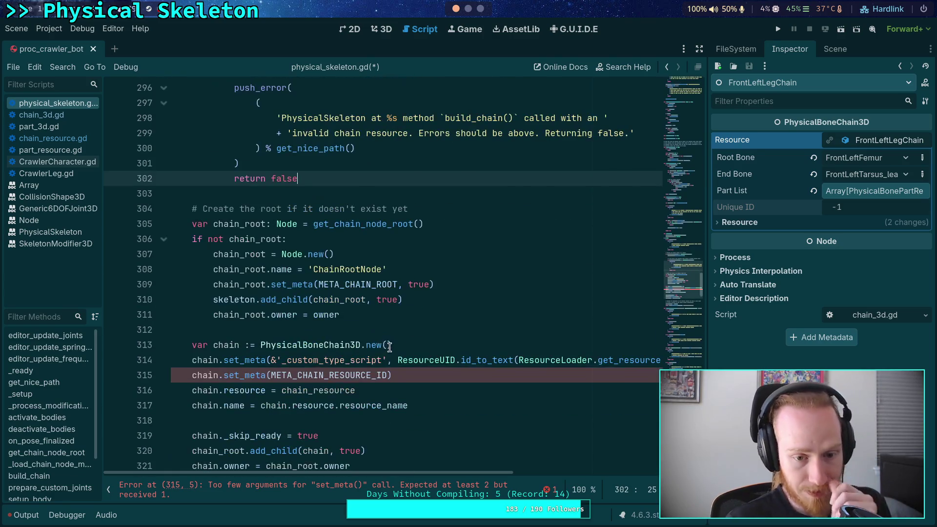
Step: Pass chain_resource.unique_id to set_meta, moving the resource assignment above it, and save the script
click(392, 375)
text(,)
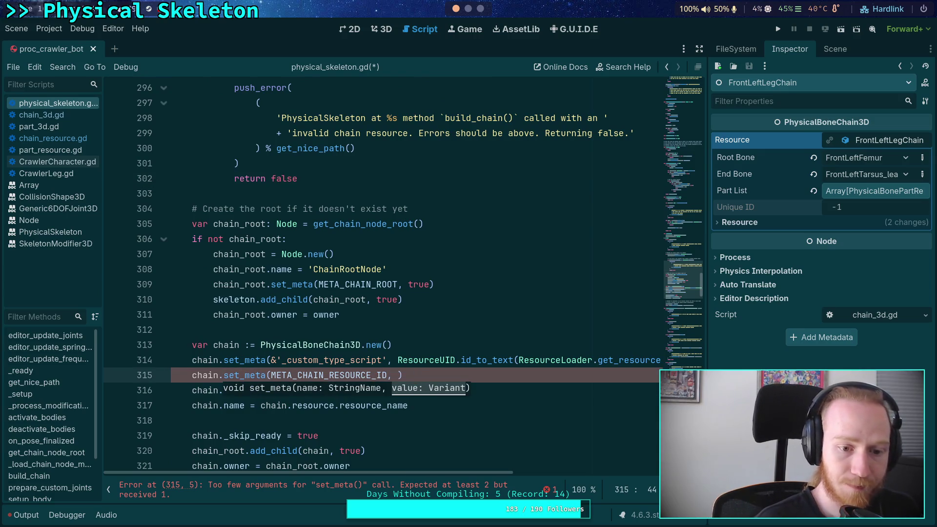
key(Escape)
key(Down)
key(alt+Up)
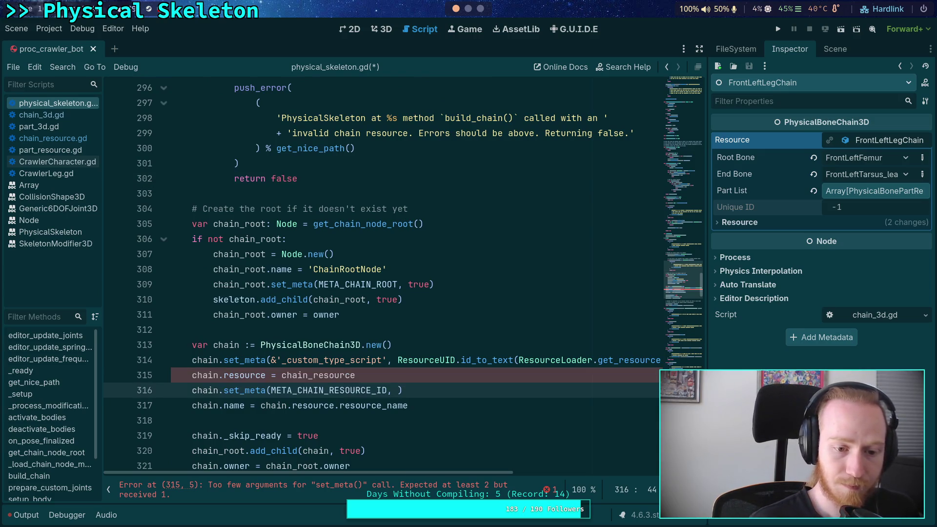
key(Down)
text(chain.)
text(resource.un)
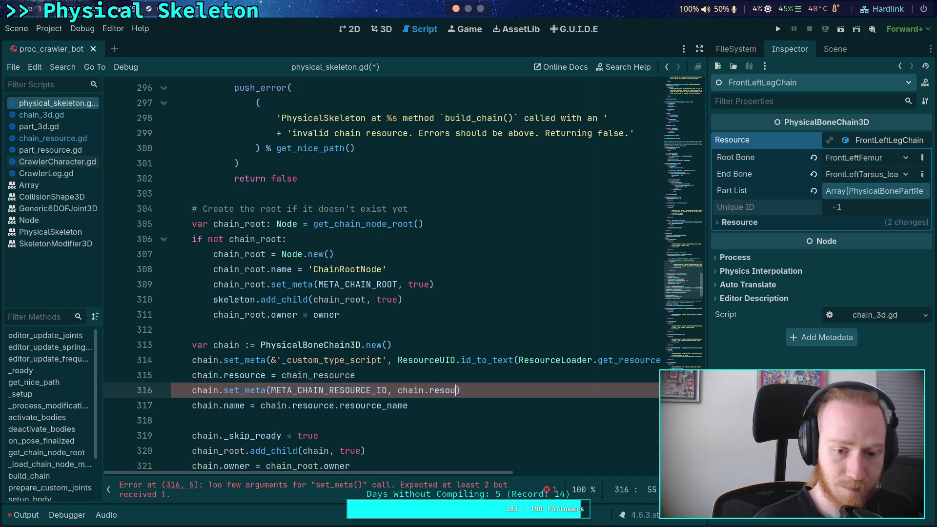
key(Return)
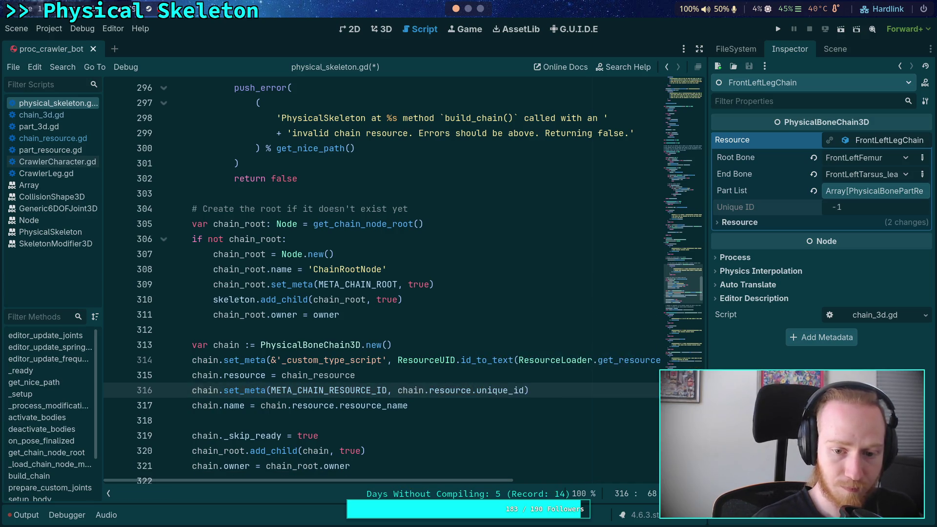
key(ctrl+s)
click(394, 332)
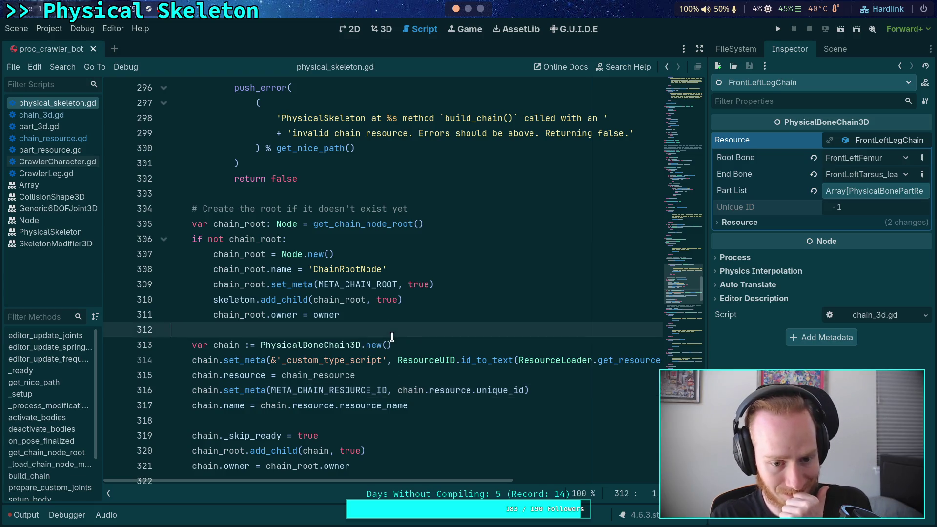
scroll(395, 333, up, 3)
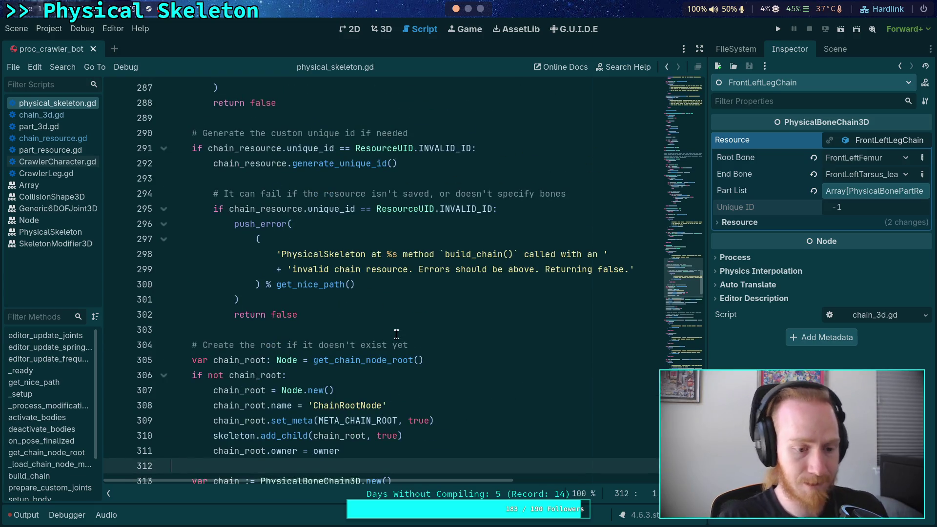
Step: Clear the old Output errors and delete the ChainRootNode node from the scene tree
click(24, 514)
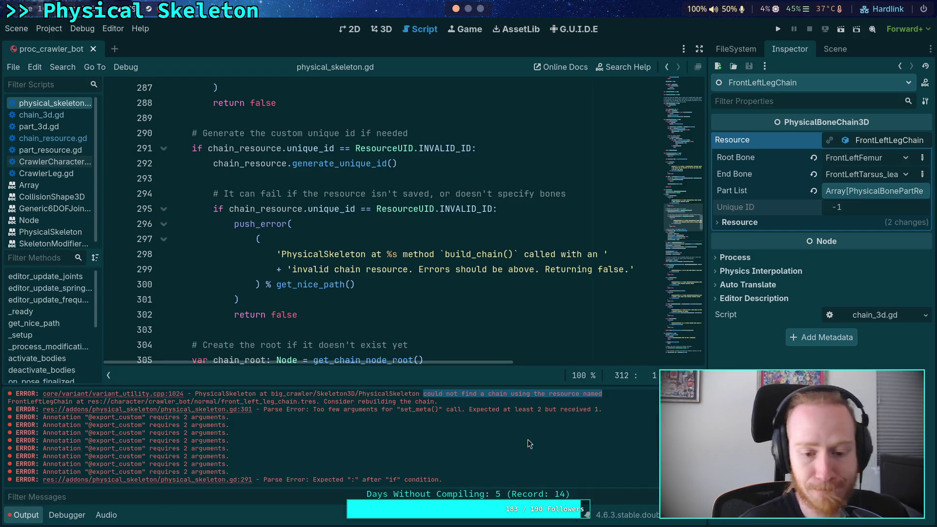
click(917, 393)
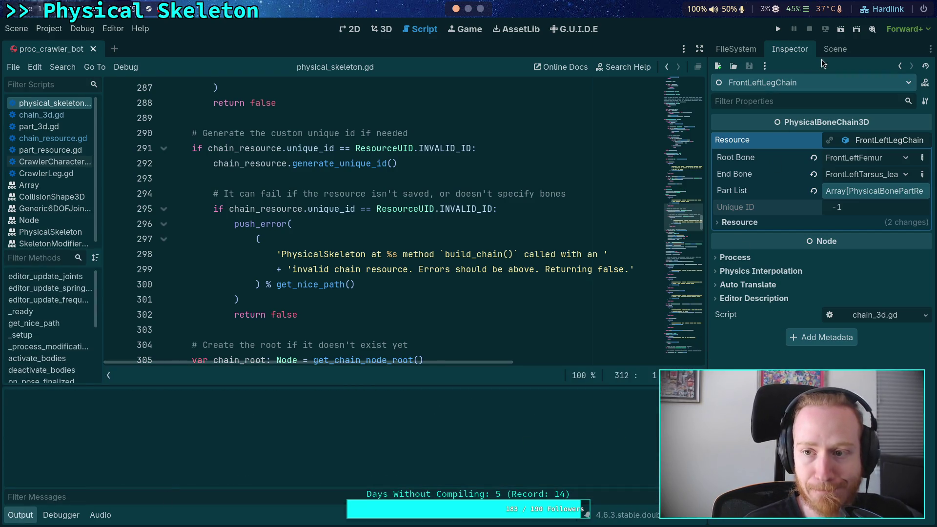
click(832, 48)
right_click(745, 251)
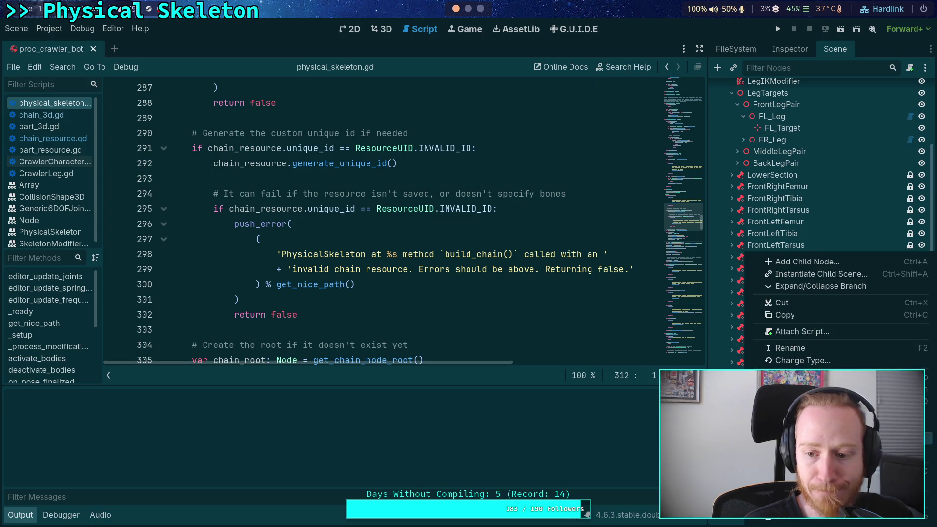
click(779, 519)
click(508, 281)
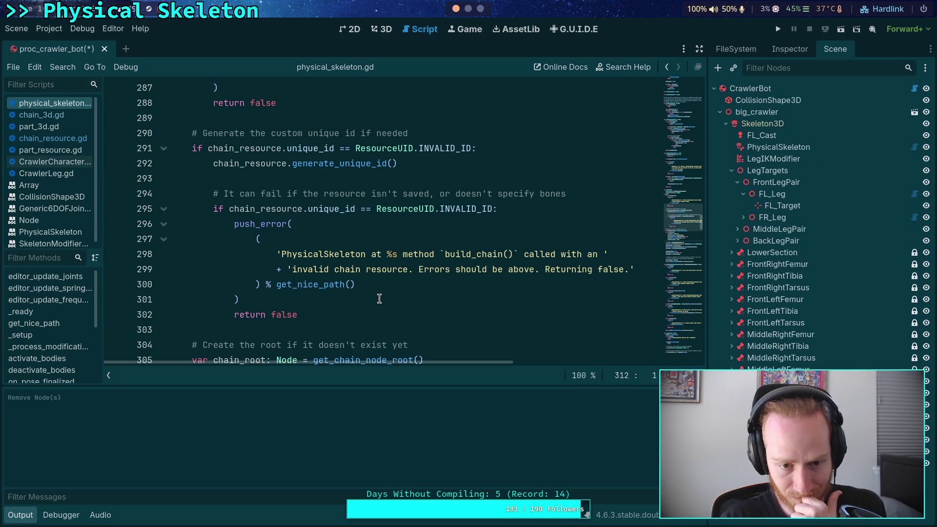
Step: Open blank lines below 'return false' on line 302
scroll(372, 296, down, 1)
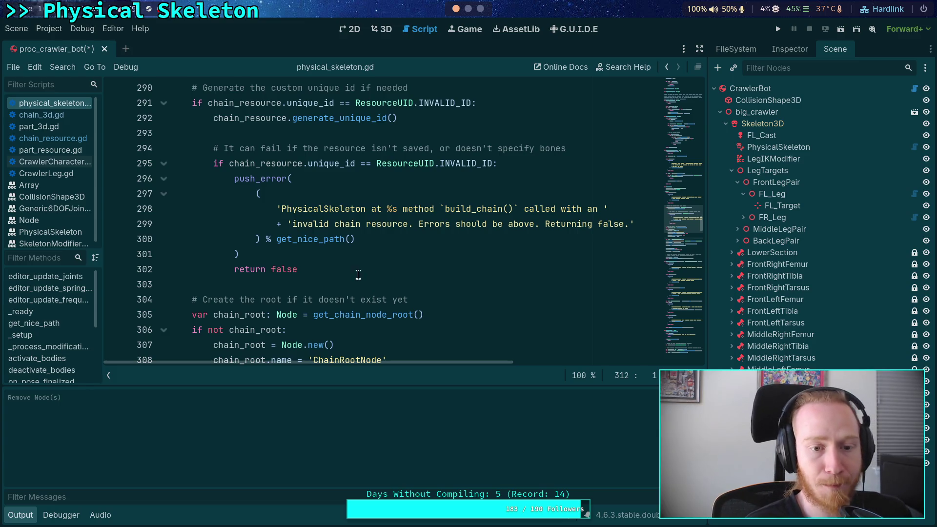
click(361, 268)
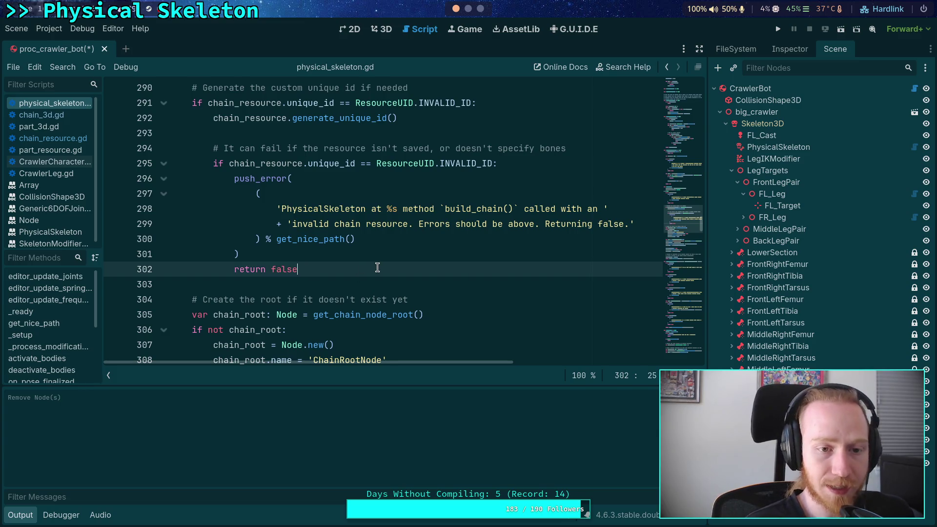
key(Return)
key(Return)
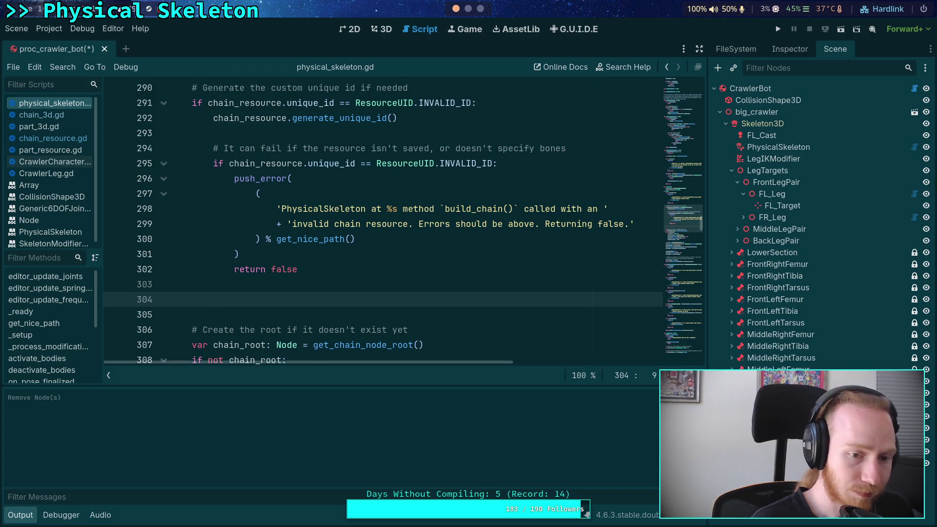
Step: Add a '# Save resource immediately' comment below the invalid-id check
text(# Sa)
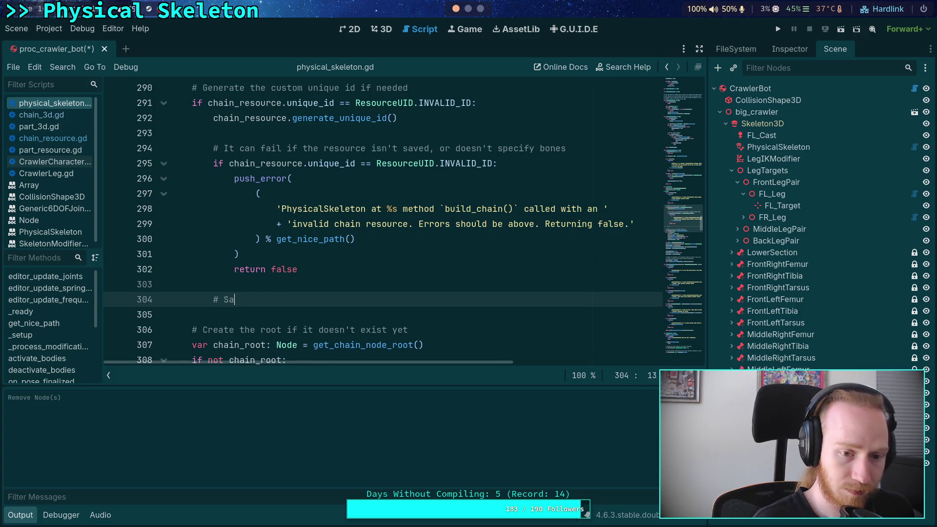
text(ve resource )
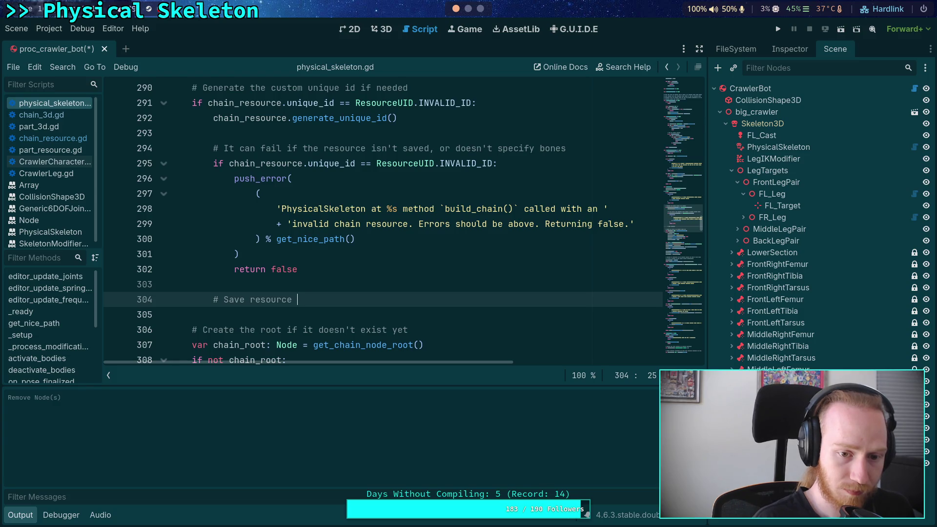
text(immediately)
key(Return)
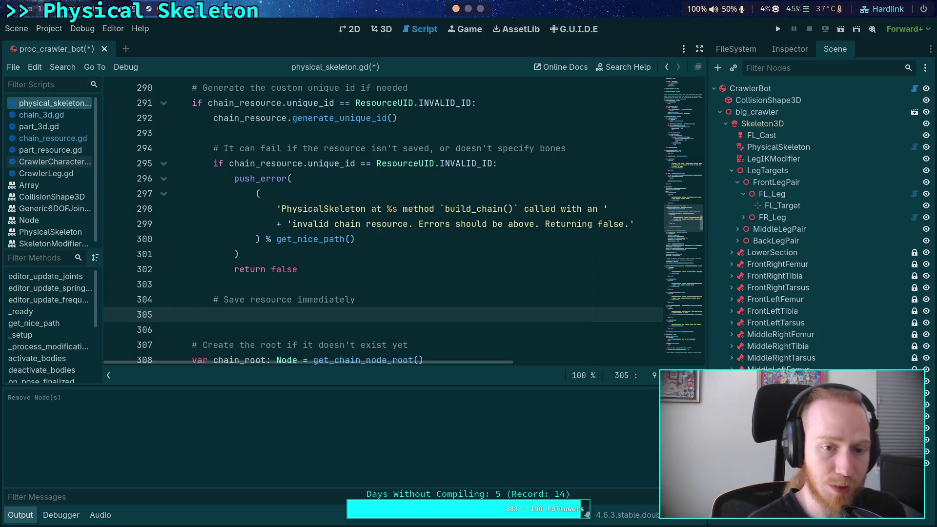
text(chain_r)
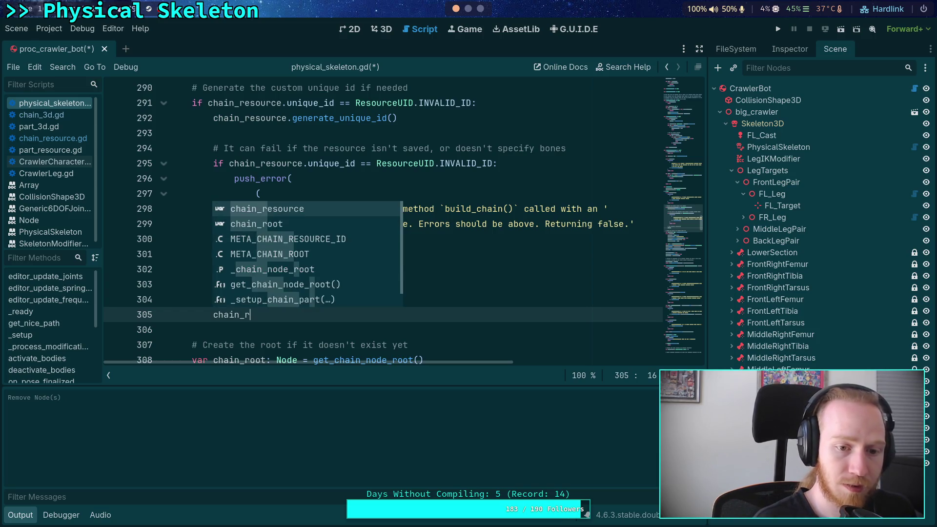
key(Return)
text(.sa)
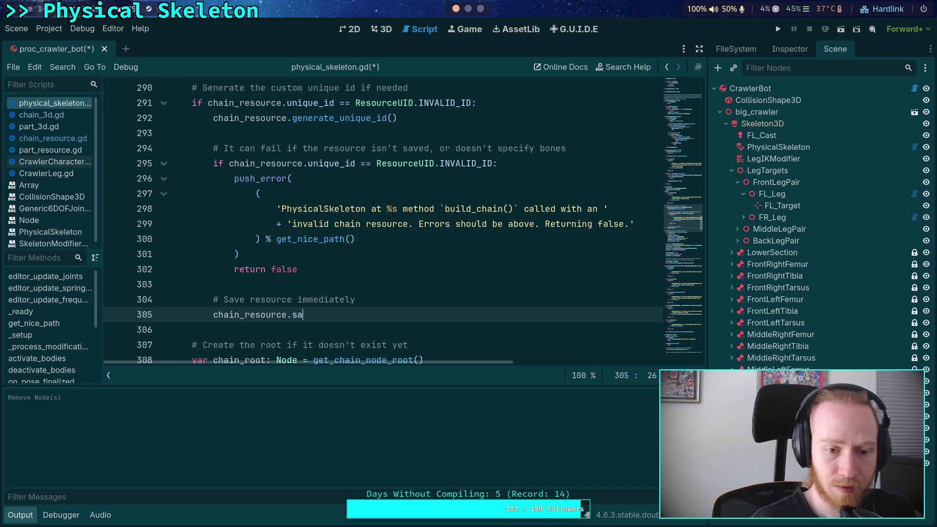
key(BackSpace)
key(BackSpace)
text(sa)
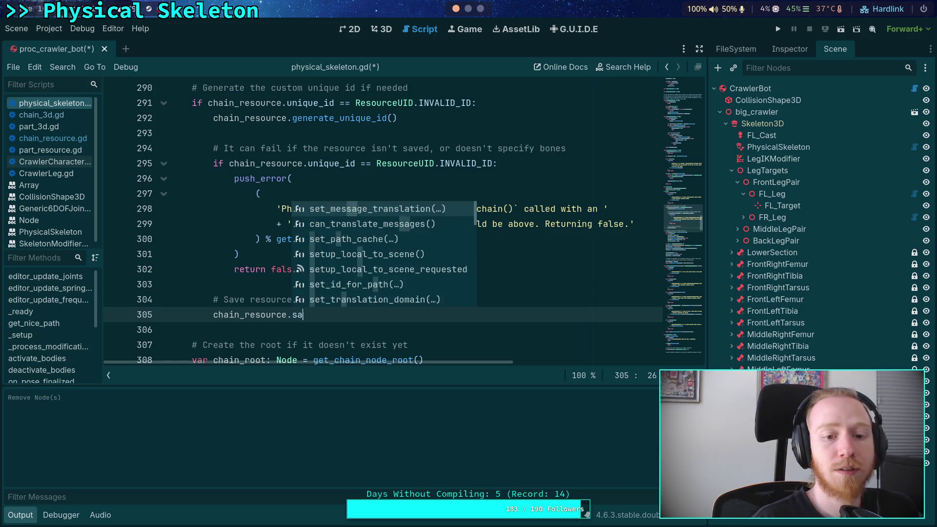
text(ve)
key(BackSpace)
key(BackSpace)
key(BackSpace)
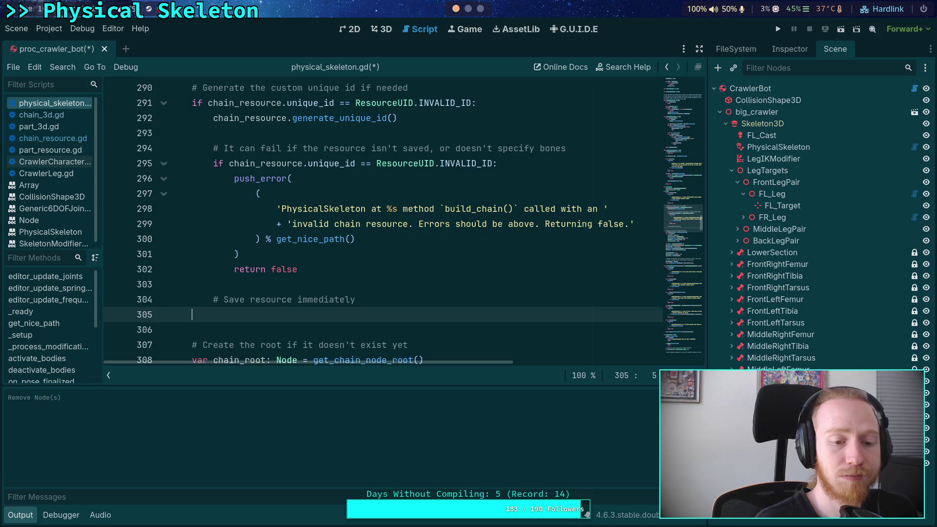
Step: Write 'ResourceSaver.save(chain_resource)' under the comment and save the script and scene
text(ResourceS)
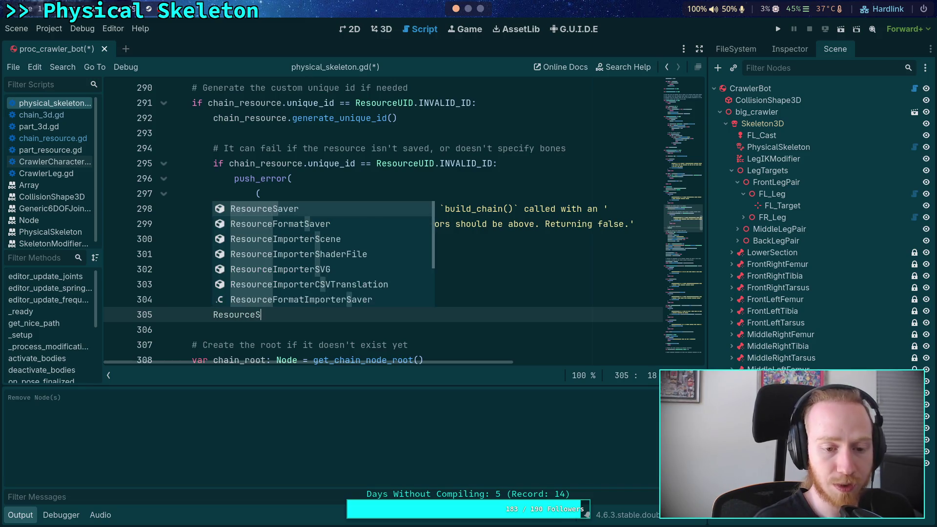
key(Return)
text(.sav)
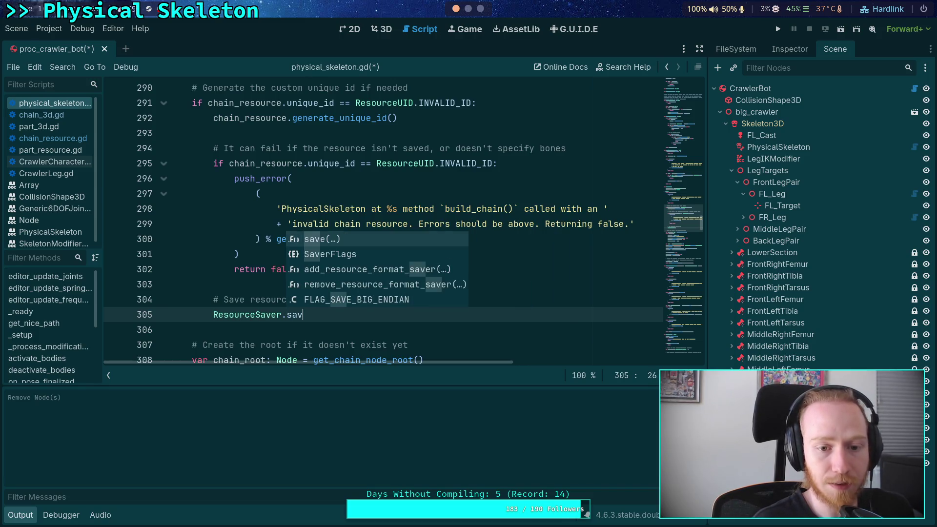
key(Return)
text(chain_resounte)
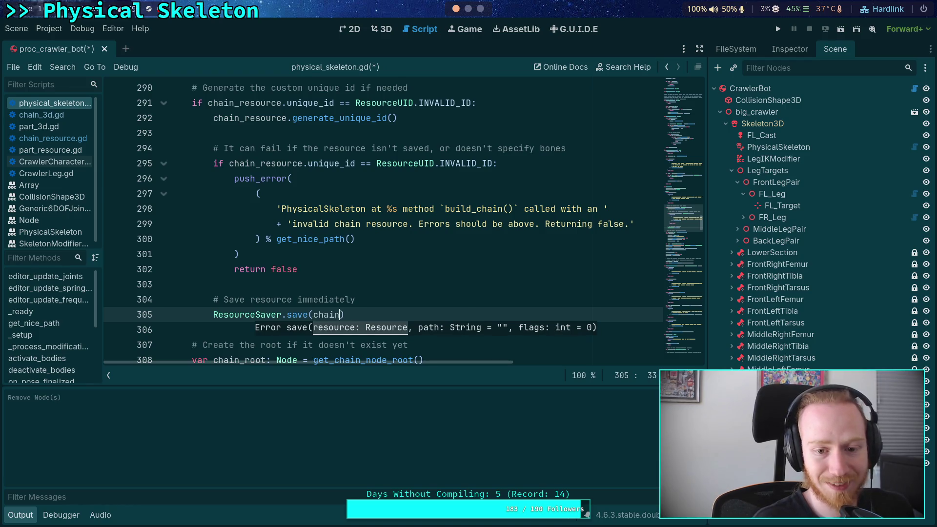
key(BackSpace)
key(BackSpace)
key(BackSpace)
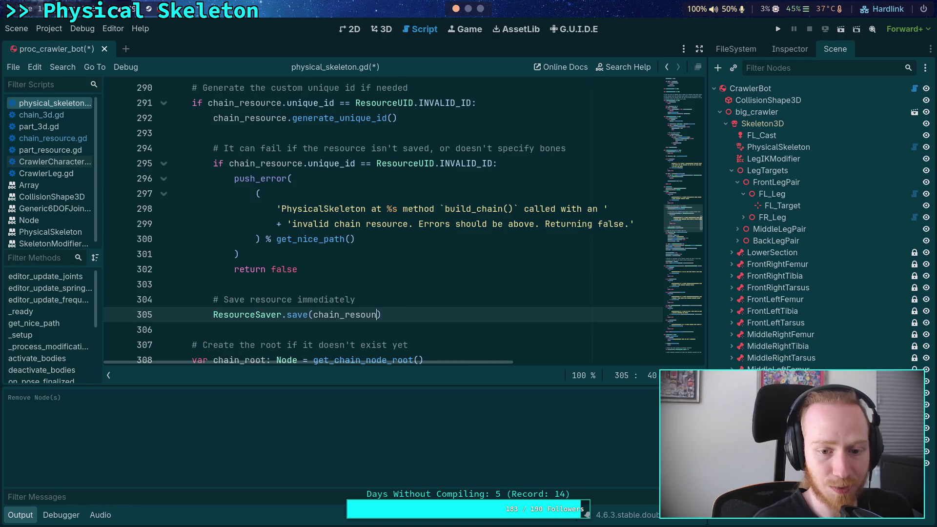
text(rce)
key(Right)
key(ctrl+s)
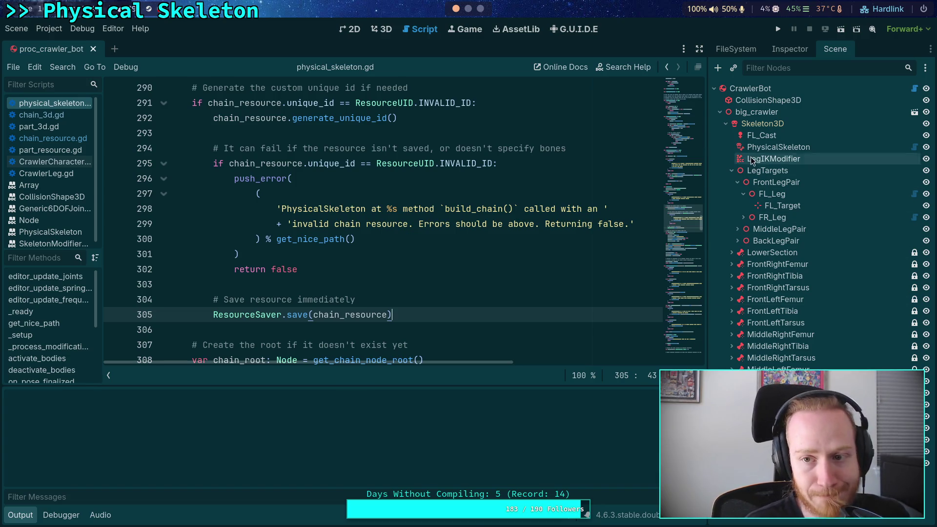
click(757, 88)
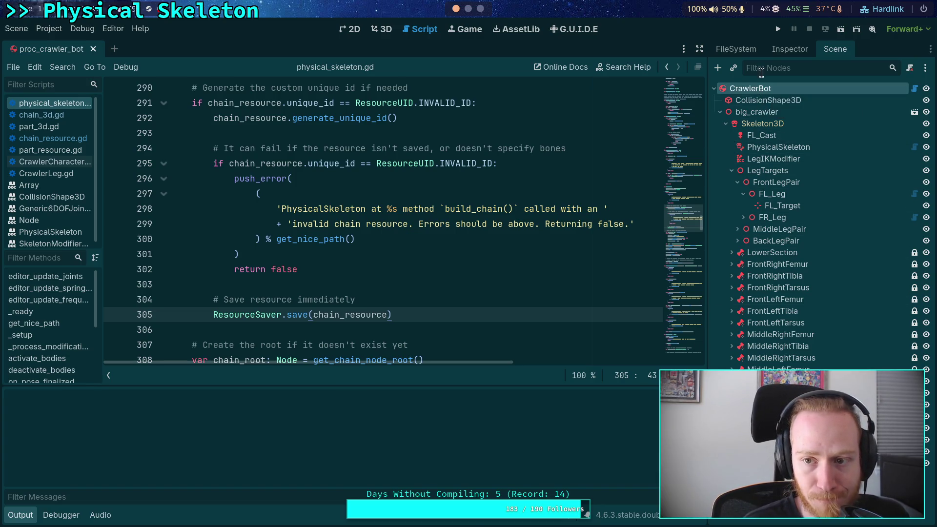
Step: Rebuild the crawler from CrawlerBot's Build Crawler button and confirm with OK
click(789, 49)
click(820, 141)
click(535, 288)
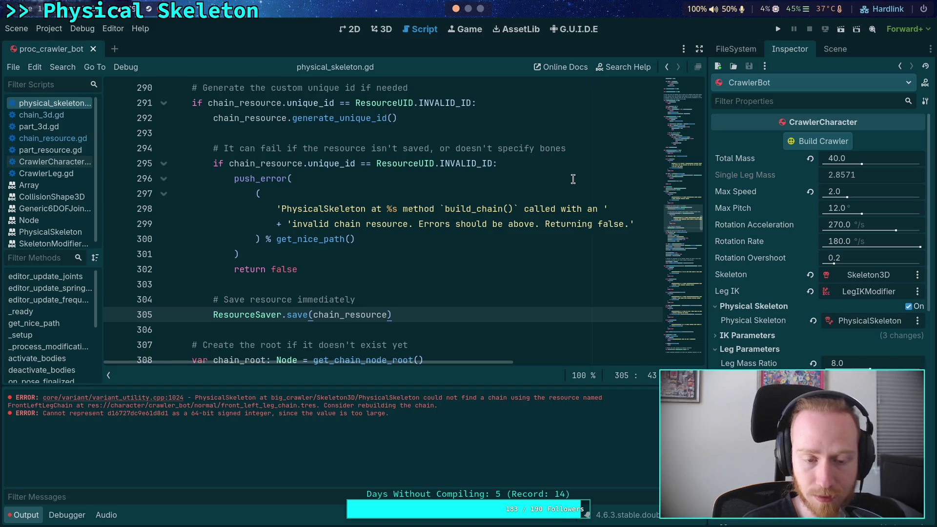
scroll(462, 257, down, 6)
scroll(462, 257, down, 7)
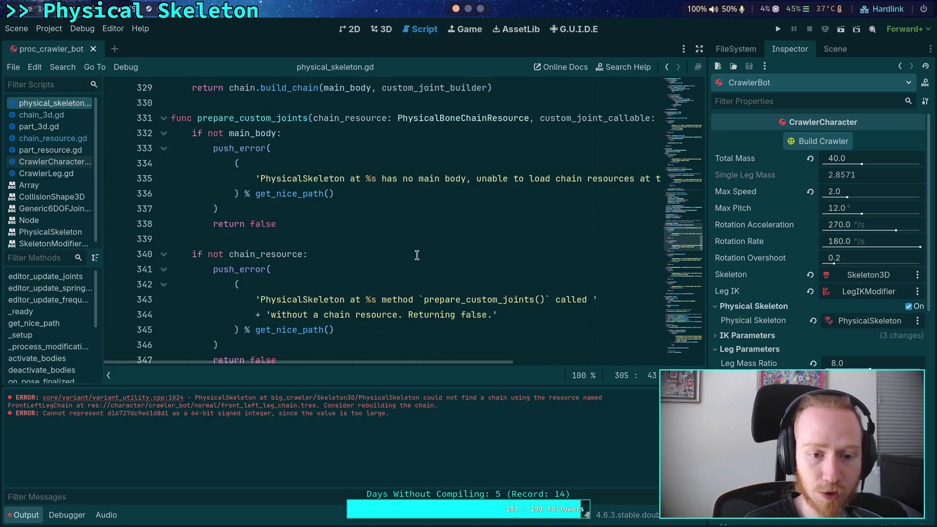
Step: Open chain_resource.gd and read the hex_to_int documentation in generate_unique_id
click(52, 138)
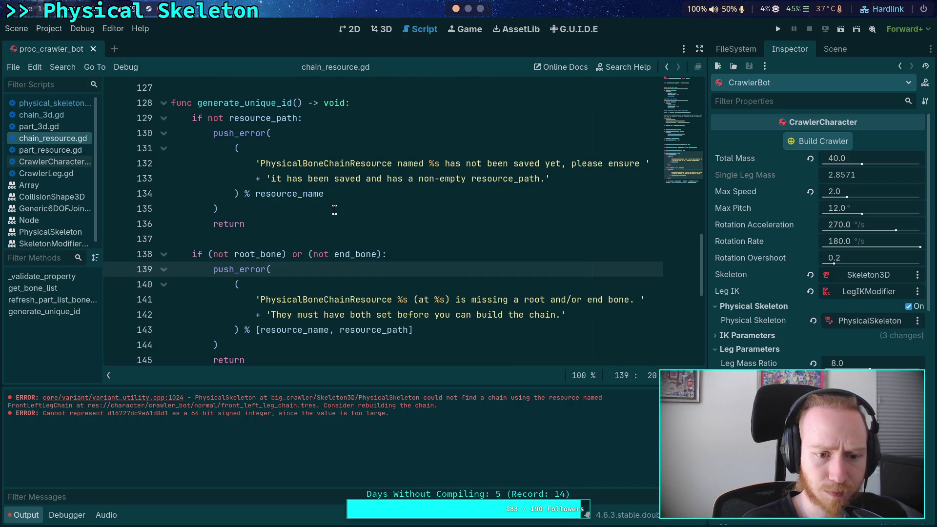
scroll(334, 210, down, 4)
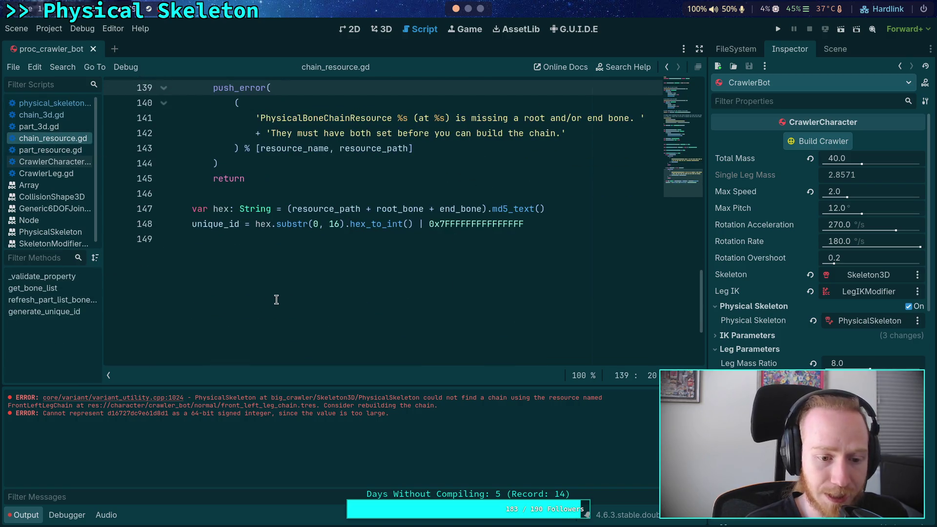
scroll(279, 290, up, 2)
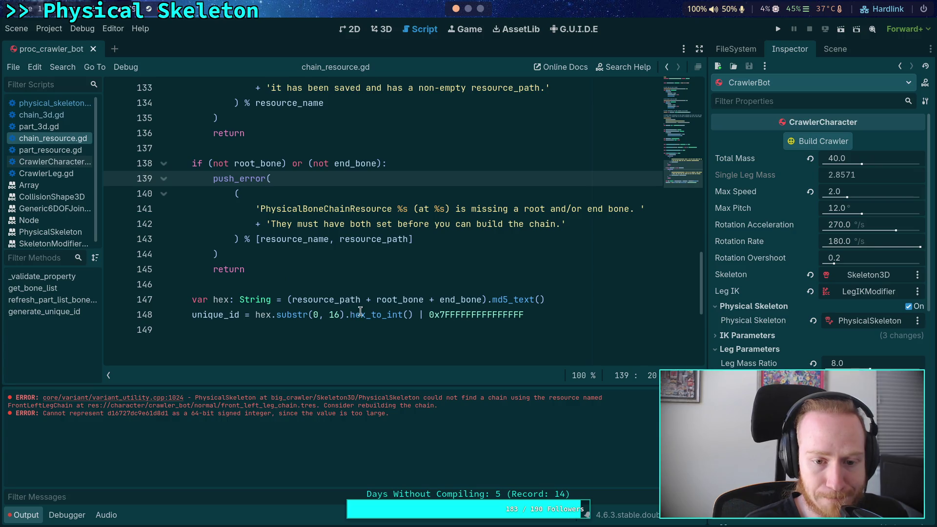
mouse_move(370, 316)
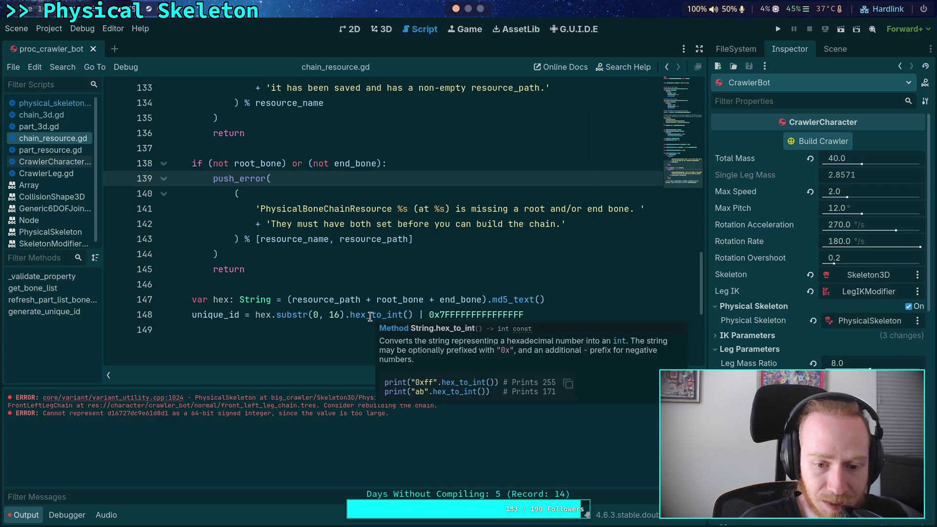
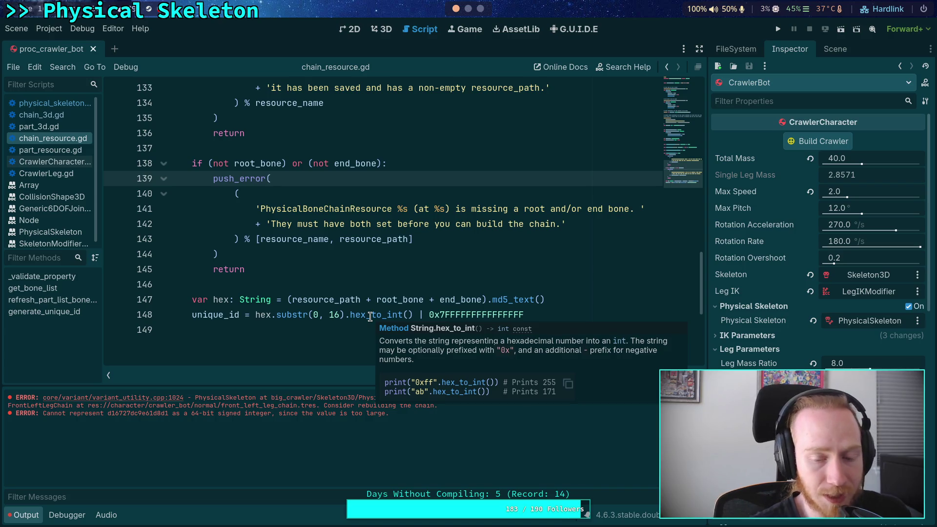
Step: Copy the overflowing hex value d16727dc9e61d8d1 from the Output error
drag(108, 413, 169, 413)
right_click(158, 414)
click(185, 422)
Step: Paste d16727dc9e61d8d1 on a new line 149, aligned under the 0x7FFFFFFFFFFFFFFF mask
click(575, 312)
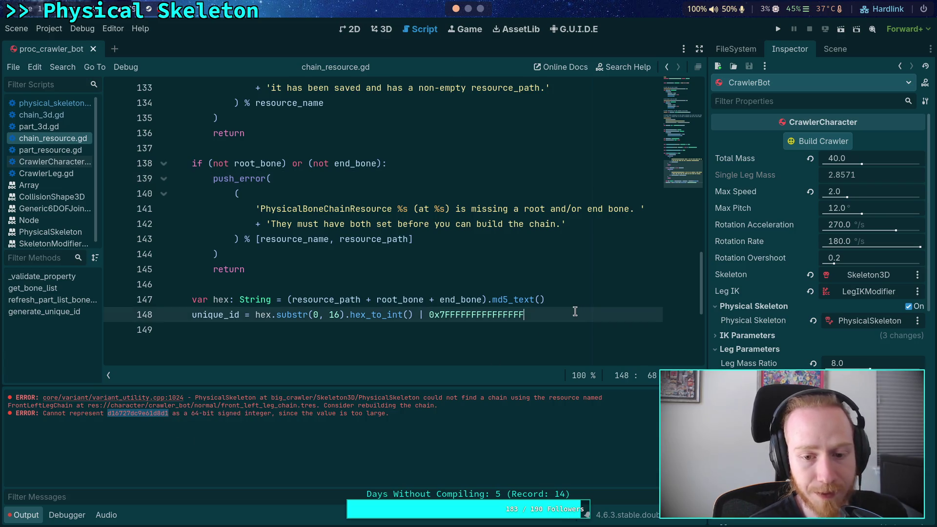
key(Return)
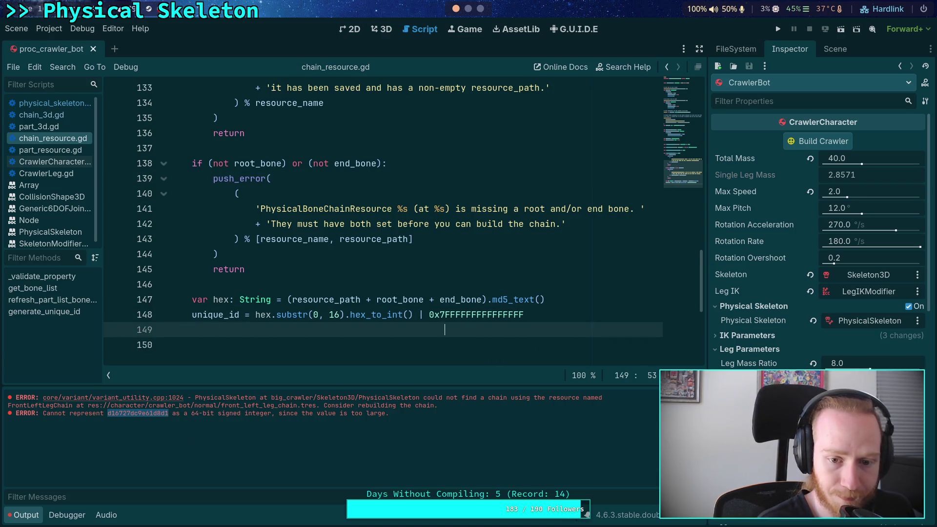
key(ctrl+v)
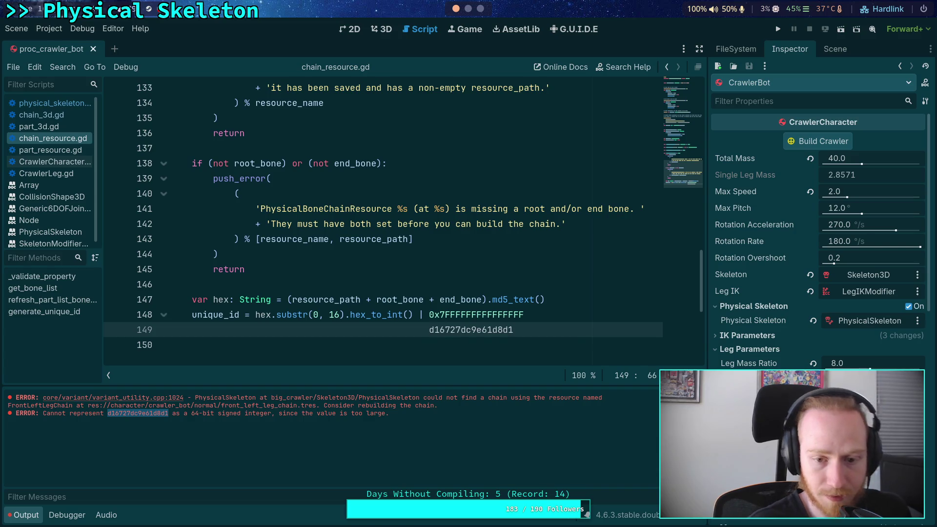
key(Home)
click(572, 330)
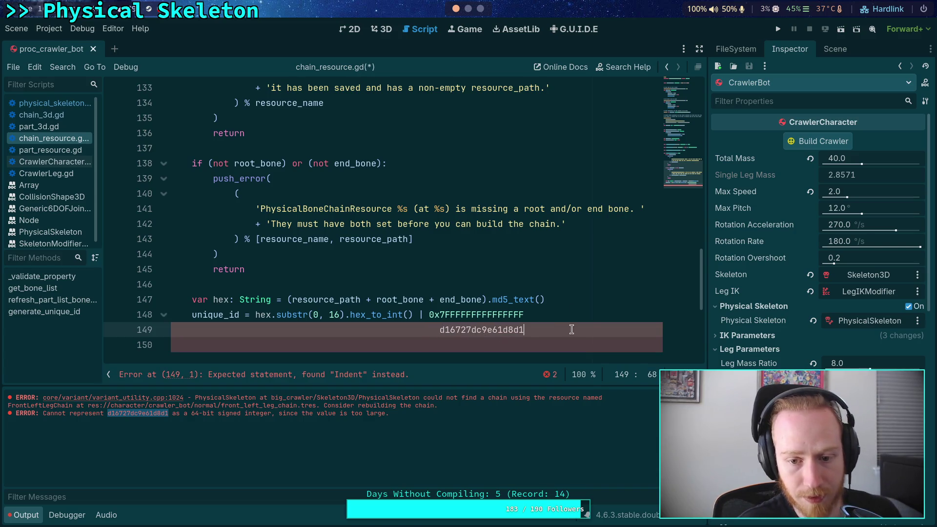
click(441, 330)
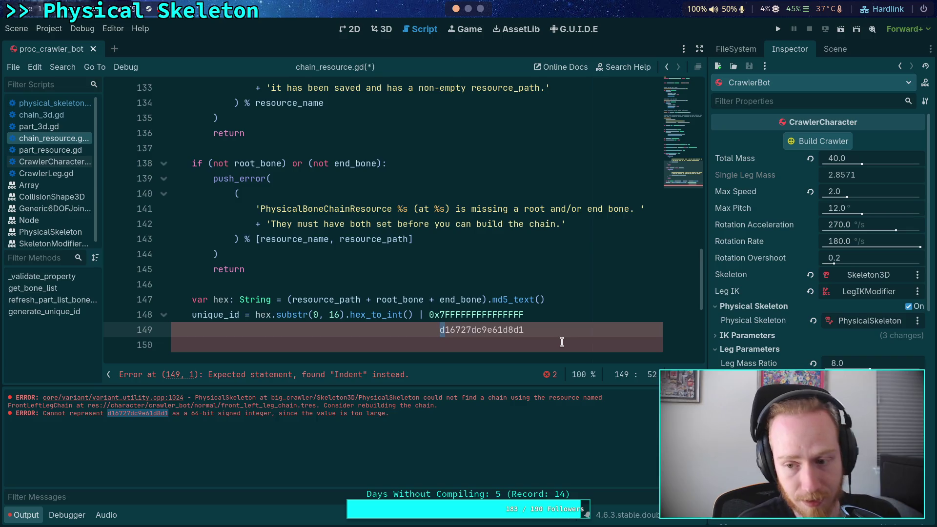
click(833, 50)
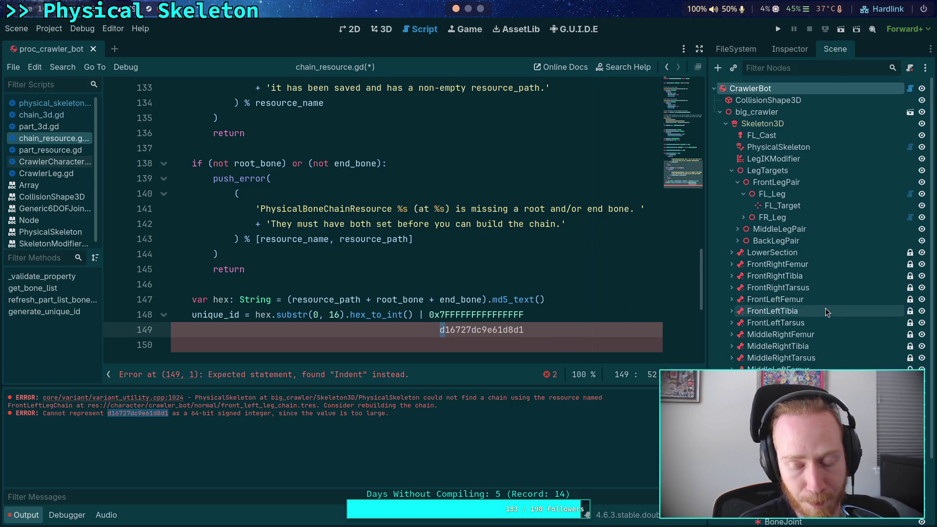
Step: Inspect FrontLeftLegChain's Resource, bones and Unique ID in the Inspector
scroll(827, 313, down, 3)
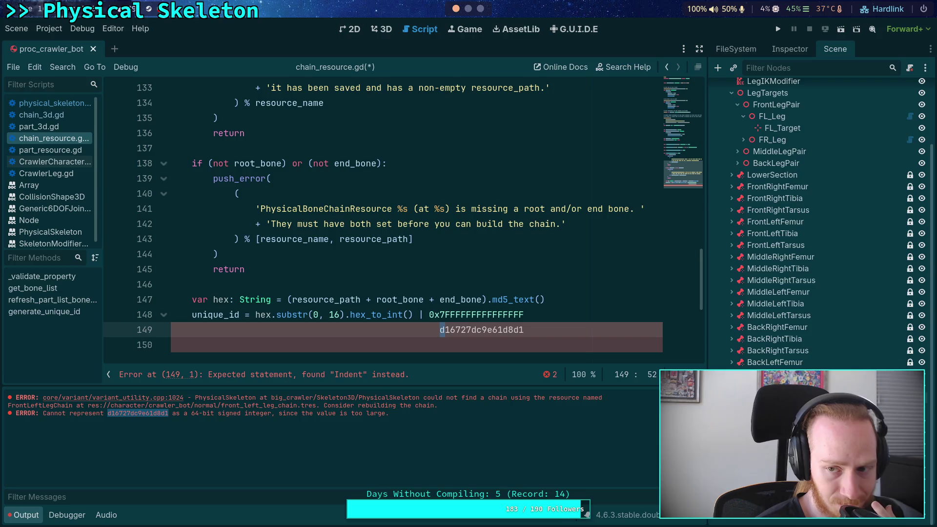
scroll(824, 219, up, 3)
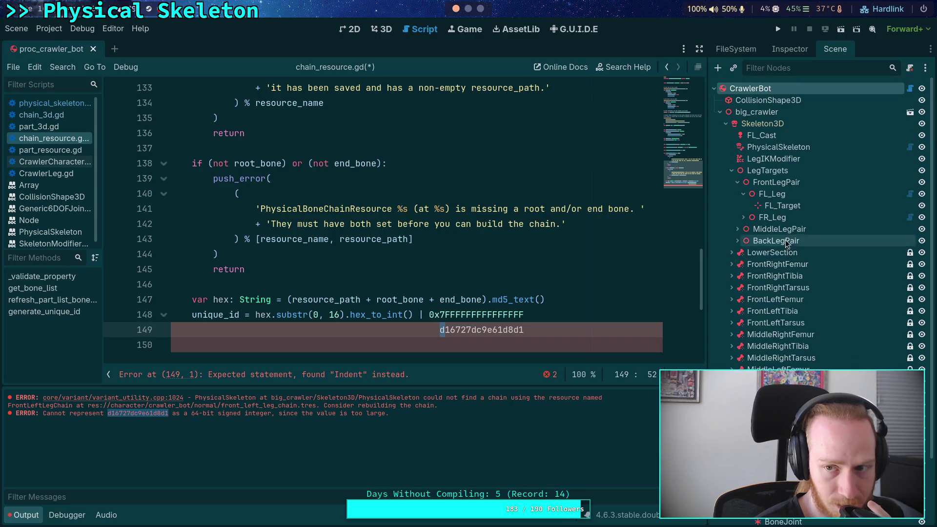
click(801, 55)
click(830, 123)
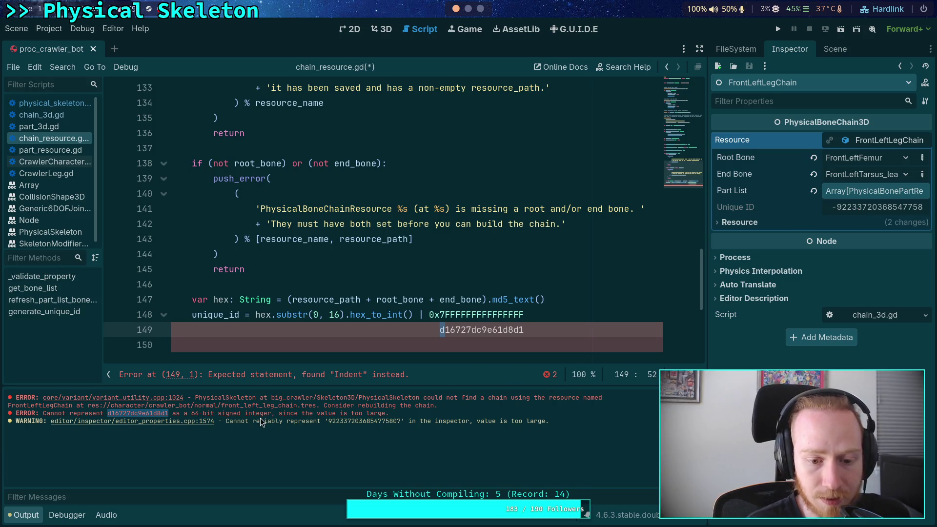
Step: Copy the 64-bit signed integer overflow wording from Output and switch to Neovim
drag(172, 412, 386, 413)
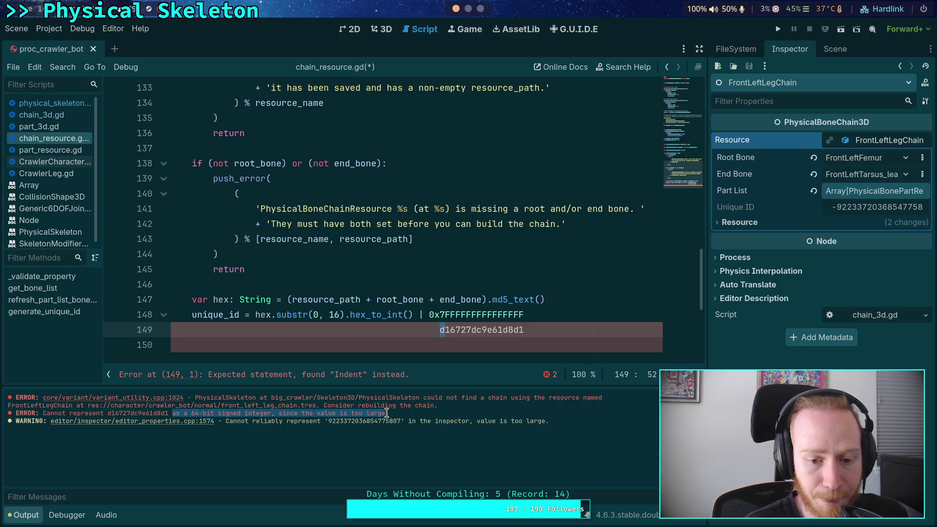
right_click(371, 414)
click(385, 420)
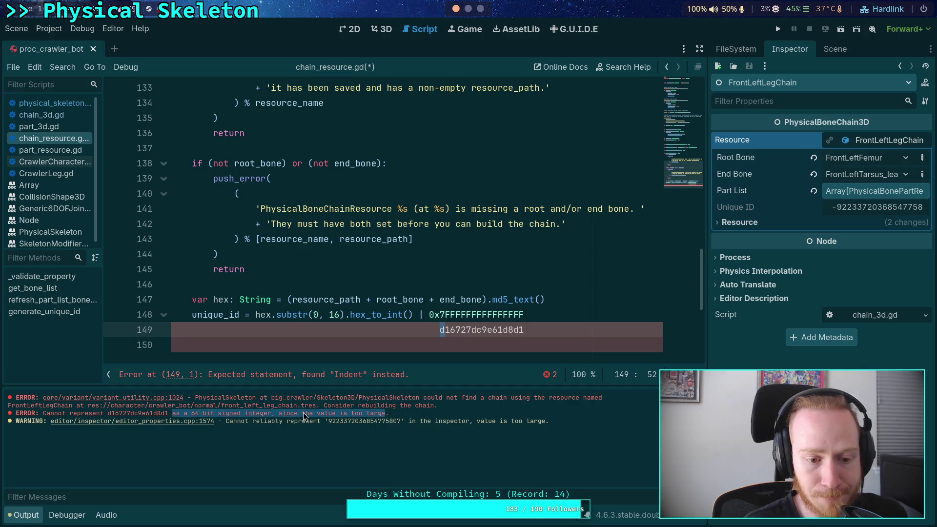
click(303, 412)
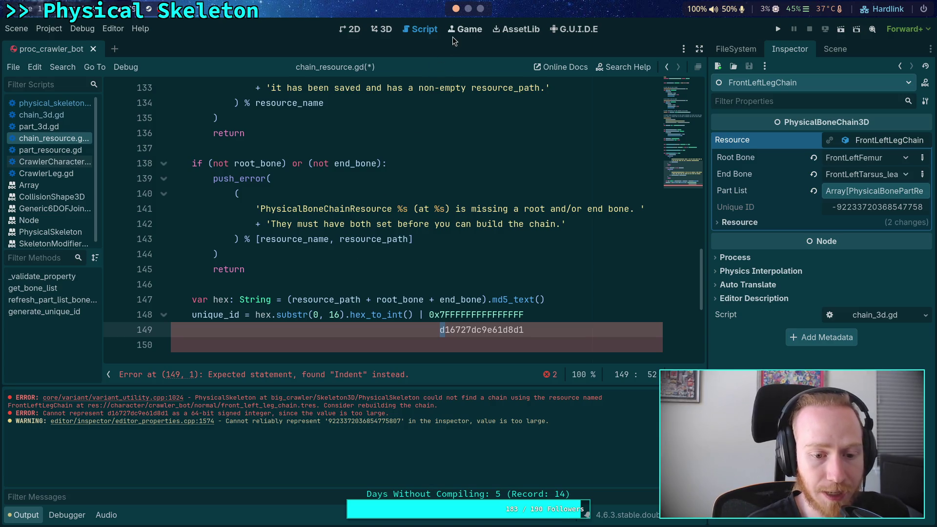
key(super+2)
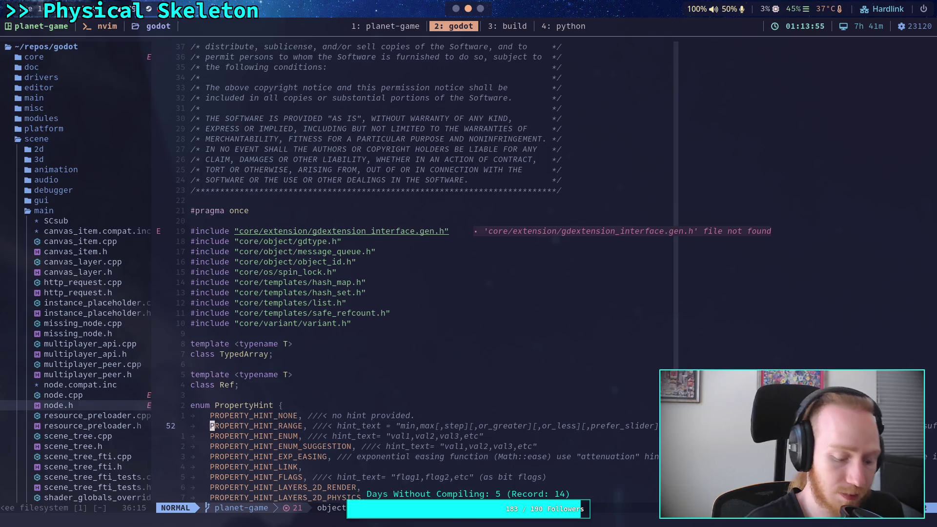
Step: Live-grep the Godot source for the '64-bit signed integer' overflow message
key(l)
key(n)
key(space)
text(fg)
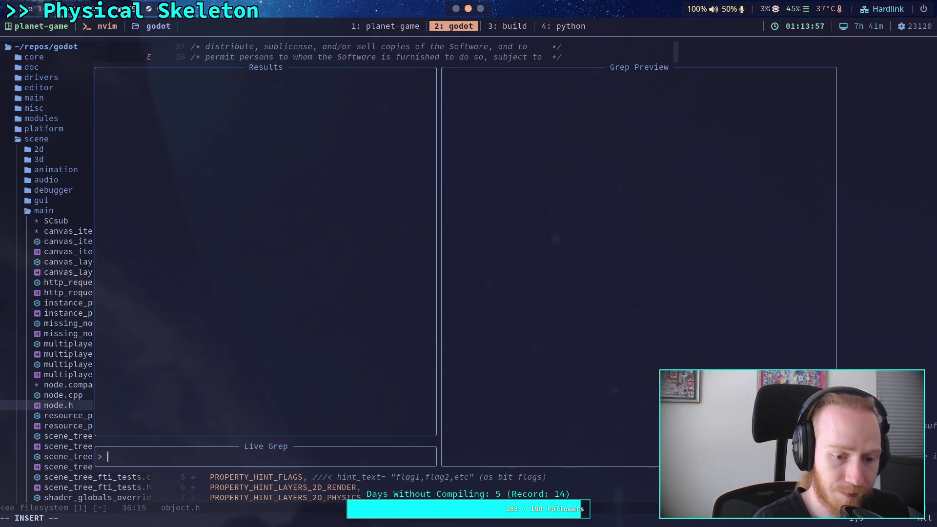
text(cannot re)
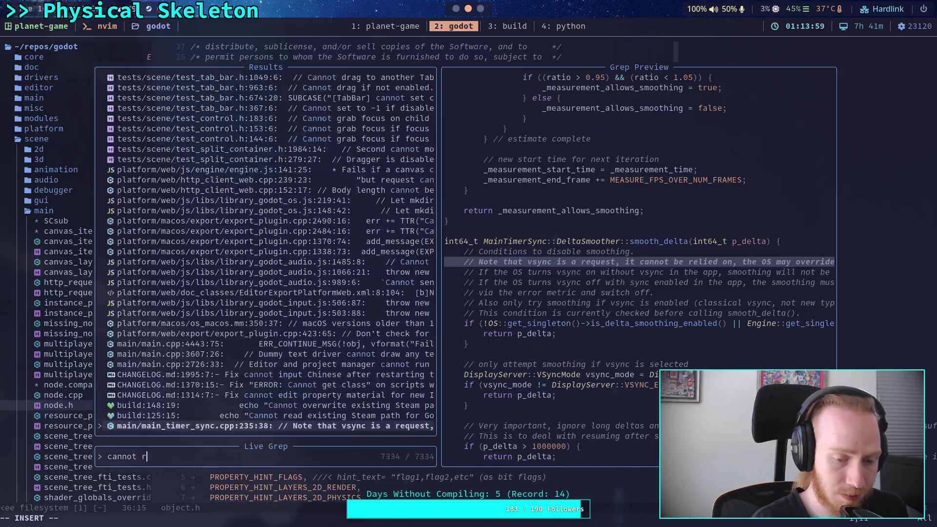
key(BackSpace)
key(BackSpace)
key(BackSpace)
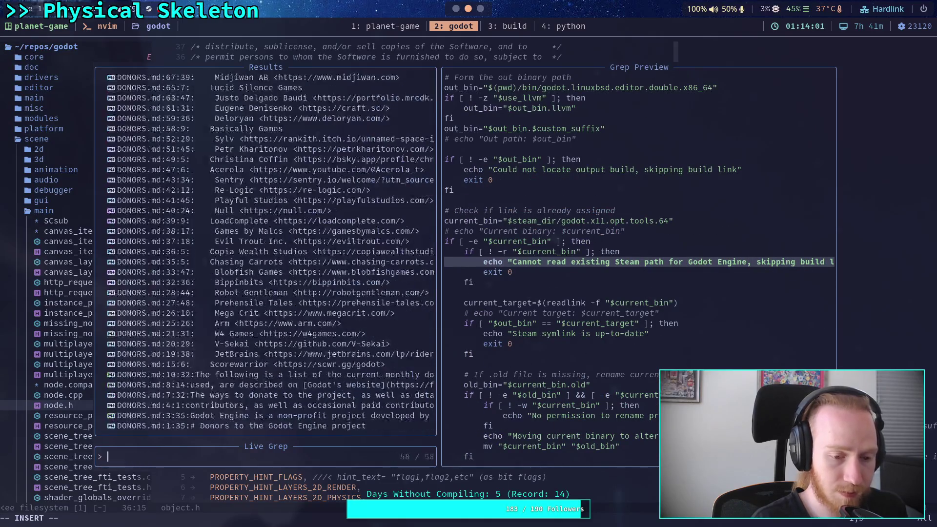
text(cannot r)
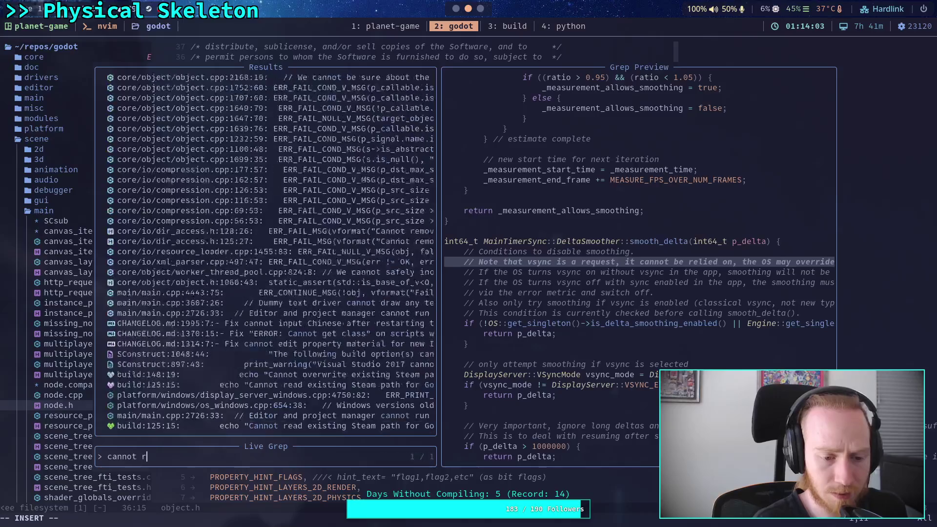
text(epresent)
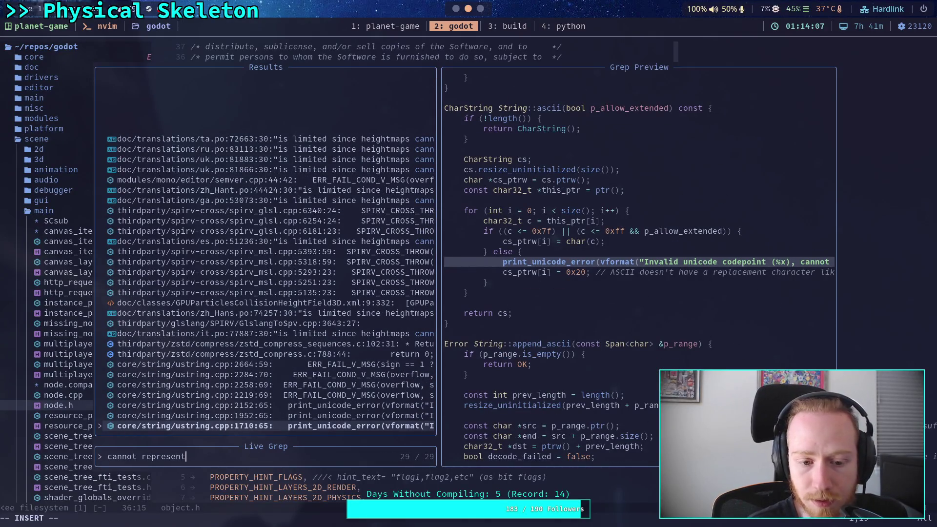
key(BackSpace)
key(BackSpace)
key(BackSpace)
text(is a)
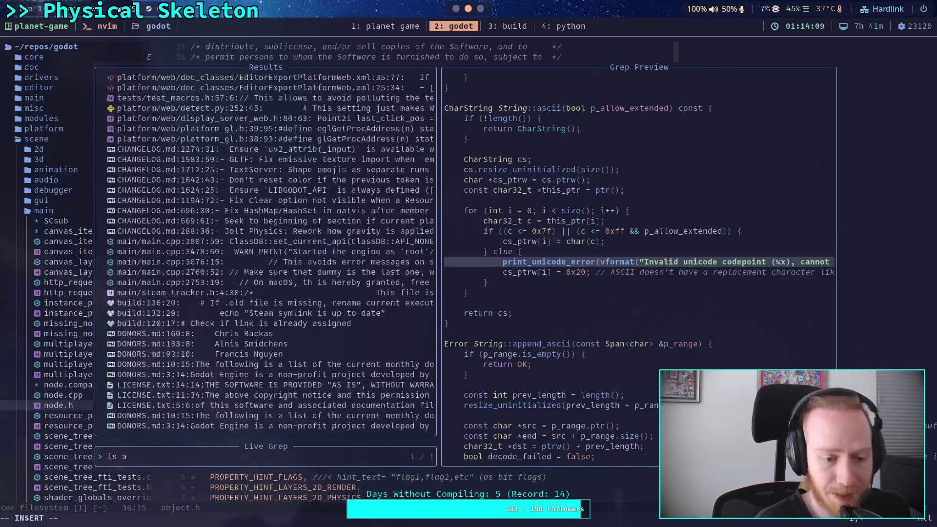
key(BackSpace)
key(BackSpace)
key(BackSpace)
key(BackSpace)
text(a 65)
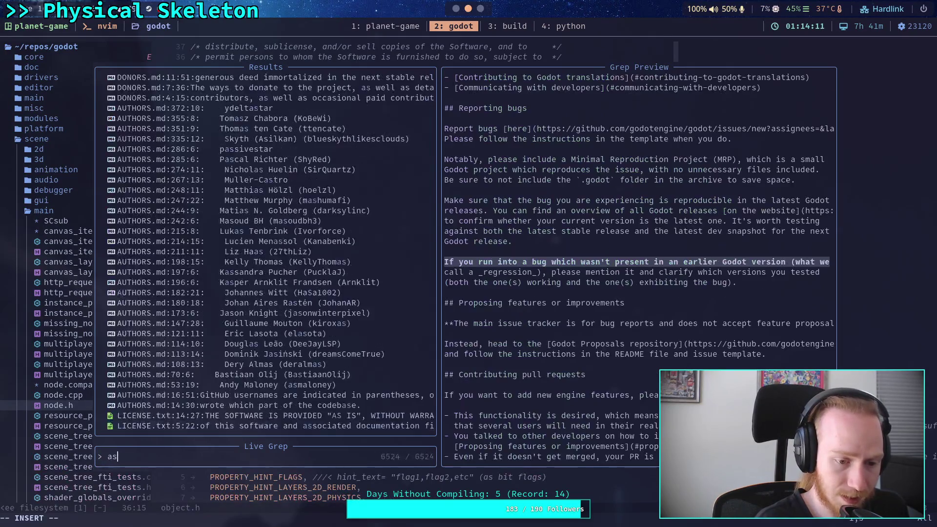
key(BackSpace)
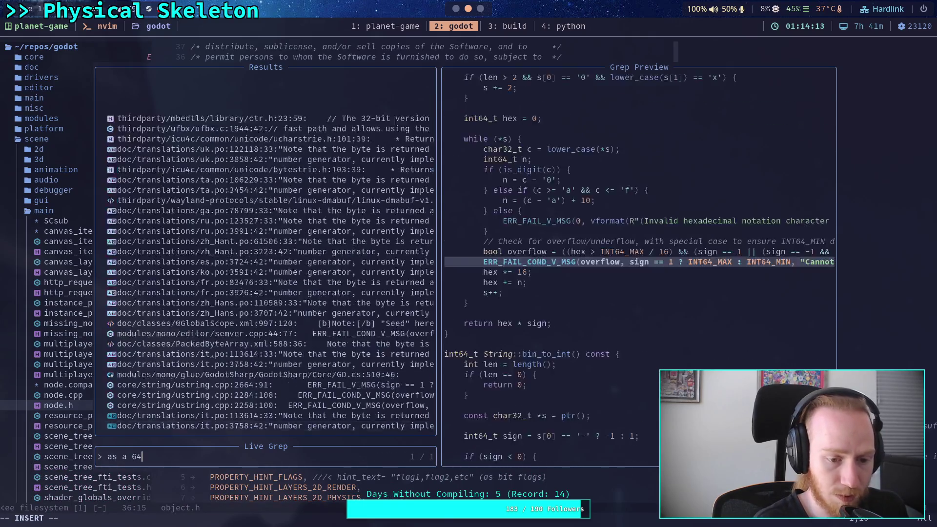
text(4-bit in)
key(BackSpace)
key(BackSpace)
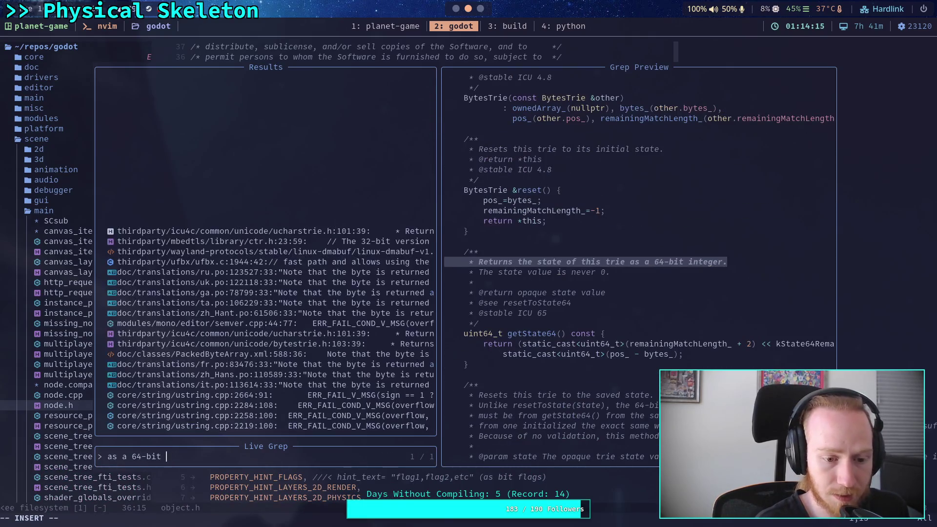
text(signed integer)
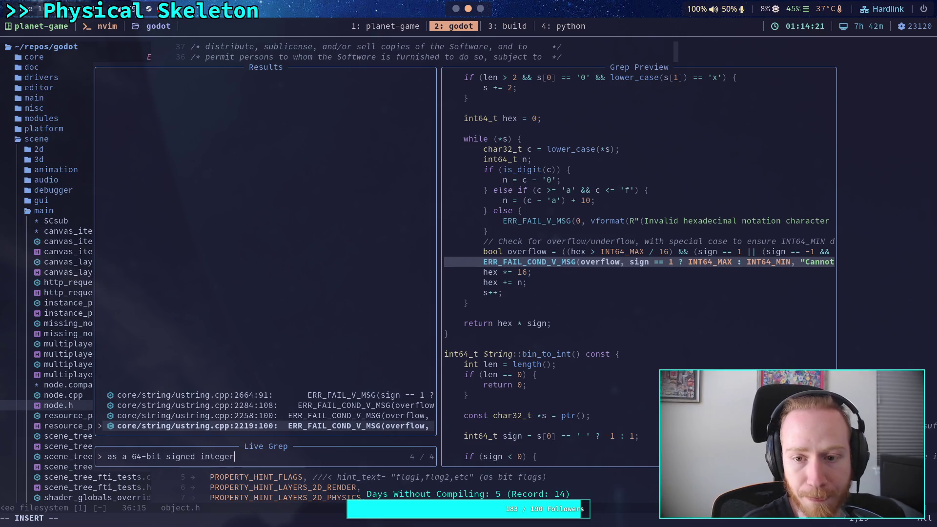
Step: Preview the ustring.cpp matches at lines 2258, 2284, 2664 and 2219
key(Up)
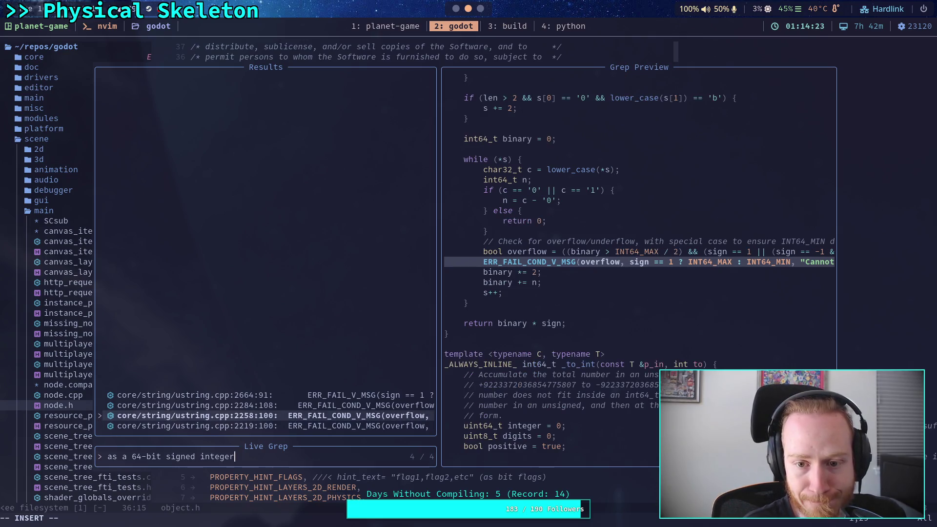
key(Up)
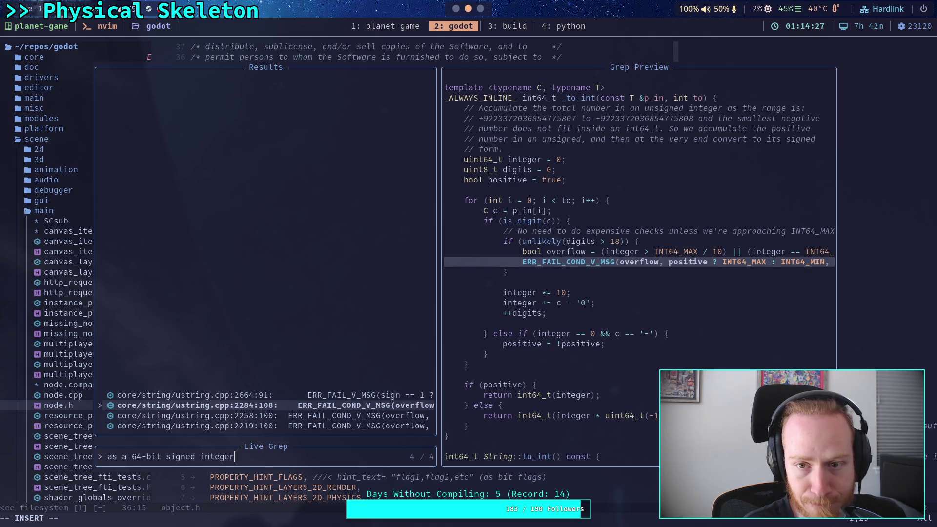
key(Up)
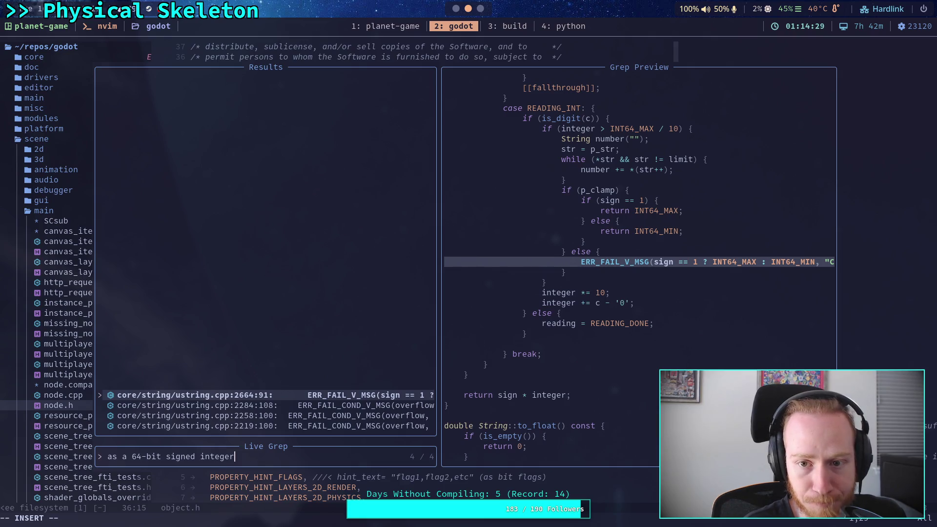
key(Down)
key(Down)
key(Down)
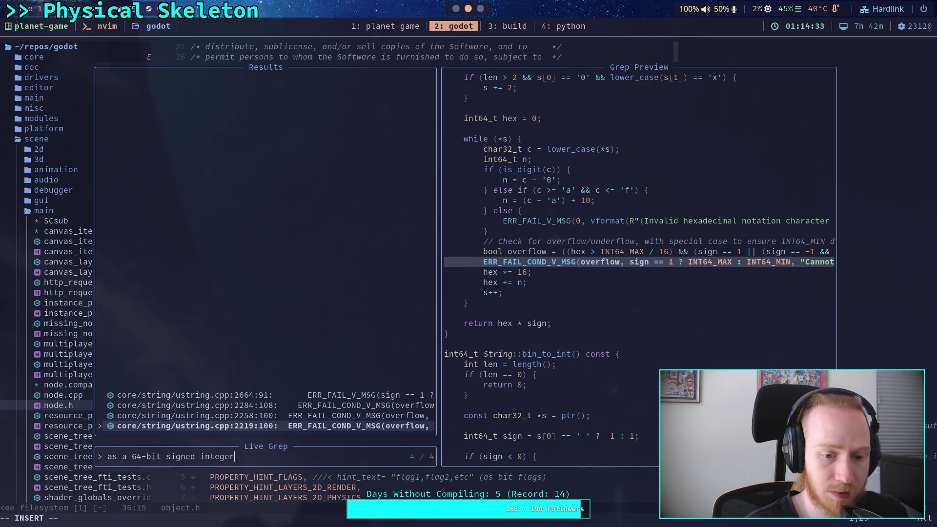
Step: Extend the query with ', since the value' and compare the remaining ustring.cpp matches
text(,)
click(456, 9)
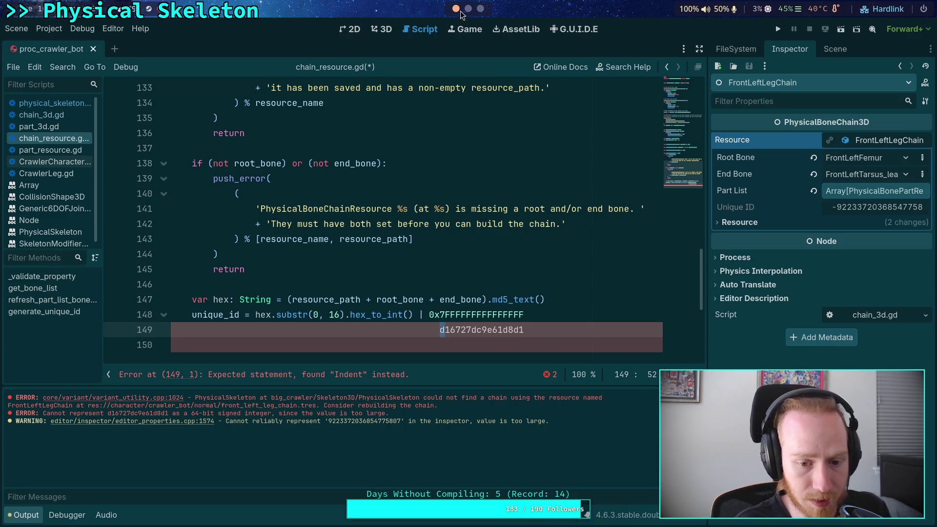
click(468, 8)
text(sinc)
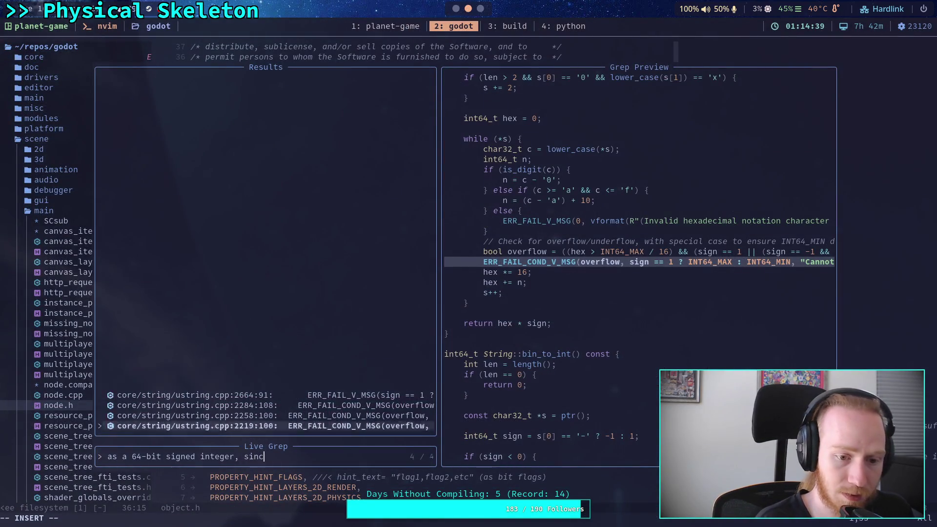
text(e the value is too)
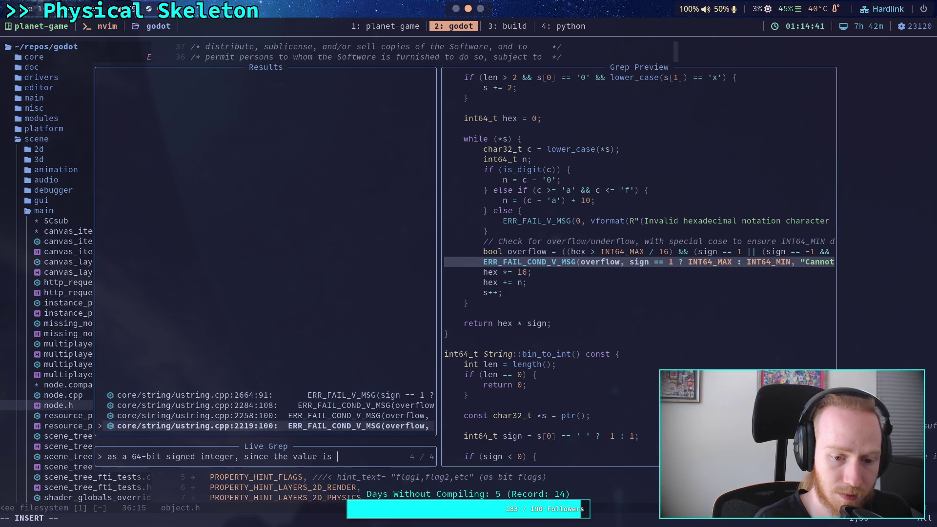
key(BackSpace)
key(BackSpace)
key(BackSpace)
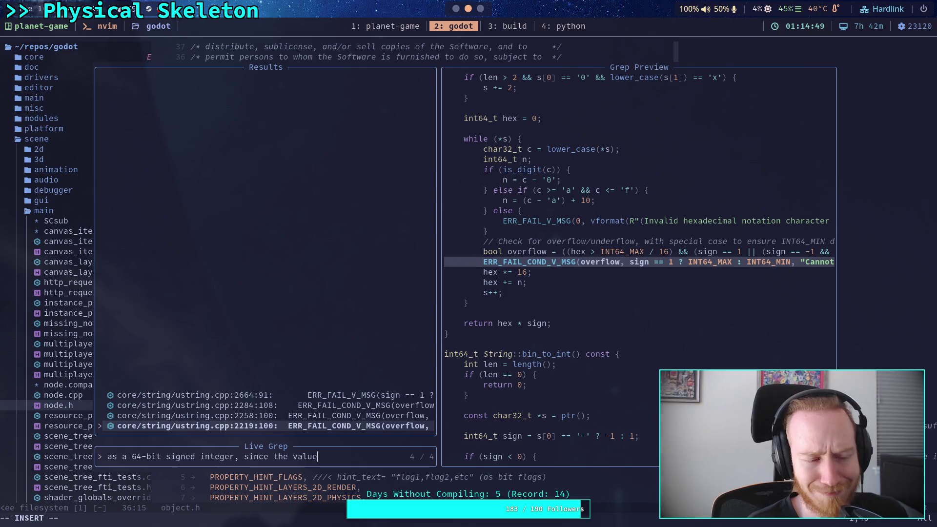
key(Up)
key(Up)
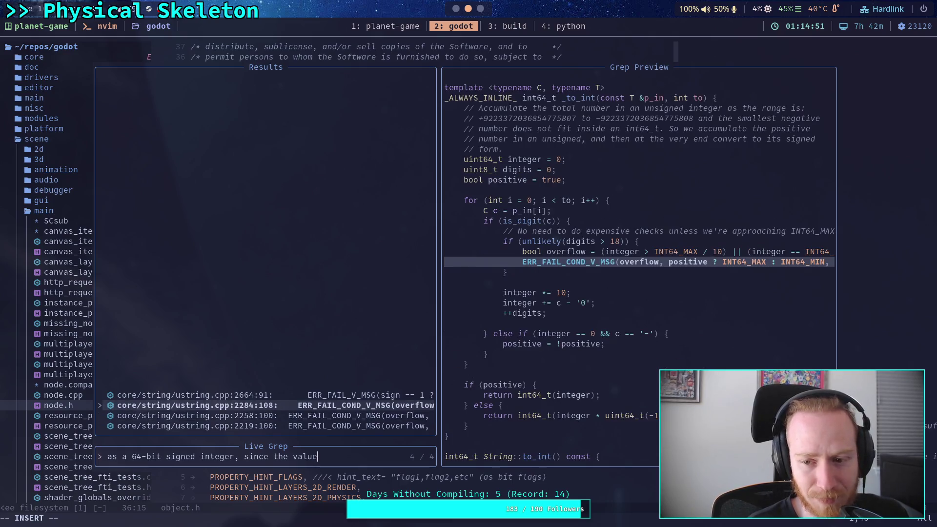
key(Up)
key(Down)
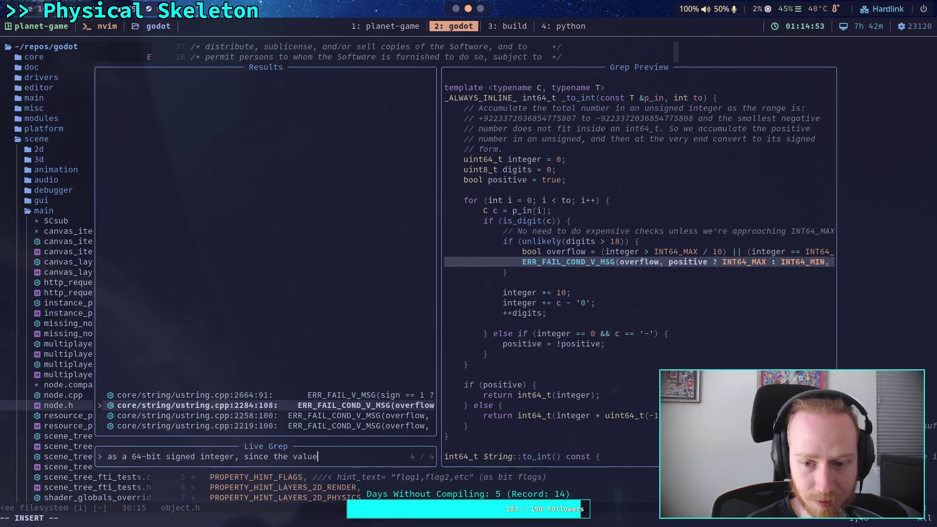
Step: Open the ustring.cpp:2219 hex-parsing match in the editor
click(480, 8)
click(455, 8)
click(480, 8)
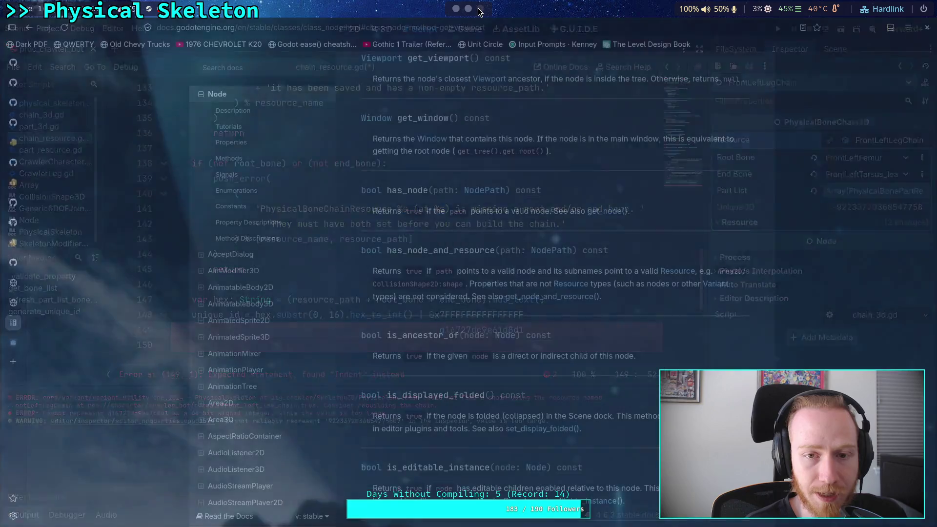
click(468, 9)
key(Down)
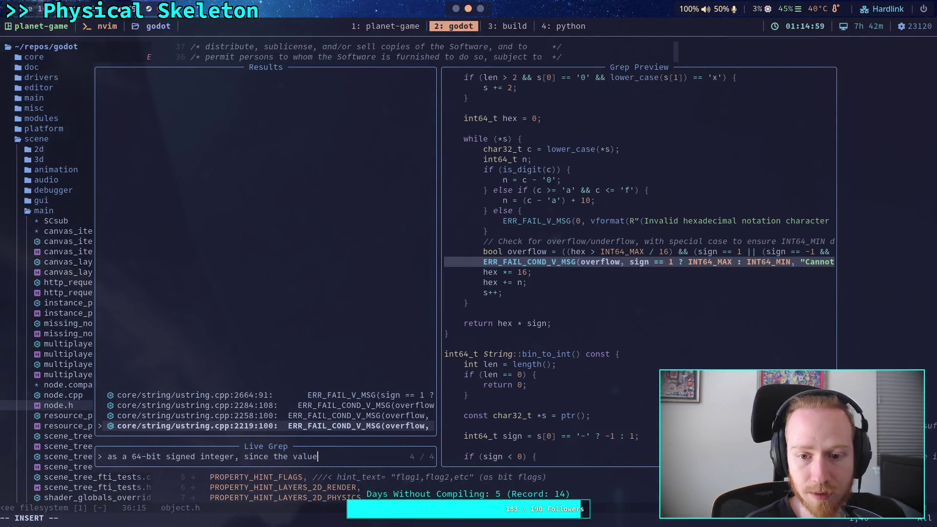
key(Return)
Step: Read String::hex_to_int's overflow check and its 'Cannot represent' error line to the loop's end
scroll(532, 245, up, 8)
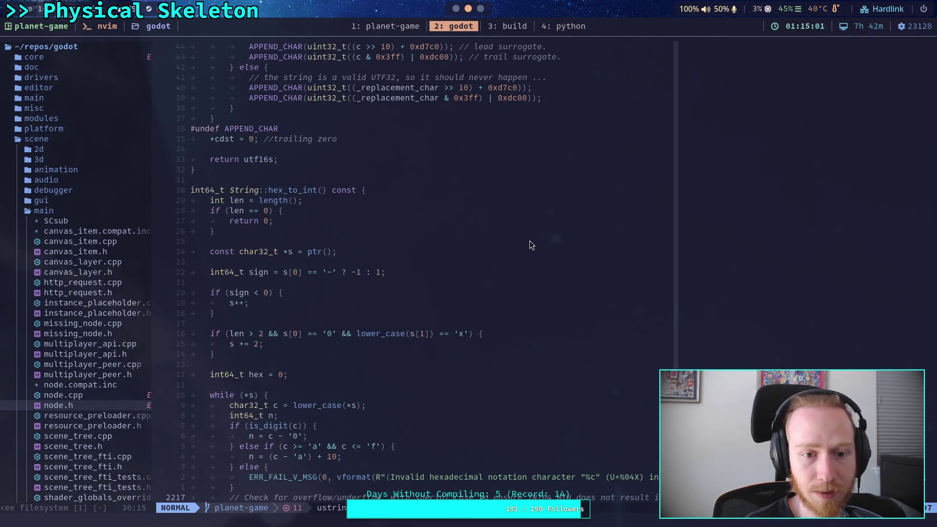
scroll(529, 241, down, 4)
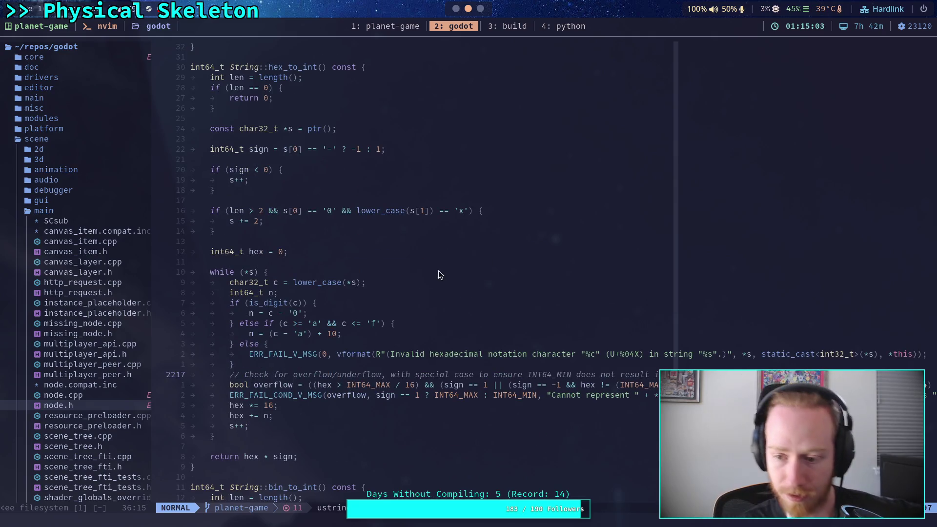
key(j)
key(j)
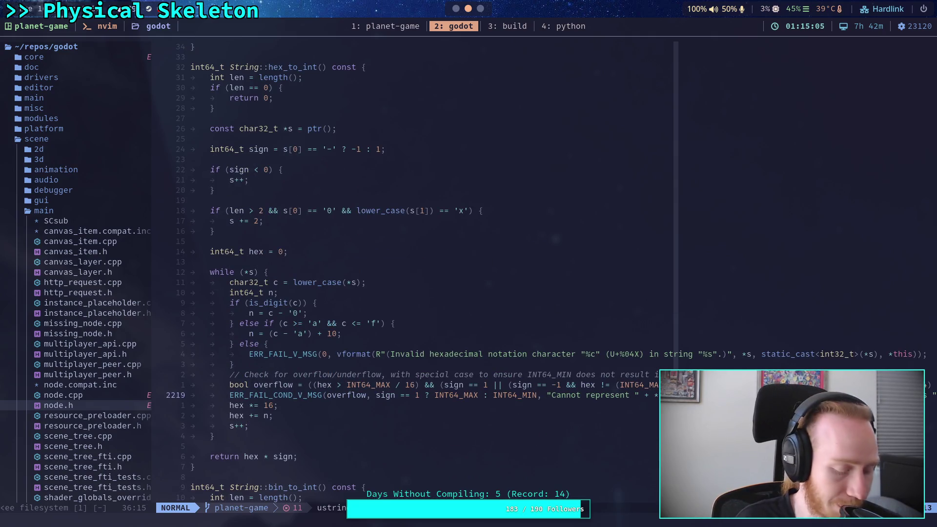
key(dollar)
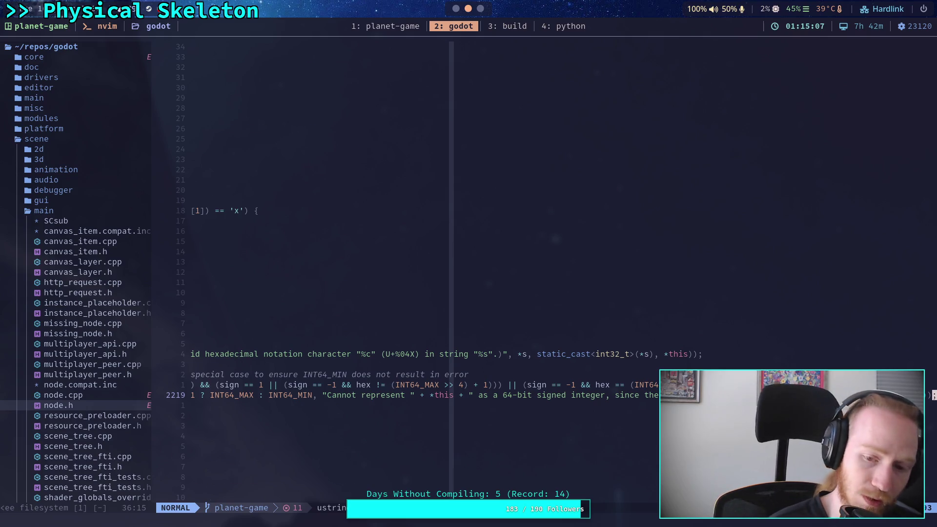
key(0)
key(bracketright)
key(braceright)
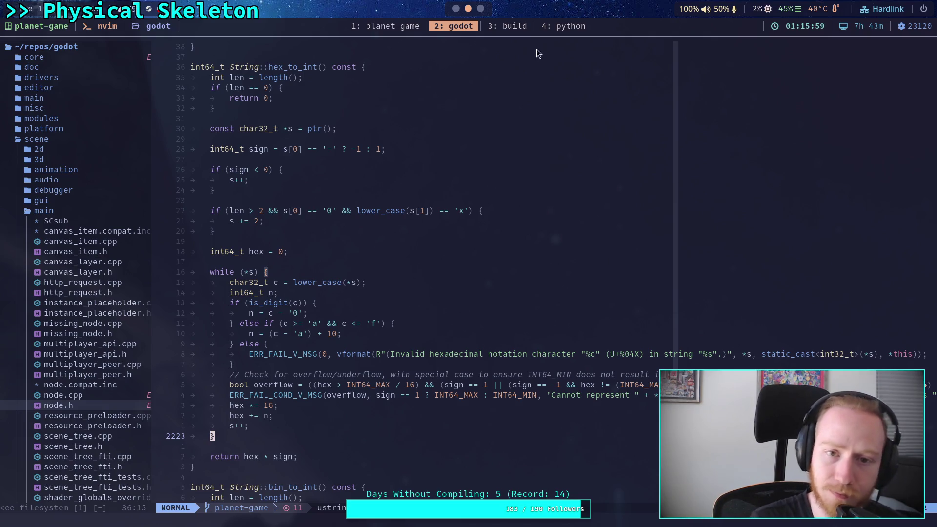
click(456, 7)
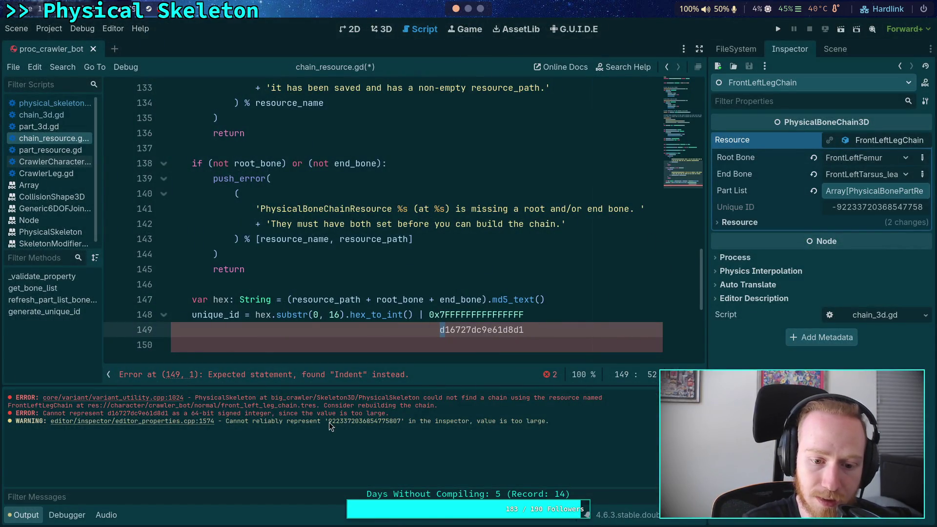
drag(329, 423, 401, 423)
right_click(374, 428)
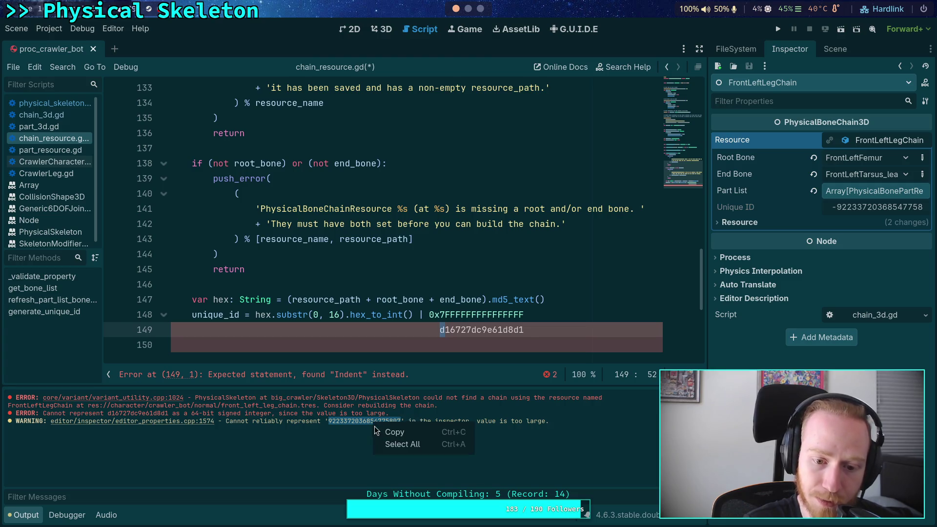
click(393, 432)
click(470, 8)
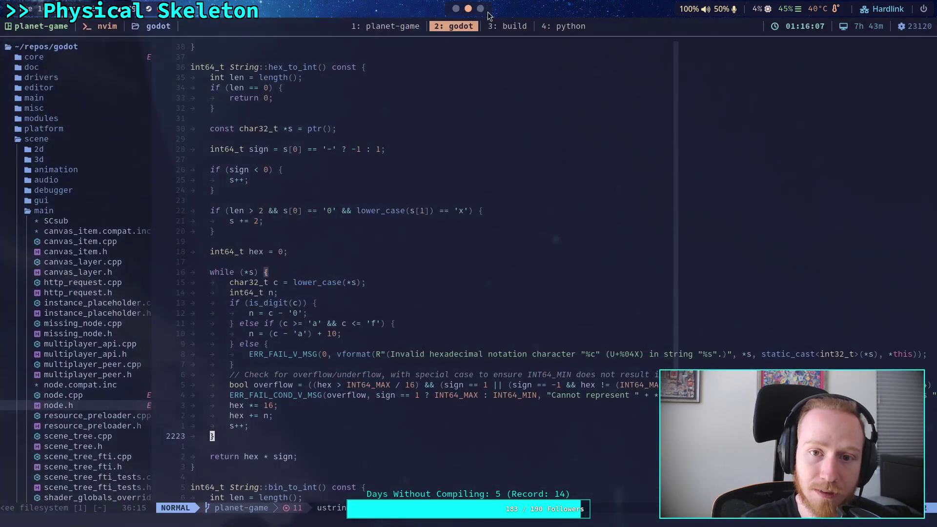
click(507, 25)
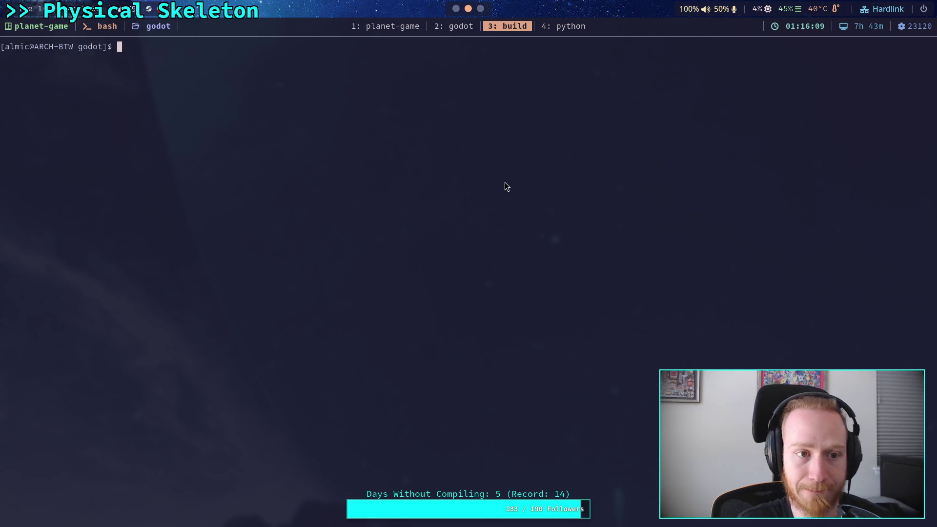
click(562, 29)
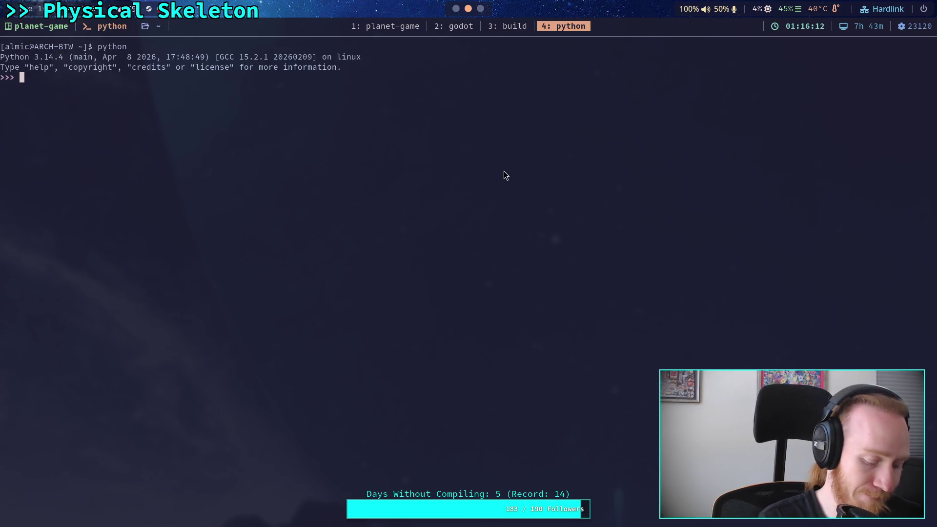
text(2&&2**7)
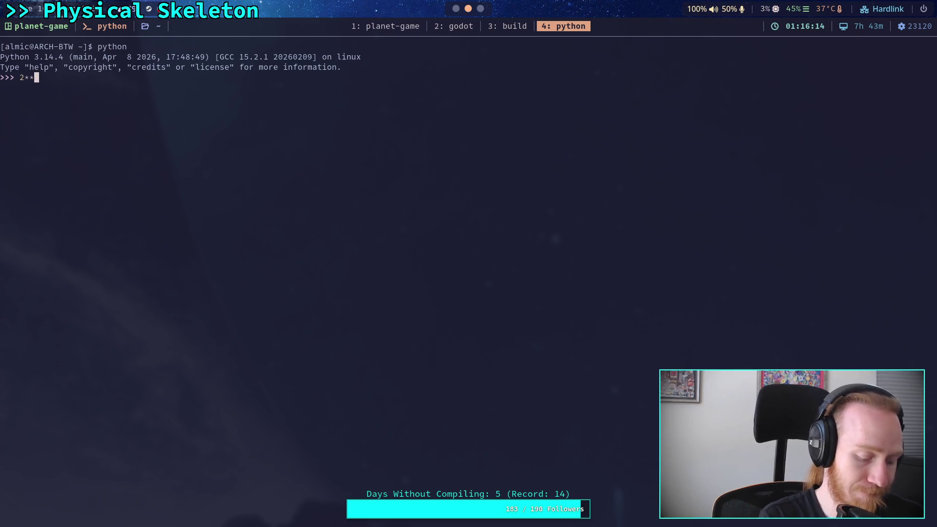
key(BackSpace)
text(63-1)
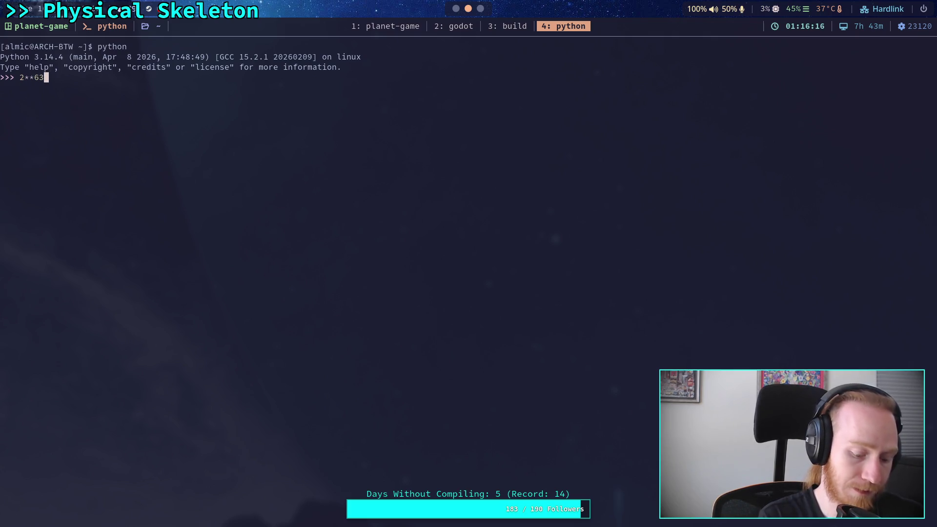
key(Return)
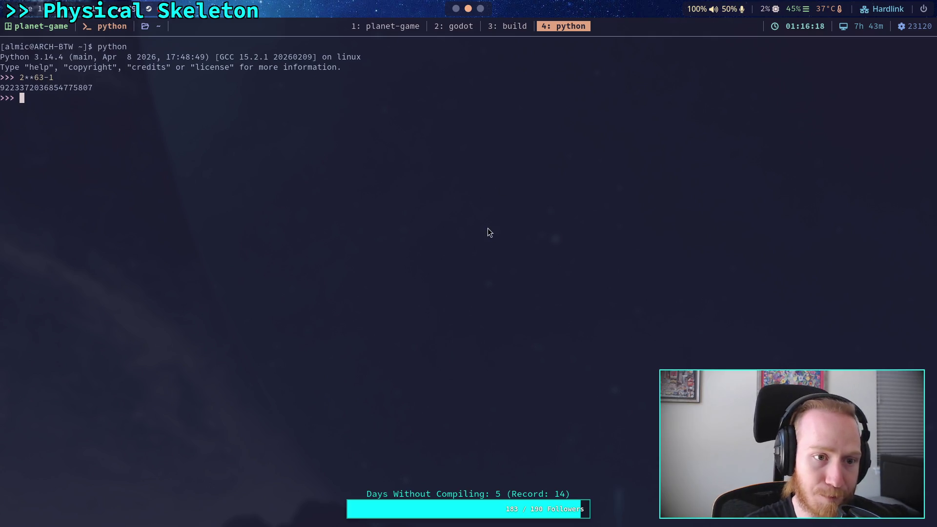
click(457, 10)
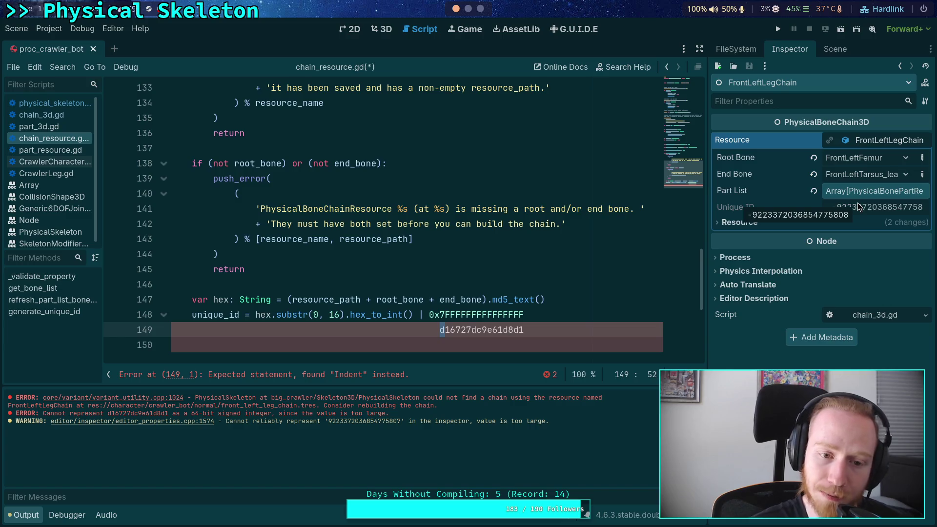
Step: Insert a new line after the hex line in chain_resource.gd and type 'if hex.'
click(543, 320)
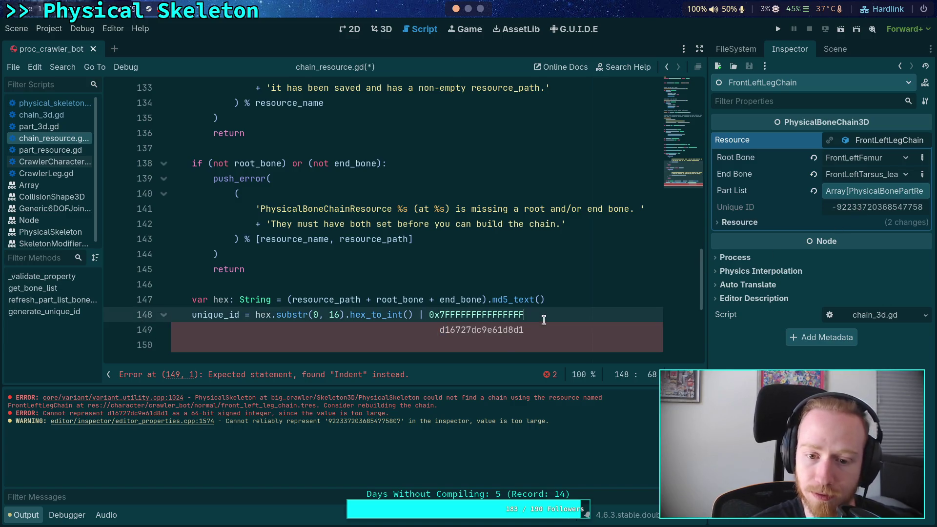
click(607, 296)
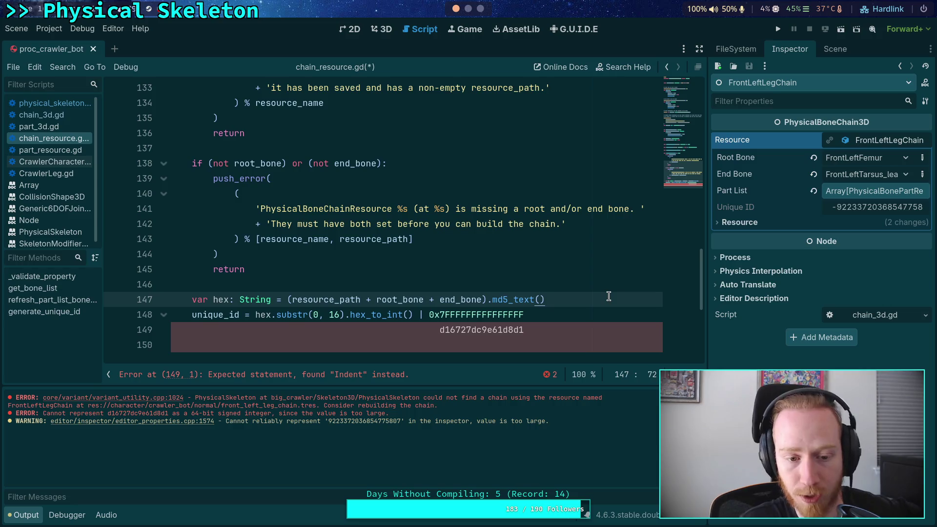
key(Return)
text(if)
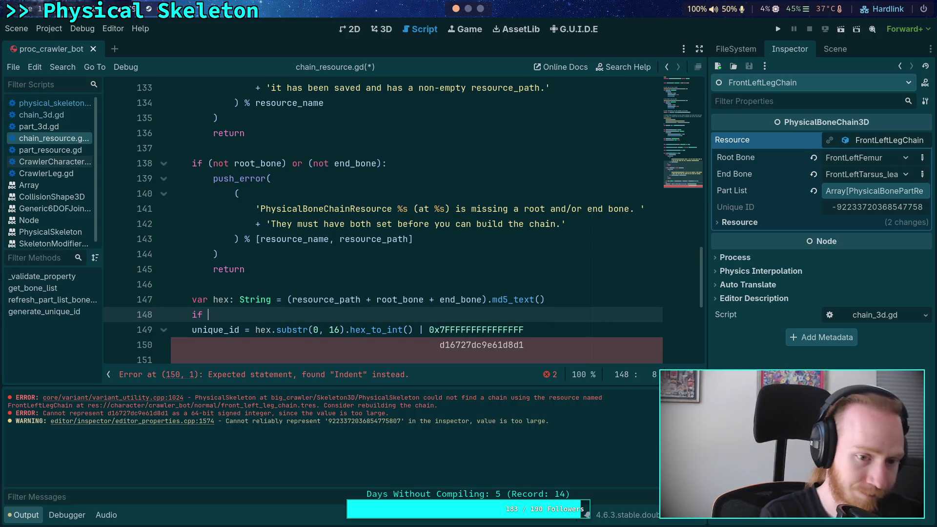
scroll(545, 242, down, 1)
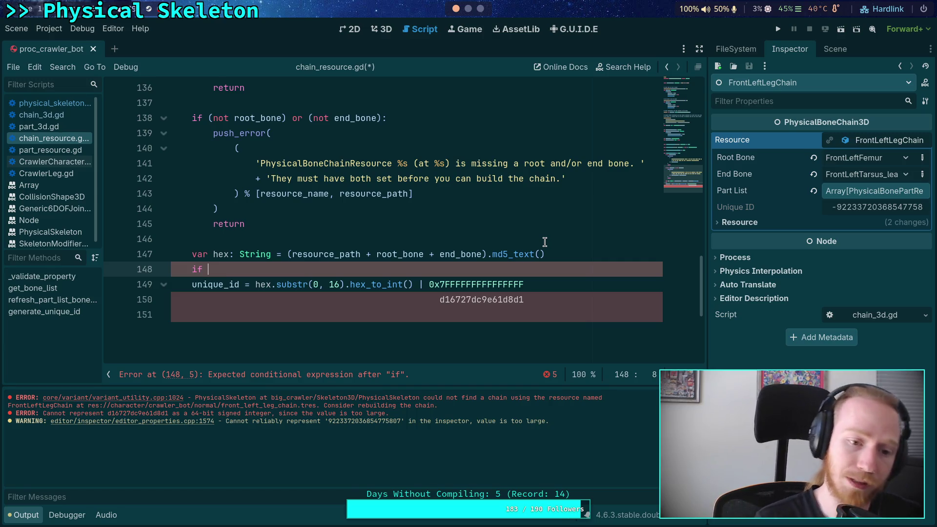
text(hex)
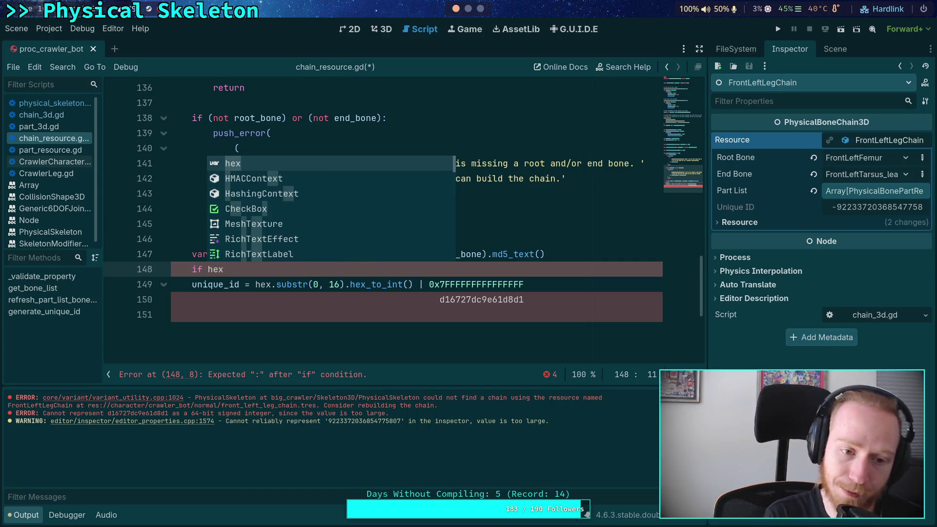
text(.)
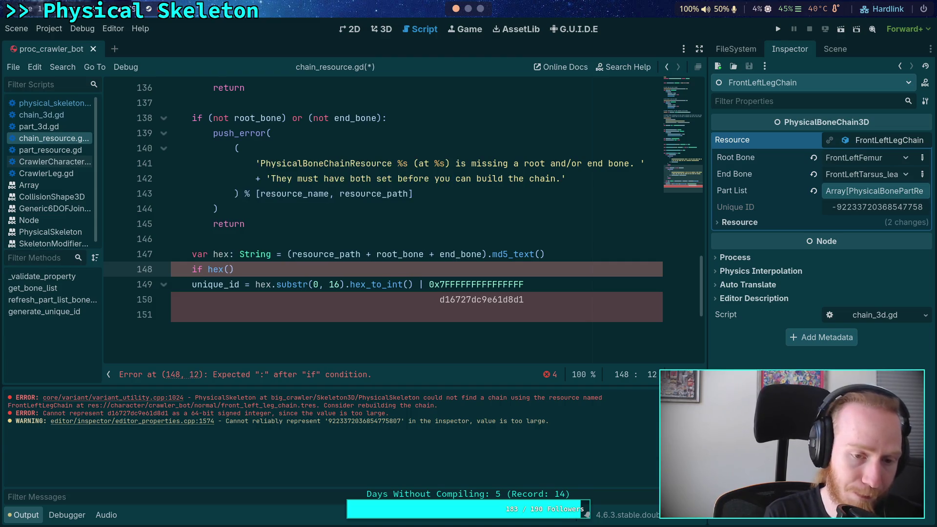